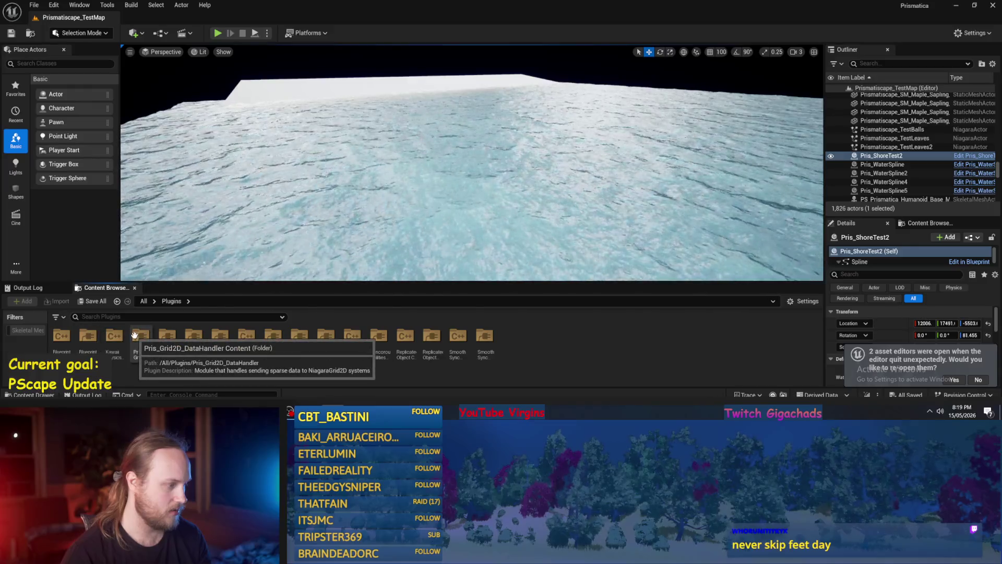
Open the PPFeet_TestLevel level from the PrisPhysicalFeet content folder.
left_click(329, 337)
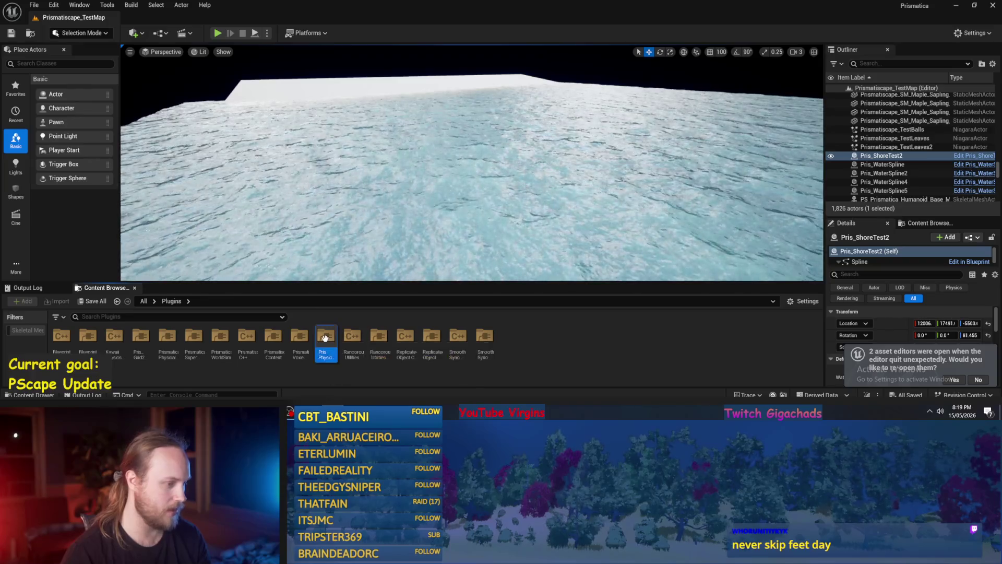
double_click(329, 336)
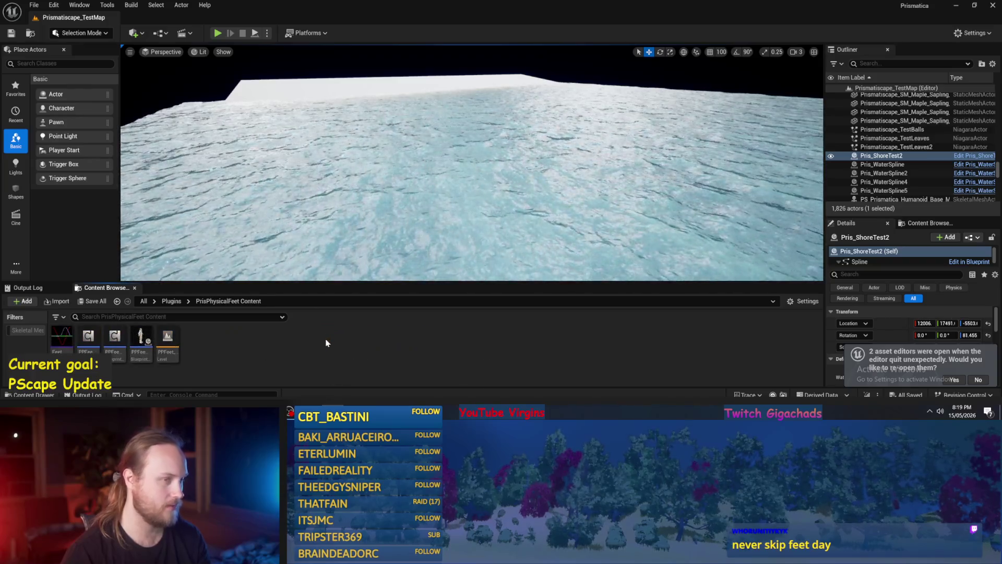
double_click(169, 336)
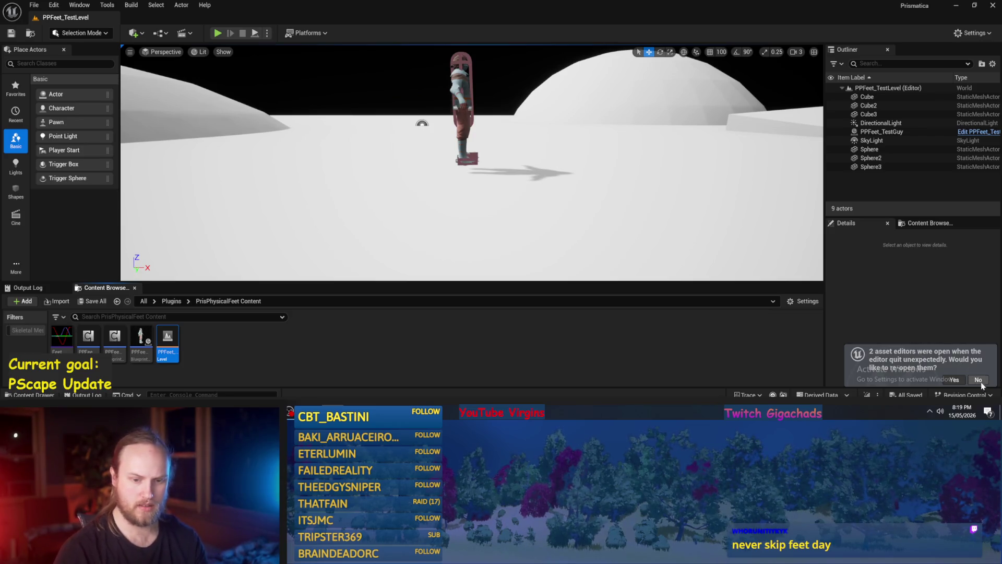
Run a quick Play-in-Editor test despite compile errors, then open the PPFeet_TestGuy blueprint.
left_click(254, 34)
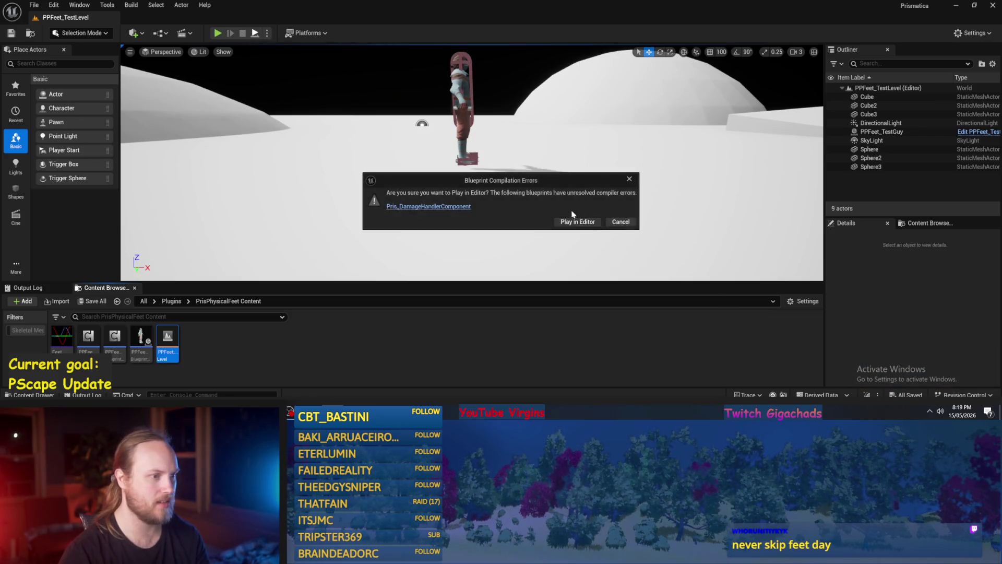
left_click(577, 222)
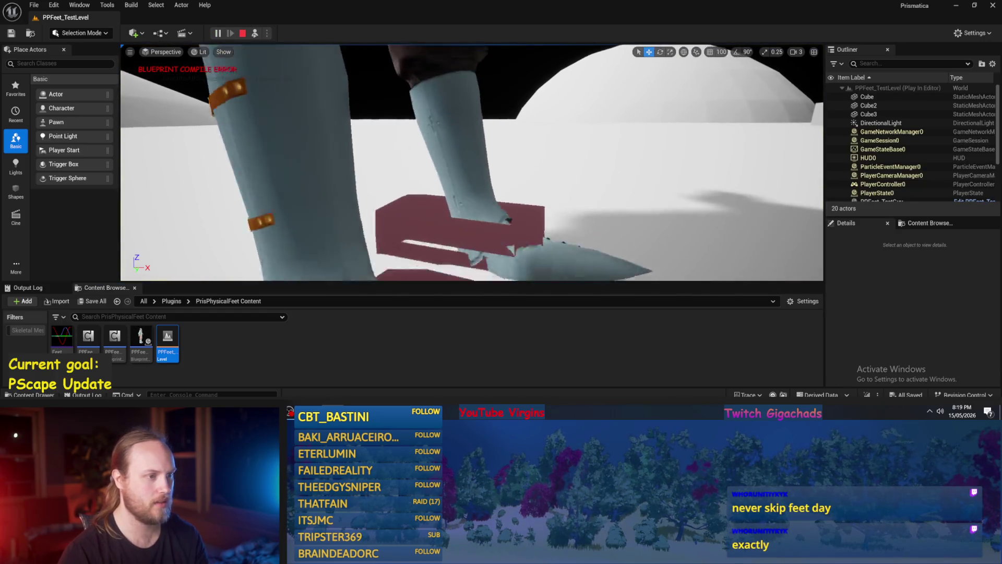
key("Escape")
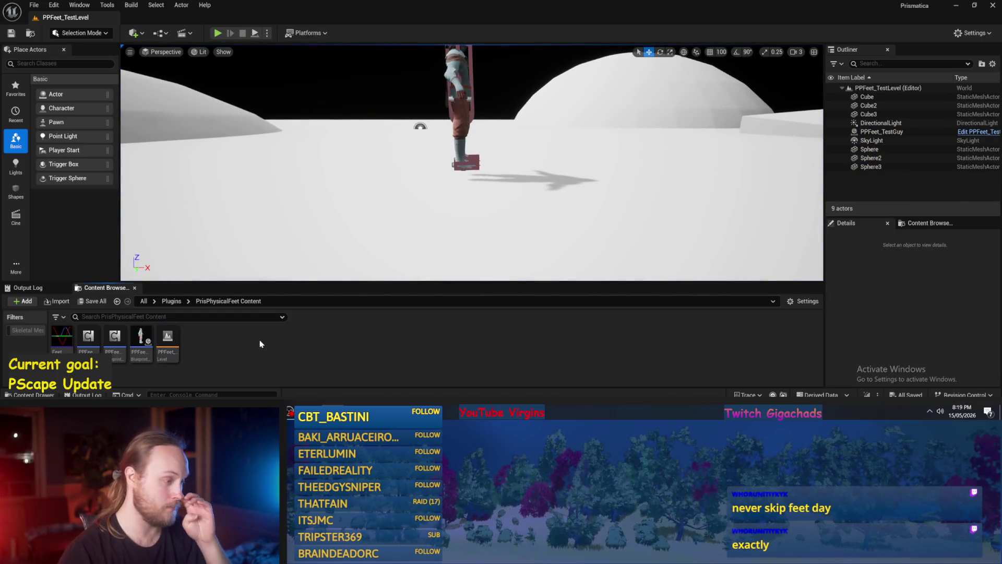
double_click(136, 339)
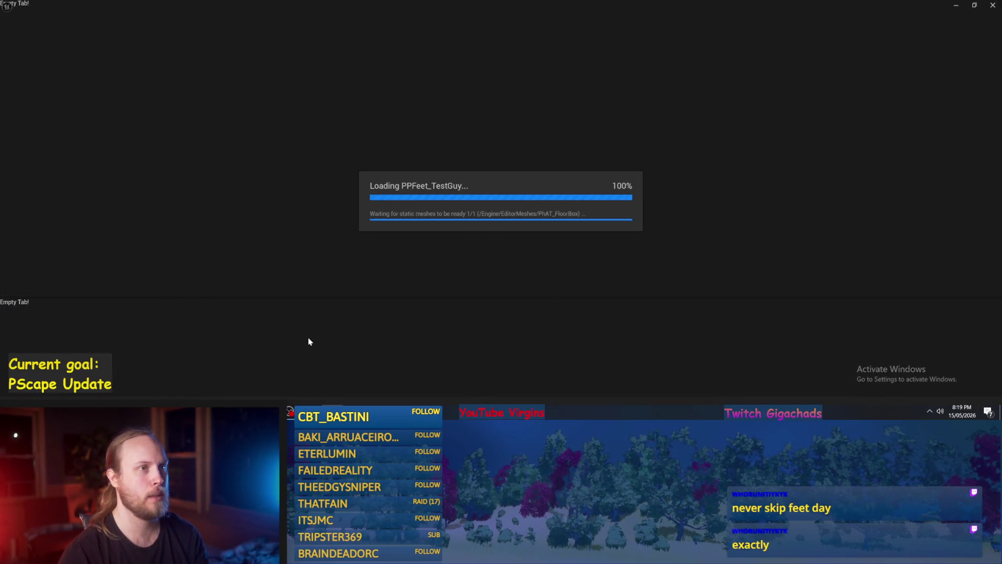
Detach the Event Tick node and move it up and right, clear of the stride nodes.
scroll(302, 162, "down", 2)
scroll(390, 203, "up", 3)
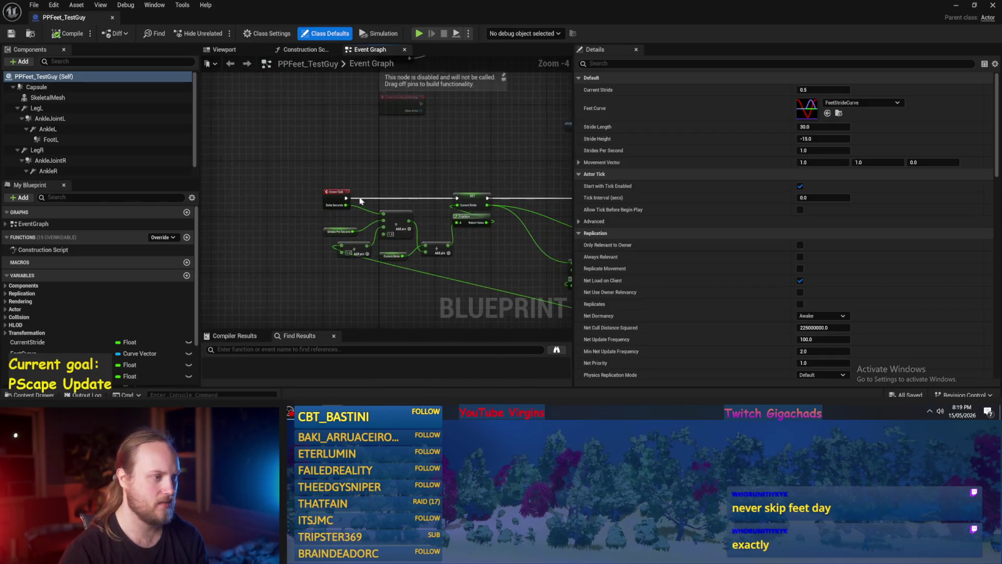
left_click(342, 209, "alt")
left_click_drag(328, 189, 328, 106)
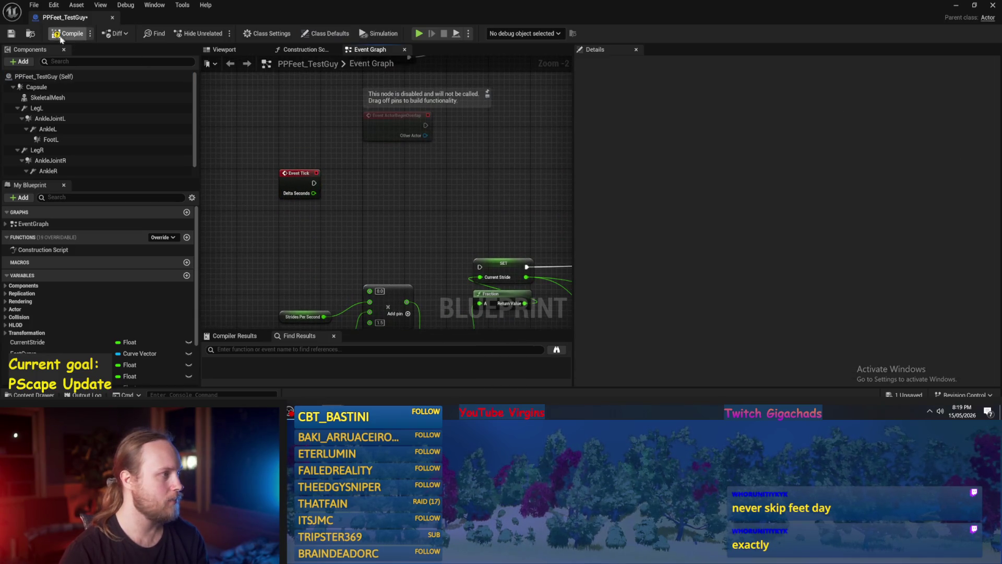
left_click_drag(288, 180, 375, 179)
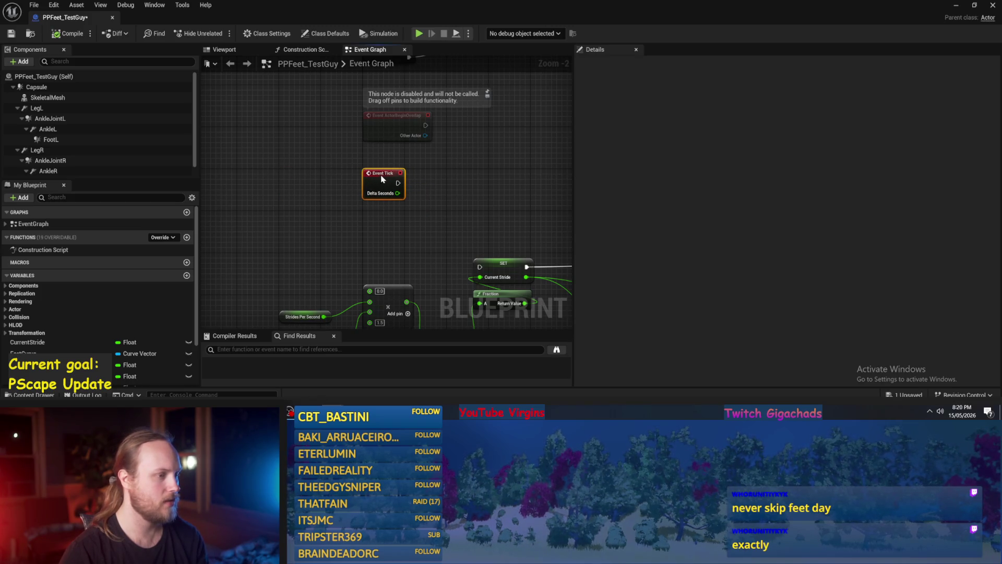
left_click(263, 141)
scroll(66, 170, "down", 1)
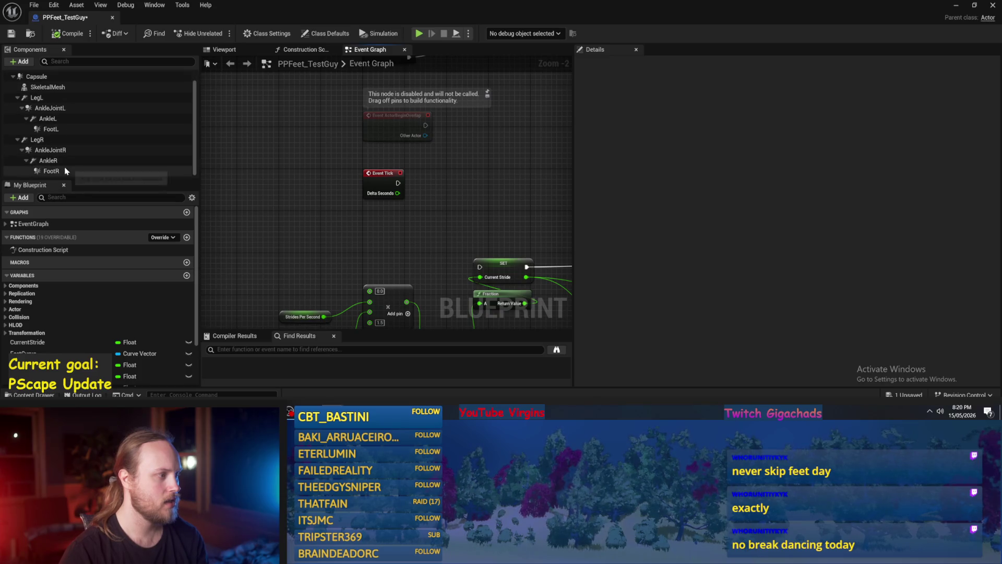
left_click(67, 171)
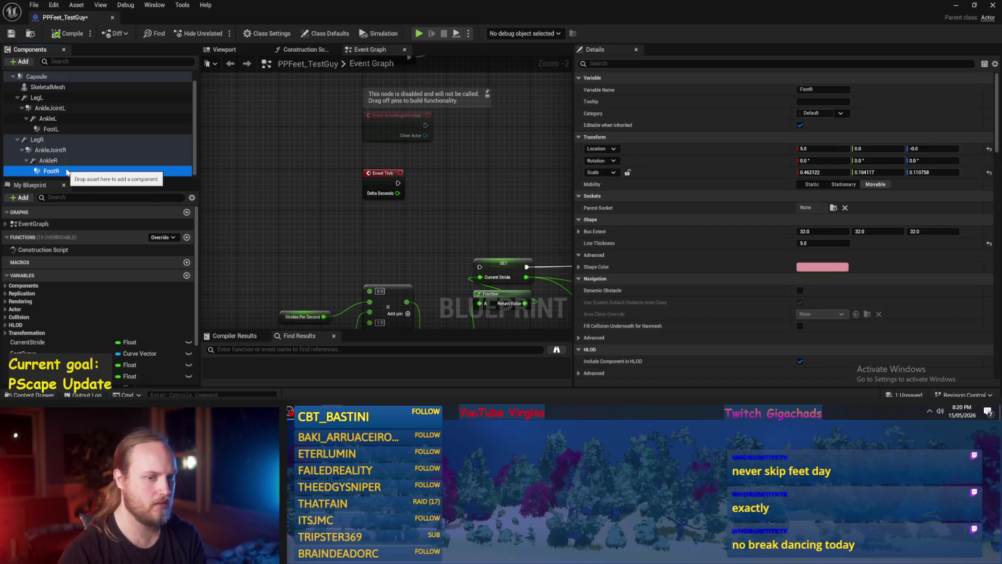
Delete the right-leg components: FootR, AnkleJointR, AnkleR and the right leg.
key("Delete")
left_click(49, 160)
key("Delete")
left_click(44, 161)
key("Delete")
left_click(37, 150)
key("Delete")
Delete the left-leg components: FootL, AnkleL, AnkleJointL and LegL.
left_click(51, 139)
key("Delete")
left_click(47, 129)
key("Delete")
left_click(48, 119)
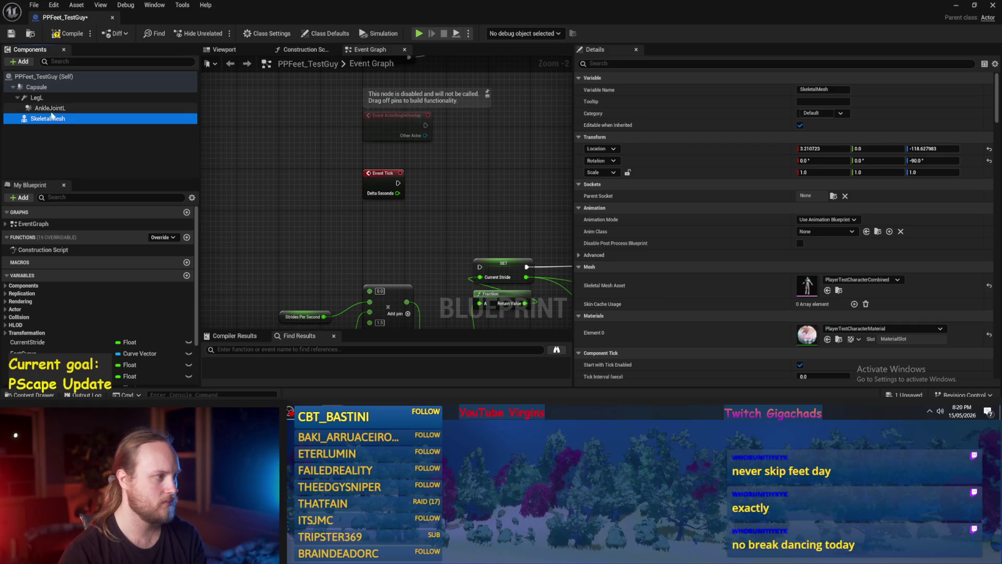
key("Delete")
left_click(36, 98)
key("Delete")
left_click(36, 87)
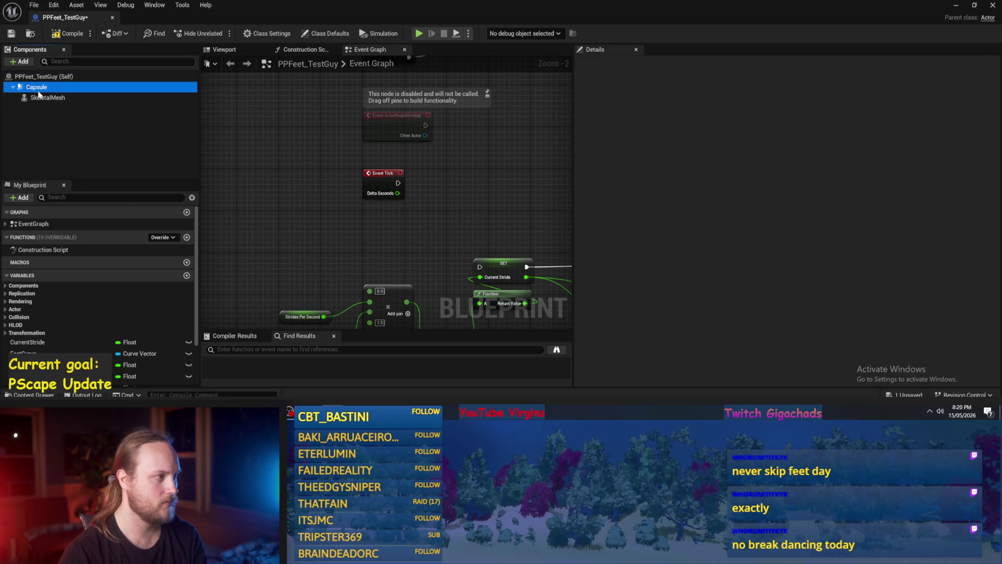
Compile the blueprint, leaving two missing-Target errors, and inspect the character in the Viewport.
left_click_drag(486, 246, 358, 197)
left_click(68, 34)
left_click(235, 51)
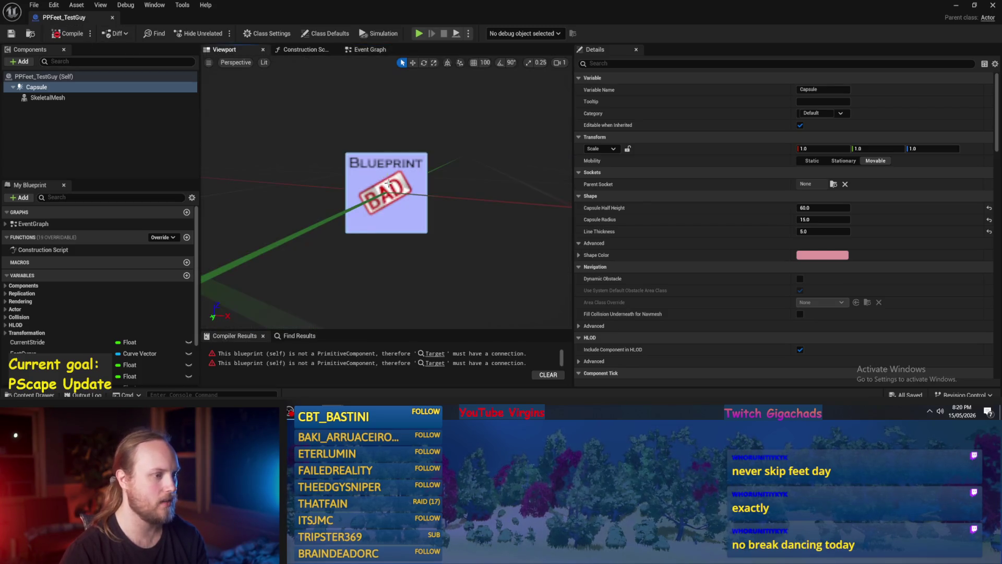
scroll(438, 225, "down", 3)
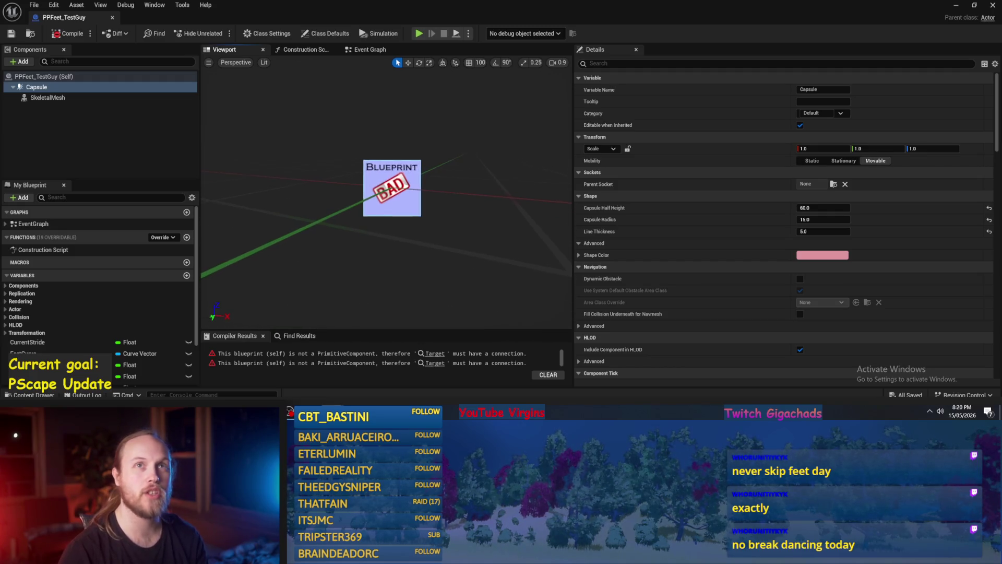
scroll(386, 193, "up", 5)
scroll(376, 197, "up", 1)
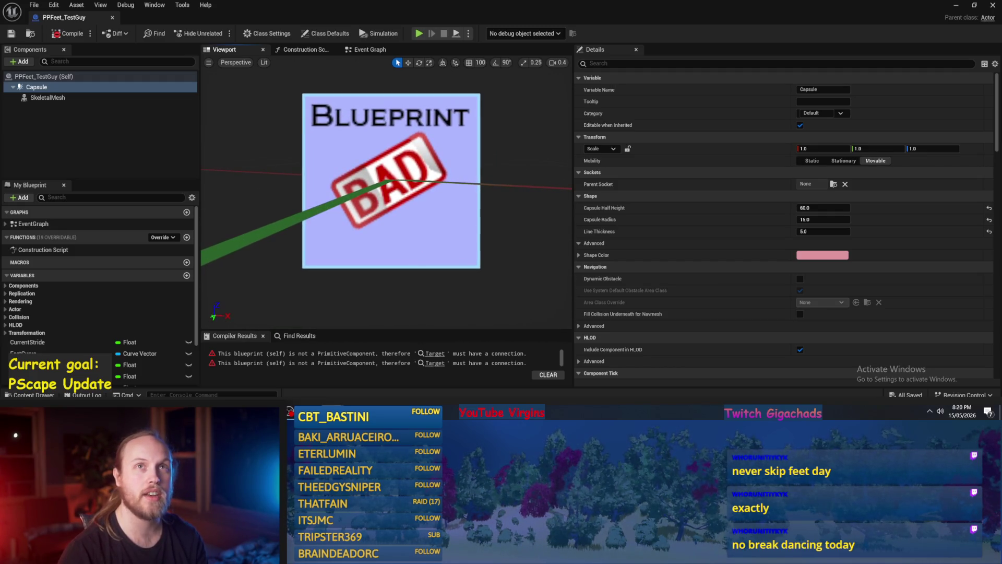
scroll(389, 188, "down", 3)
scroll(389, 187, "up", 4)
scroll(389, 188, "down", 4)
scroll(389, 188, "up", 4)
scroll(389, 188, "down", 4)
scroll(389, 188, "up", 2)
scroll(389, 188, "down", 3)
scroll(388, 188, "up", 4)
scroll(388, 188, "down", 4)
scroll(388, 187, "up", 3)
scroll(389, 188, "down", 3)
scroll(389, 188, "up", 4)
scroll(389, 188, "down", 4)
scroll(389, 187, "up", 5)
scroll(389, 188, "down", 3)
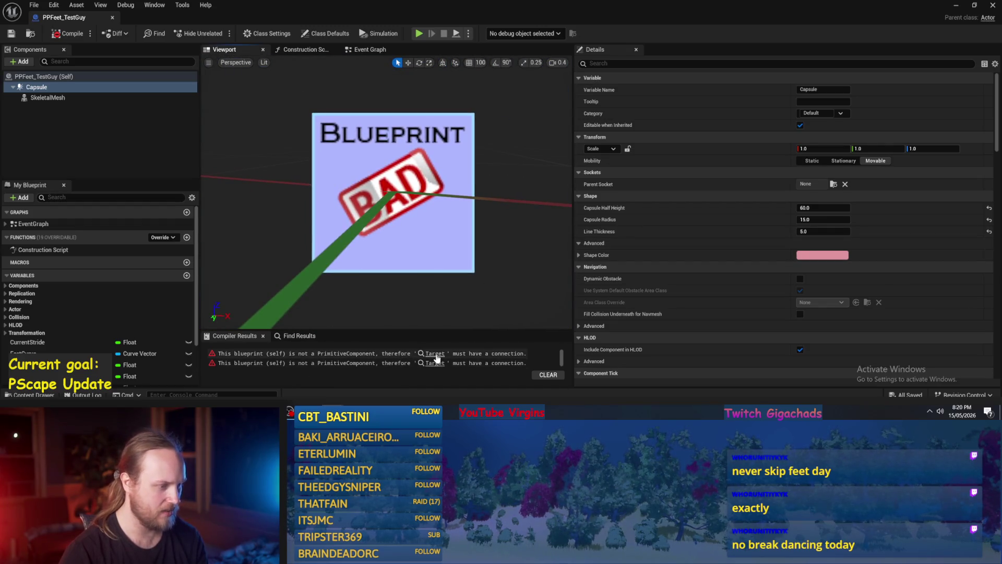
Delete the two erroring Ignore Component when Moving nodes and recompile successfully.
left_click(394, 355)
left_click_drag(372, 255, 352, 239)
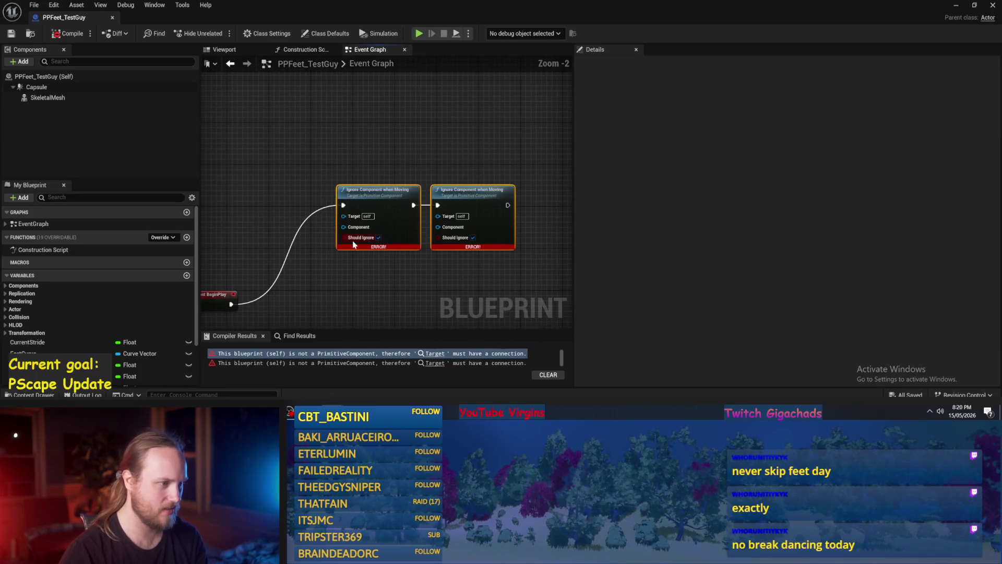
key("Delete")
scroll(352, 239, "down", 1)
left_click(59, 35)
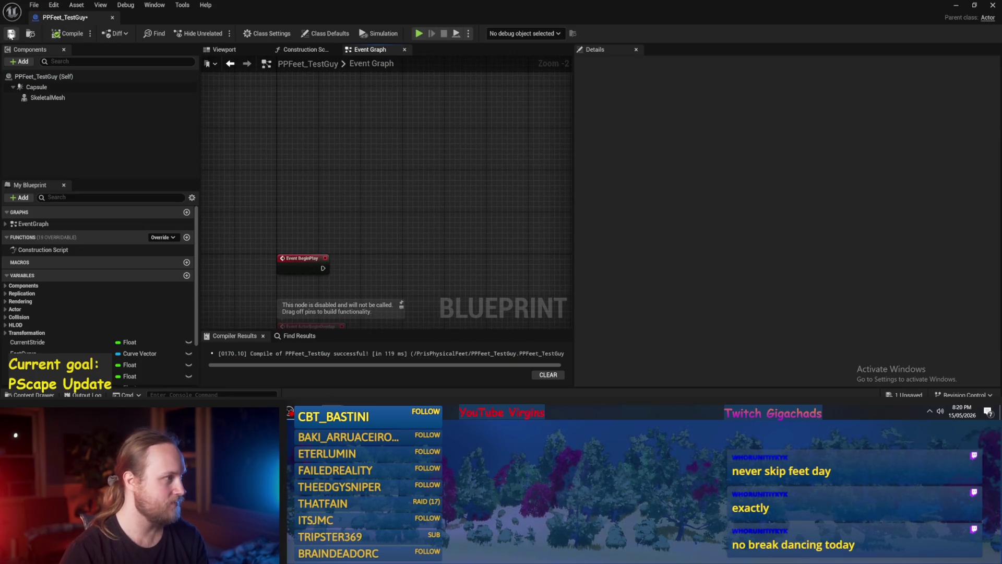
Select the Capsule in the Viewport and frame the character up close.
left_click(250, 49)
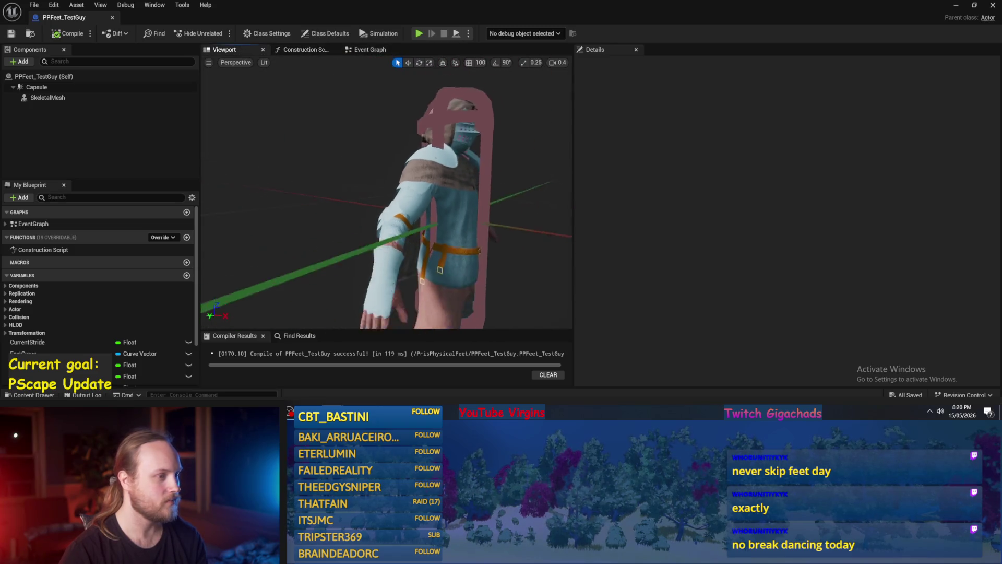
mouse_move(405, 224)
left_mouse_down()
mouse_move(397, 207)
mouse_move(405, 224)
left_mouse_up()
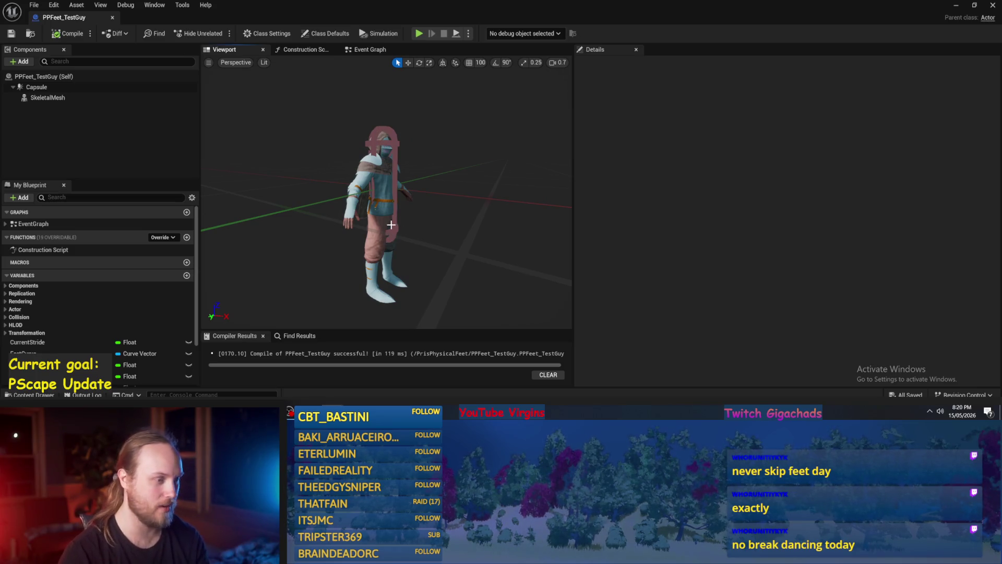
left_click(392, 222)
scroll(366, 209, "up", 3)
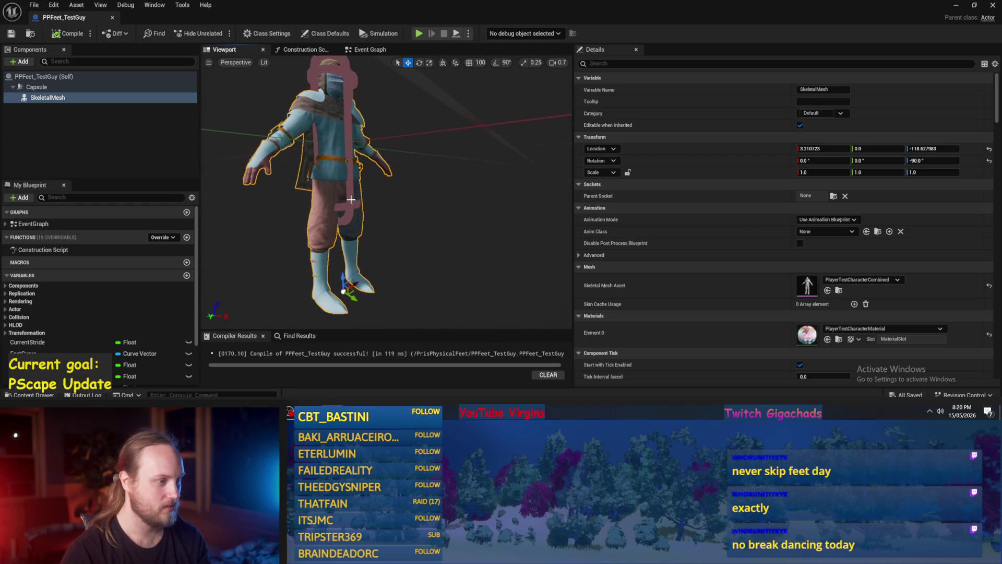
left_click(351, 202)
mouse_move(432, 264)
left_mouse_down()
mouse_move(433, 285)
mouse_move(454, 293)
mouse_move(428, 279)
mouse_move(428, 257)
left_mouse_up()
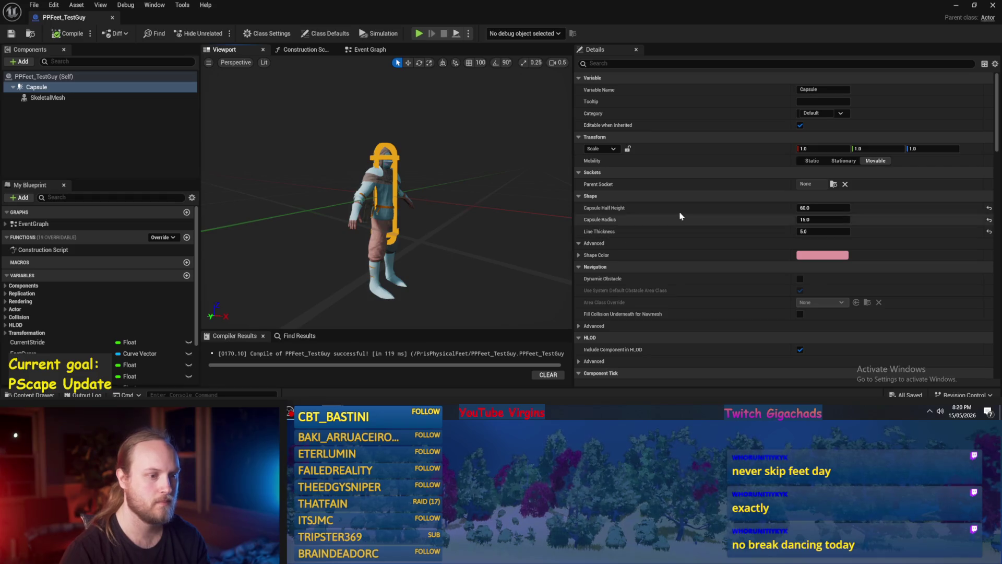
key("f")
left_click_drag(386, 208, 428, 224)
scroll(659, 240, "down", 2)
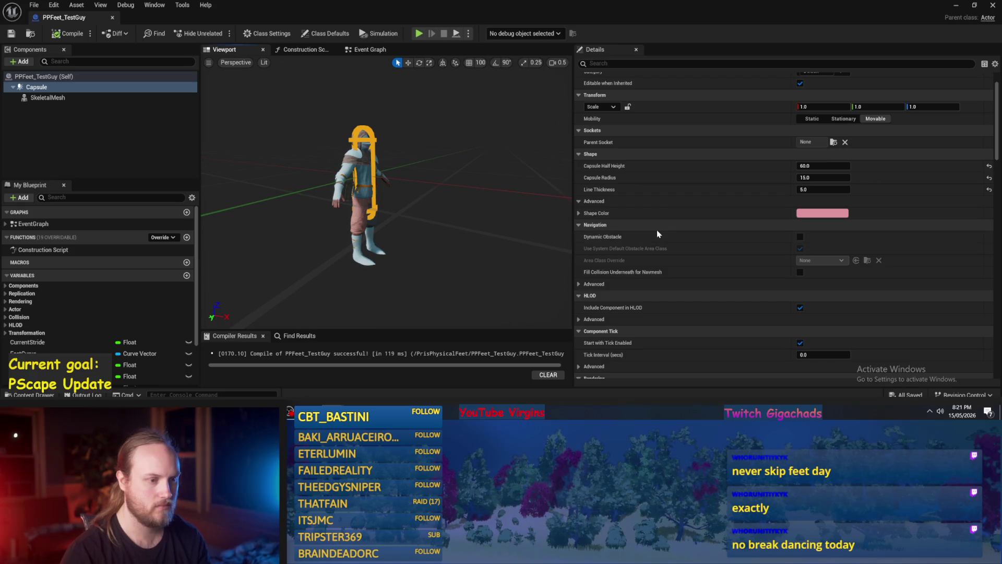
scroll(704, 294, "down", 3)
mouse_move(384, 264)
left_mouse_down()
mouse_move(384, 245)
mouse_move(385, 258)
left_mouse_up()
Add a Physics Constraint component, initially named Leg.
left_click(52, 141)
left_click(20, 61)
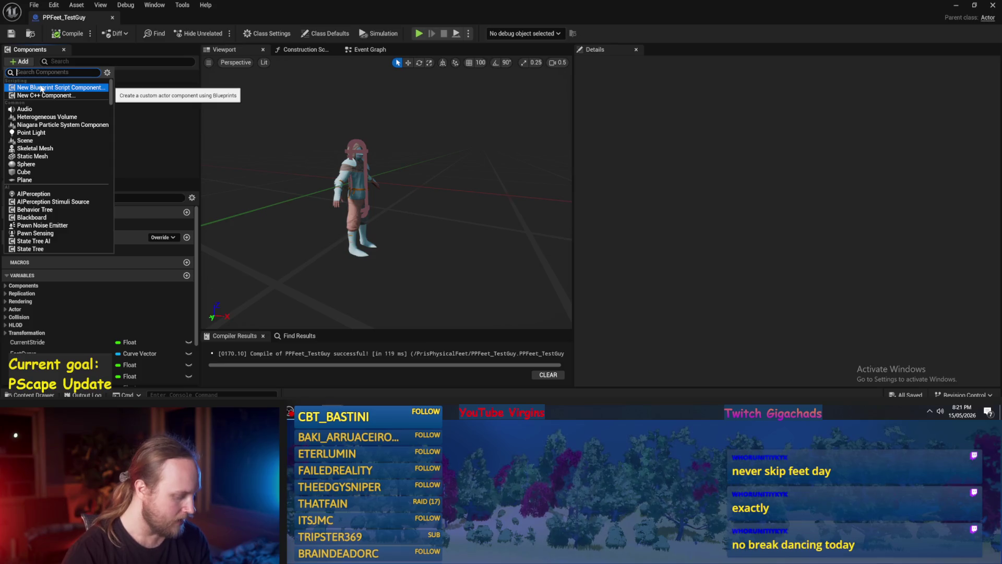
type("phys")
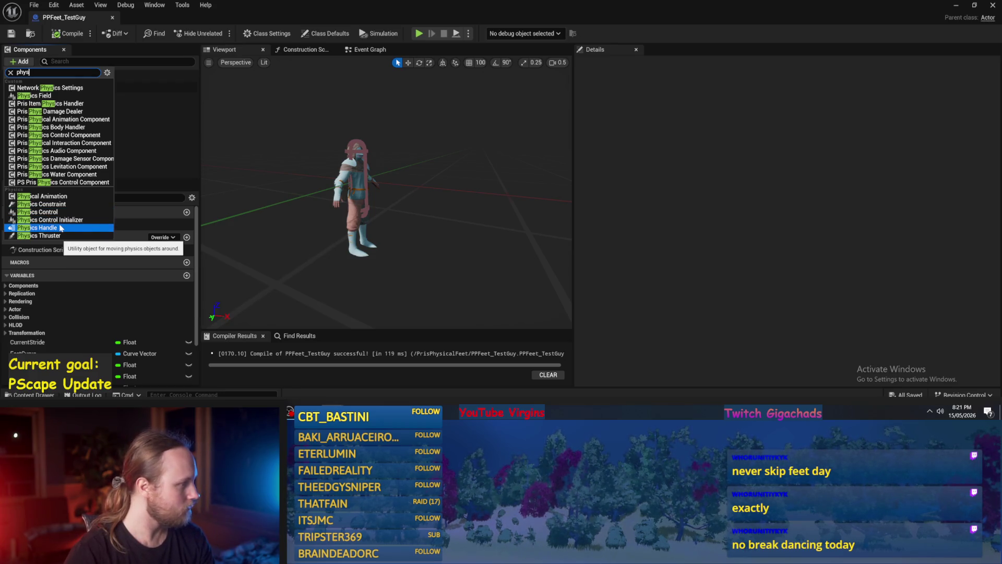
left_click(42, 204)
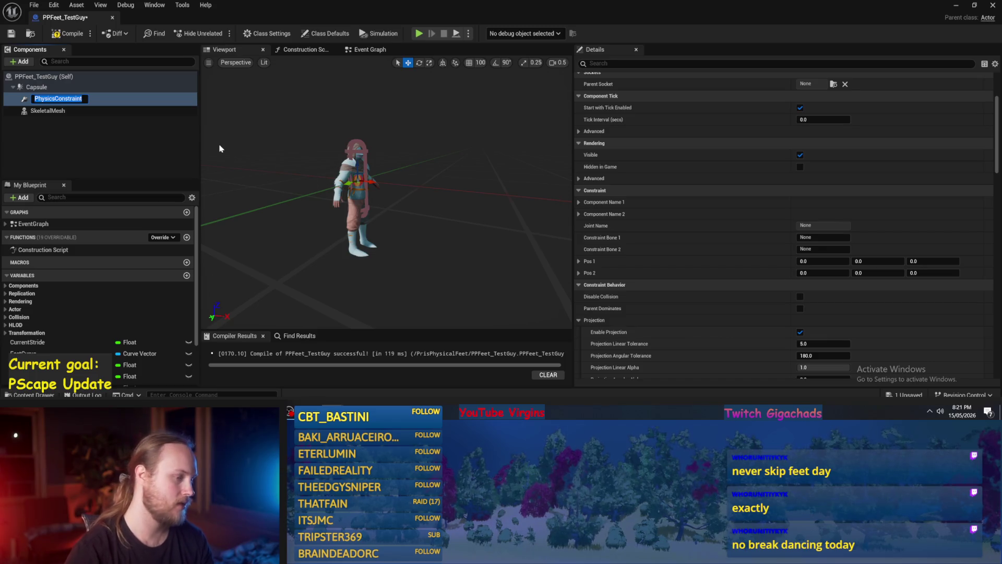
type("Leg")
key("Return")
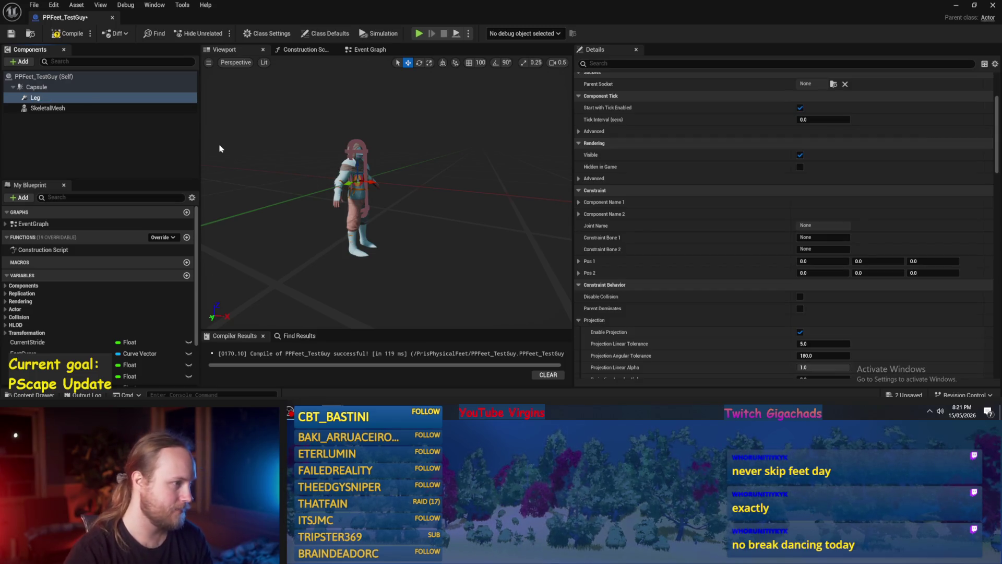
Rename the constraint to LegJoint_L and frame the character.
left_click(54, 99)
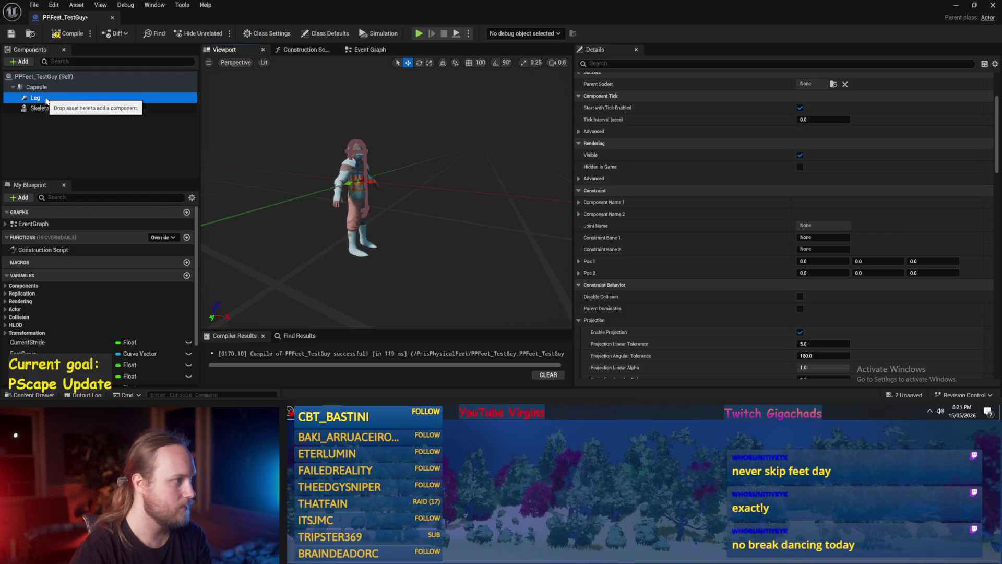
left_click(39, 98)
left_click(45, 98)
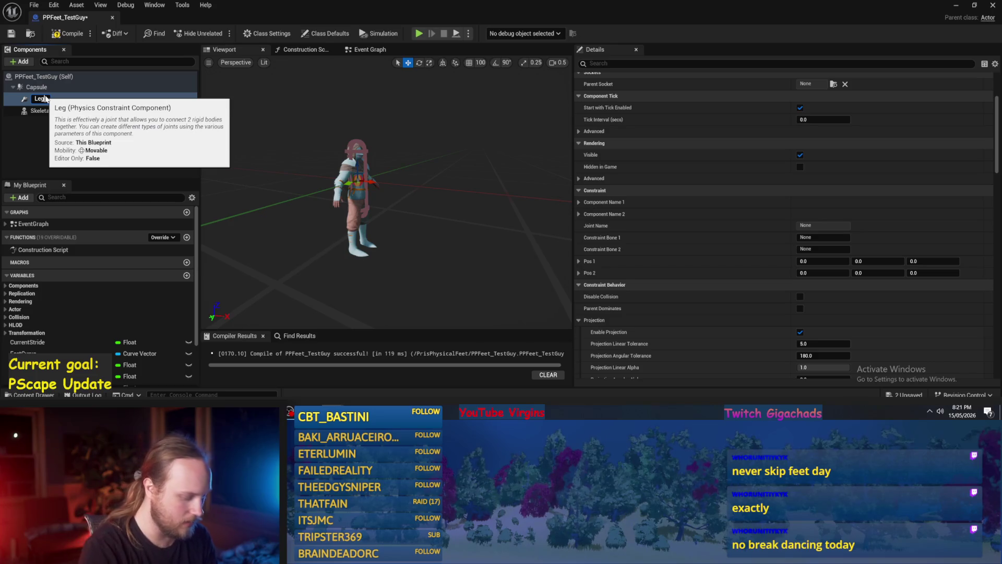
key("Return")
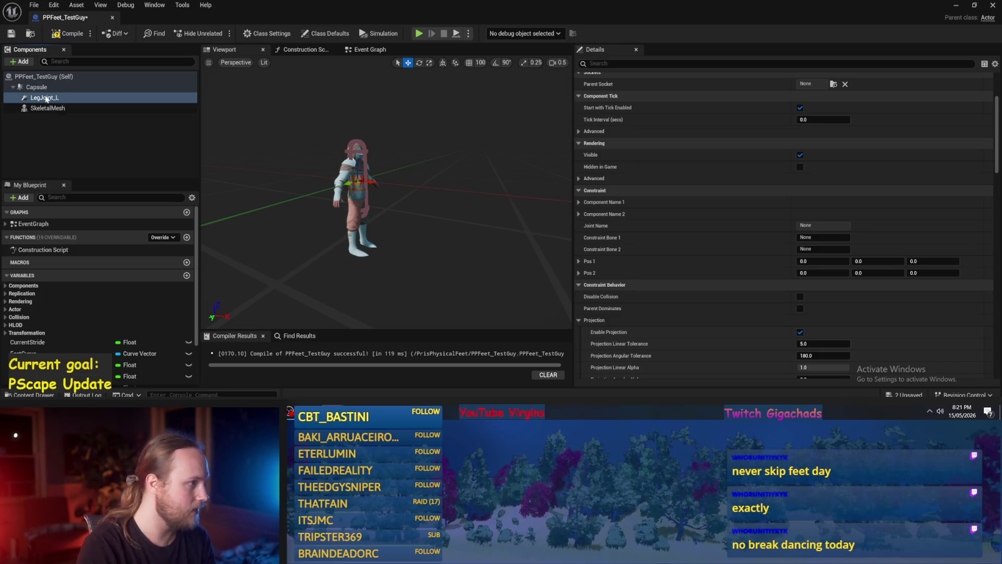
key("f")
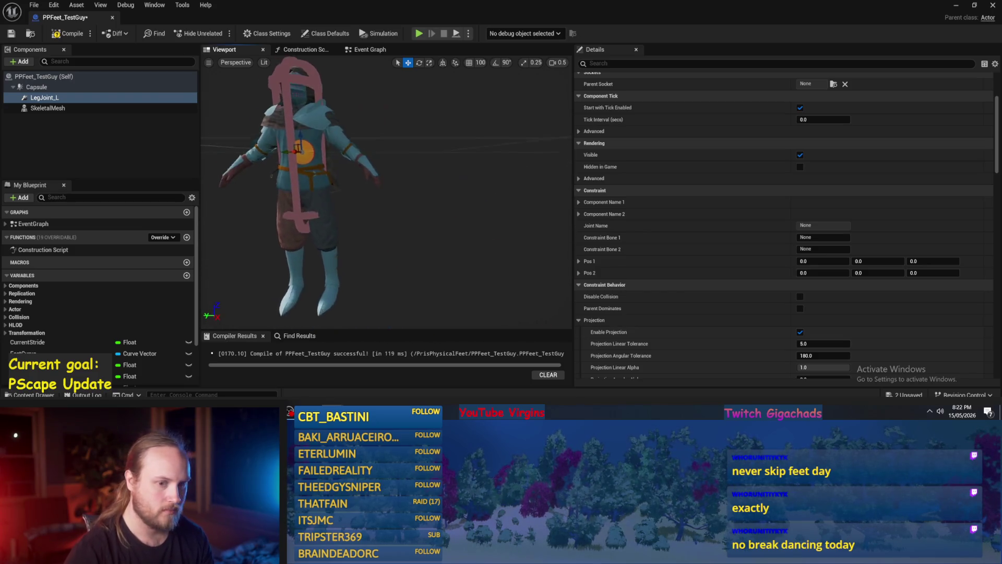
left_click(76, 136)
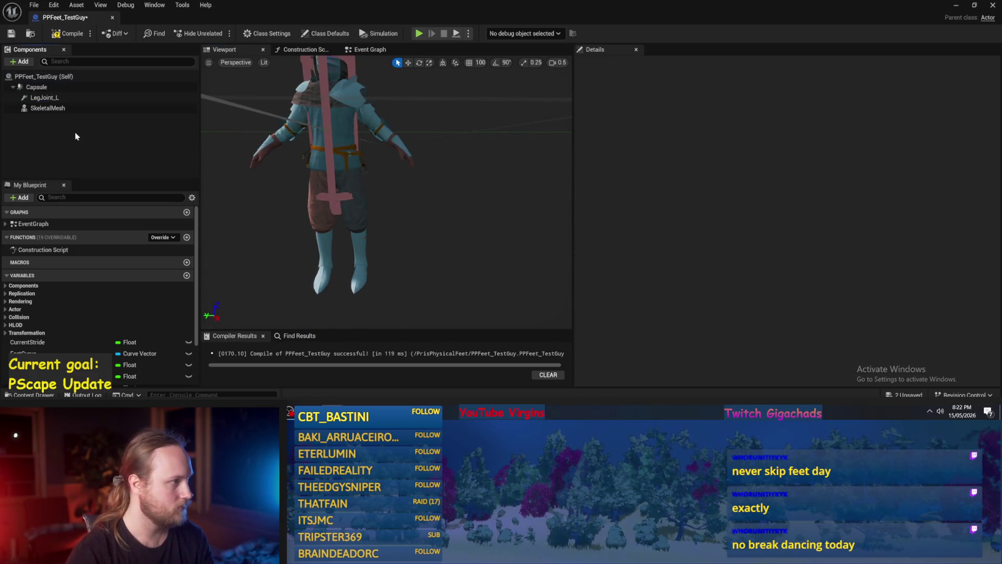
Add a Box Collision component named Foot_L.
left_click(20, 61)
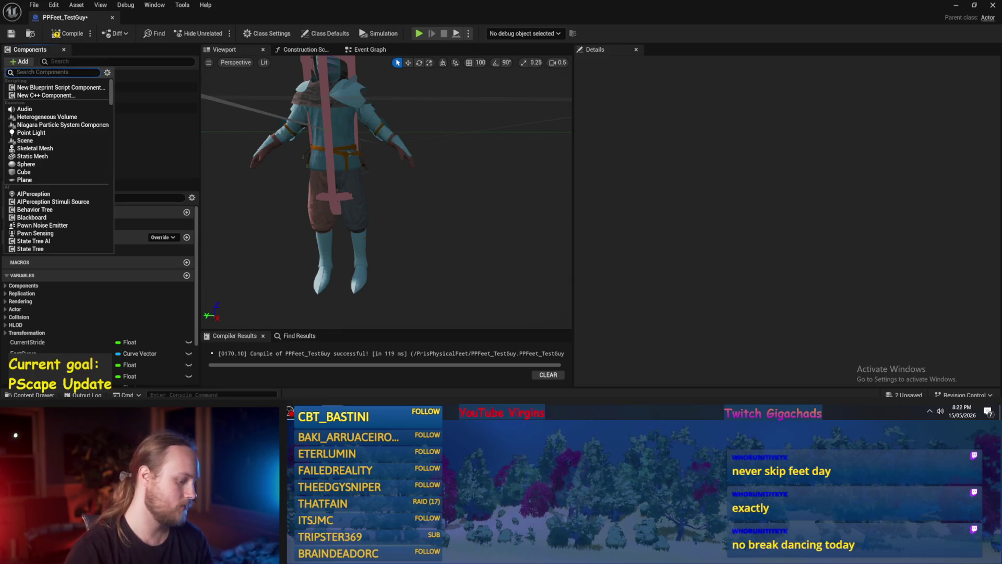
type("box coll")
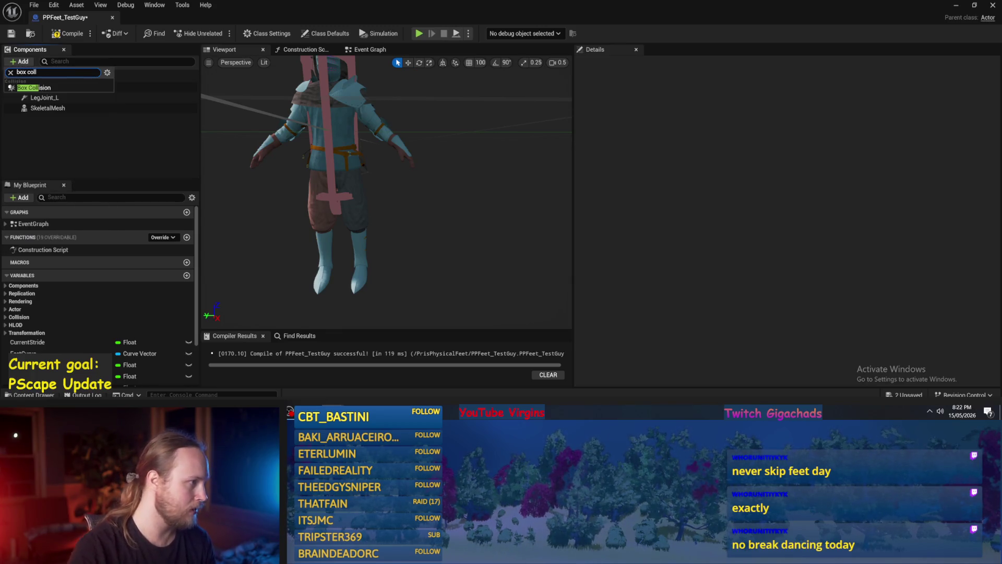
left_click(40, 95)
type("Foot")
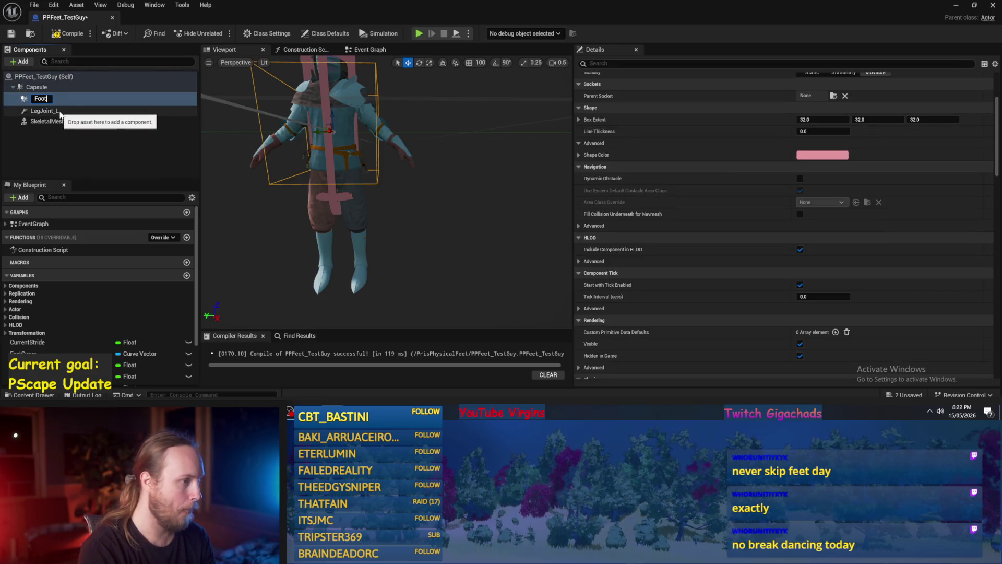
key("Return")
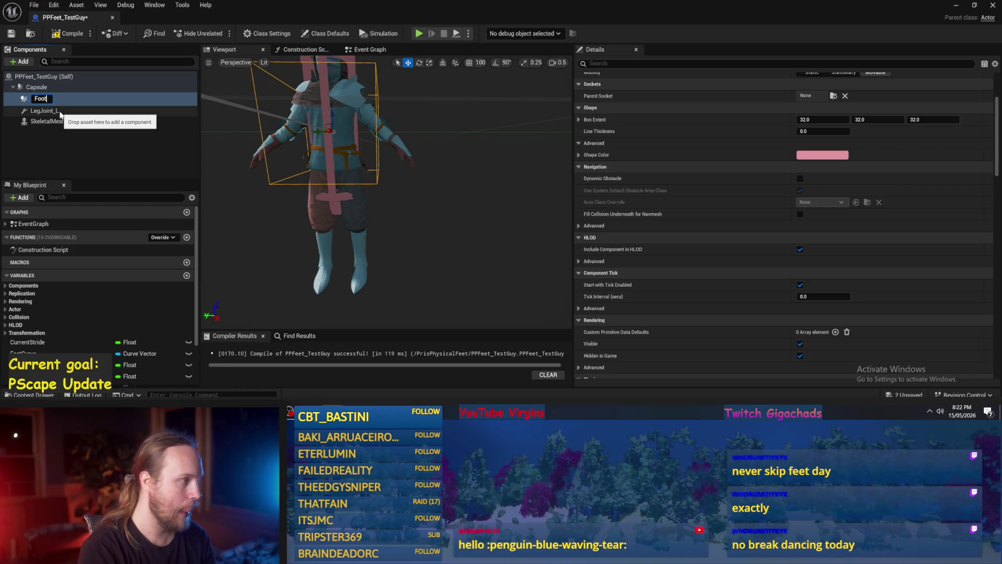
type("_L")
key("Return")
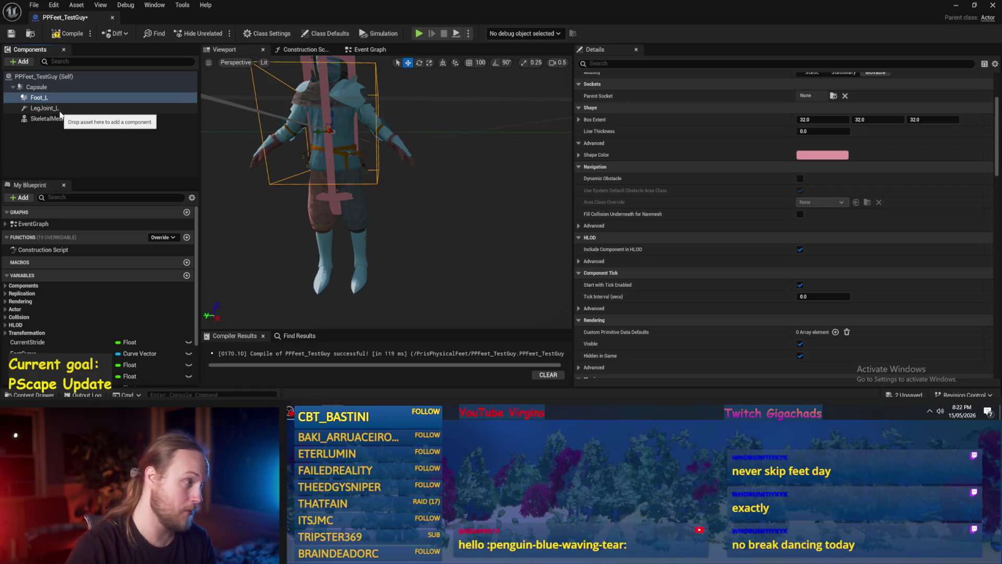
Attach LegJoint_L under the Capsule and select the Foot_L box.
left_click(48, 108)
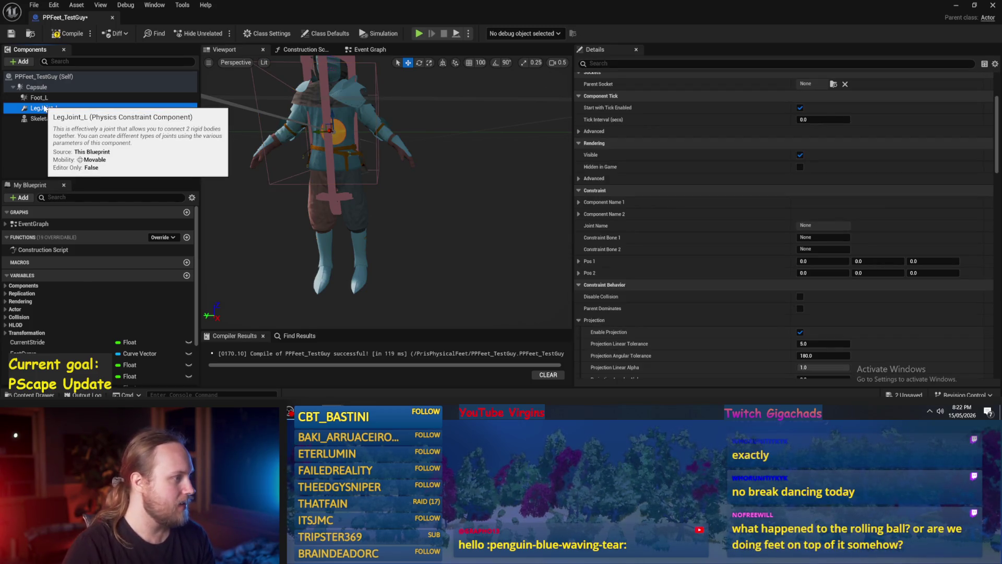
mouse_move(44, 108)
left_mouse_down()
mouse_move(37, 93)
mouse_move(39, 111)
left_mouse_up()
left_click(38, 100)
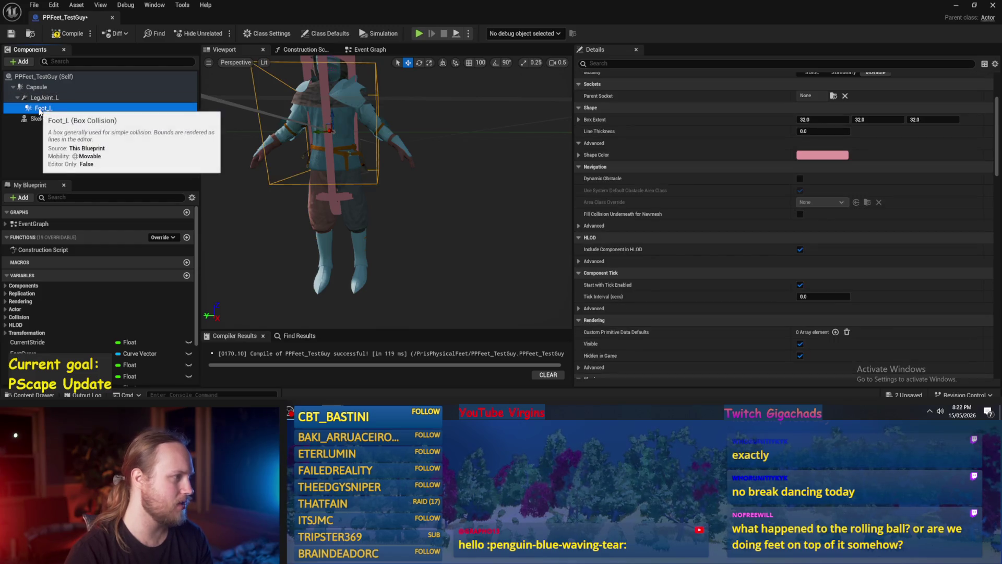
left_click(44, 108)
Nest Foot_L under LegJoint_L, lower the joint to the feet, and set the box extent to 10 × 5 × 5.
left_click_drag(43, 108, 46, 98)
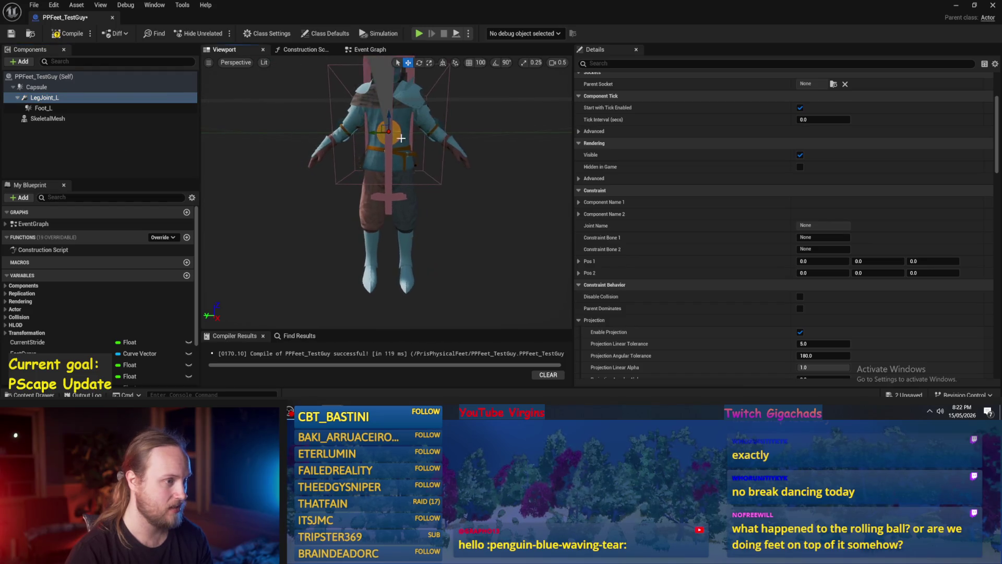
left_click_drag(389, 125, 380, 240)
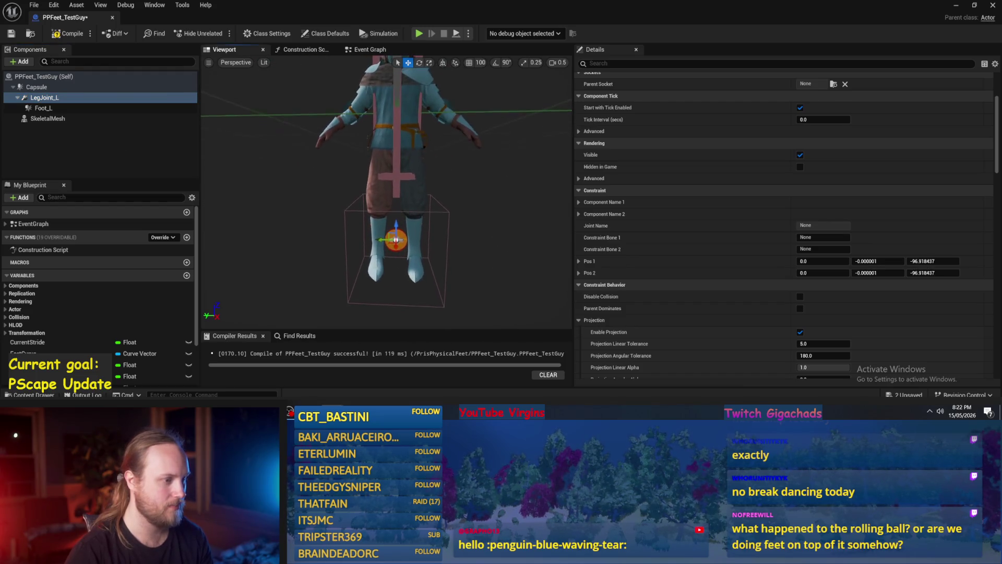
left_click(44, 108)
scroll(744, 182, "up", 2)
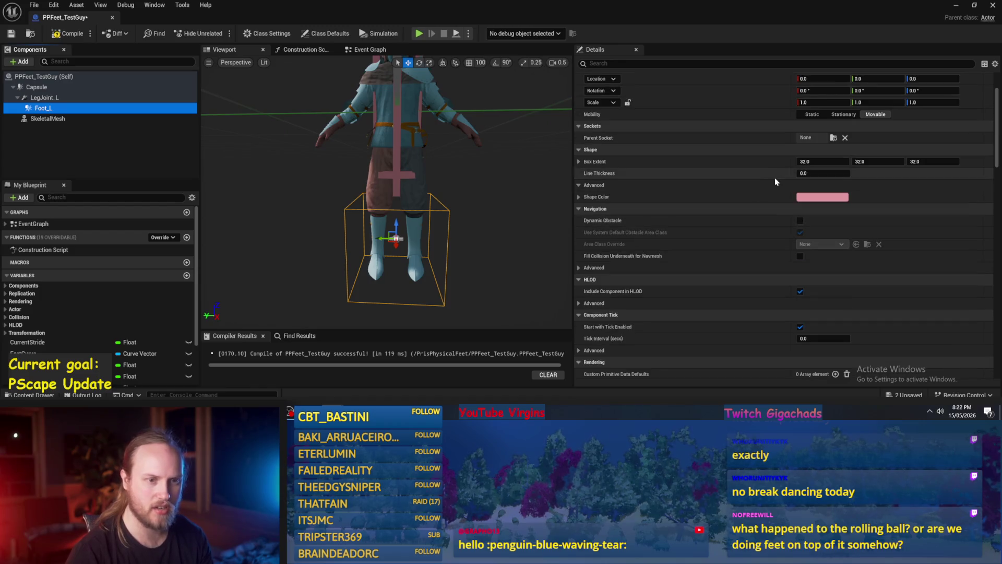
left_click(819, 161)
key("Return")
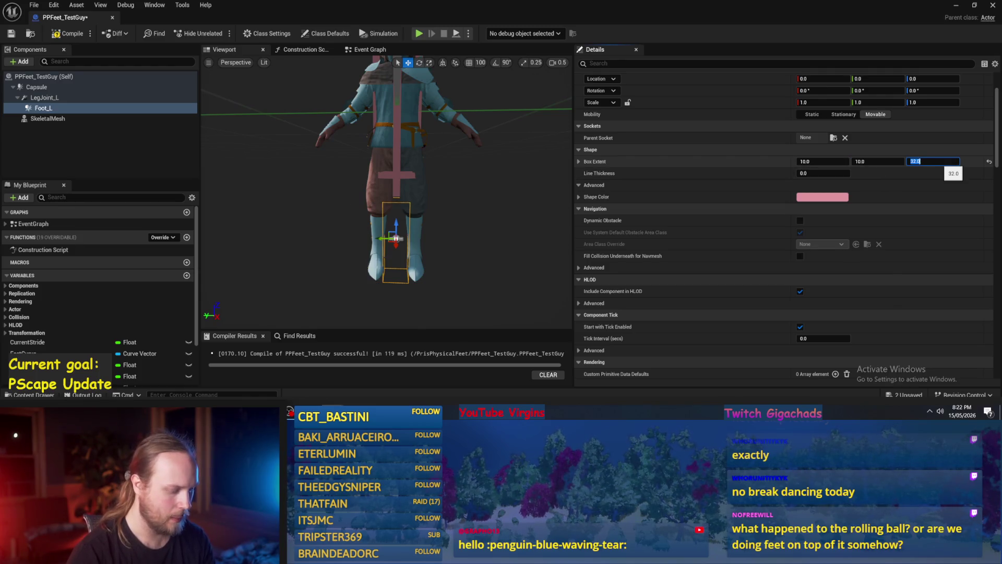
type("5")
mouse_move(397, 209)
left_mouse_down()
mouse_move(303, 188)
mouse_move(402, 207)
mouse_move(397, 198)
left_mouse_up()
scroll(403, 208, "up", 4)
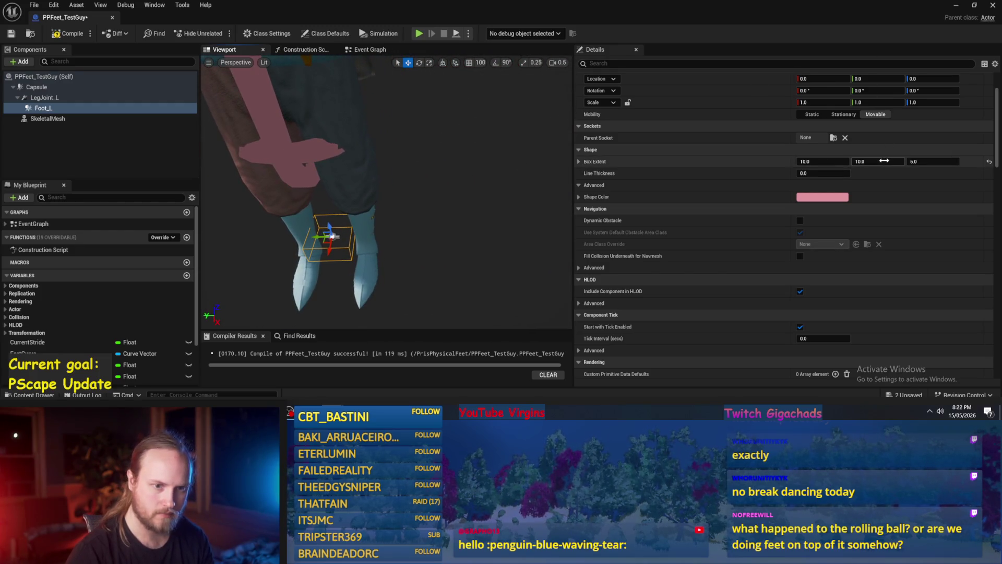
type("5")
mouse_move(416, 246)
left_mouse_down()
mouse_move(370, 243)
mouse_move(413, 232)
mouse_move(418, 240)
left_mouse_up()
Move LegJoint_L down onto the left foot with Location Y set to 0.
left_click(104, 97)
scroll(422, 171, "up", 3)
mouse_move(433, 163)
left_mouse_down()
mouse_move(475, 225)
mouse_move(464, 211)
left_mouse_up()
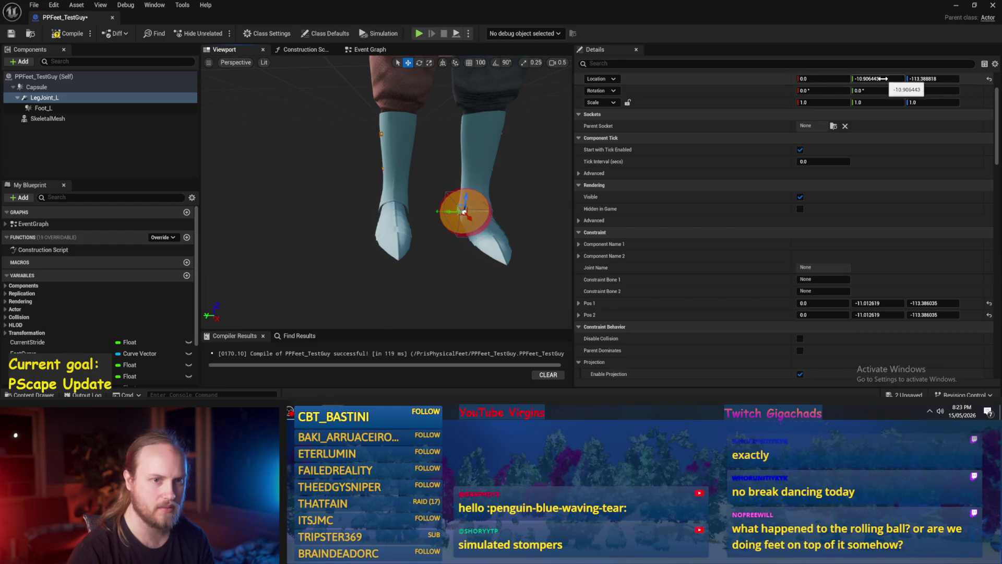
type("0")
key("Return")
scroll(463, 212, "down", 3)
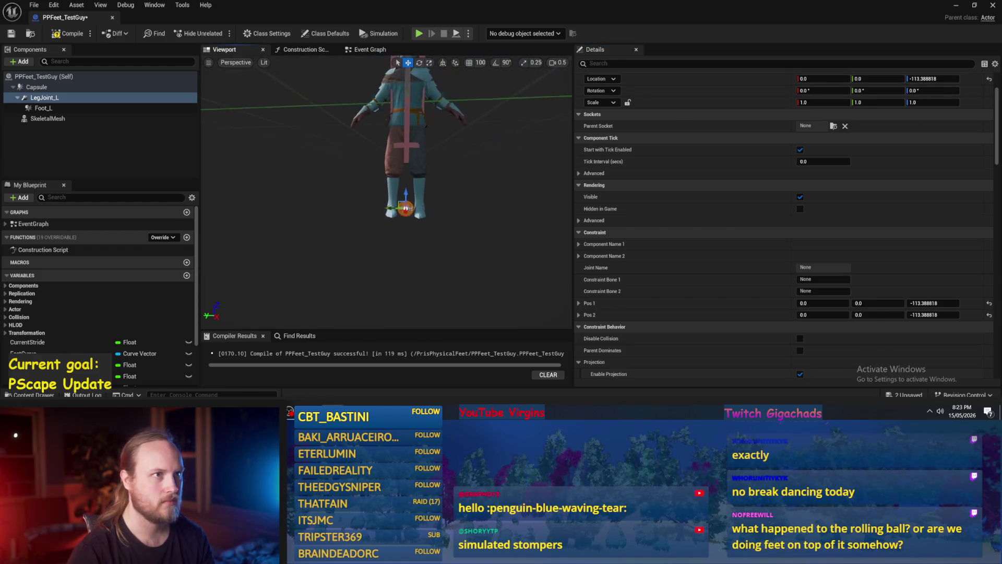
scroll(458, 220, "up", 3)
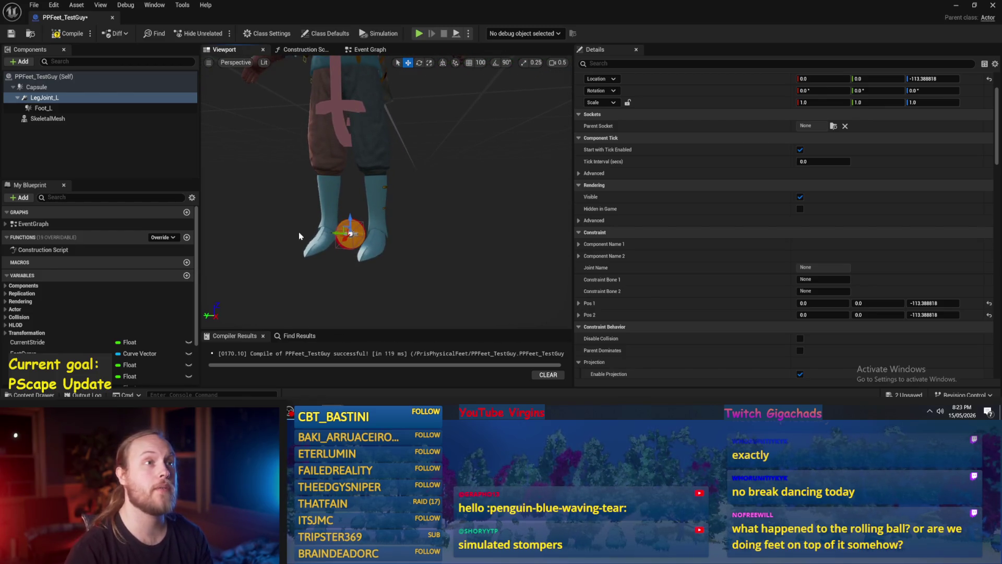
left_click_drag(298, 232, 316, 167)
mouse_move(382, 164)
left_mouse_down()
mouse_move(410, 164)
mouse_move(392, 172)
mouse_move(392, 198)
left_mouse_up()
left_click(43, 108)
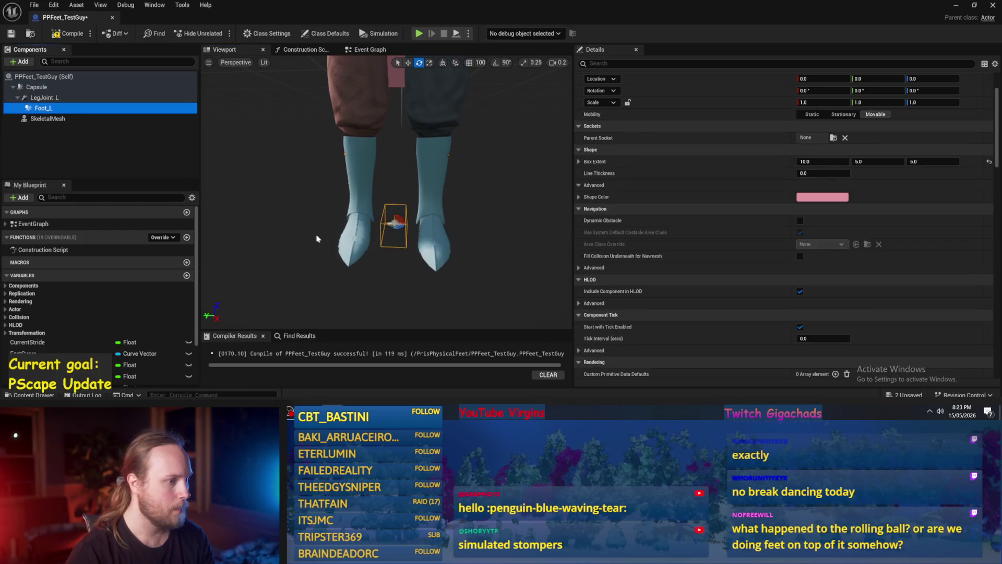
Flatten the Foot_L box to a Z extent of 3 and widen X to 20.
key("f")
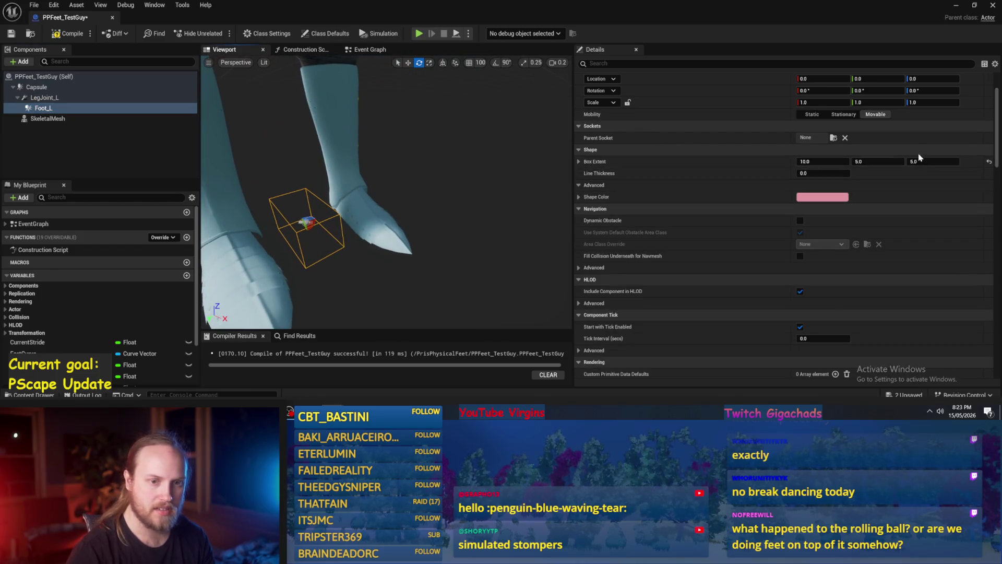
left_click(919, 162)
type("3")
key("Return")
mouse_move(441, 261)
left_mouse_down()
mouse_move(365, 263)
mouse_move(464, 265)
left_mouse_up()
type("0")
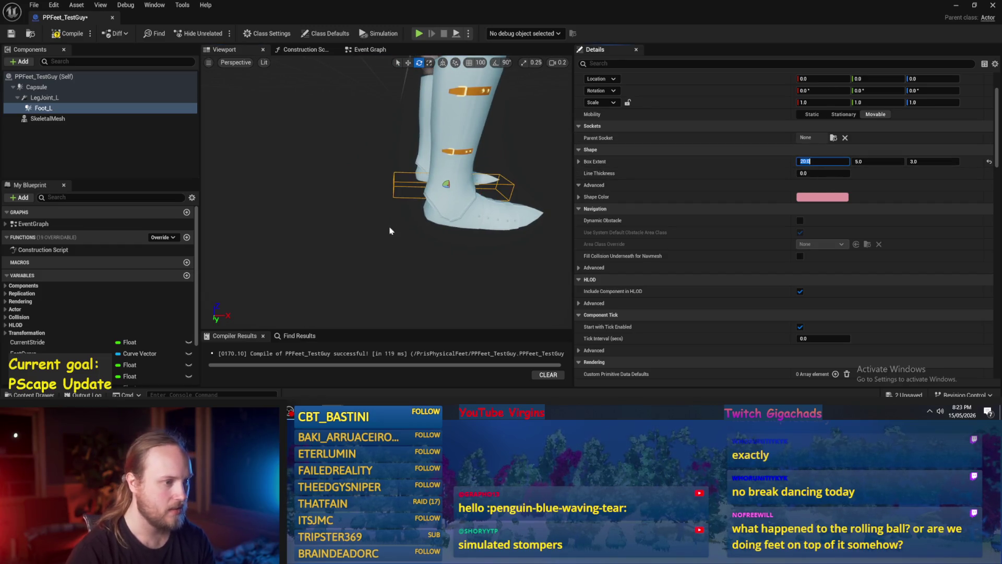
key("Return")
key("Return")
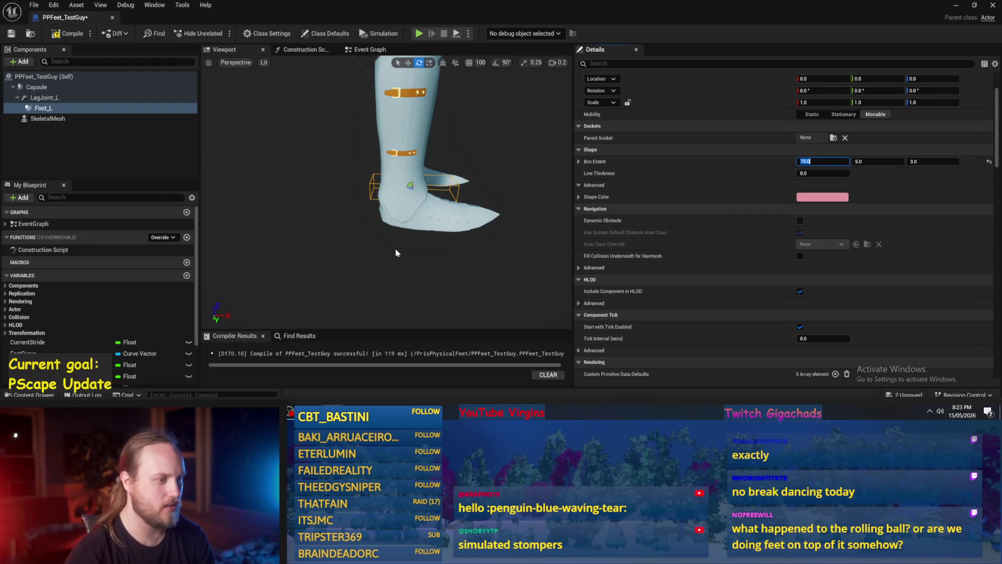
Resize the box to X 15 and Y 15, checking its fit under the boot.
left_click(52, 98)
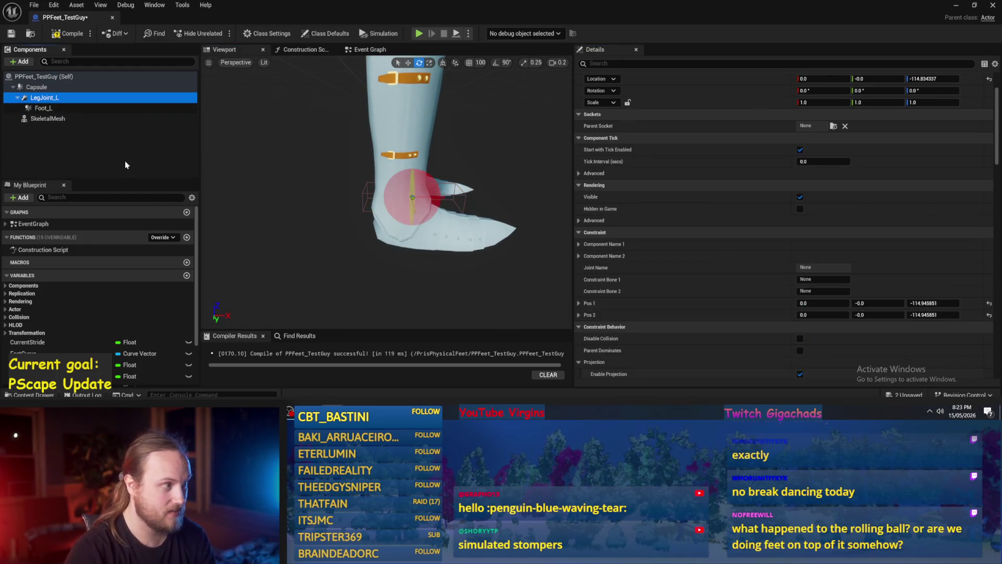
double_click(44, 108)
left_click_drag(387, 198, 318, 207)
type("7.5")
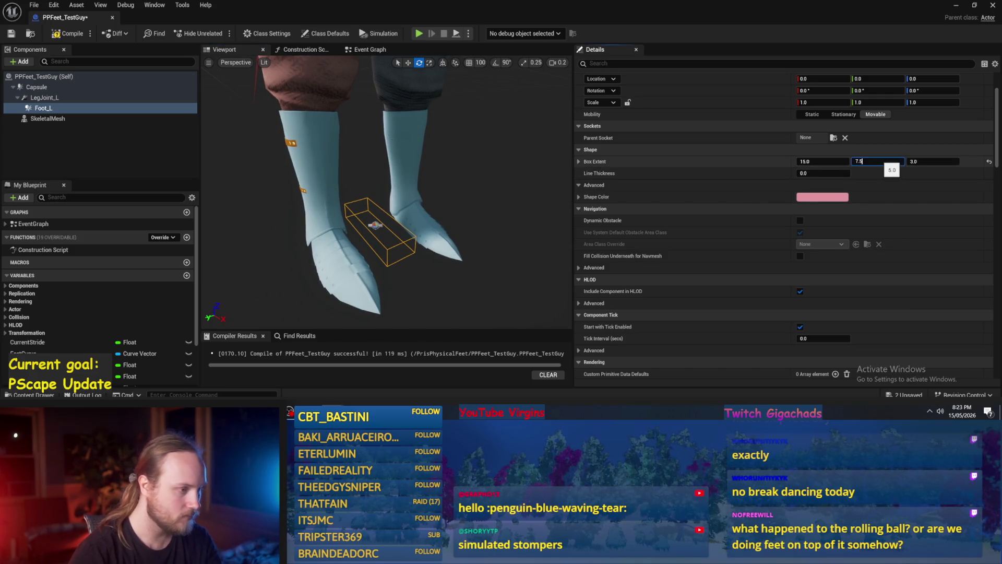
key("Return")
mouse_move(499, 238)
left_mouse_down()
mouse_move(470, 240)
mouse_move(538, 238)
left_mouse_up()
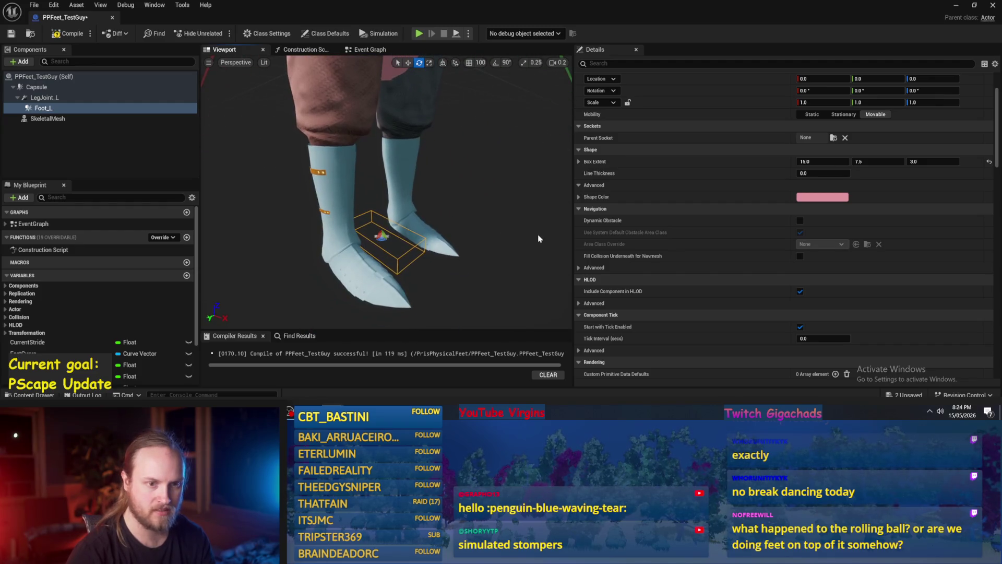
left_click(878, 162)
key("Return")
mouse_move(470, 235)
left_mouse_down()
mouse_move(517, 235)
mouse_move(516, 190)
mouse_move(516, 224)
left_mouse_up()
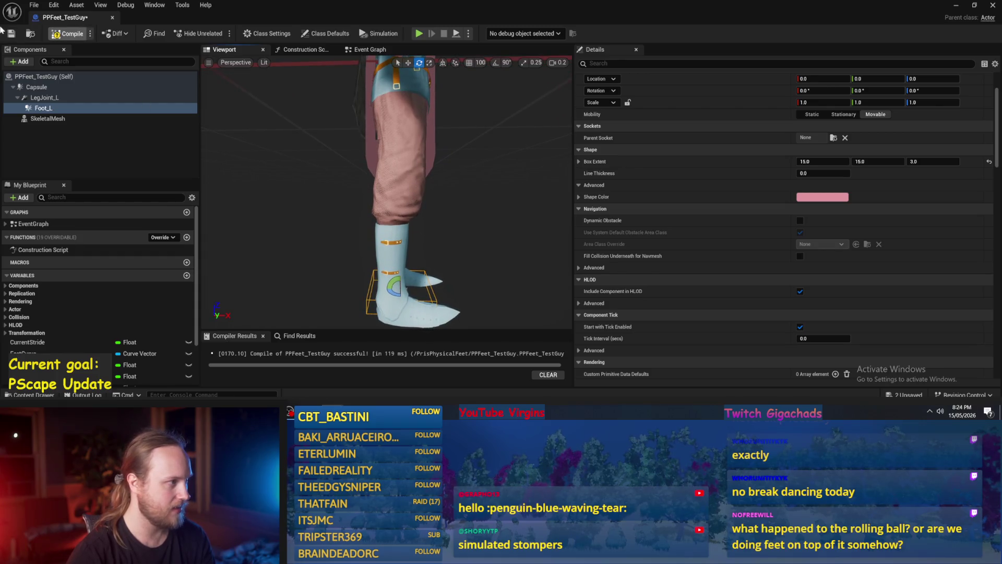
left_click(45, 98)
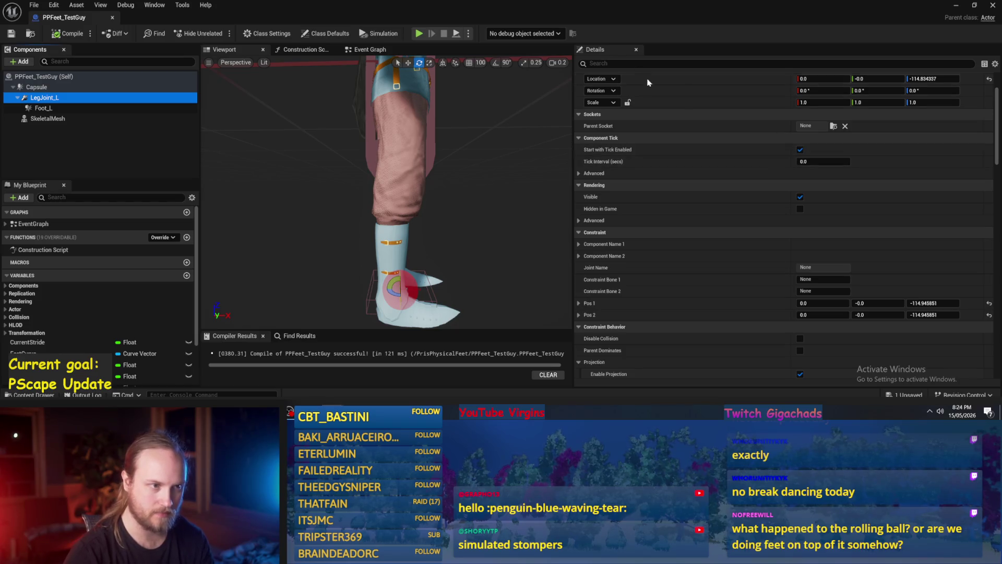
Make LegJoint_L join Capsule to Foot_L with swing 2 locked, then compile.
scroll(747, 175, "down", 5)
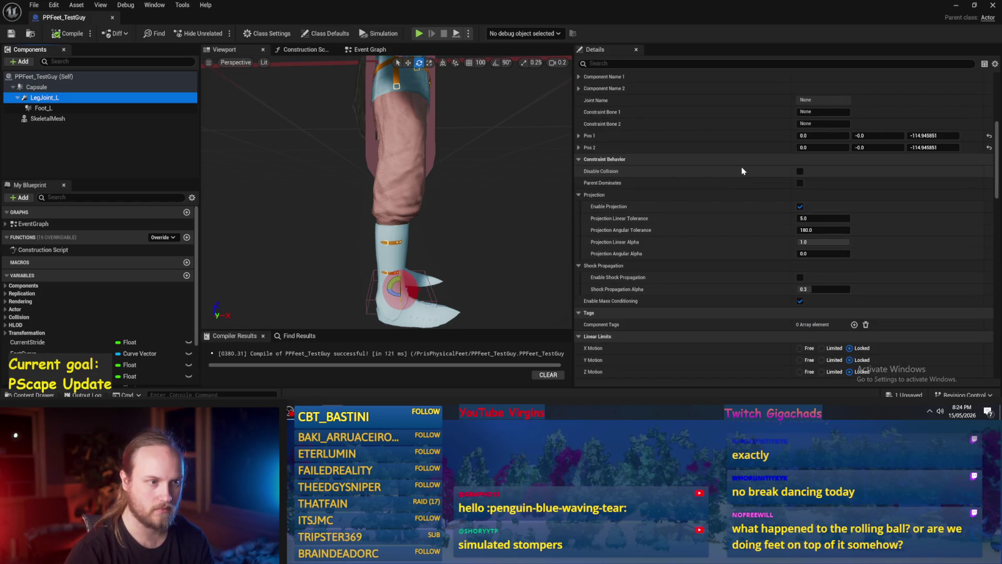
scroll(740, 167, "up", 3)
left_click(579, 143)
left_click(579, 133)
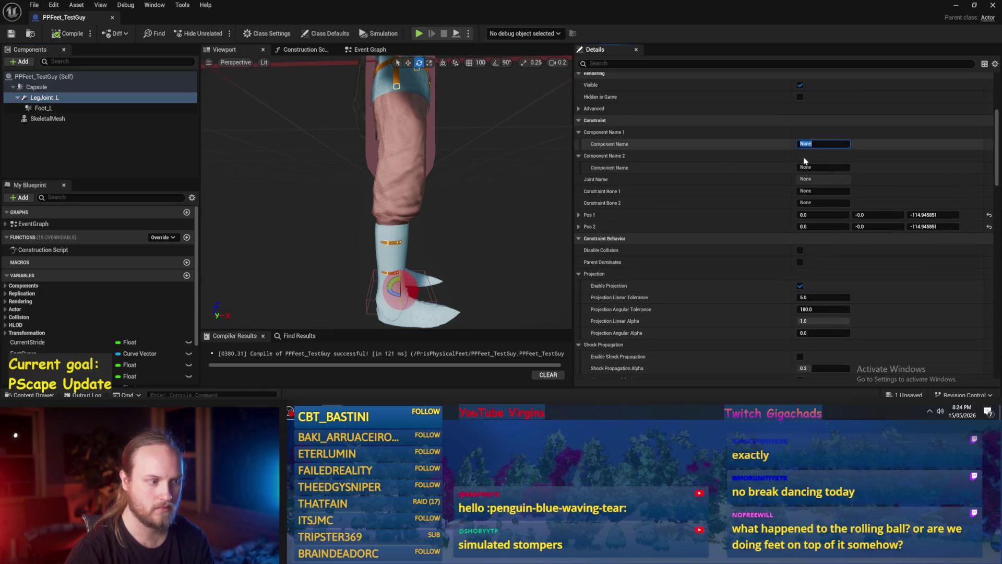
mouse_move(597, 134)
type("Capsule")
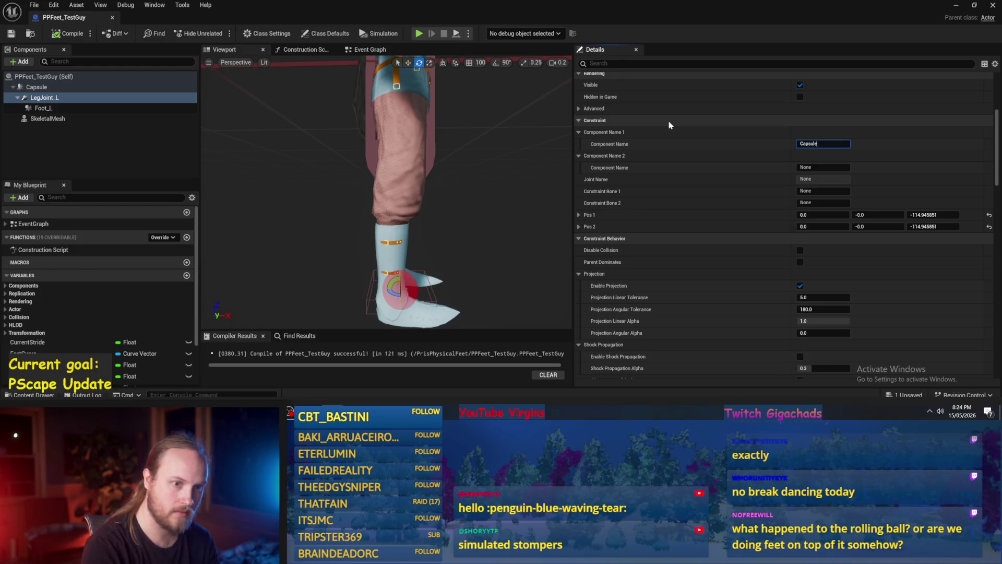
key("Return")
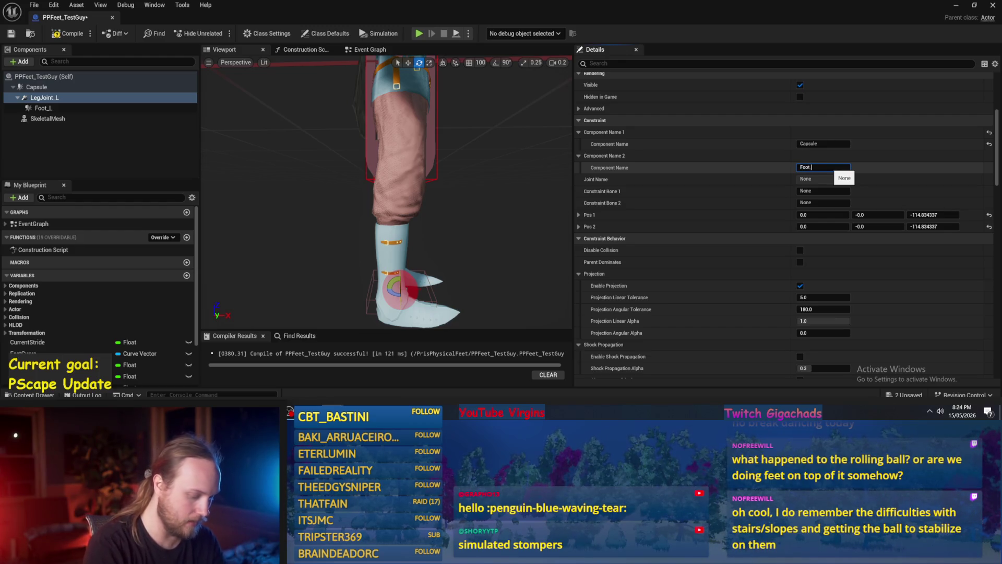
key("Return")
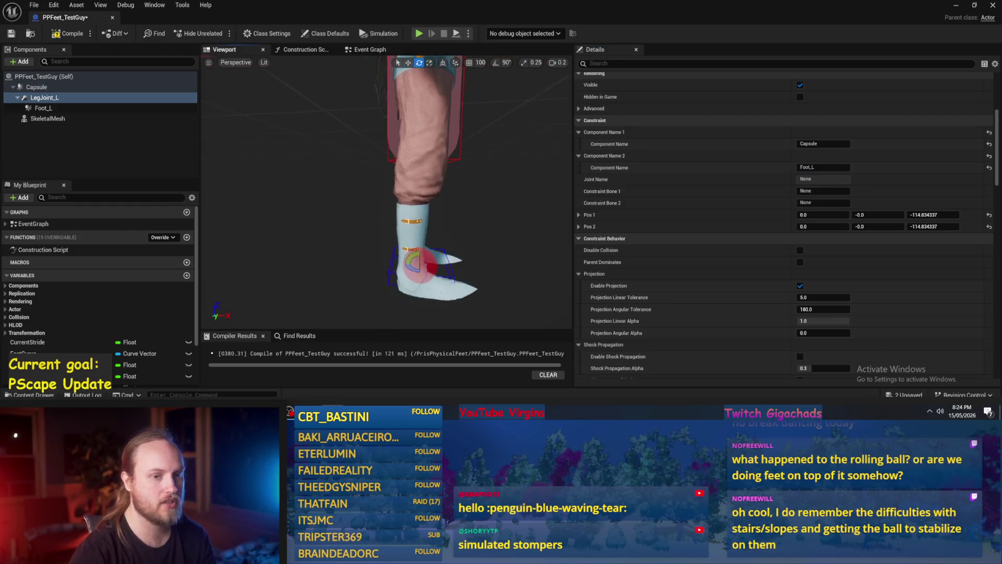
scroll(768, 226, "down", 10)
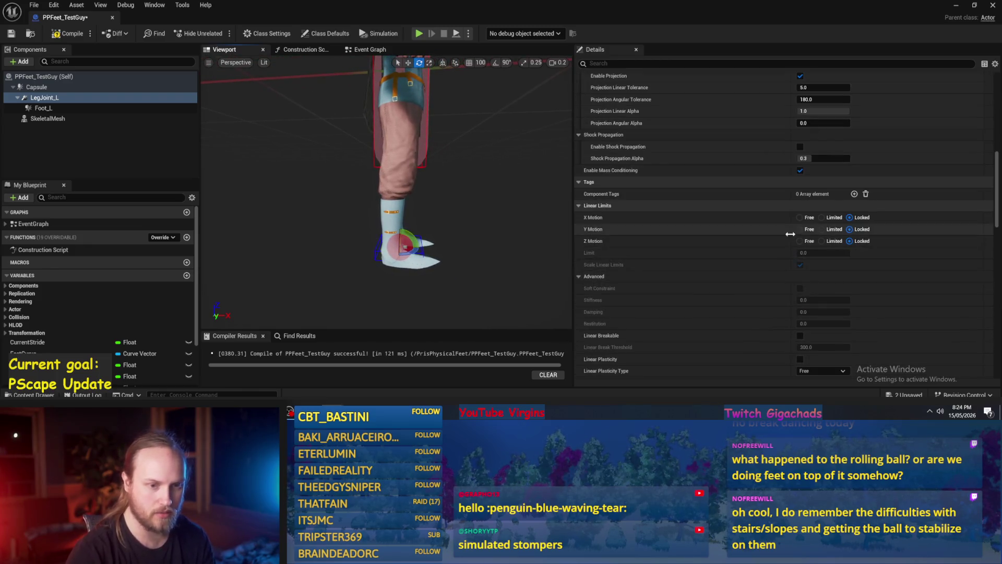
left_click(845, 234)
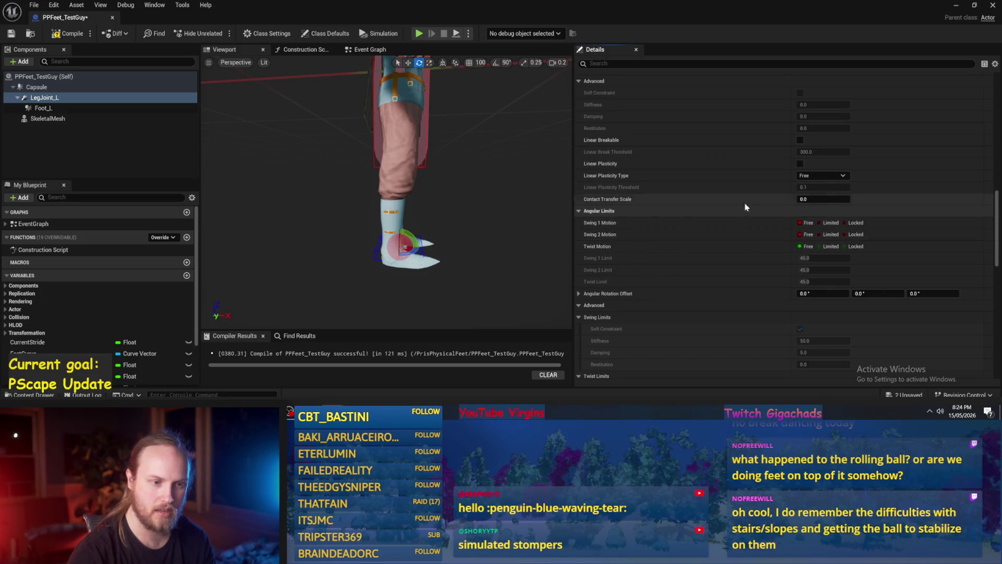
left_click(70, 33)
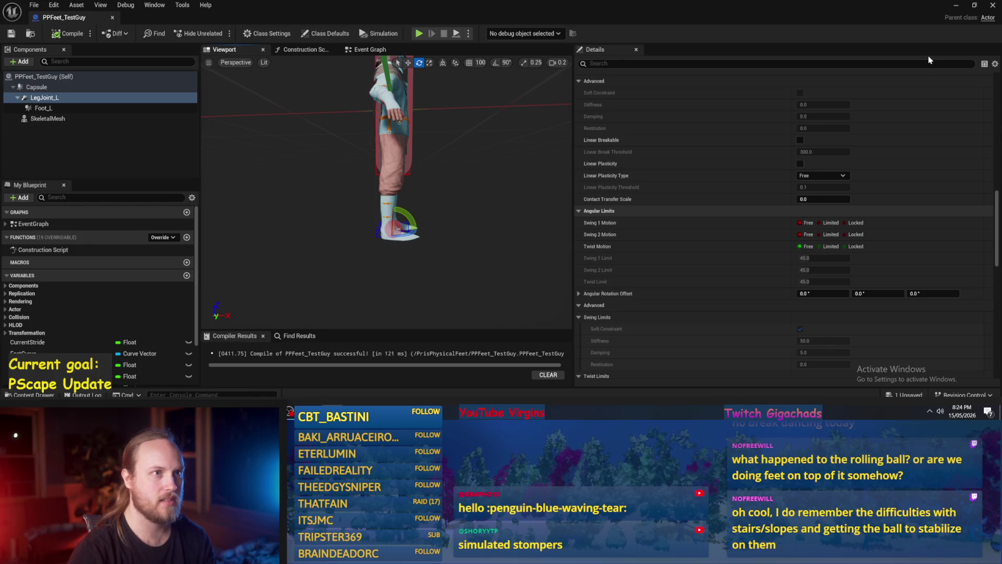
left_click(954, 7)
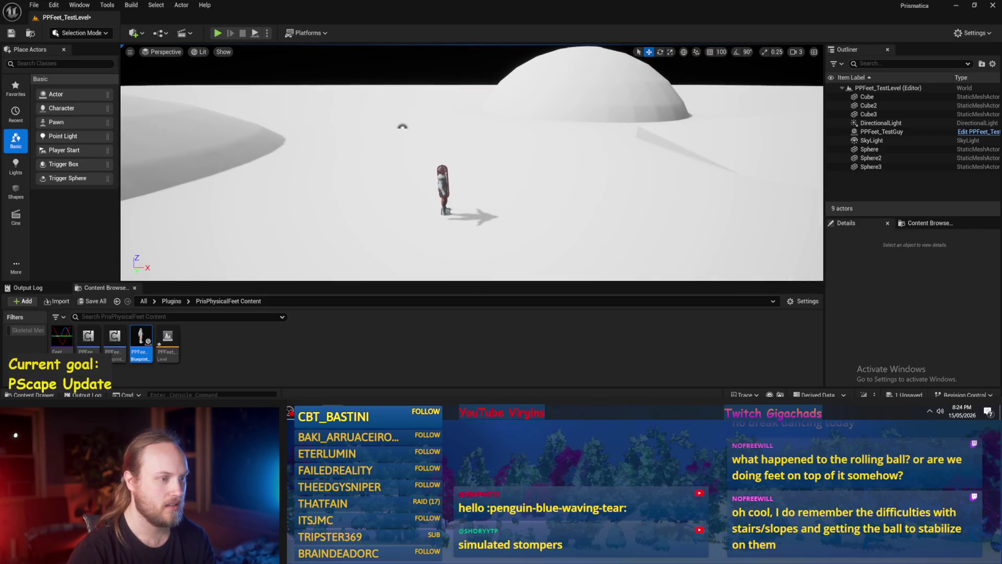
Focus PPFeet_TestGuy in the level, start Play-in-Editor with Alt+P, and reopen its blueprint.
double_click(881, 132)
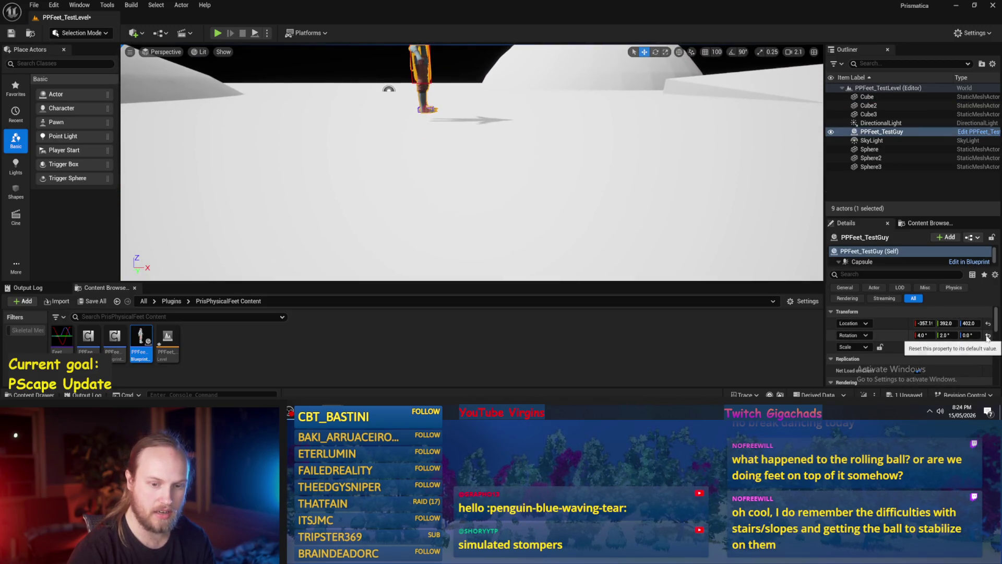
scroll(470, 138, "up", 3)
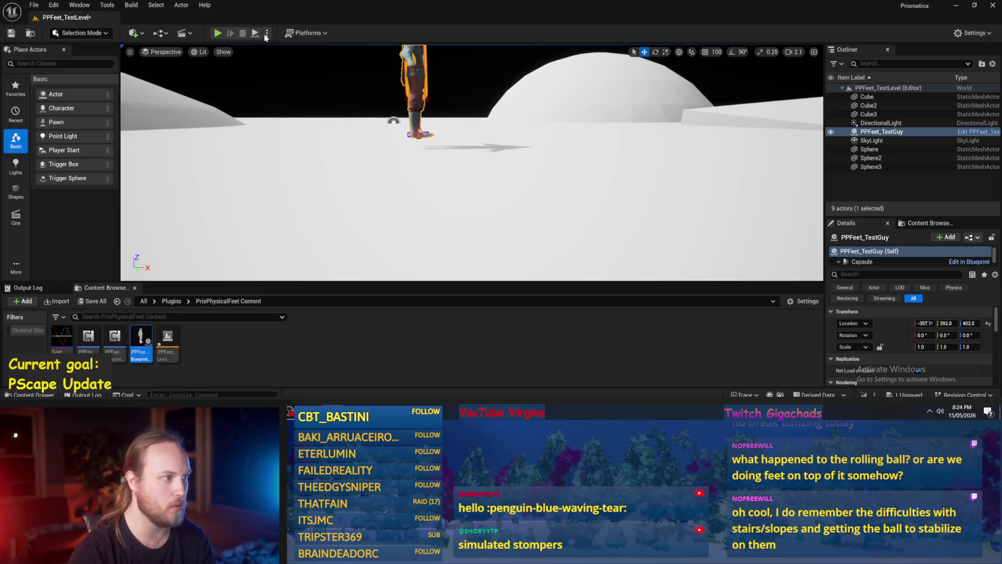
key("alt+p")
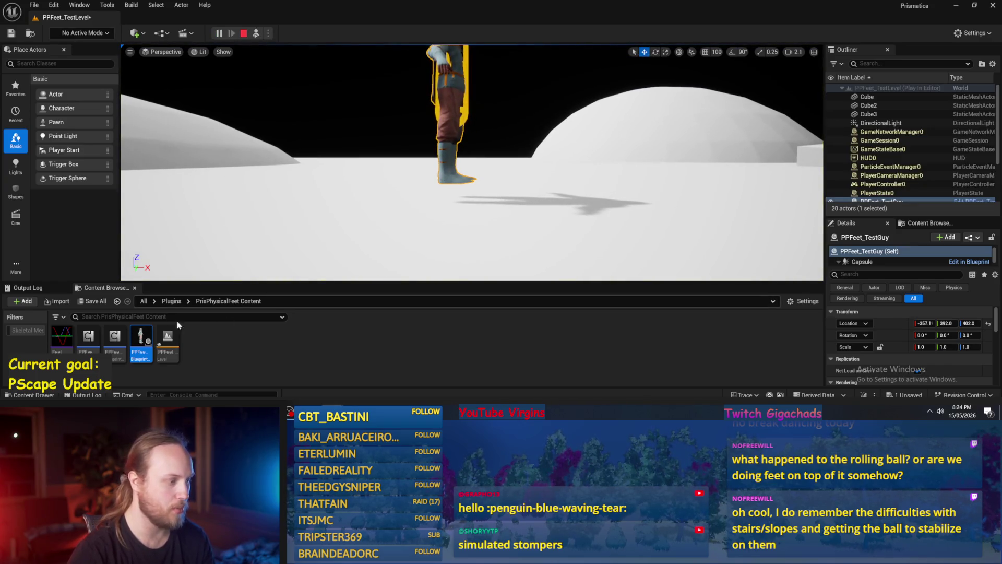
double_click(140, 340)
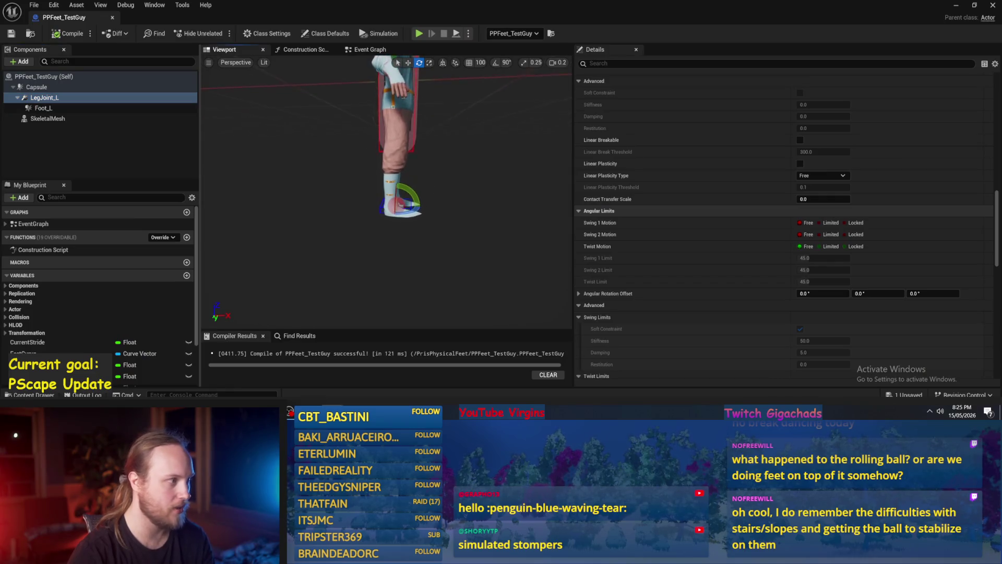
Override the Capsule's mass to 50 kg.
left_click(50, 87)
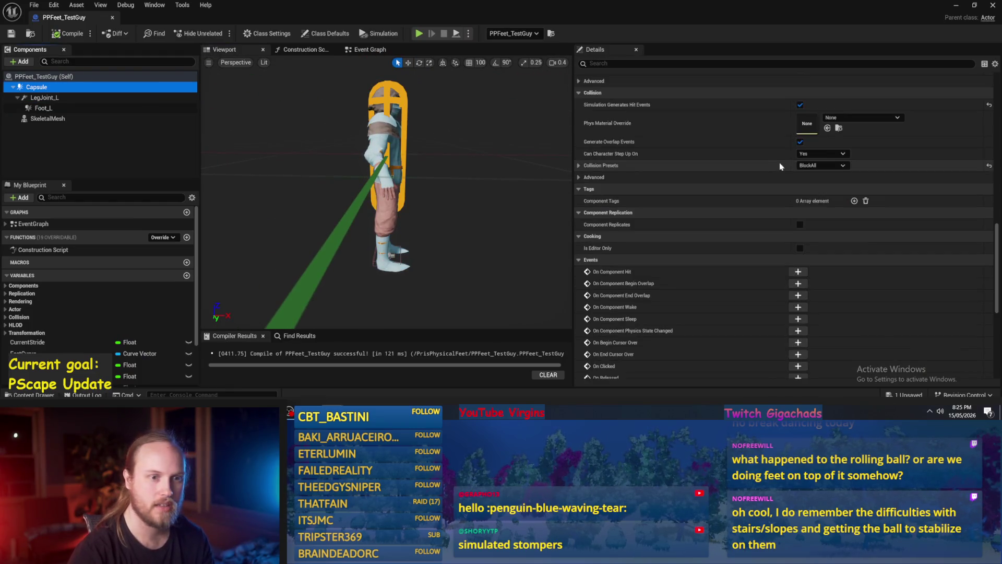
scroll(779, 162, "up", 3)
left_click(587, 126)
left_click(587, 126)
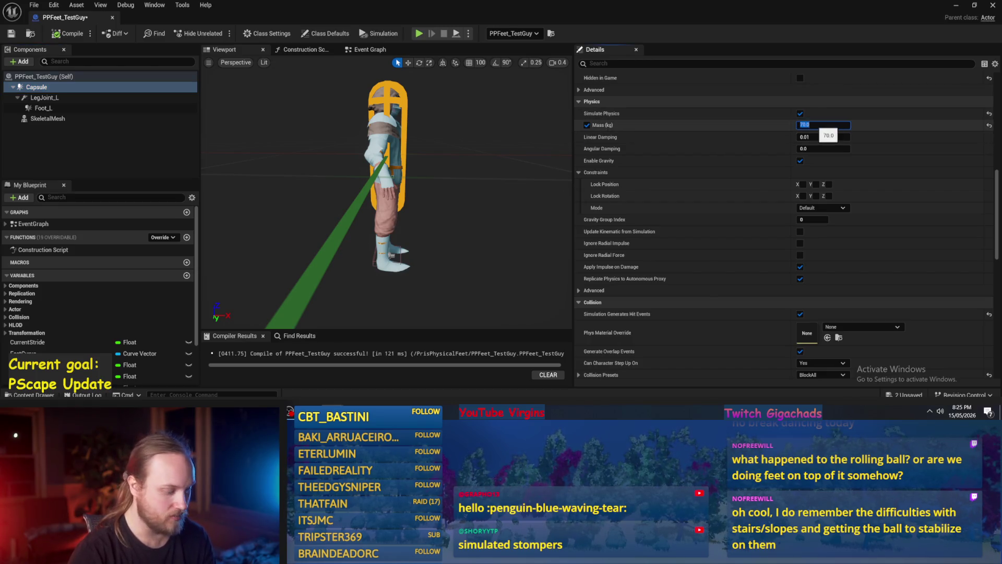
type("0")
key("Return")
Enable Simulate Physics on Foot_L, then compile and save PPFeet_TestGuy.
scroll(698, 152, "up", 2)
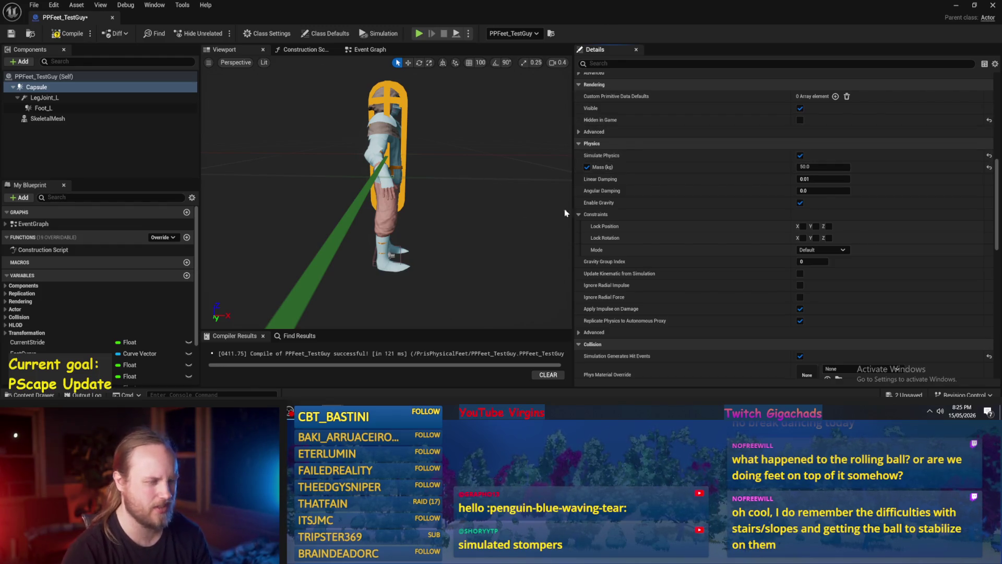
scroll(713, 223, "up", 5)
scroll(738, 203, "up", 5)
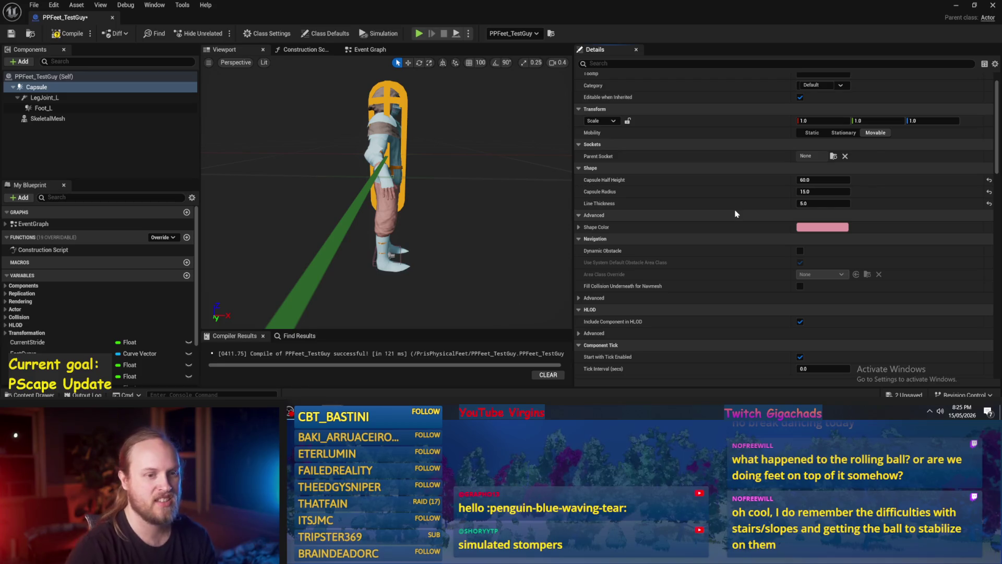
scroll(700, 203, "up", 1)
left_click_drag(462, 196, 462, 196)
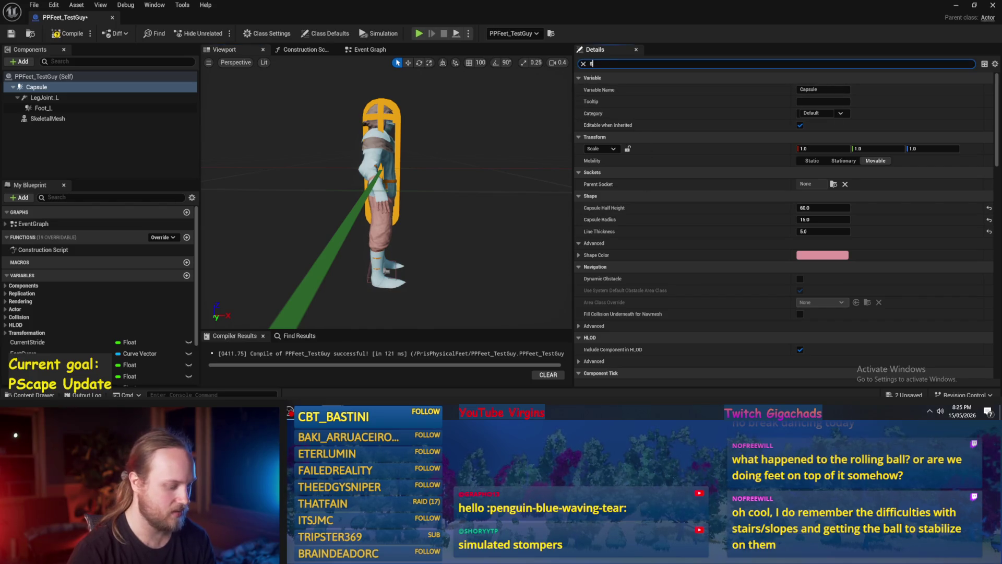
type("imu")
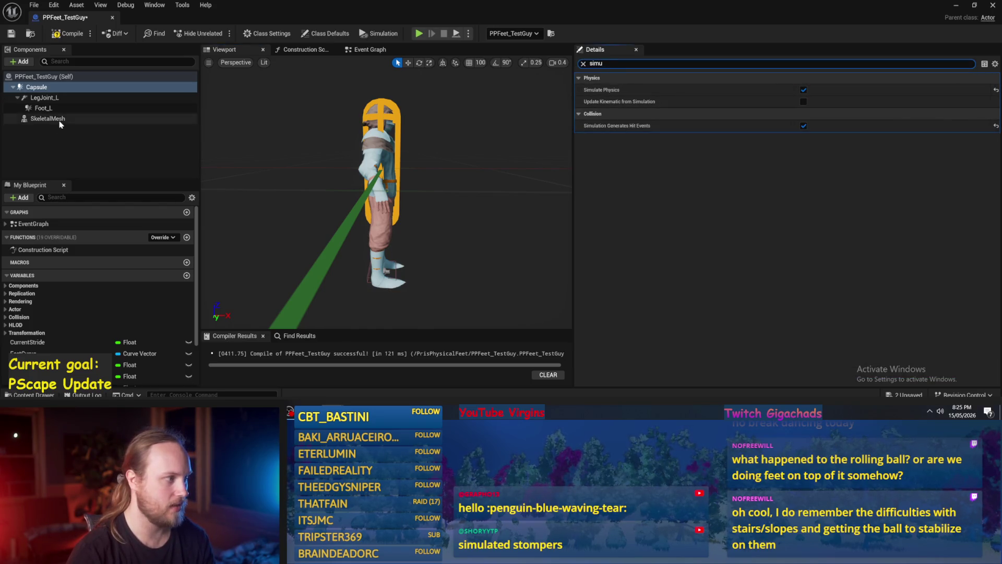
left_click(43, 108)
key("e")
left_click(803, 90)
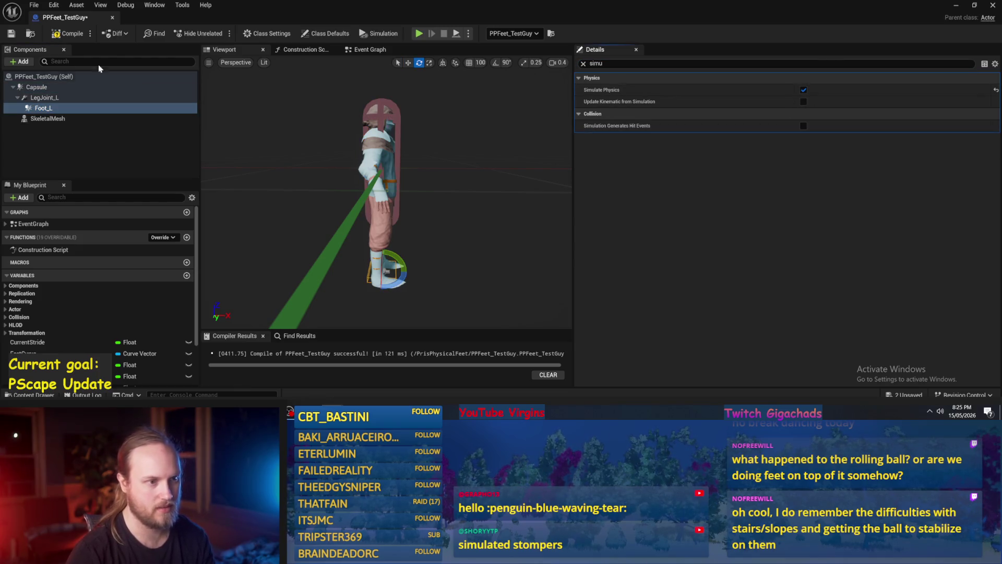
left_click(10, 35)
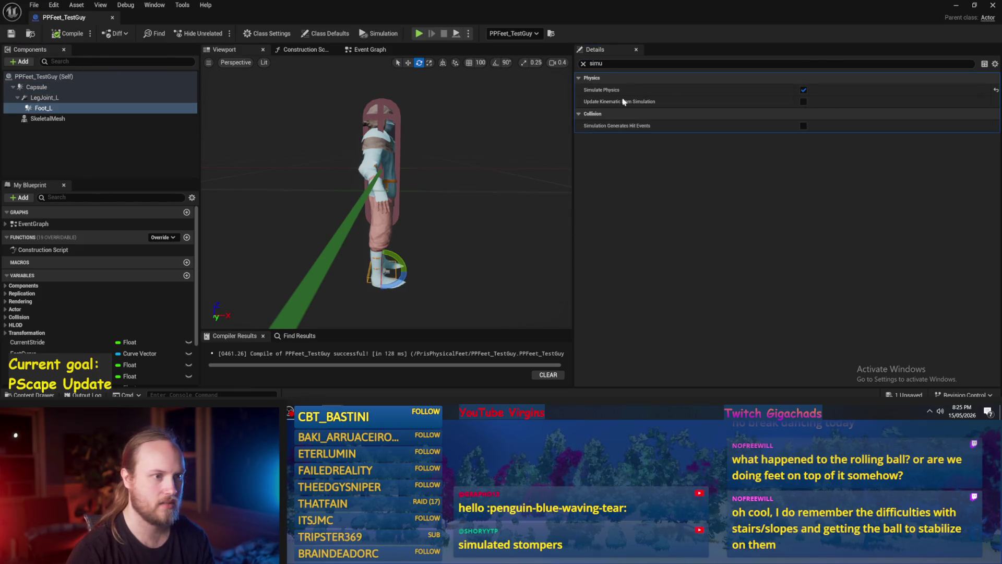
left_click(955, 6)
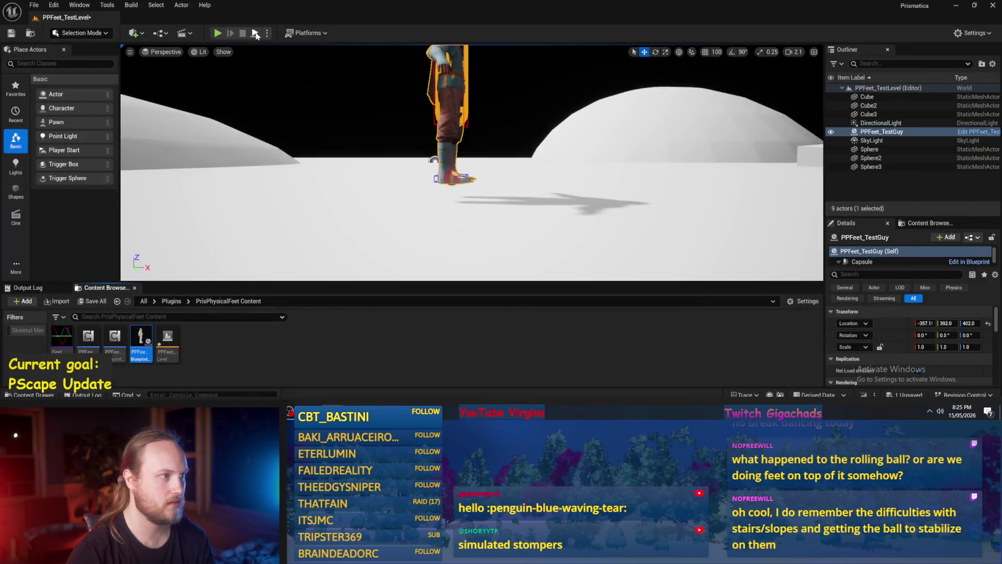
Start a simulation, then change Foot_L's collision preset from OverlapAllDynamic to BlockAll.
left_click(256, 33)
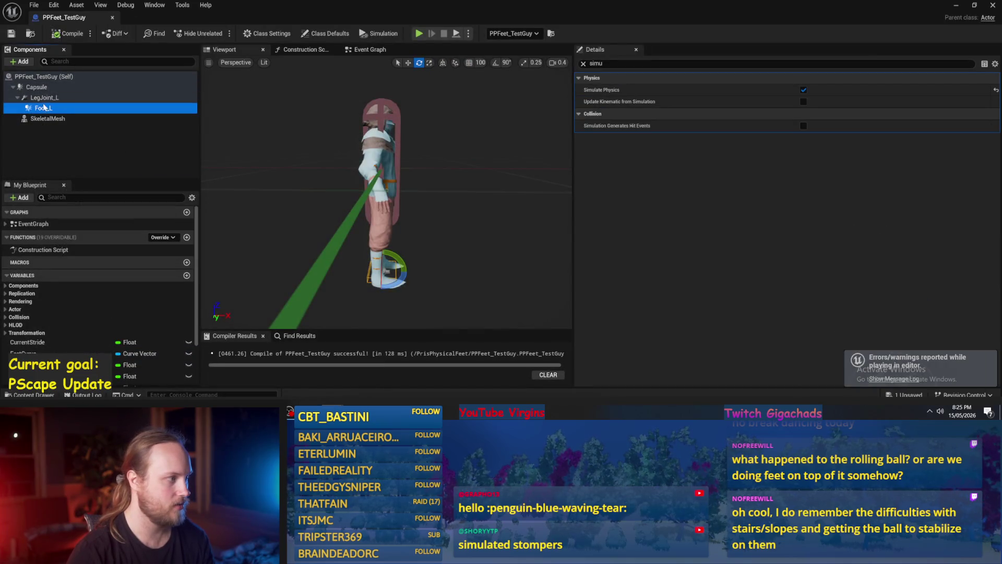
left_click(583, 63)
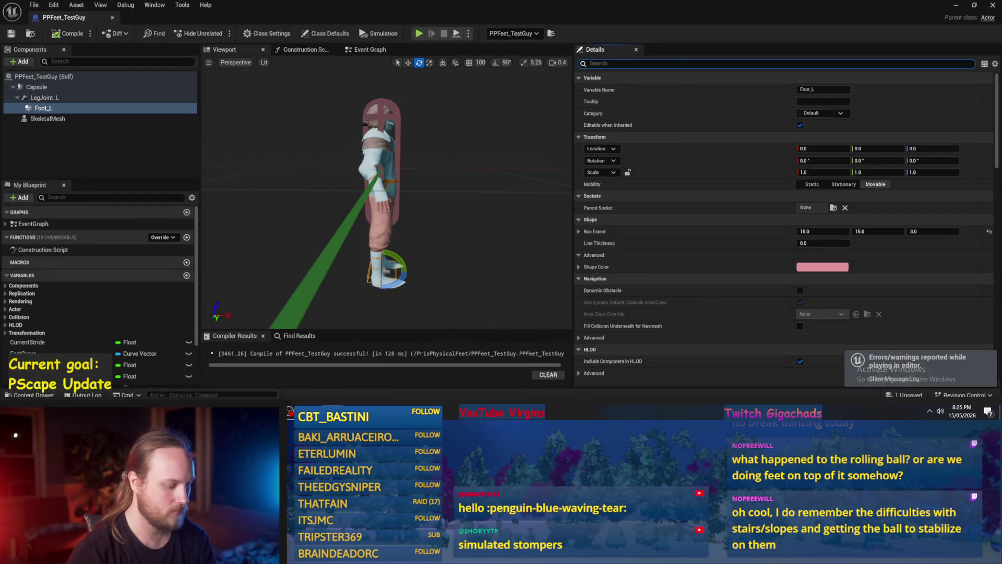
type("colli")
left_click(821, 175)
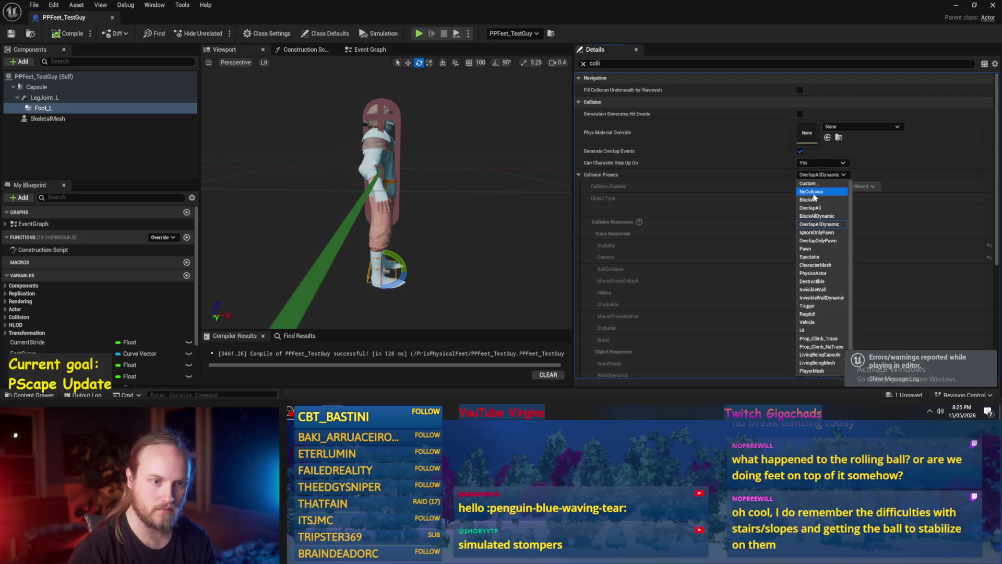
left_click(807, 200)
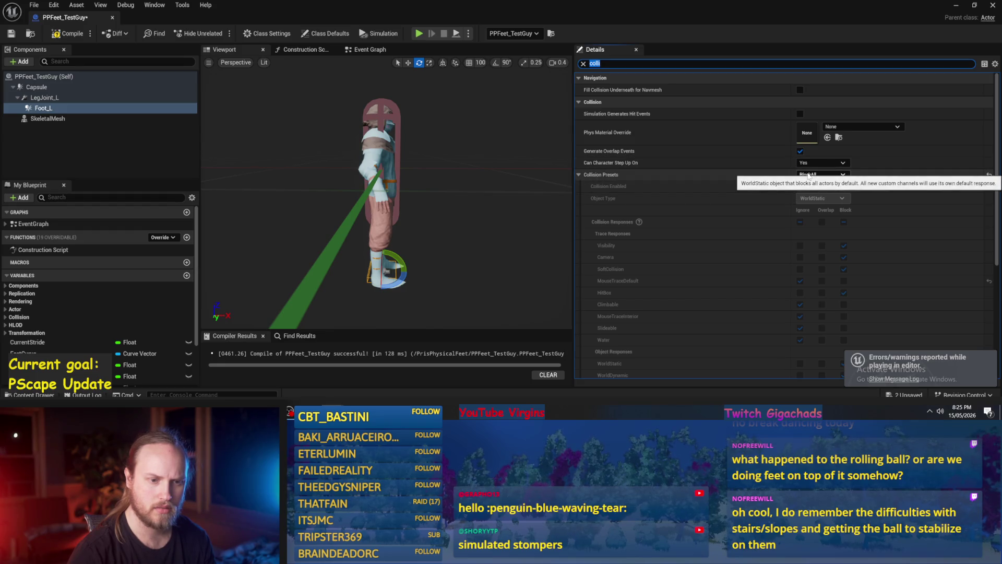
left_click(816, 174)
left_click(817, 174)
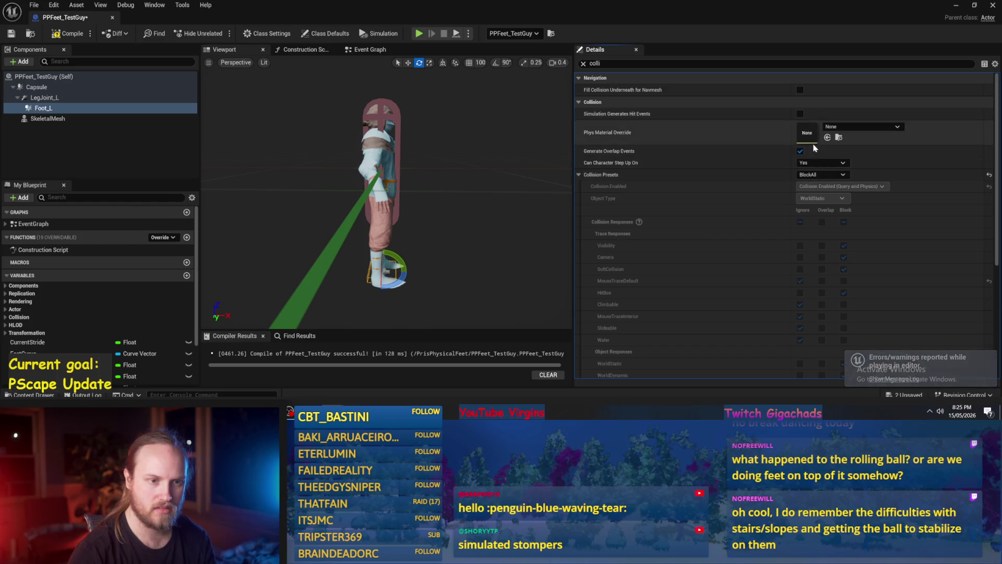
left_click(810, 175)
left_click(810, 175)
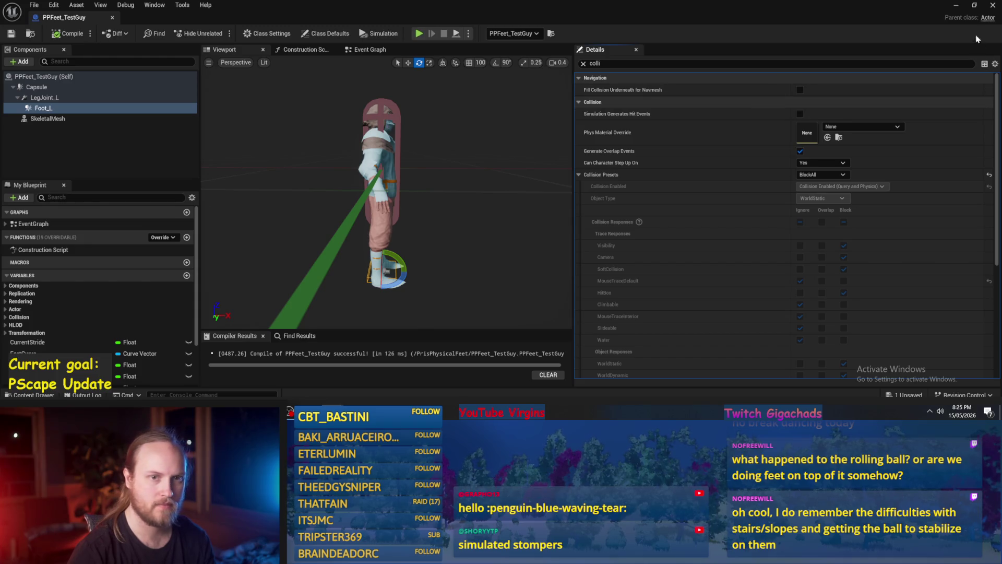
left_click(955, 7)
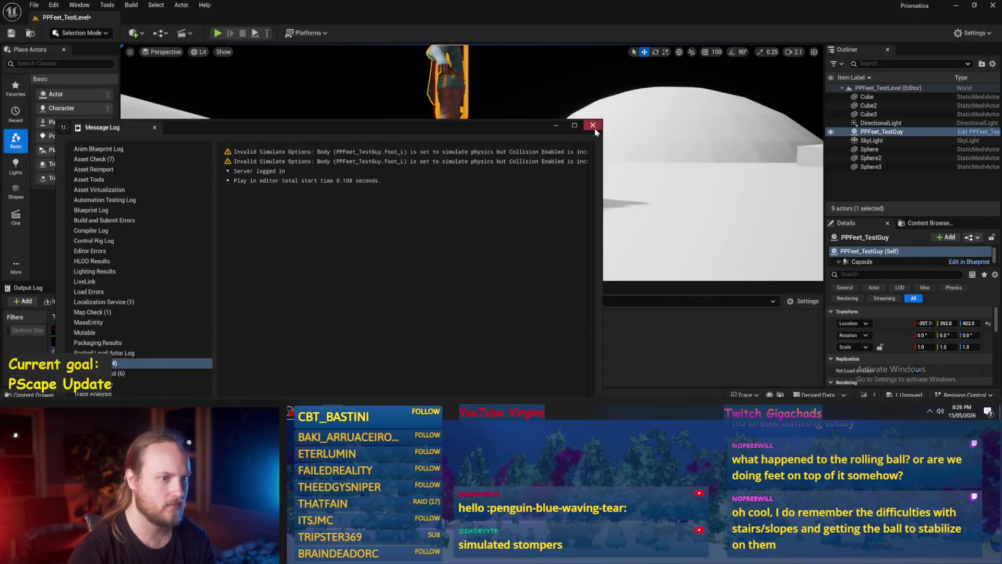
Dismiss the simulation warnings log, select the floor cube and stop the play session.
left_click(593, 125)
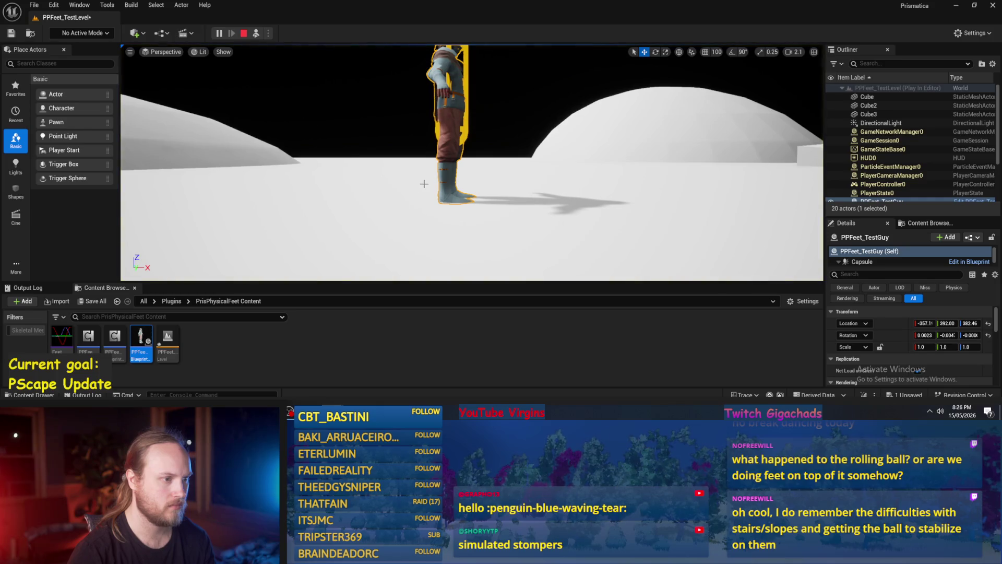
scroll(299, 112, "down", 4)
scroll(454, 149, "up", 3)
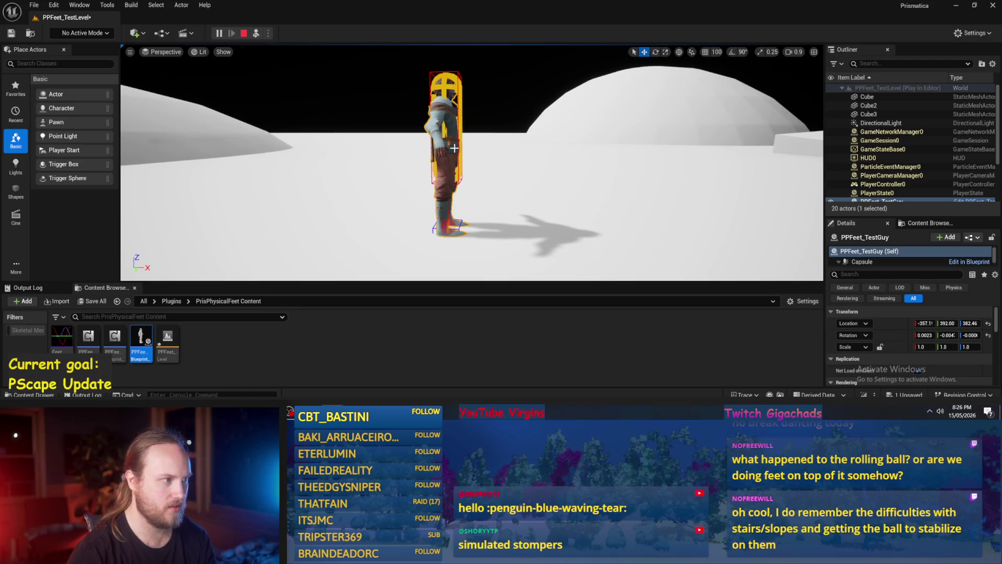
scroll(444, 148, "down", 2)
key("q")
left_click(501, 194)
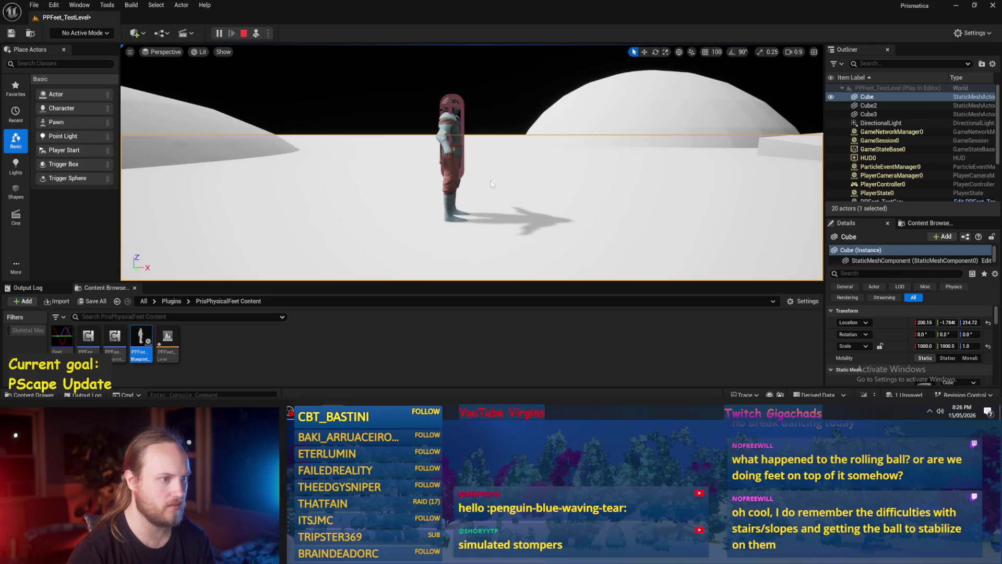
key("Escape")
Turn the character to -7° on Y, run and stop a simulation, then return to the blueprint.
scroll(929, 330, "down", 5)
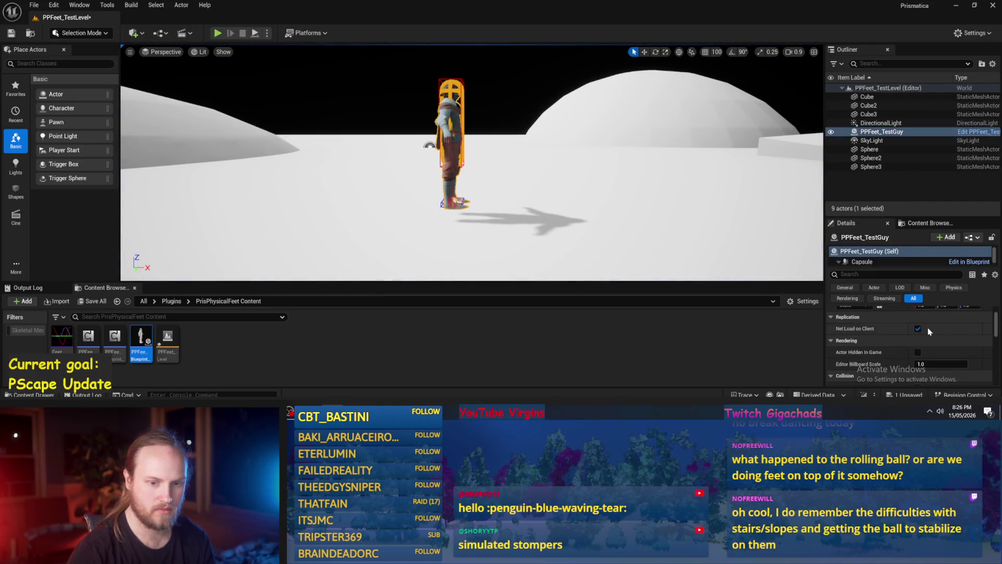
scroll(929, 330, "up", 1)
key("w")
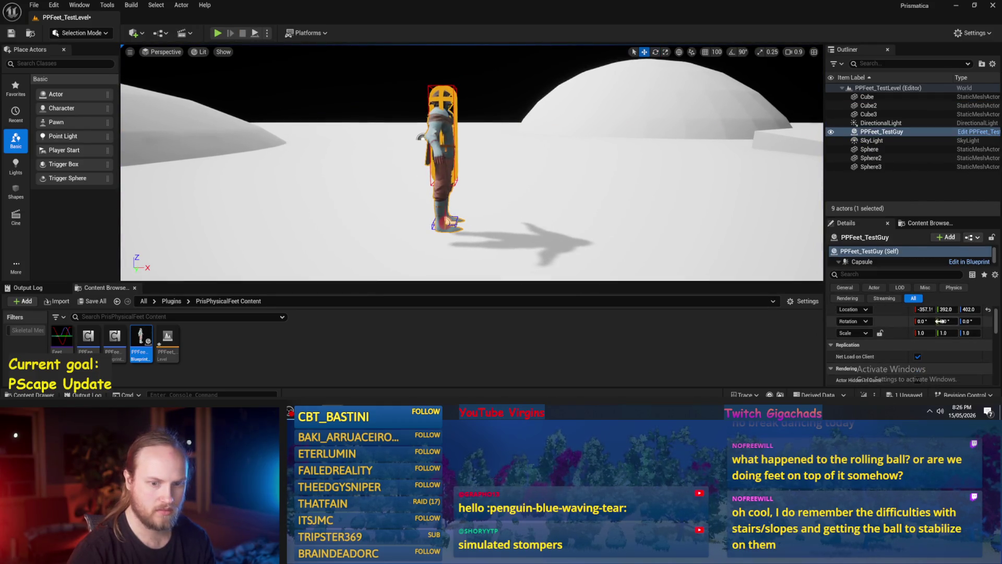
left_click_drag(939, 321, 933, 321)
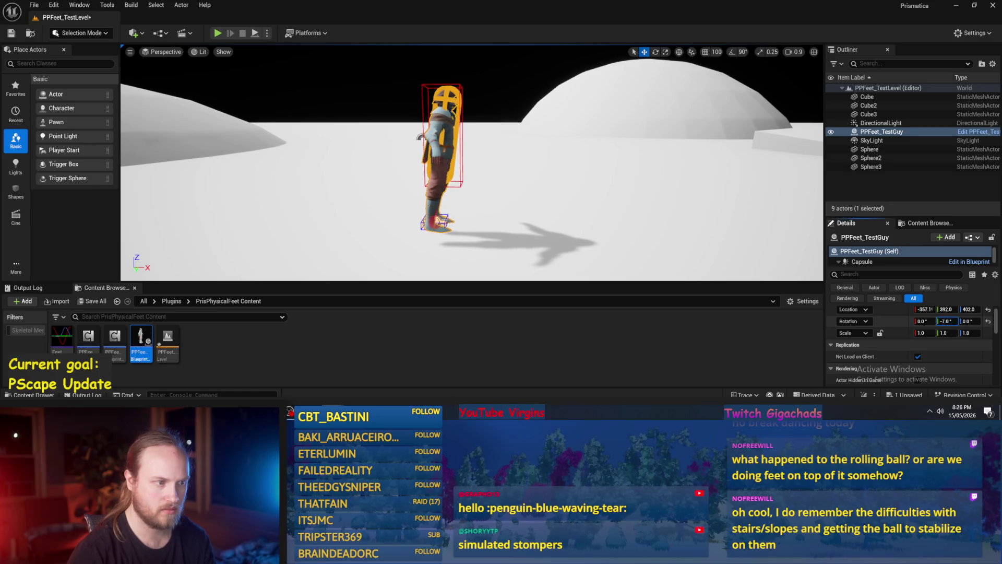
left_click(256, 34)
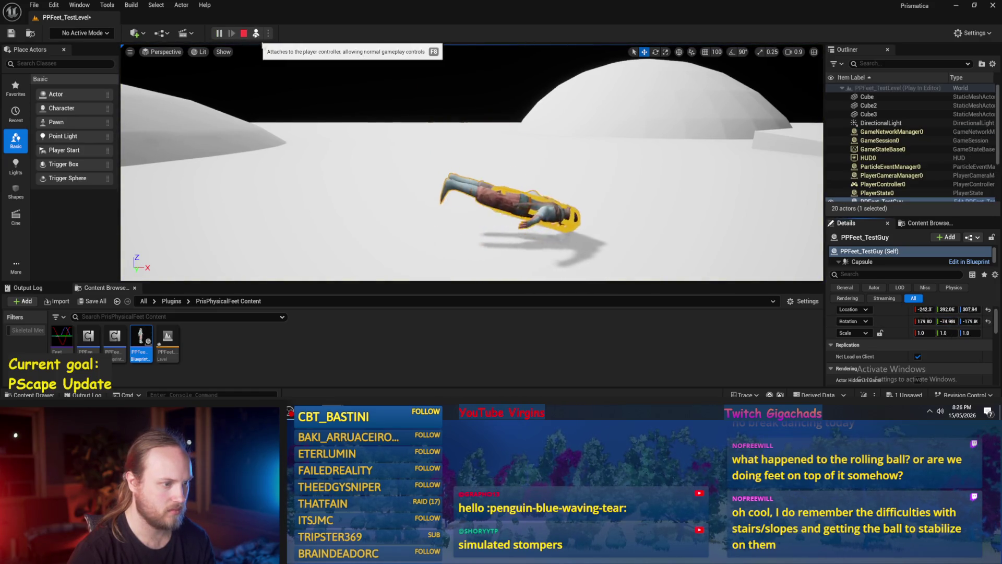
left_click(244, 33)
key("alt+Tab")
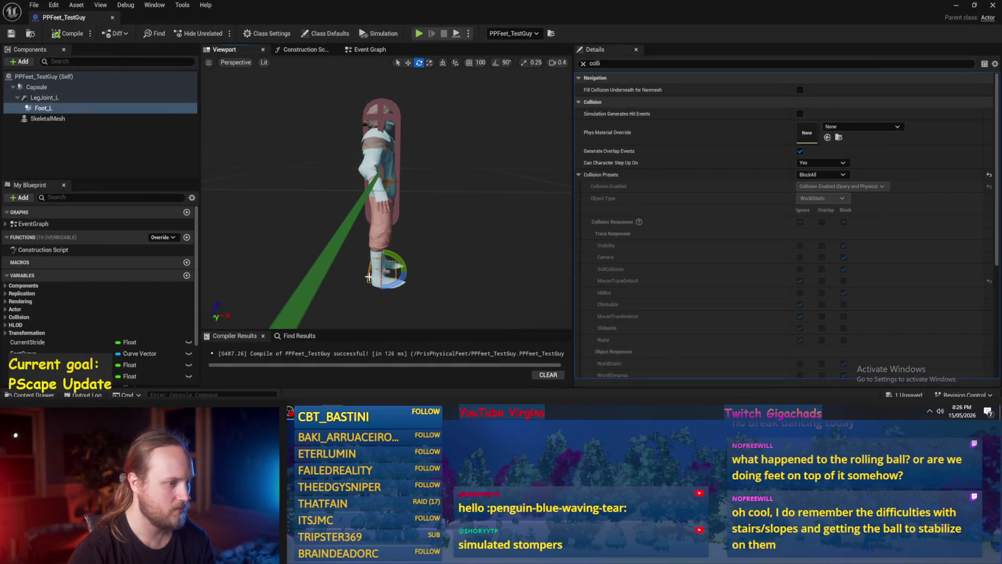
Set Foot_L's box Line Thickness to 5.0.
left_click(627, 63)
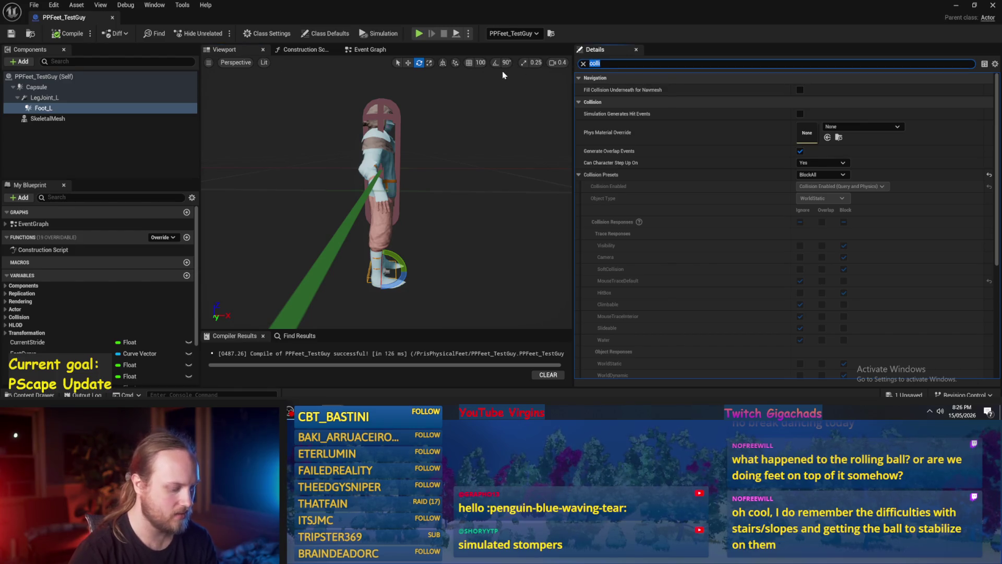
type("line")
left_click(822, 90)
type("5")
key("Return")
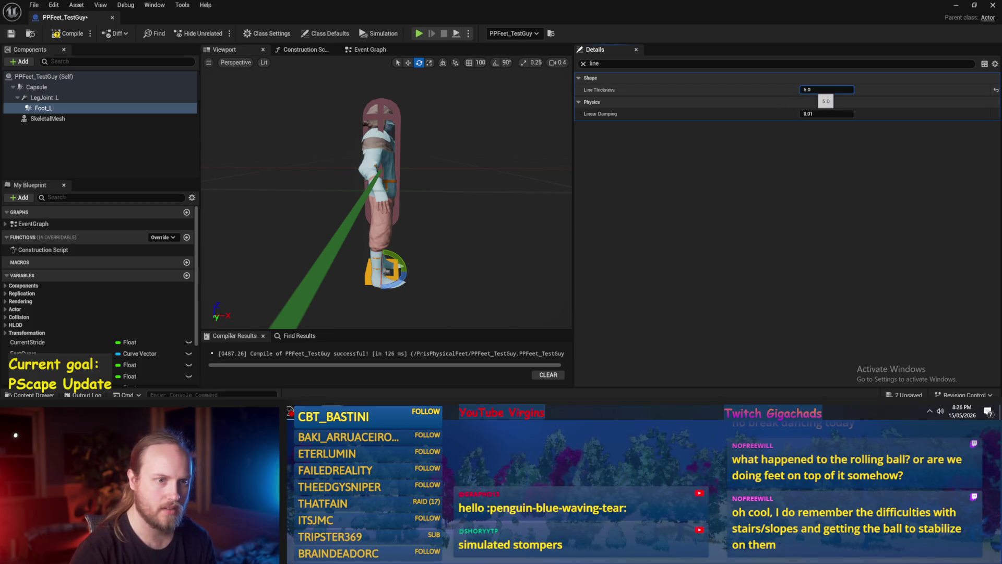
Untick Hidden in Game for Foot_L and compile the blueprint.
left_click(583, 64)
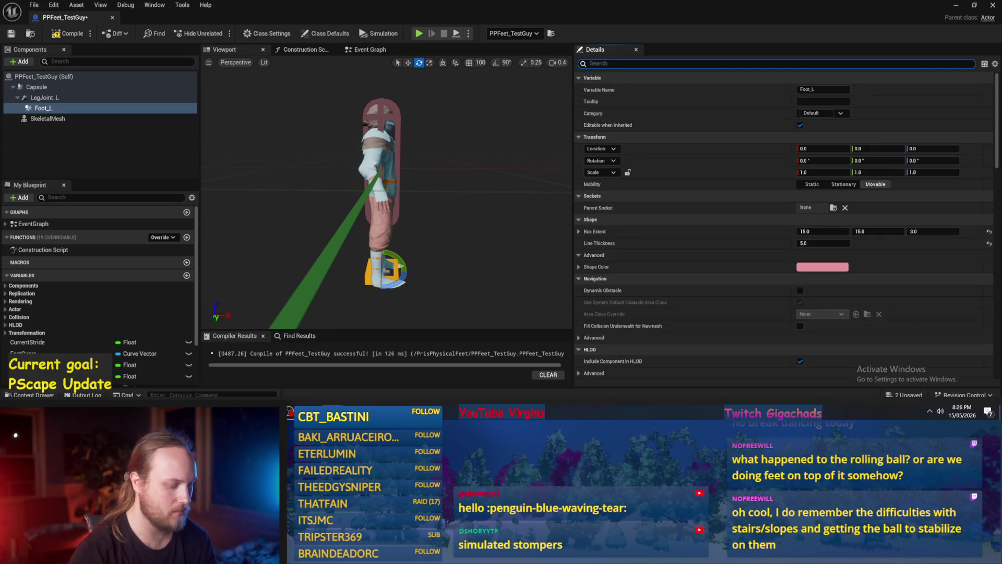
type("hidd")
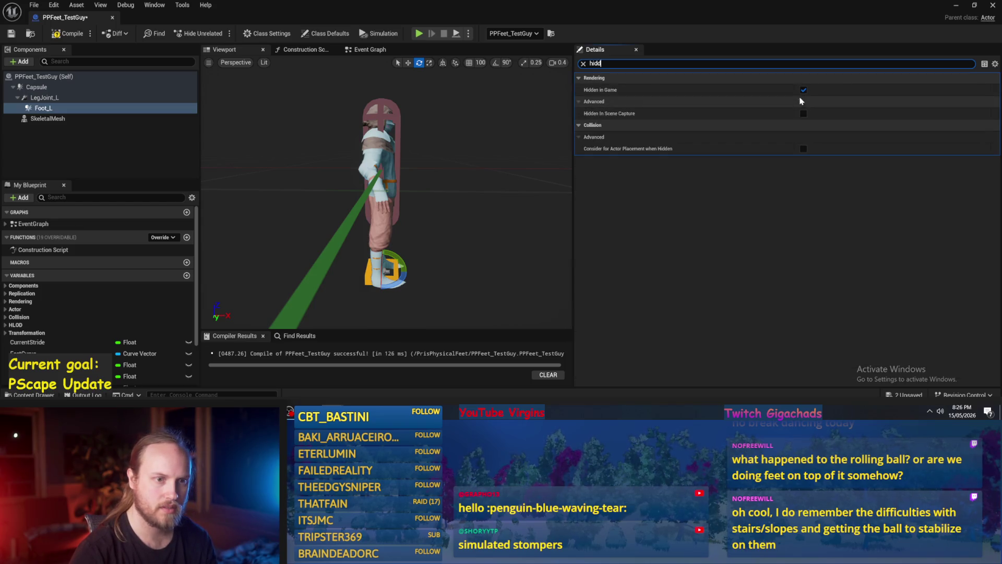
left_click(68, 32)
left_click(11, 33)
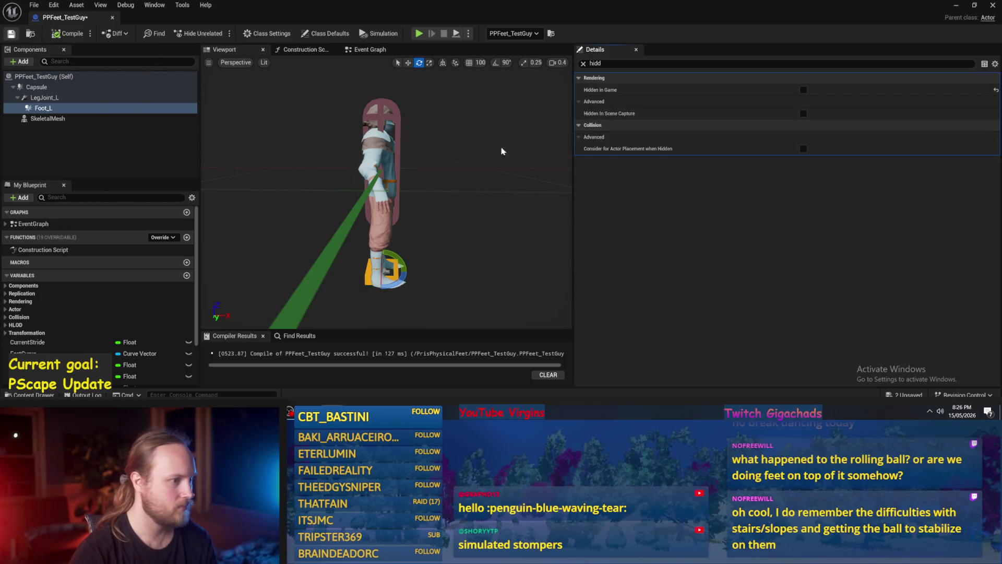
left_click(42, 98)
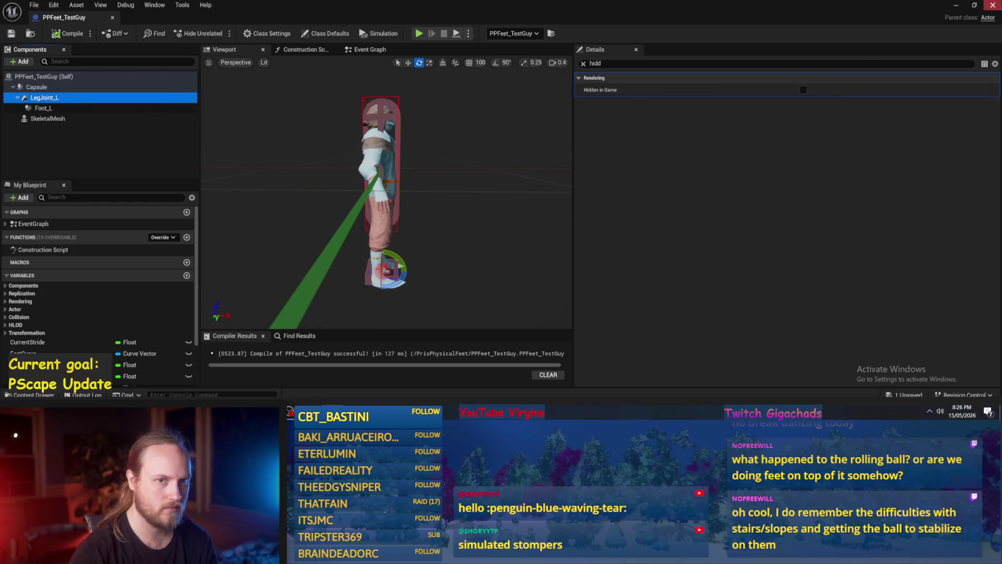
Play-test the level, stop it, and bring the PPFeet_TestGuy blueprint back.
left_click(956, 5)
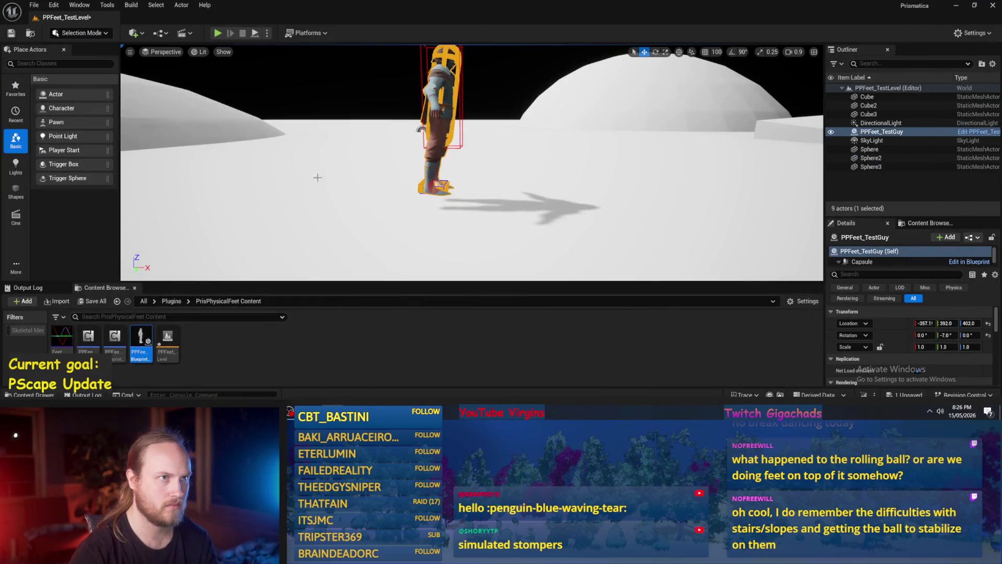
left_click(500, 247)
left_click(254, 34)
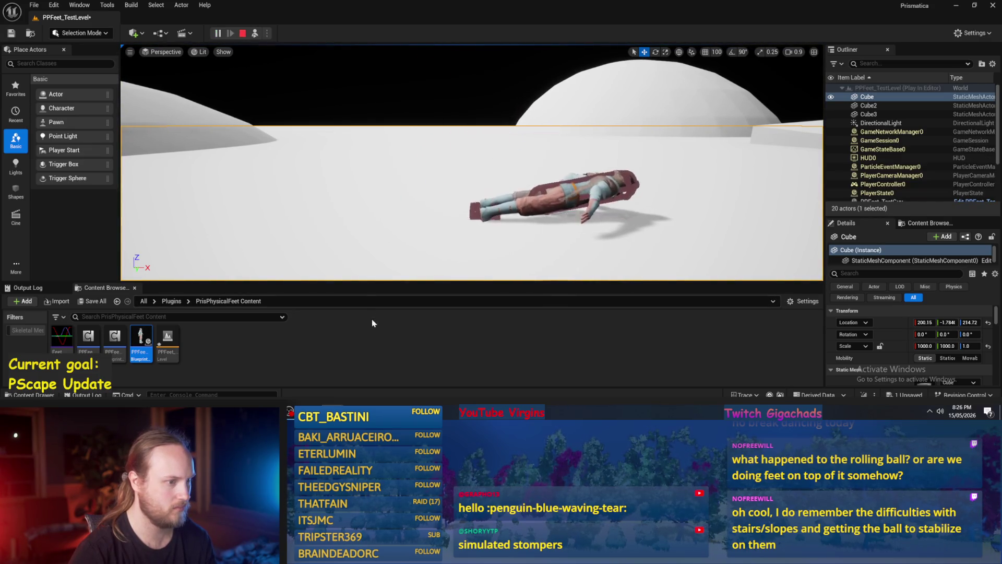
key("Escape")
left_click(360, 383)
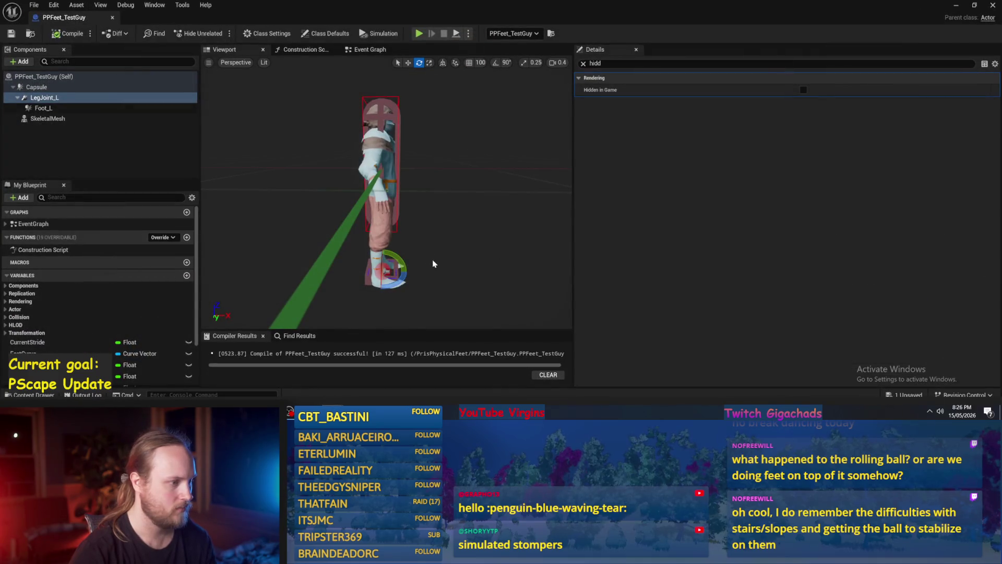
Review Foot_L's physics settings, then select LegJoint_L to check Pos 1 and Pos 2 (0.0, -0.0, -114.83).
left_click(370, 49)
left_click(224, 50)
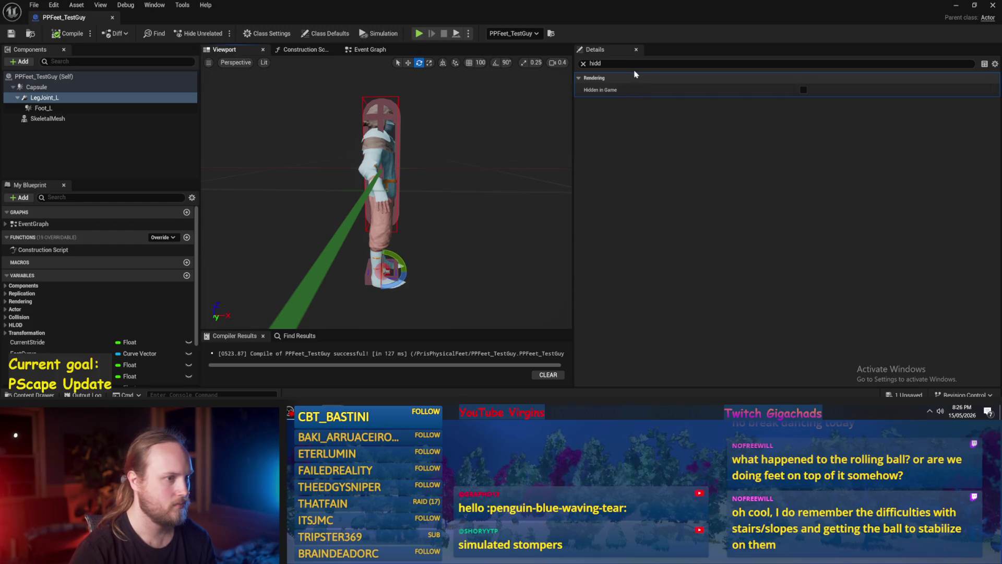
left_click(584, 63)
left_click(52, 108)
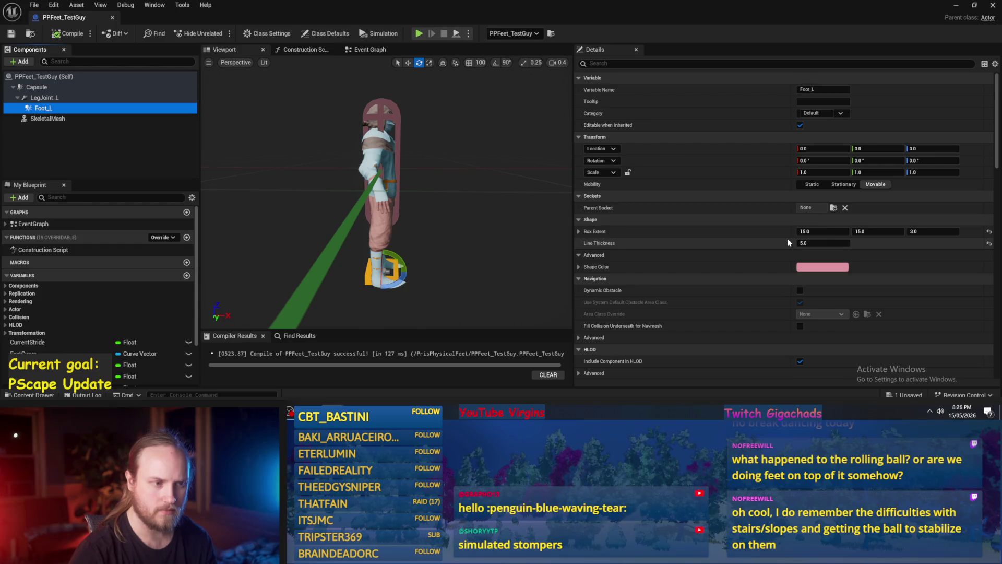
scroll(789, 242, "down", 3)
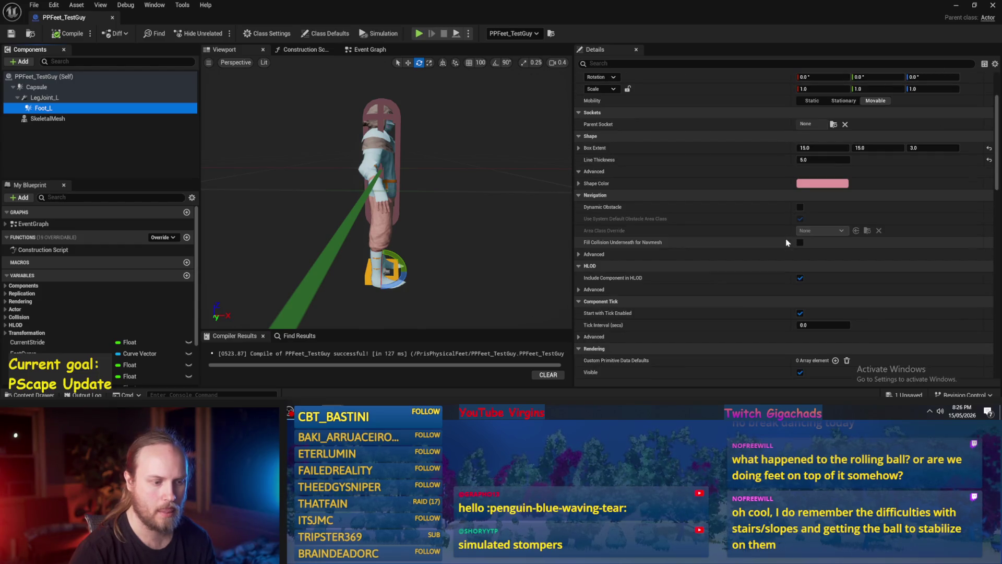
scroll(783, 241, "down", 4)
scroll(782, 240, "down", 2)
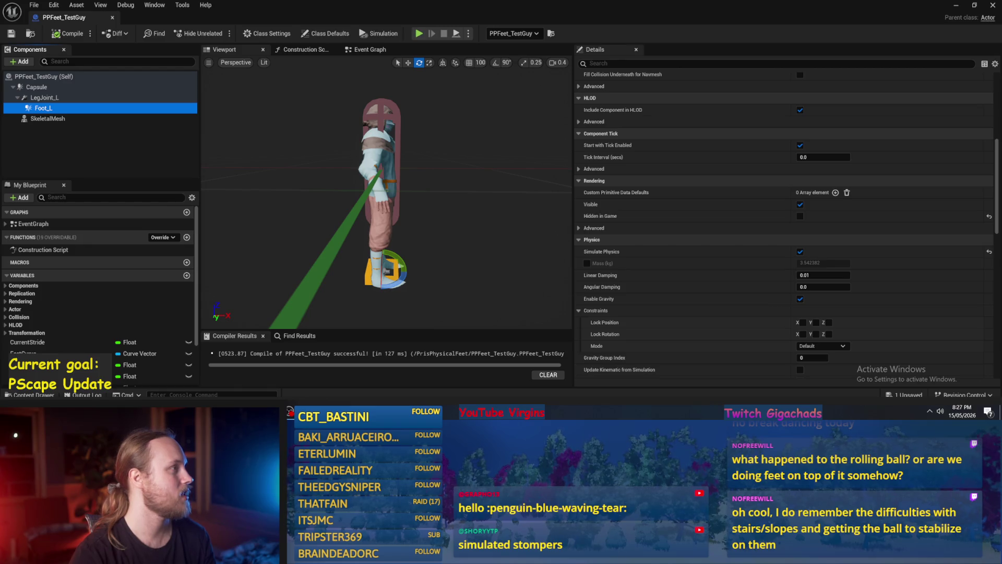
mouse_move(400, 106)
left_mouse_down()
mouse_move(366, 112)
mouse_move(375, 86)
left_mouse_up()
left_click(45, 98)
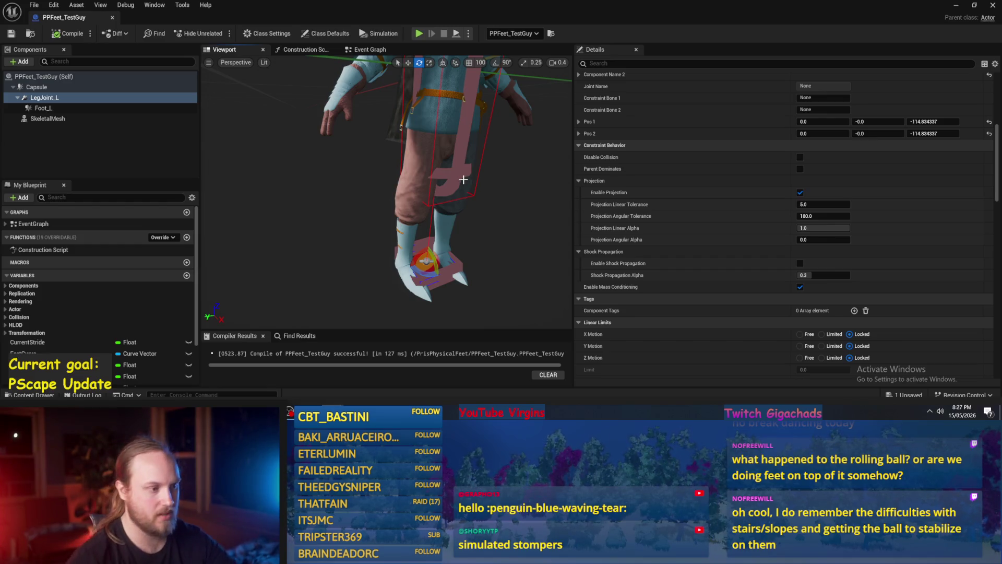
Set LegJoint_L's Z Motion to Limited with a limit of 50 and recompile.
mouse_move(534, 147)
left_mouse_down()
mouse_move(478, 203)
mouse_move(365, 172)
left_mouse_up()
left_click(42, 108)
left_click(44, 97)
scroll(682, 227, "down", 4)
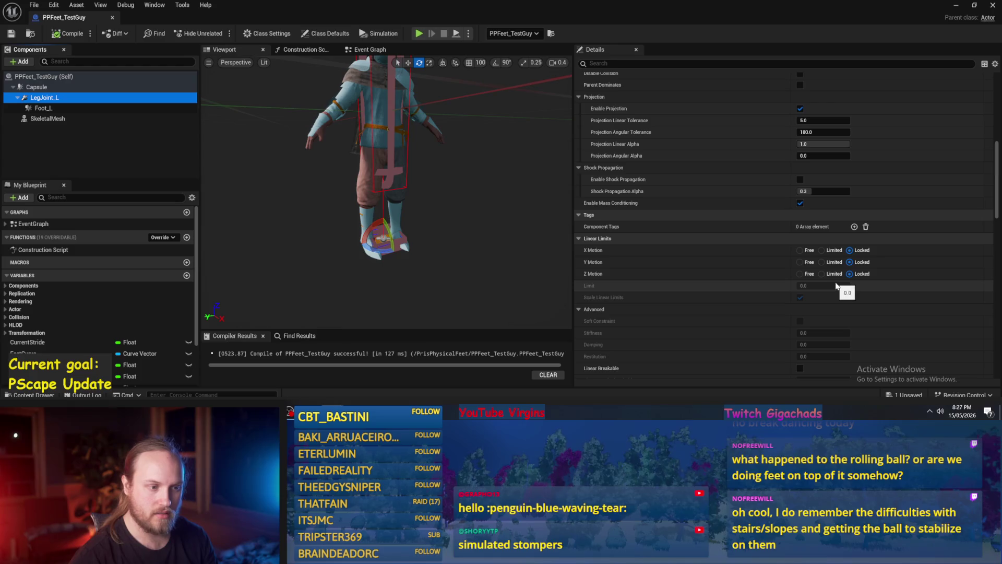
scroll(447, 237, "up", 3)
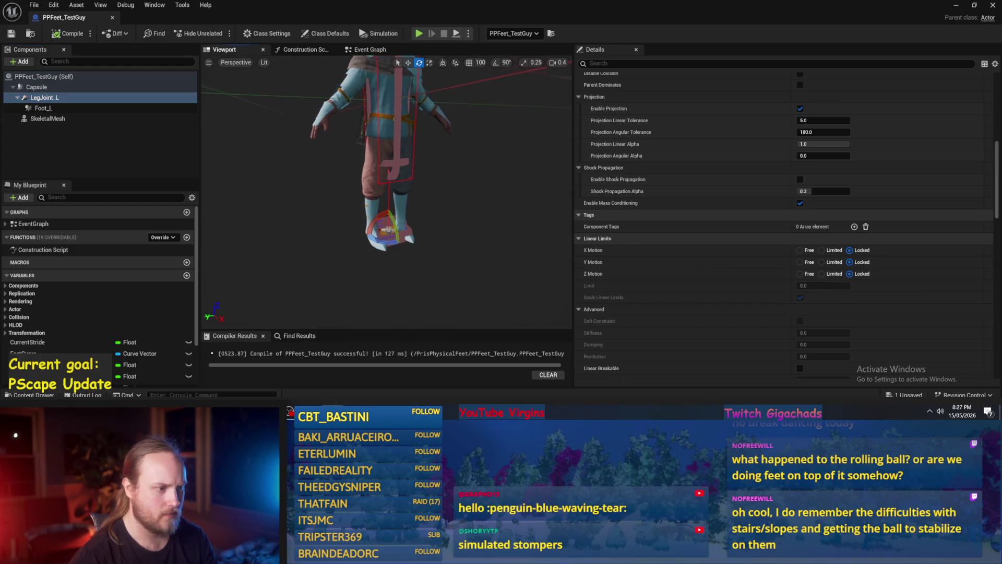
key("w")
left_click(830, 275)
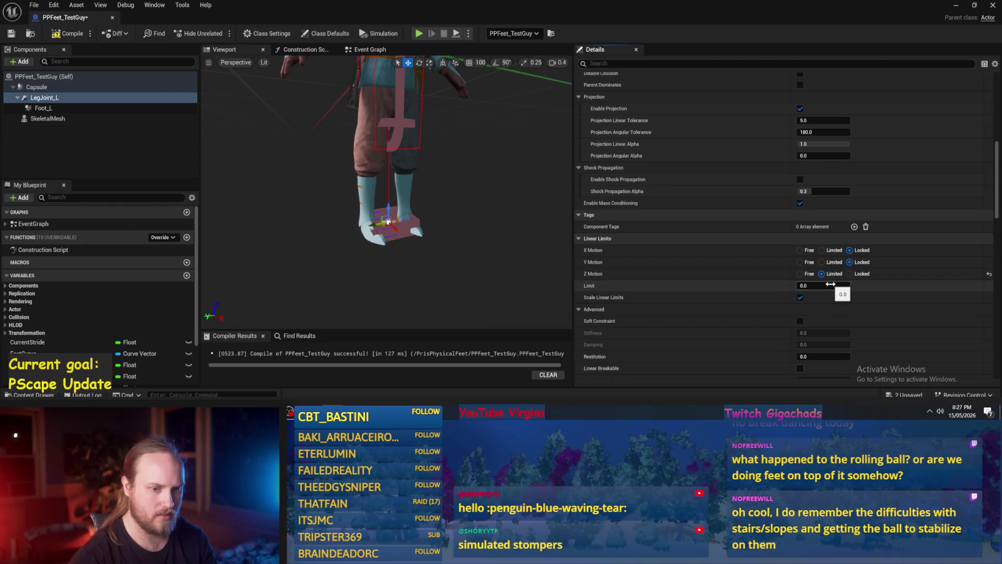
left_click(830, 284)
type("50")
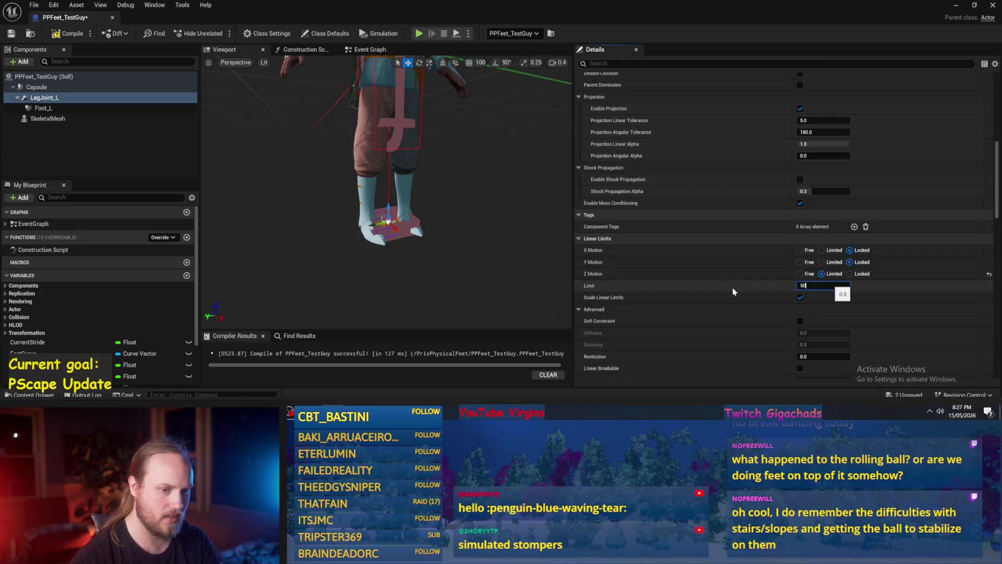
key("Return")
left_click(68, 34)
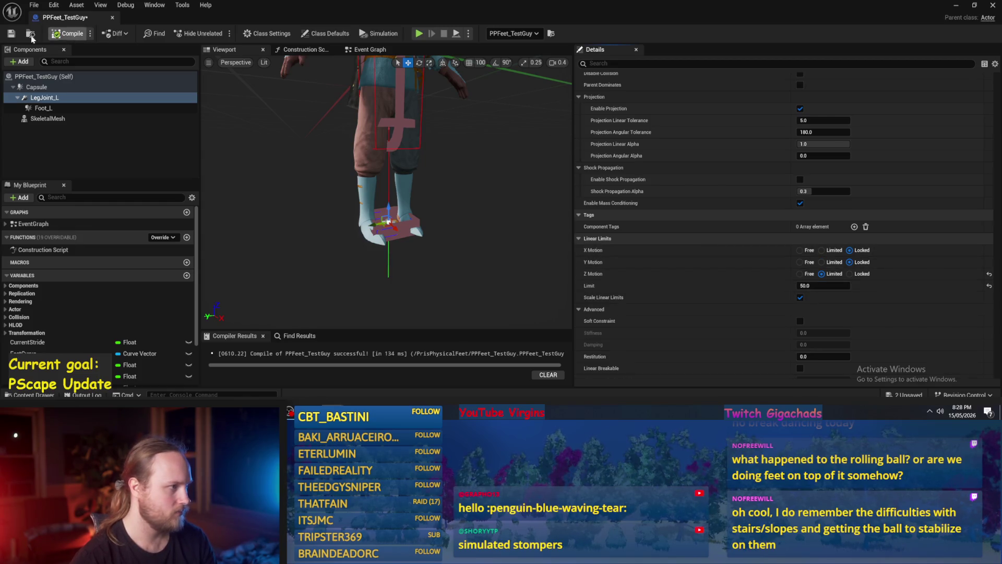
Simulate the level briefly, then reopen the PPFeet_TestGuy blueprint.
left_click(956, 6)
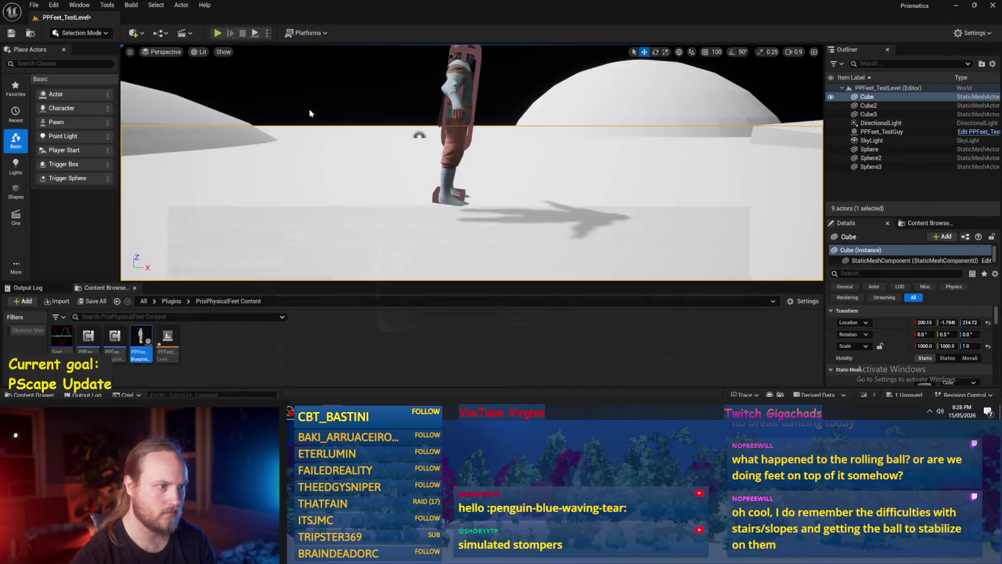
left_click(254, 38)
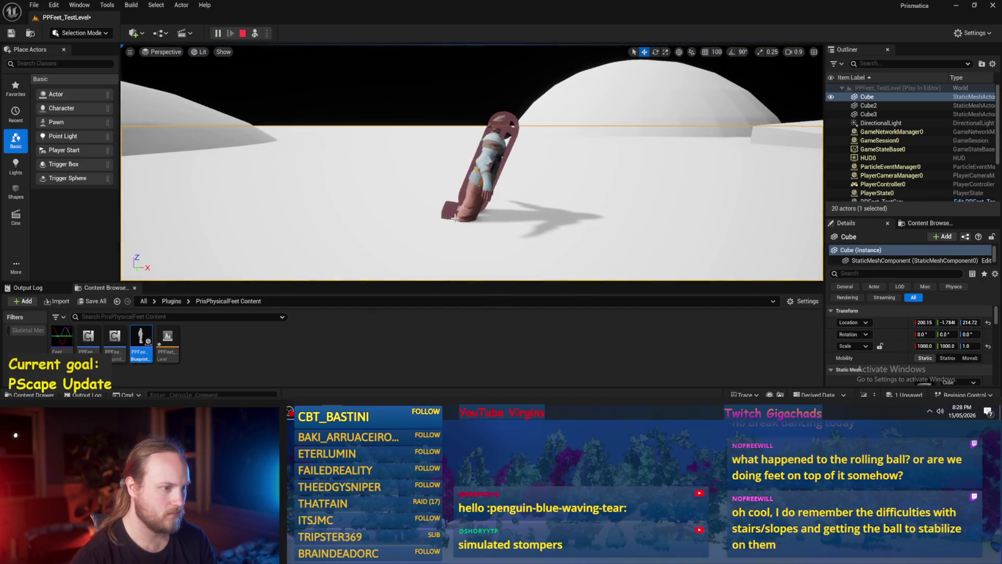
key("Escape")
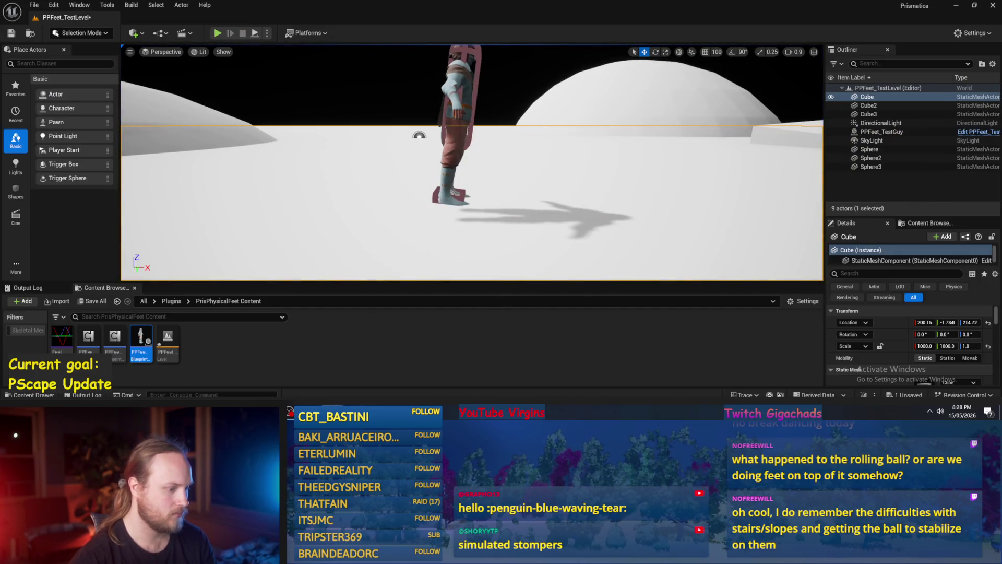
double_click(141, 339)
Set LegJoint_L's Z motion limit to 10 after briefly trying 1000.
left_click(811, 285)
type("10")
key("Return")
scroll(386, 194, "down", 1)
key("w")
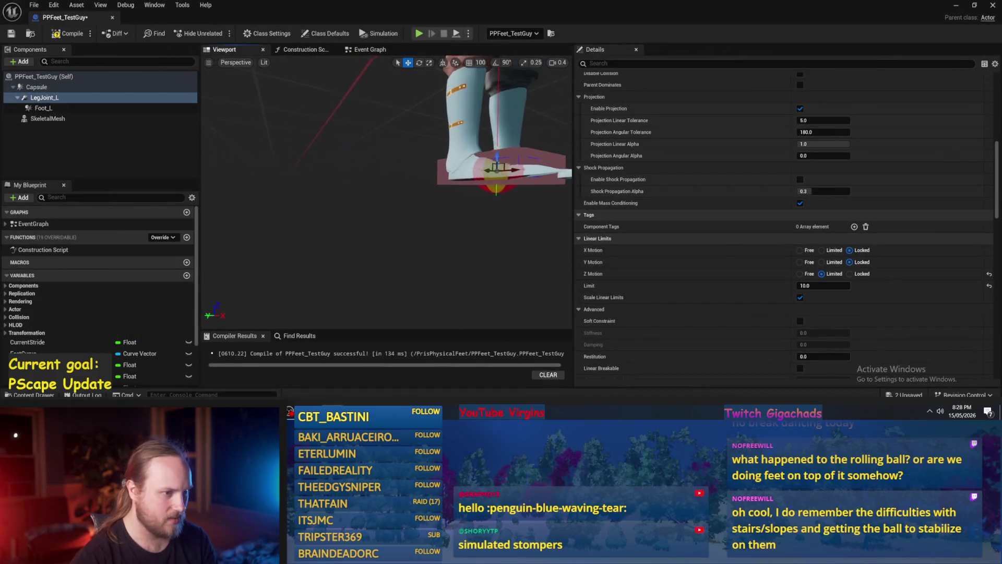
scroll(386, 193, "down", 2)
left_click(823, 285)
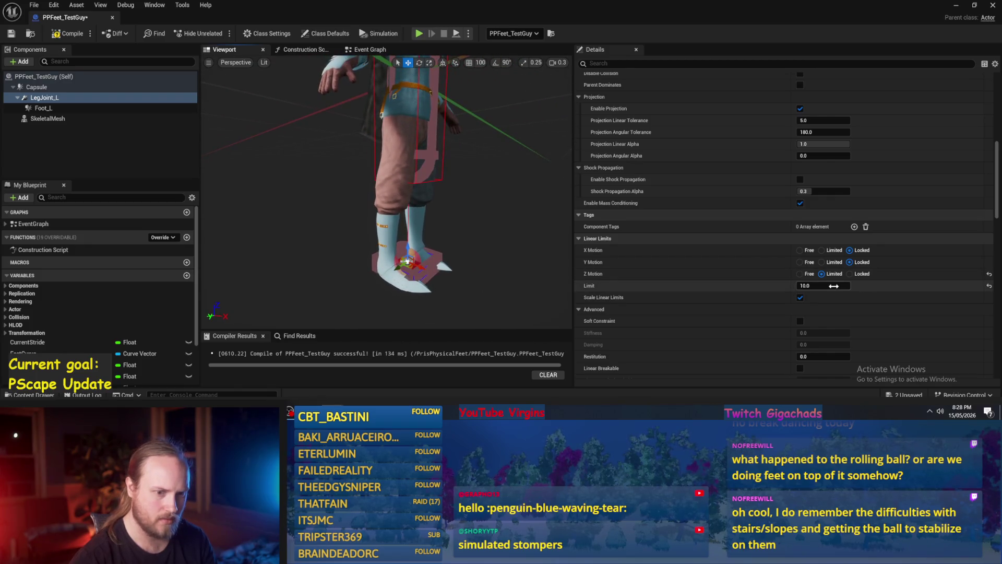
type("1000")
left_click_drag(559, 193, 449, 206)
left_click(812, 286)
type("10")
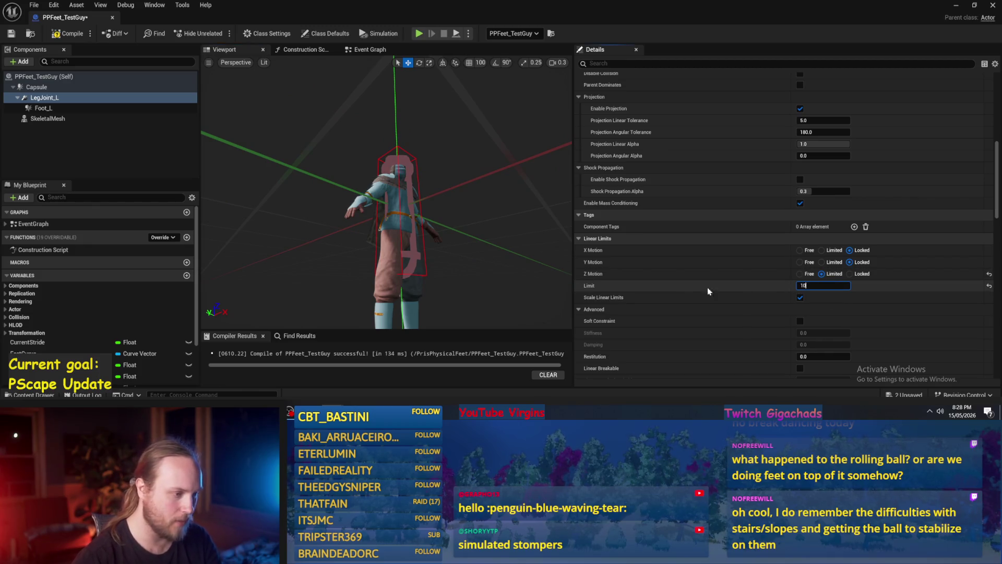
key("Return")
key("f")
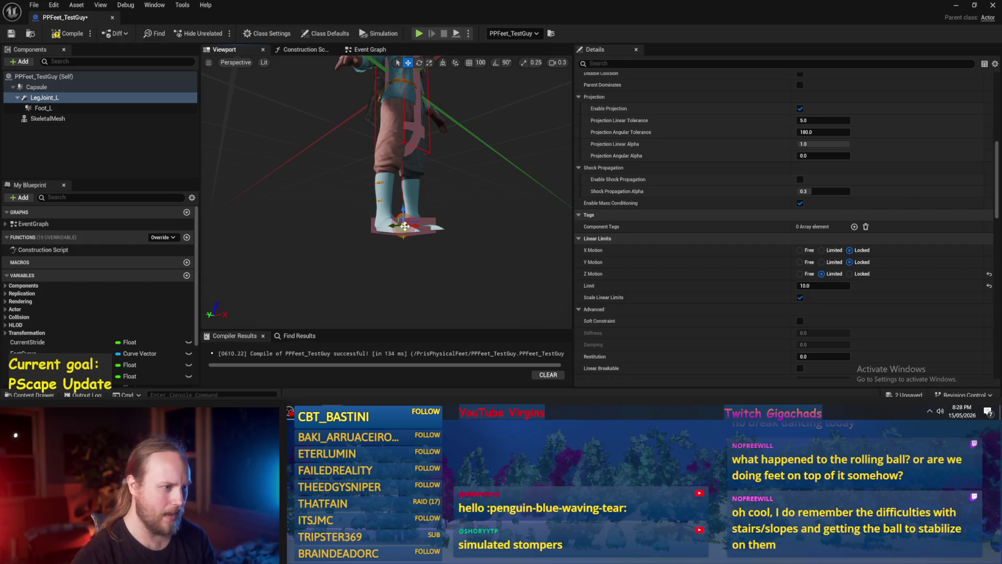
scroll(402, 223, "up", 5)
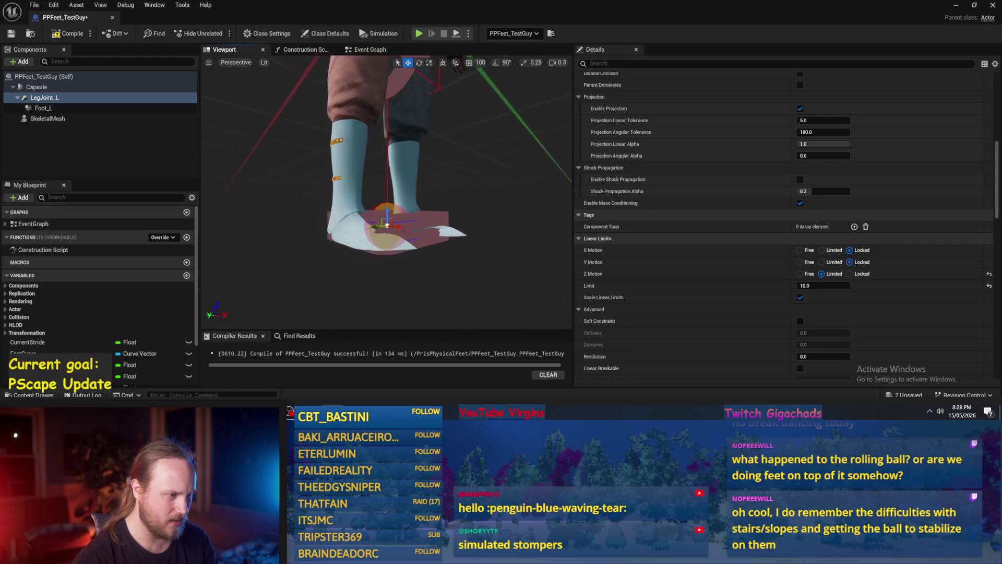
scroll(387, 225, "down", 3)
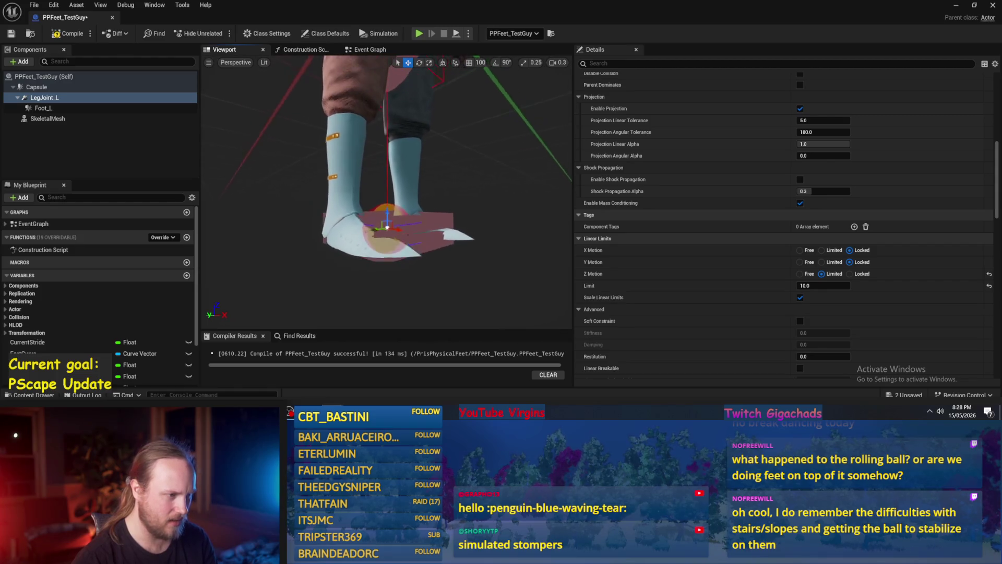
Compile and save the PPFeet_TestGuy blueprint.
key("F7")
key("ctrl+s")
scroll(735, 252, "down", 2)
scroll(735, 251, "down", 2)
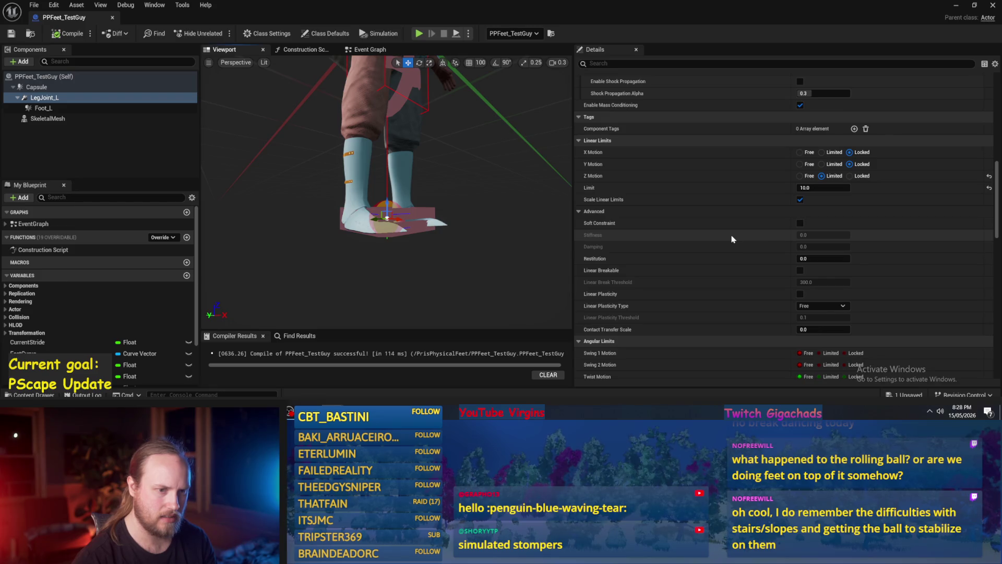
Enable the SLERP target orientation drive in LegJoint_L's Angular Motor, at strength 50.0.
scroll(651, 223, "down", 3)
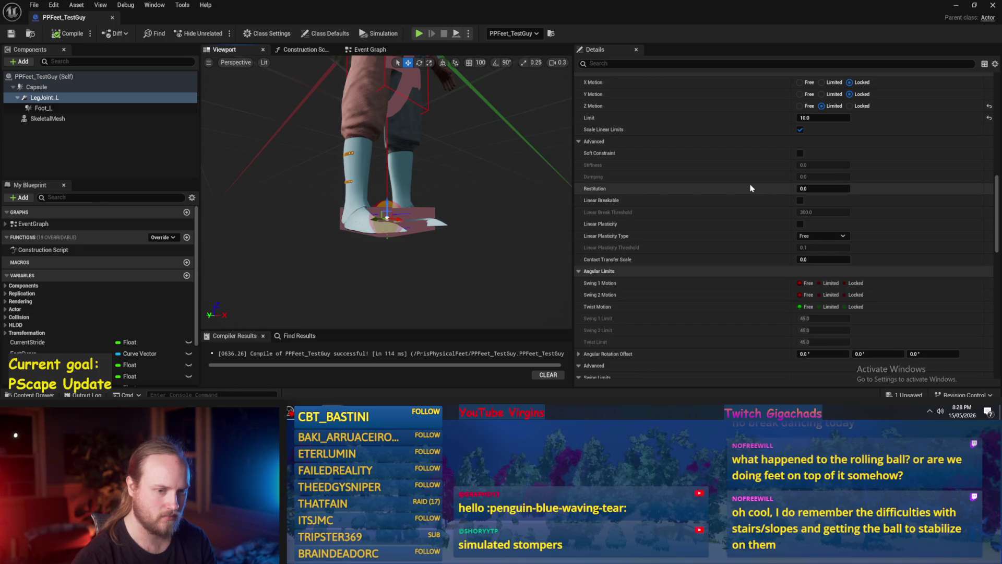
scroll(750, 186, "up", 2)
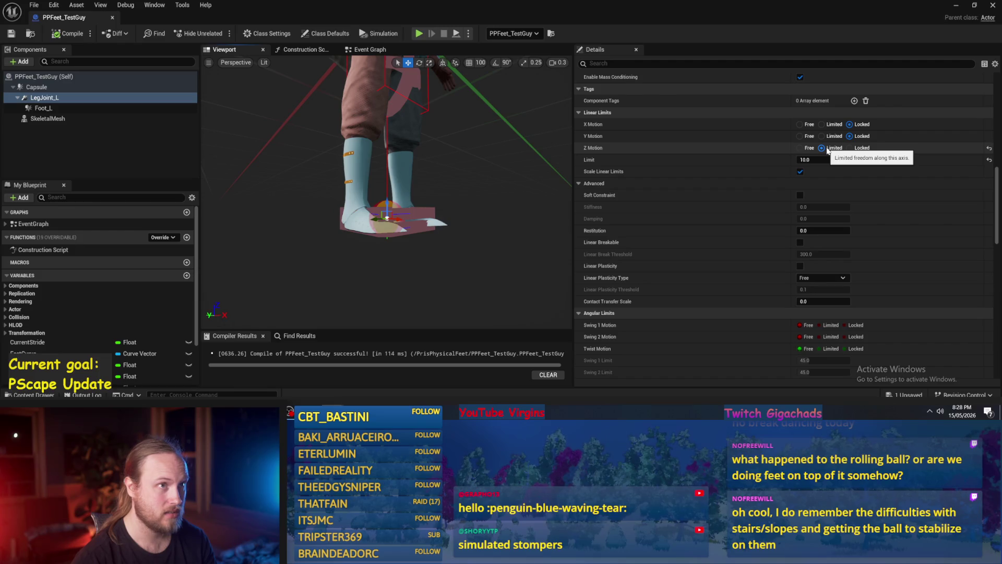
scroll(827, 151, "down", 8)
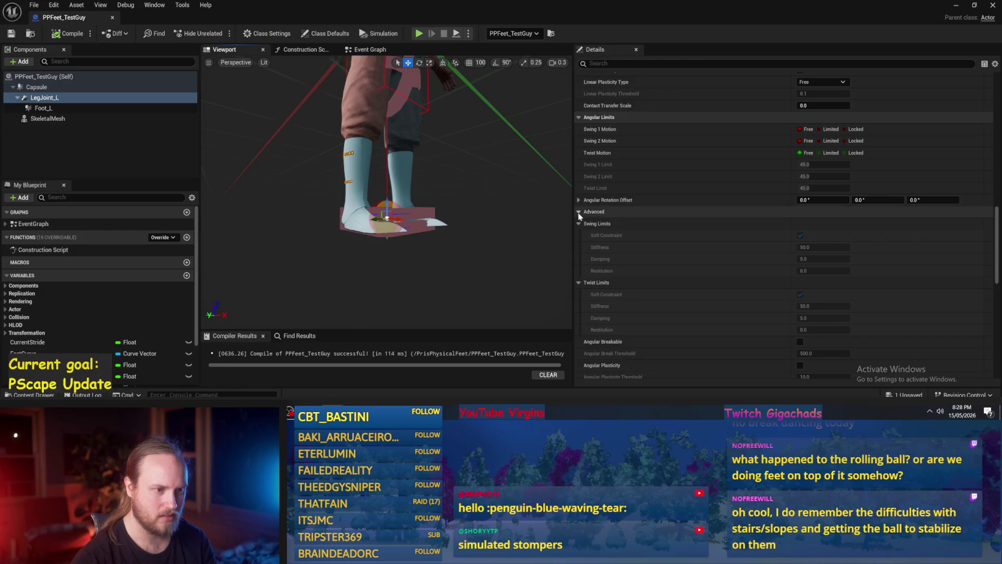
scroll(650, 232, "up", 2)
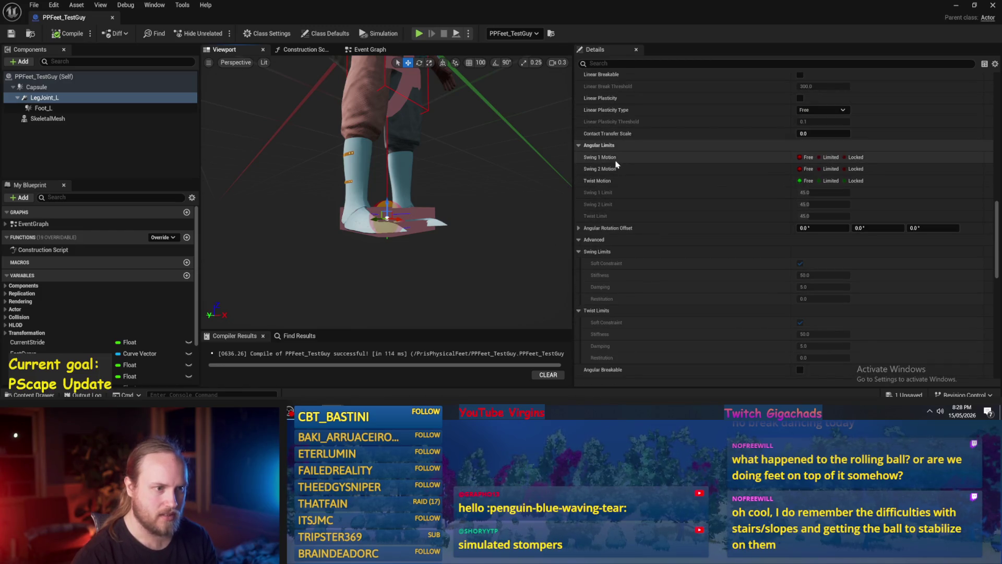
left_click(578, 229)
left_click(579, 229)
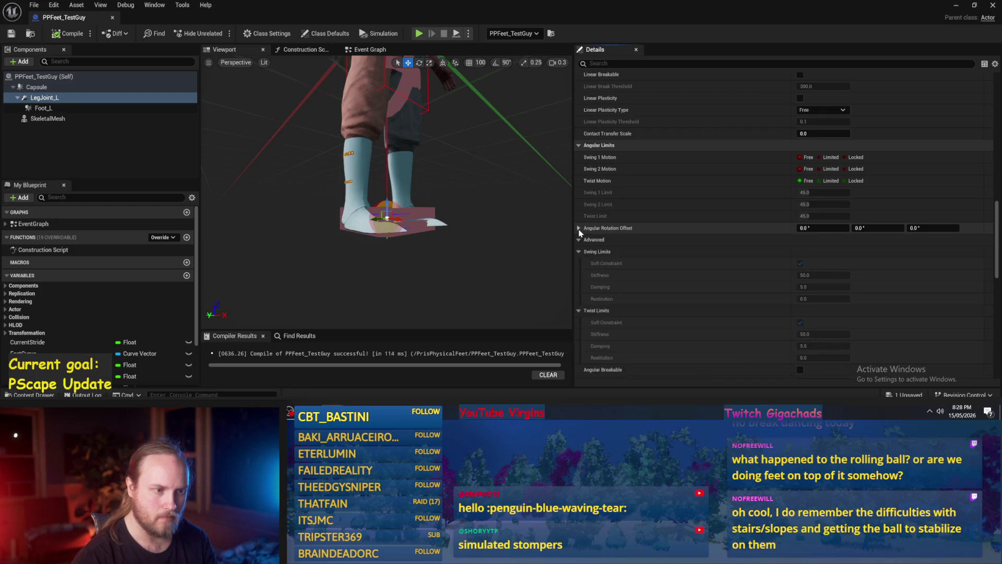
left_click(578, 228)
left_click(579, 231)
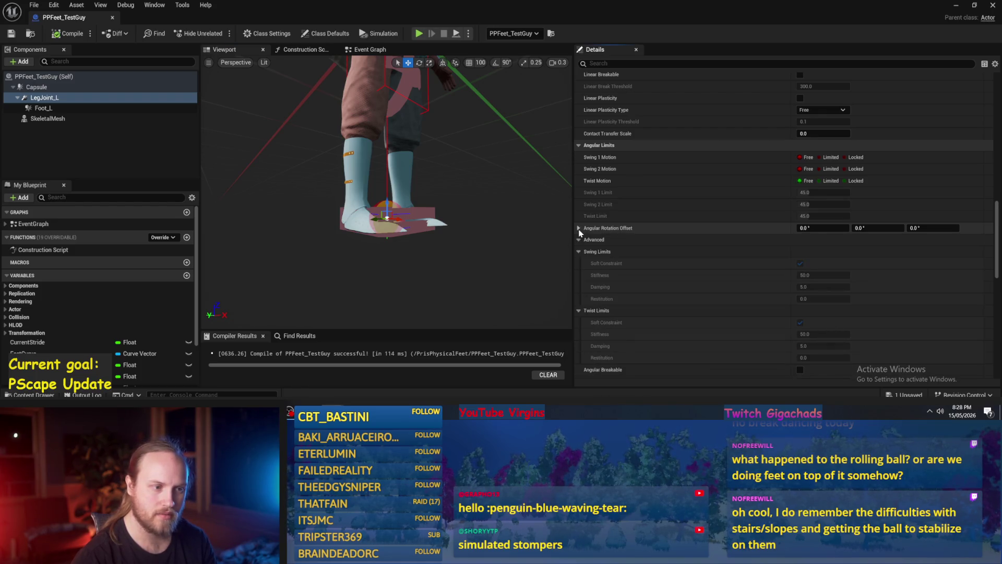
scroll(580, 230, "down", 2)
scroll(626, 151, "down", 9)
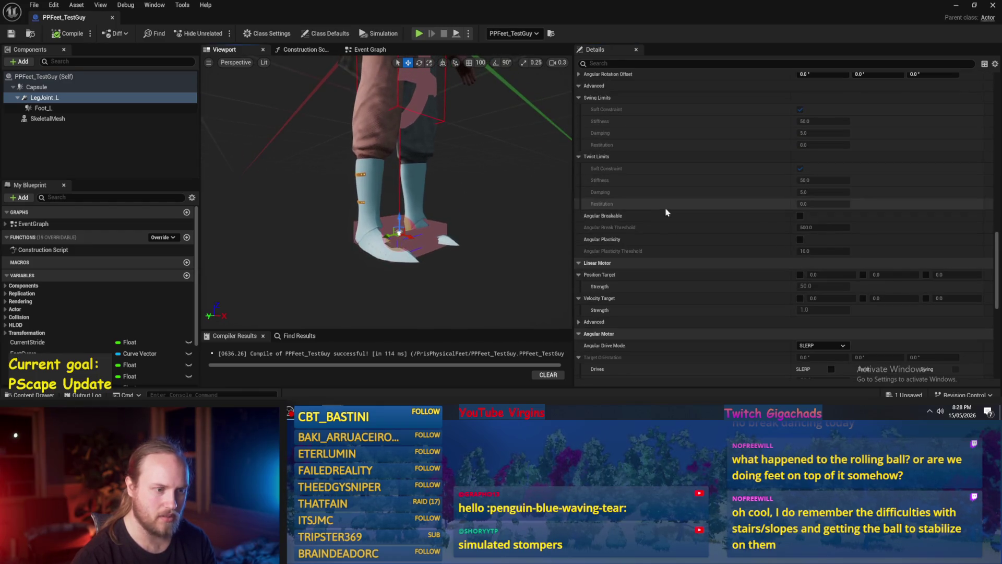
scroll(643, 276, "down", 5)
scroll(583, 263, "down", 4)
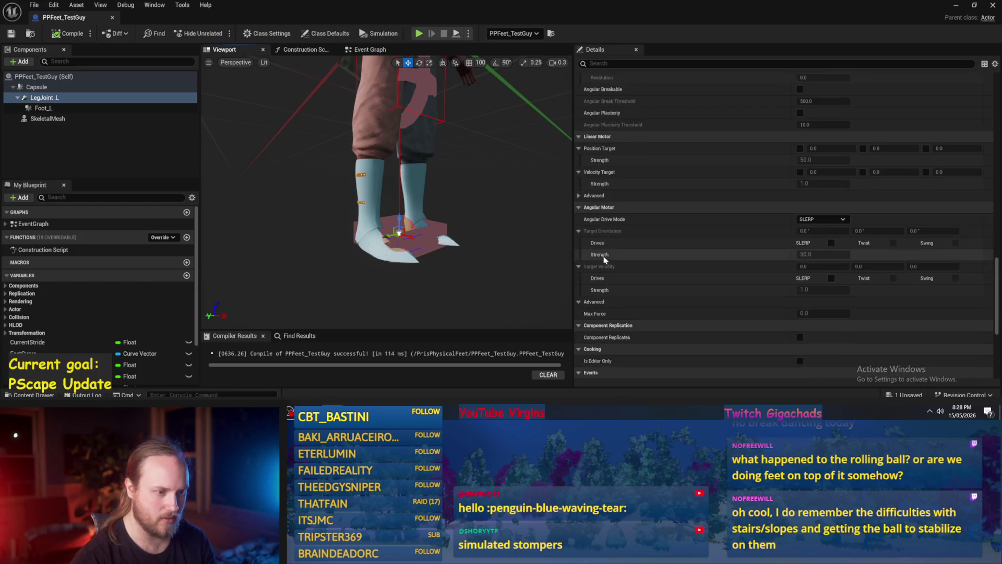
left_click(831, 243)
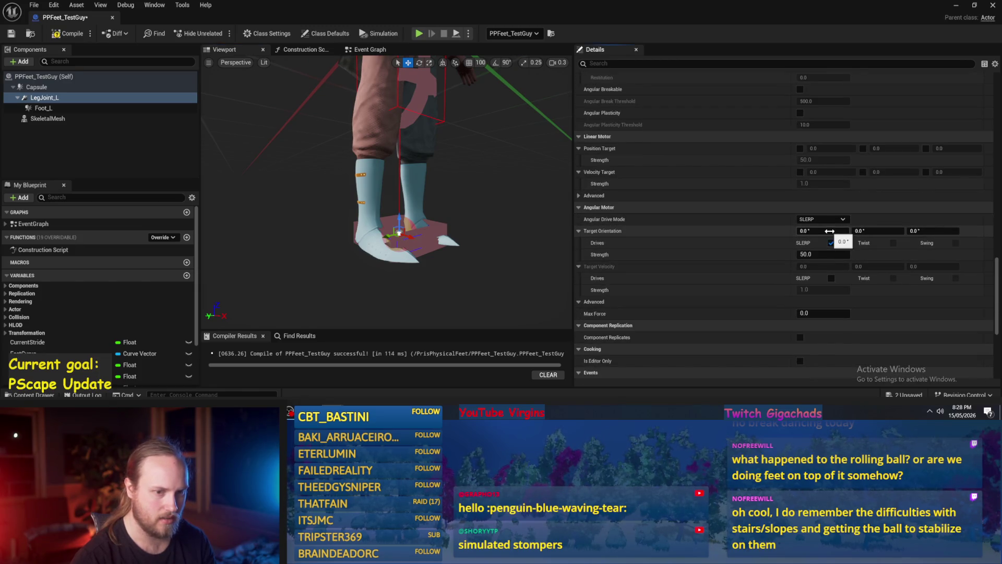
Change the SLERP drive strength to 1000.0 and recompile the blueprint.
left_click(822, 254)
double_click(823, 254)
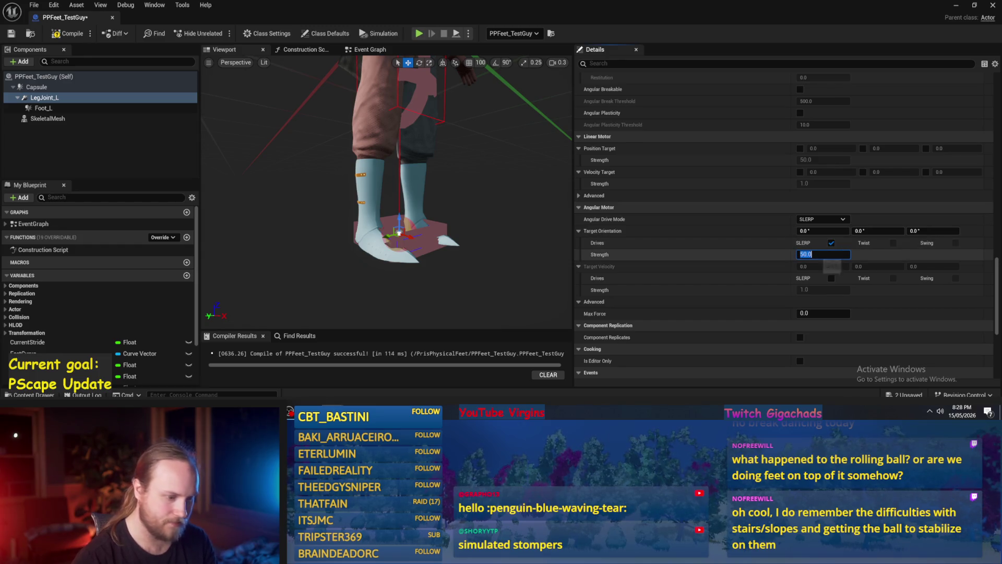
type("2")
key("BackSpace")
type("1000")
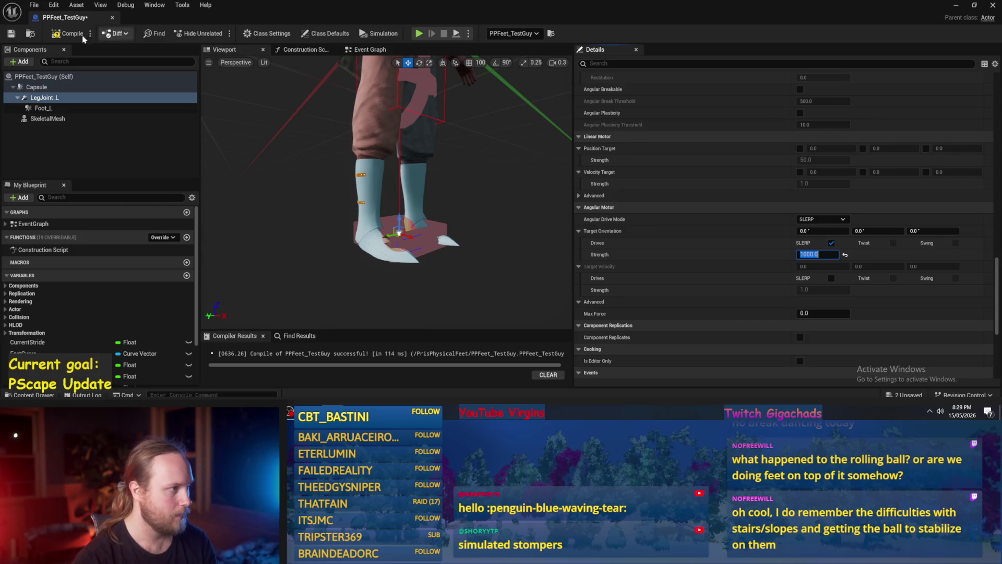
left_click(67, 33)
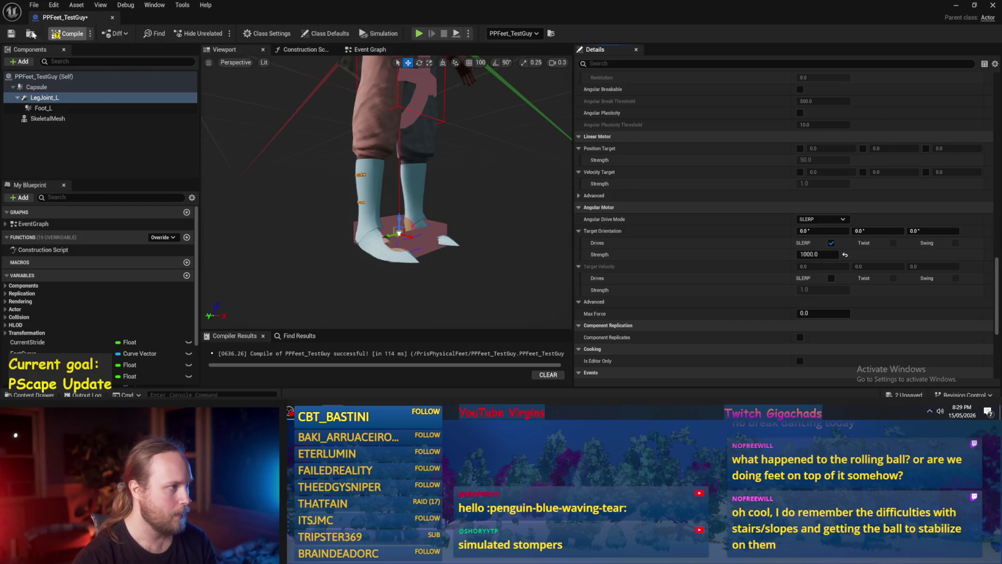
Play-test the level, select the test character, and stop the session.
left_click(955, 6)
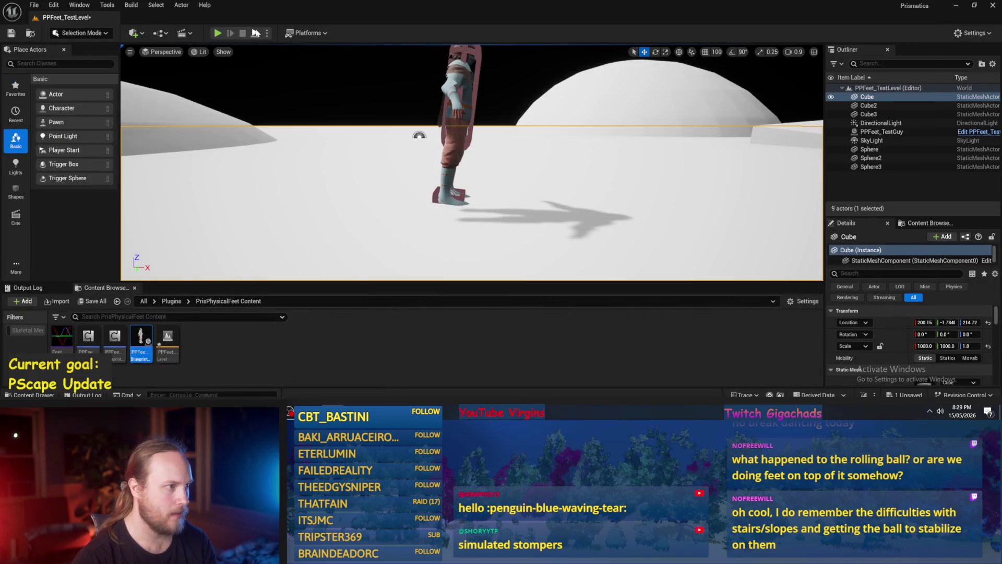
key("alt+p")
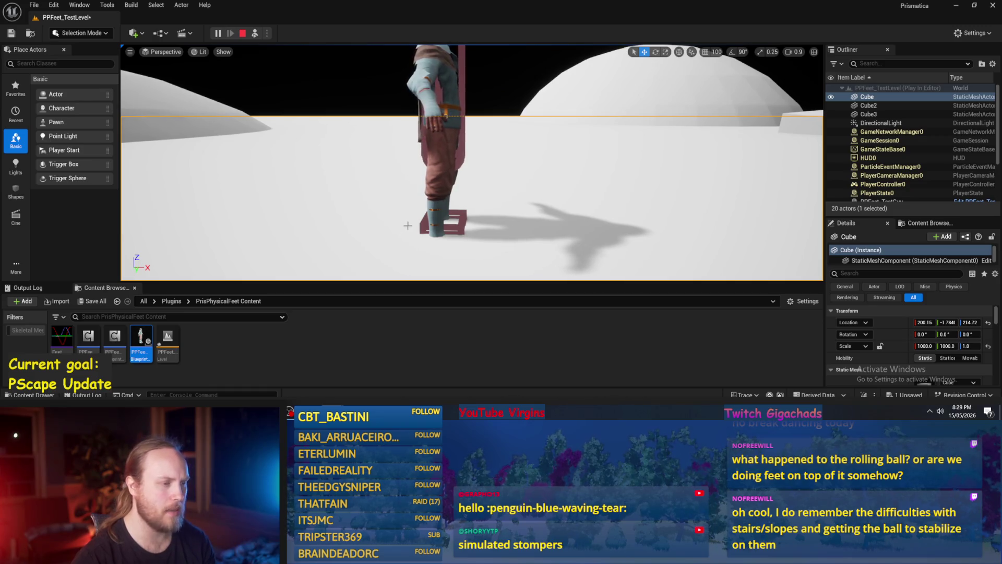
left_click(457, 116)
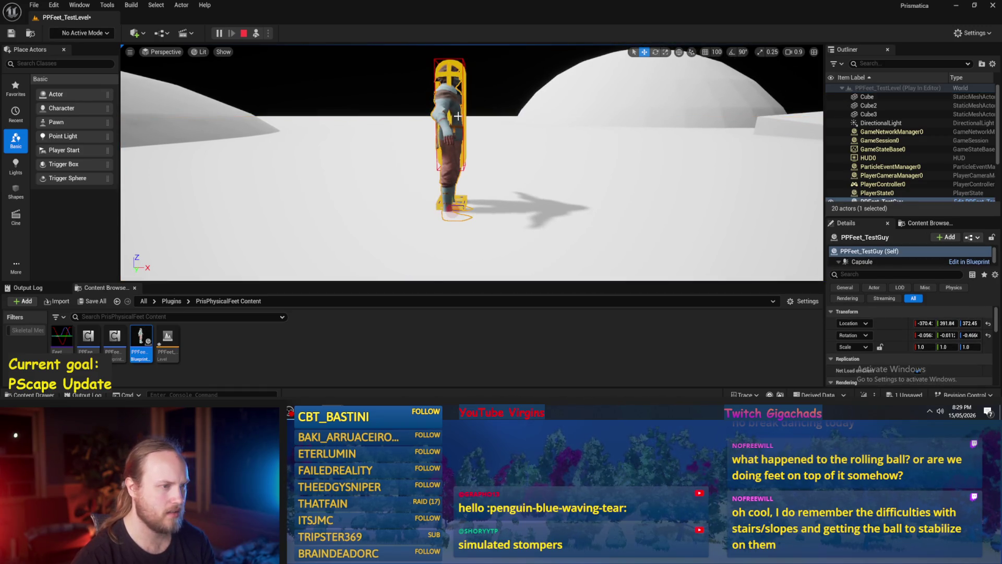
left_click(244, 33)
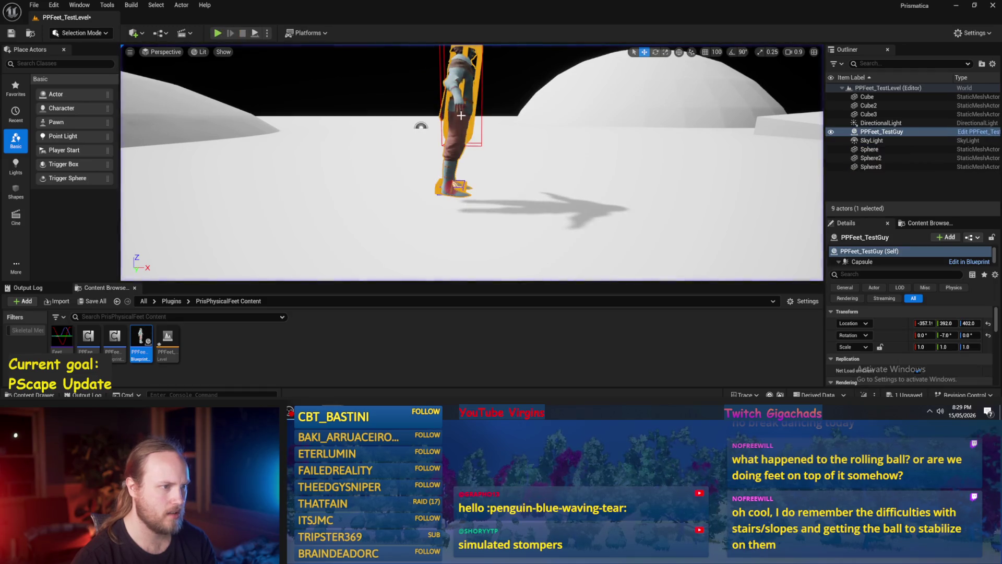
Tilt the character to 19° on Y and run a simulation to test recovery.
key("f")
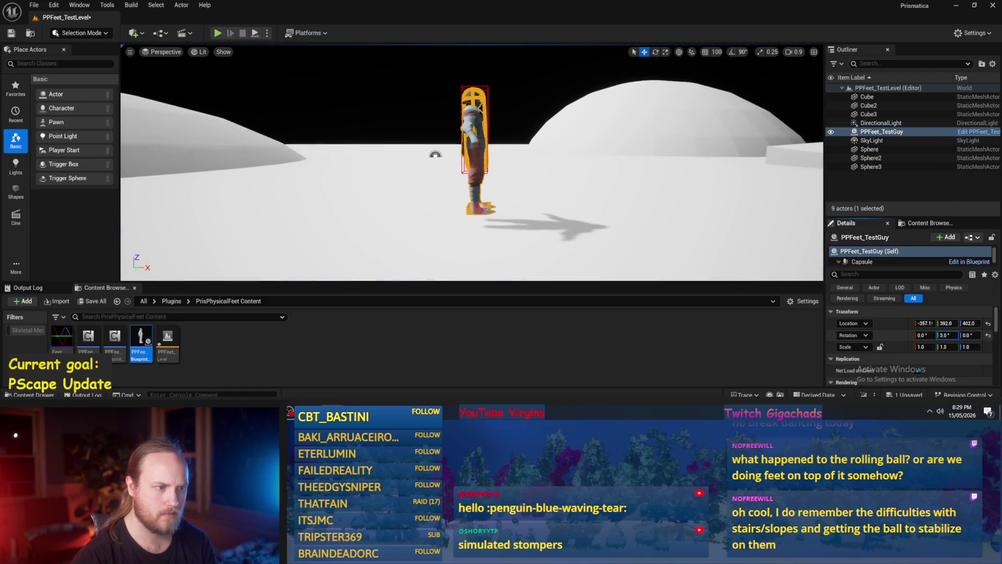
left_click_drag(946, 335, 957, 335)
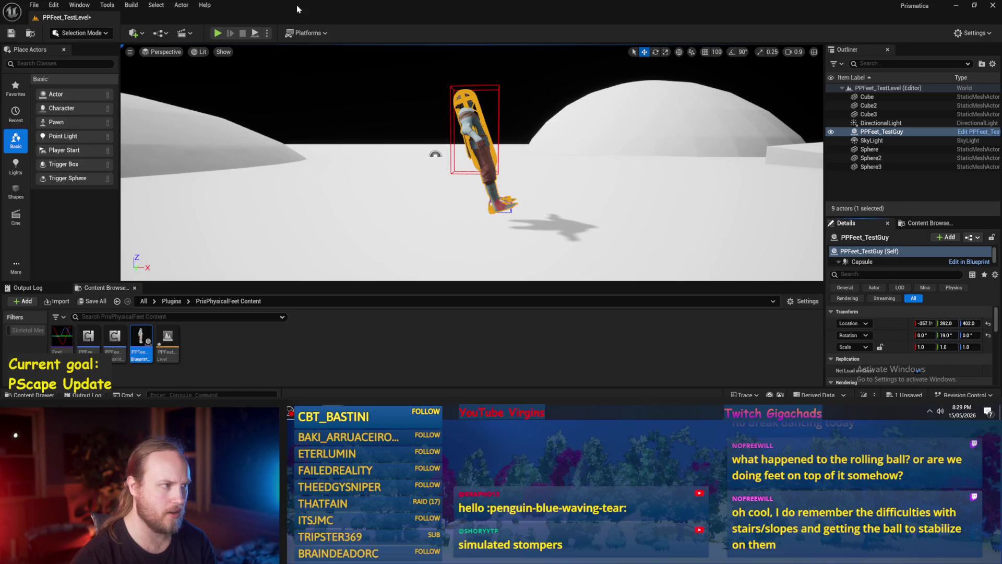
left_click(255, 33)
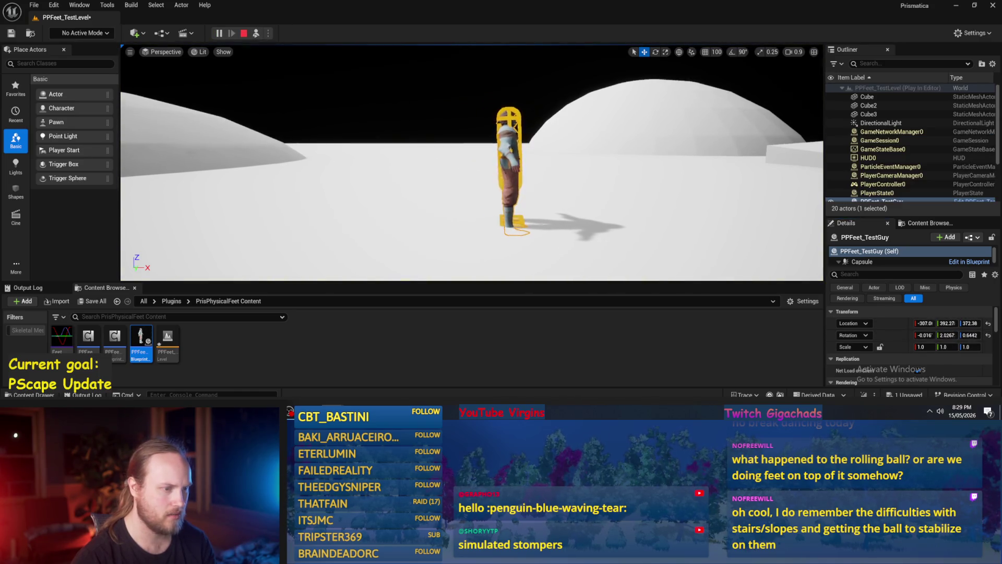
key("Escape")
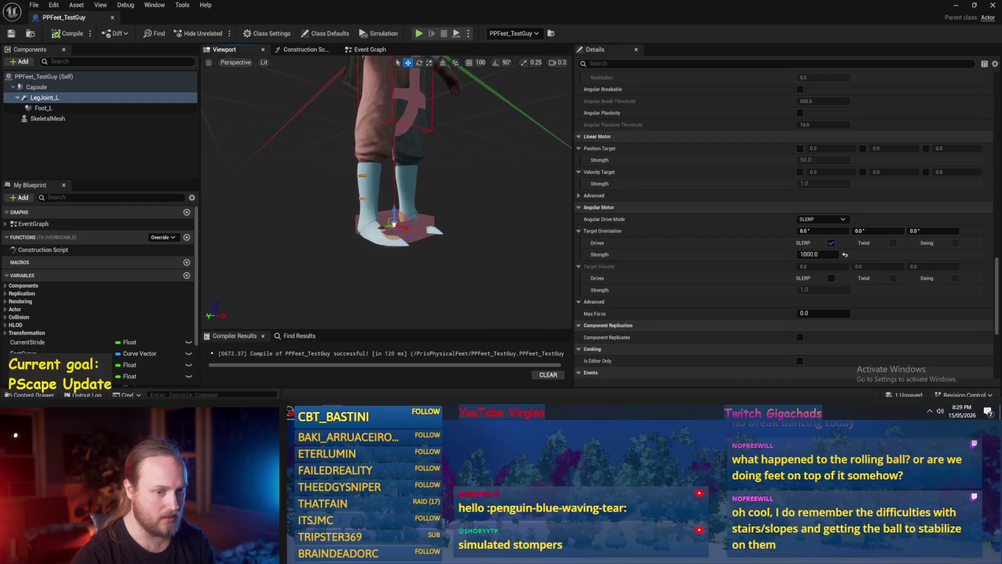
Inspect LegJoint_L's Component Name 1 and 2 bodies and compare it with Foot_L.
left_click(43, 99)
scroll(784, 224, "down", 15)
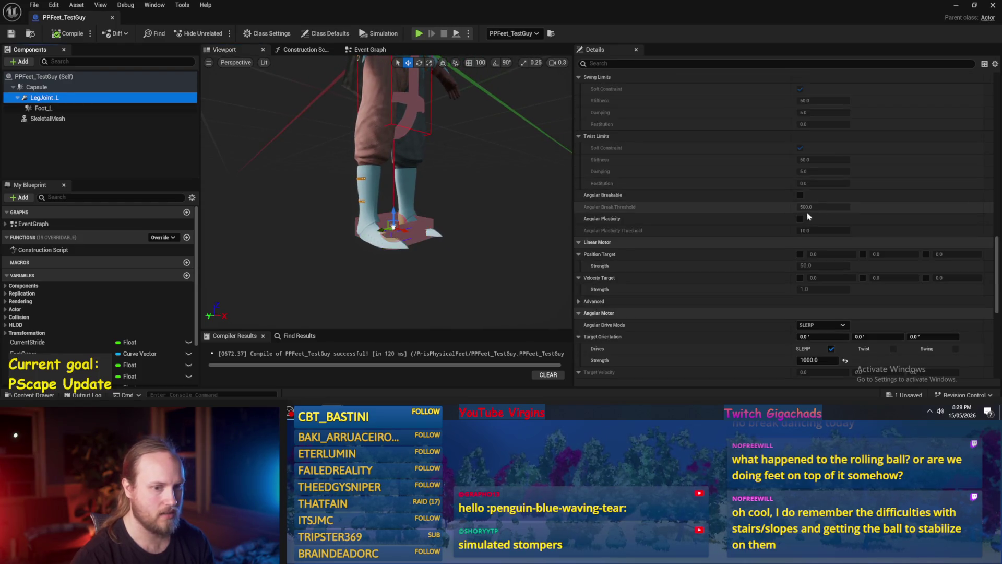
scroll(782, 240, "up", 8)
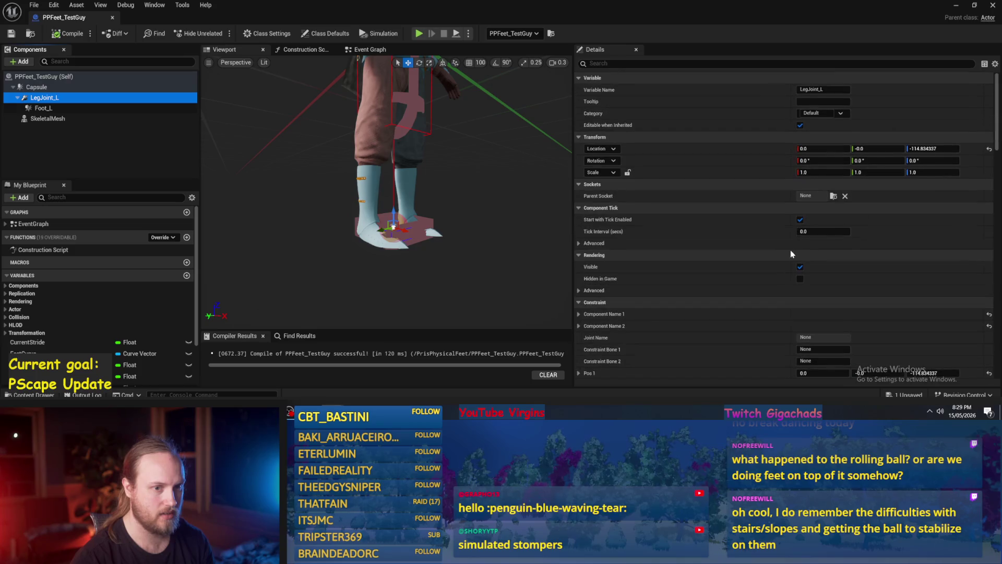
left_click(579, 257)
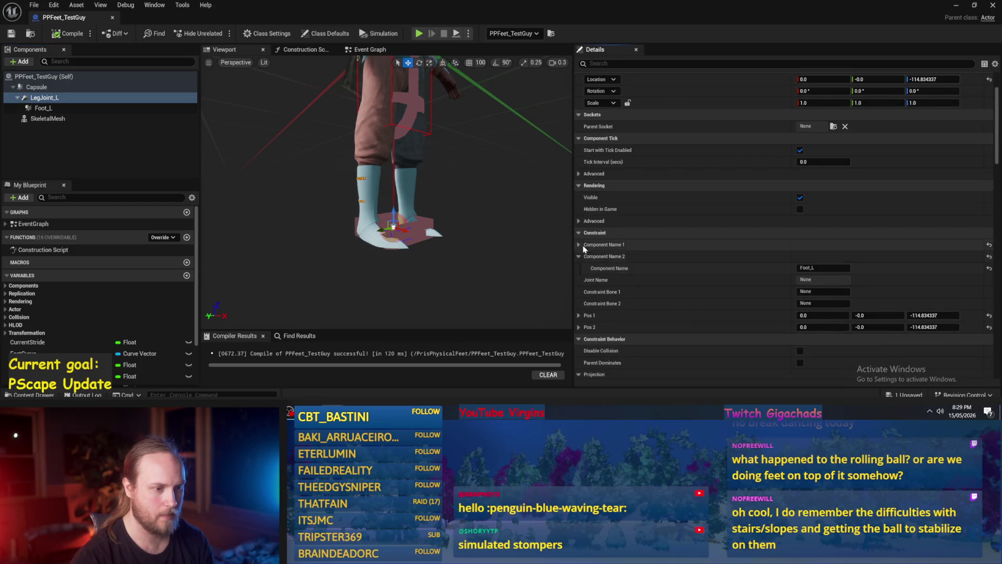
left_click(579, 244)
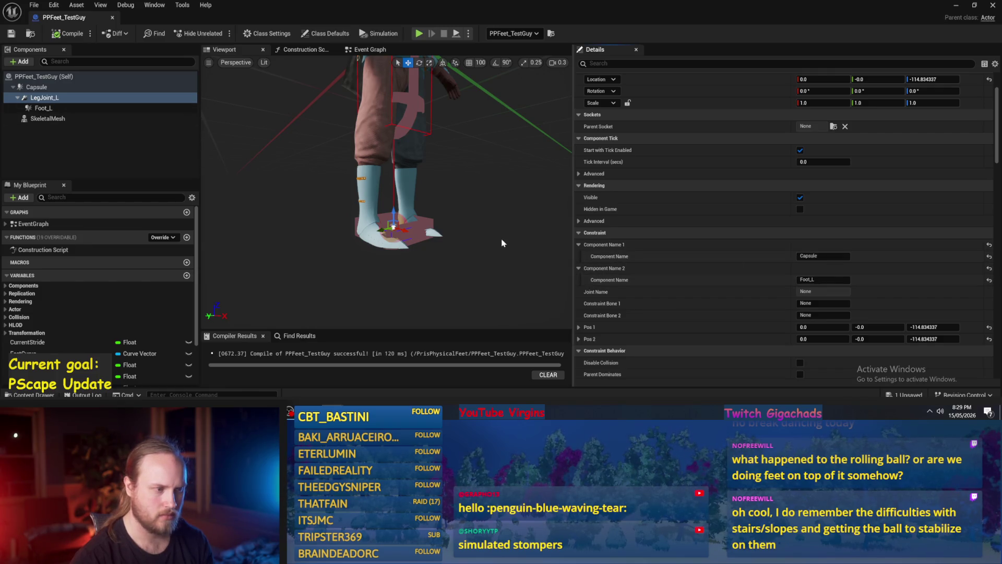
left_click_drag(508, 241, 526, 230)
left_click(43, 108)
double_click(45, 97)
left_click(44, 108)
left_click(44, 98)
Raise LegJoint_L to Z -47.98 and lower the Foot_L box under the boots.
left_click_drag(409, 215, 409, 127)
left_click(415, 125)
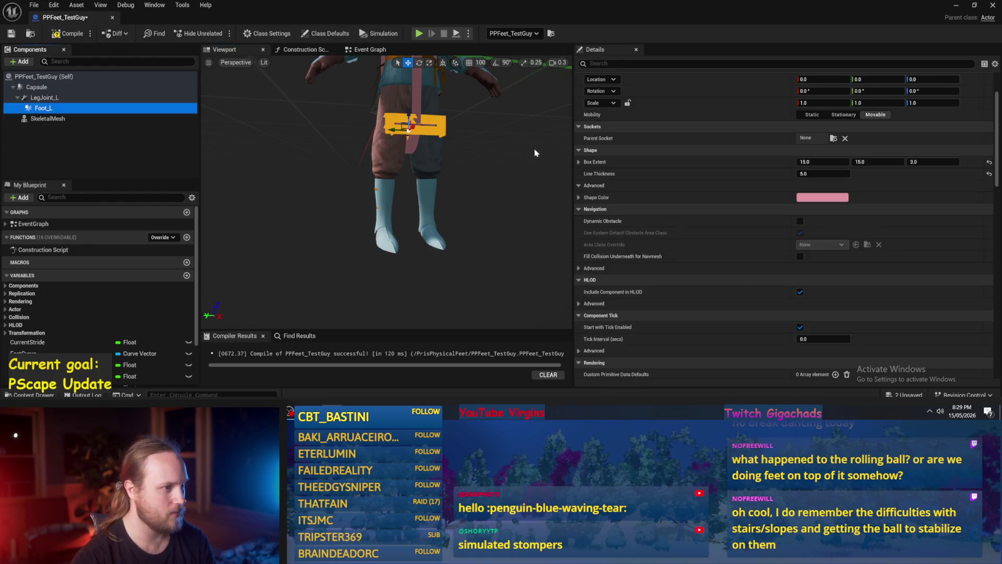
left_click_drag(400, 112, 402, 292)
scroll(402, 261, "up", 2)
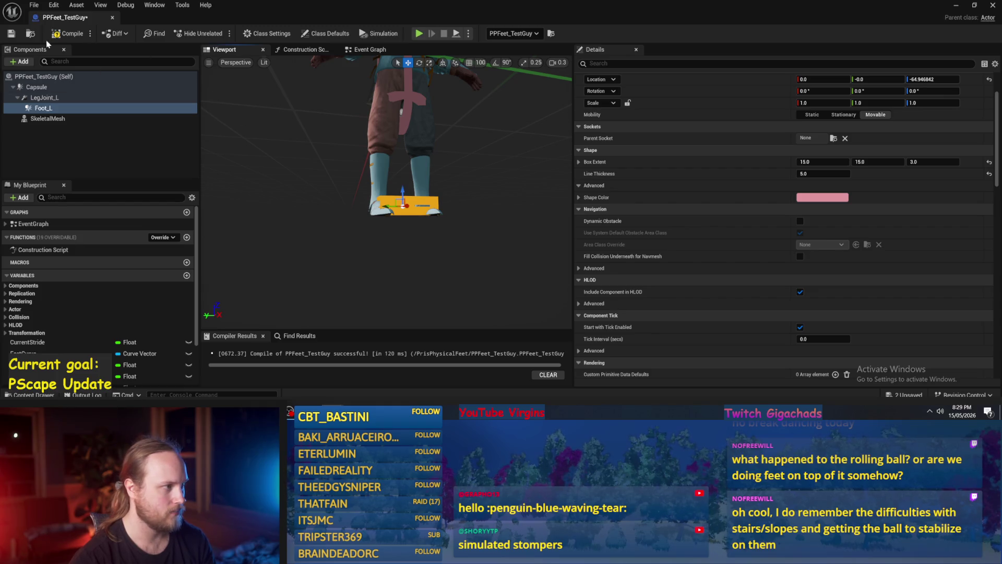
left_click(956, 5)
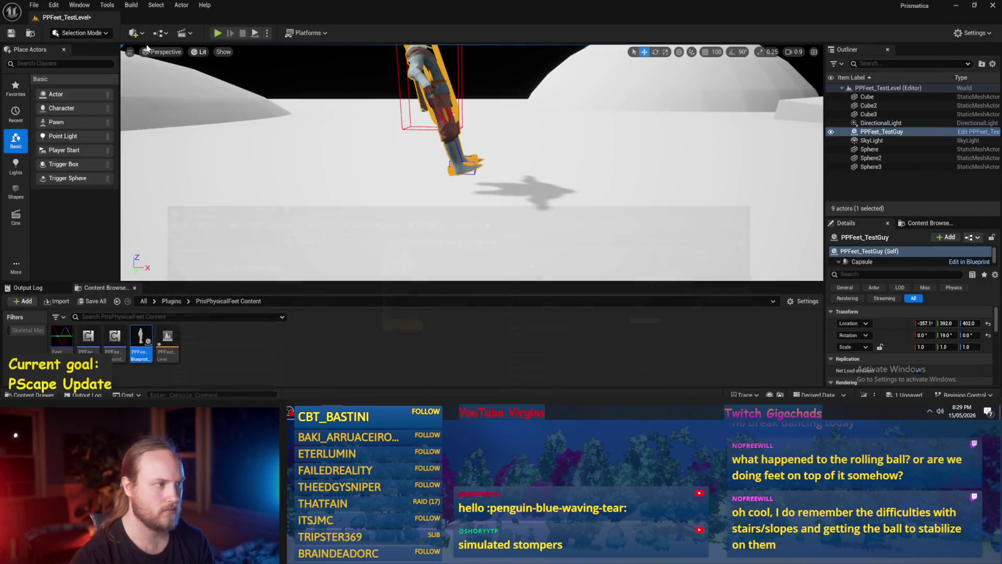
Run a quick simulation, stop it, and undo the last two tilt changes to reduce the character's lean.
left_click(255, 34)
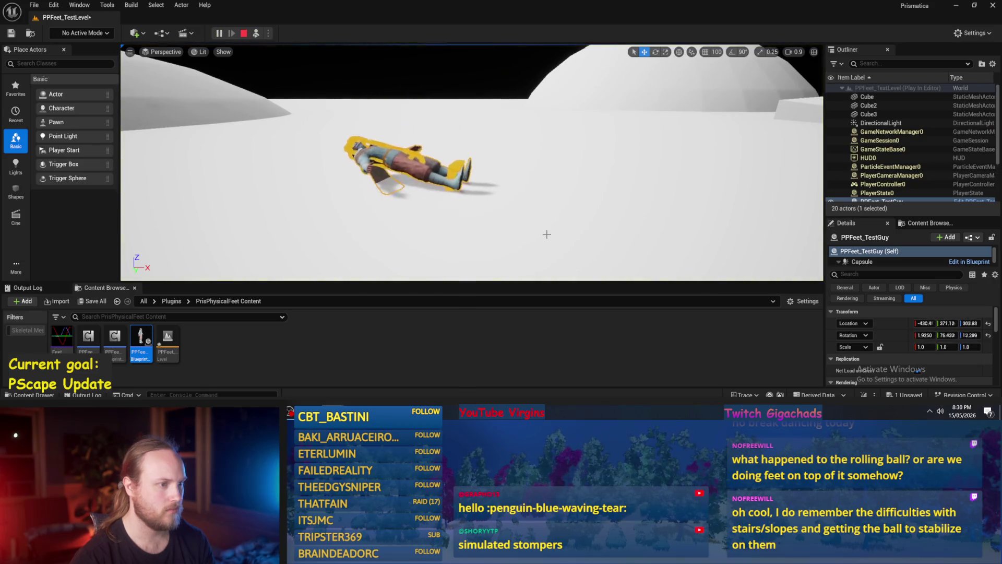
key("Escape")
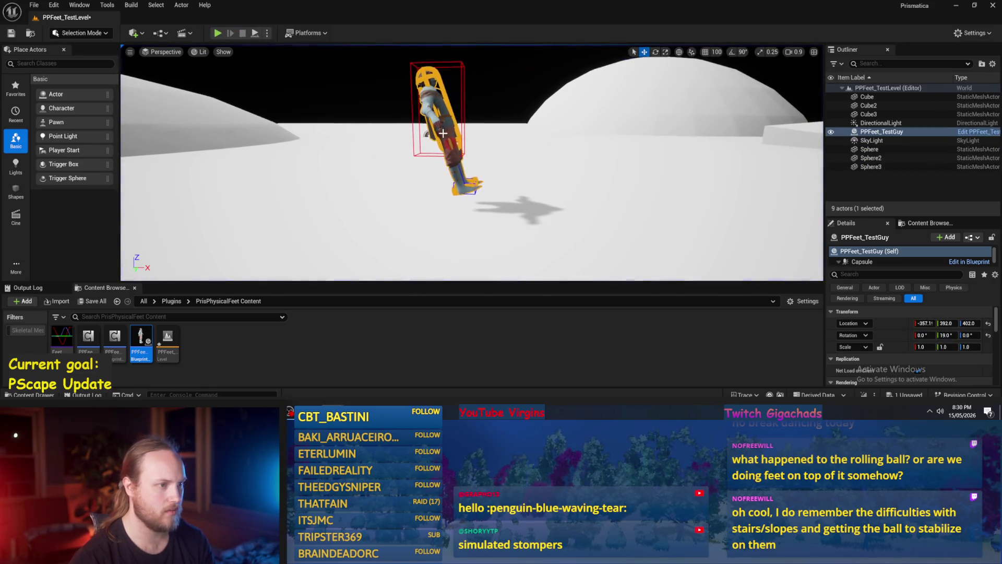
key("ctrl+z")
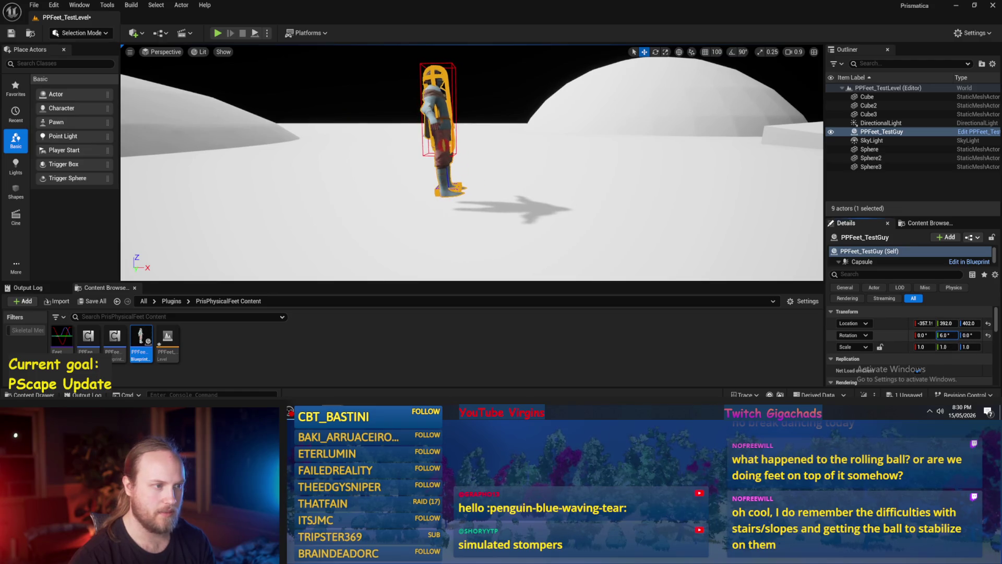
key("ctrl+z")
Simulate the level again, zoom in on the feet to watch them, then stop.
left_click(255, 33)
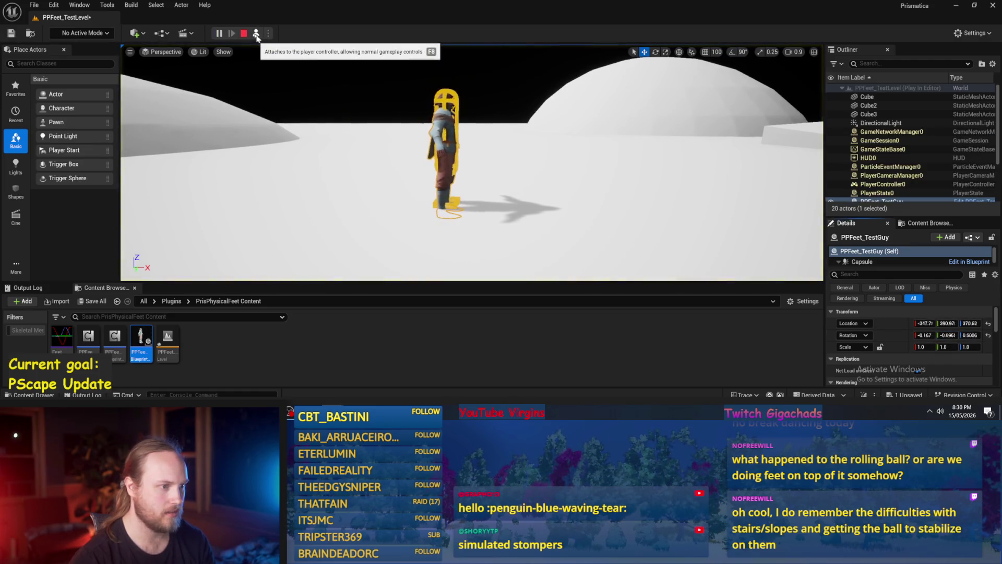
scroll(389, 154, "up", 5)
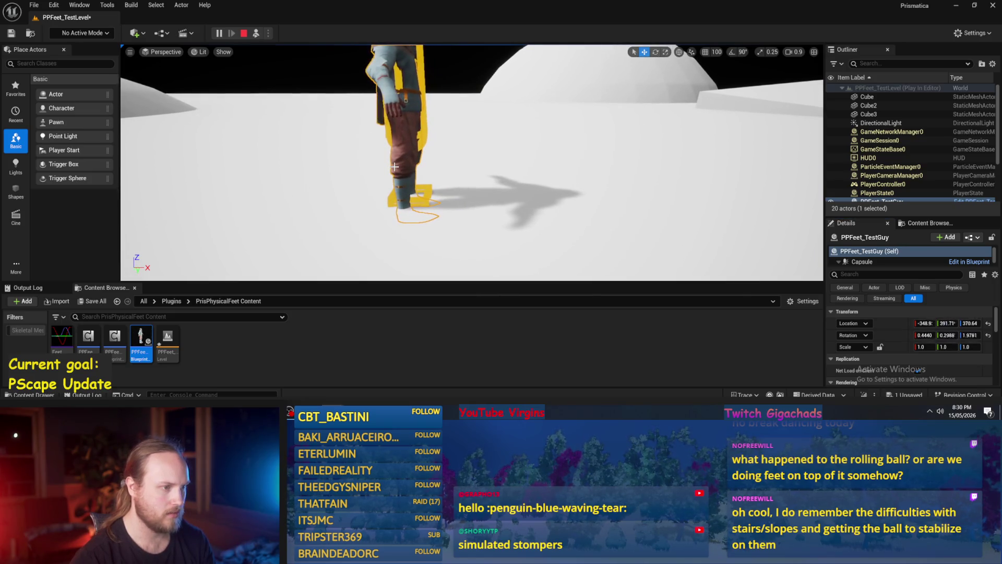
scroll(411, 137, "down", 3)
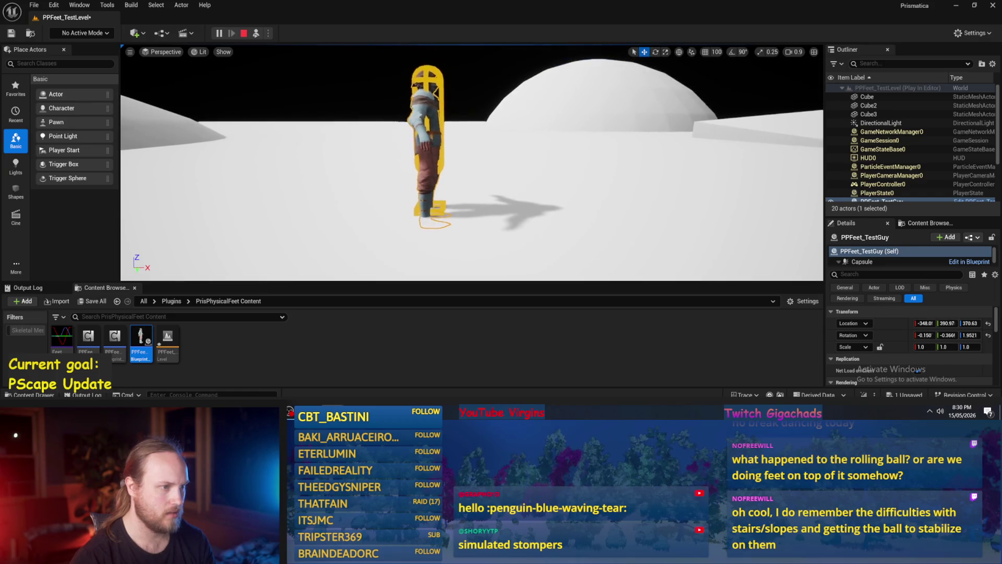
key("Escape")
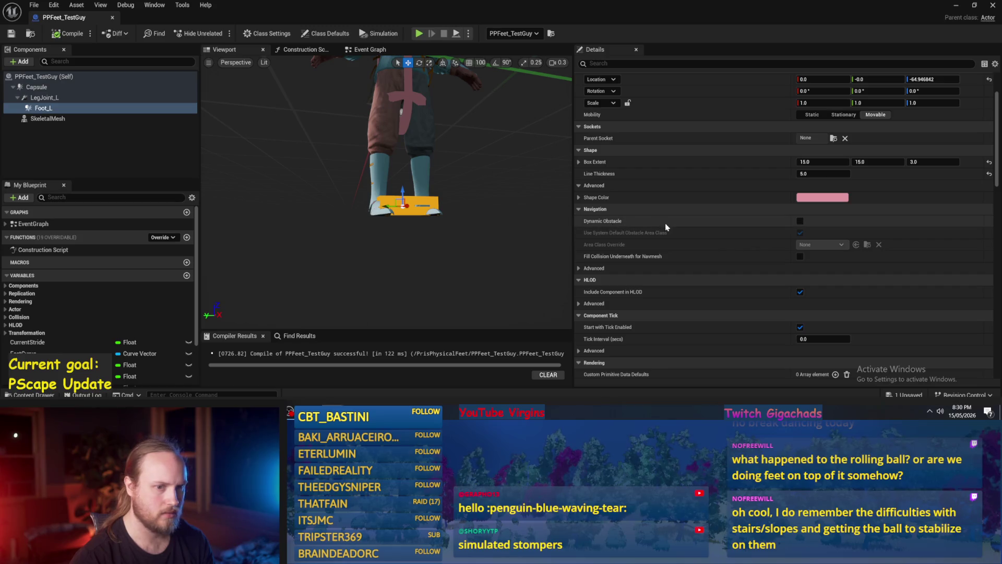
Select LegJoint_L and enable its linear motor Z position target.
scroll(696, 216, "down", 10)
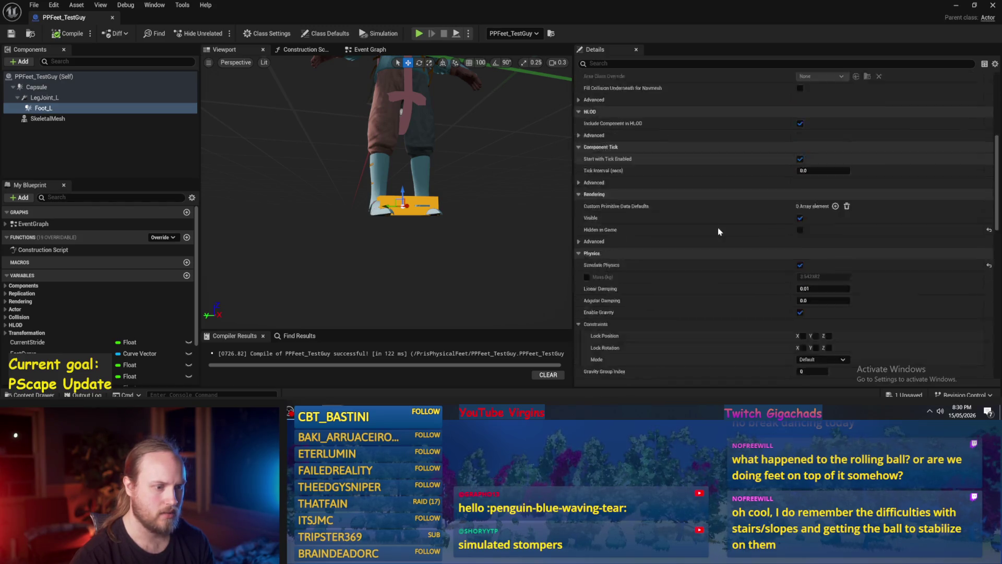
scroll(718, 235, "down", 5)
left_click(44, 97)
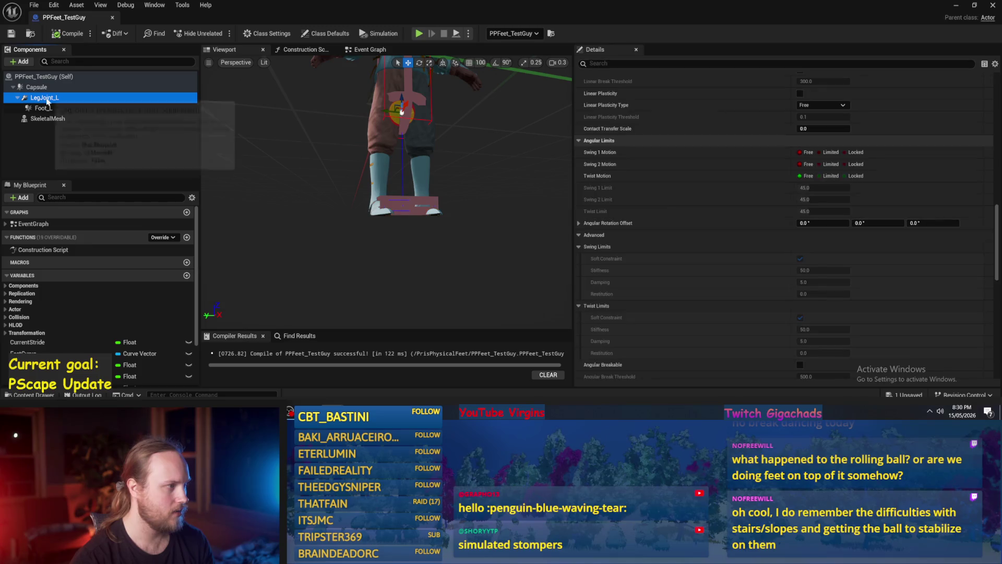
scroll(696, 235, "up", 6)
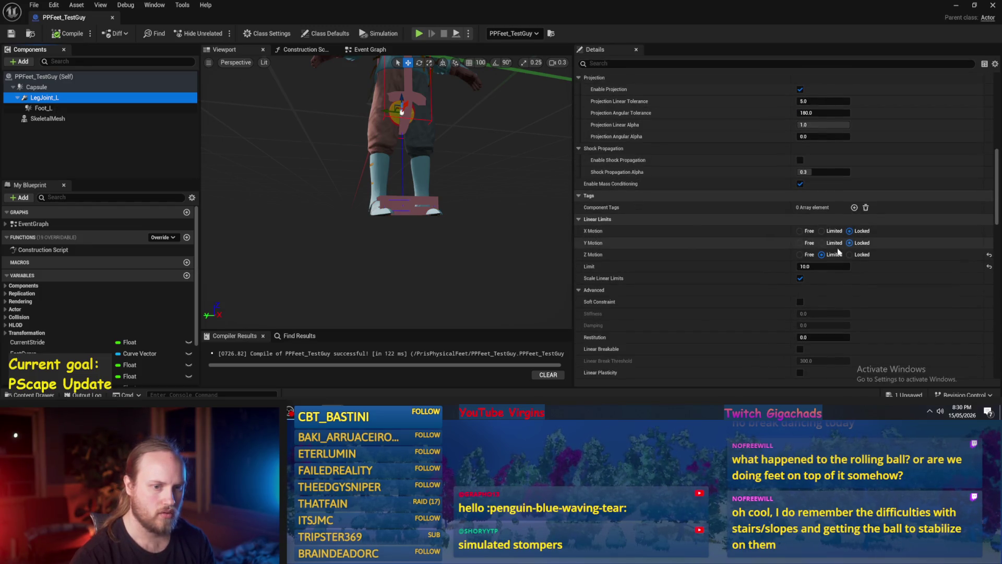
scroll(811, 258, "up", 1)
scroll(810, 259, "down", 8)
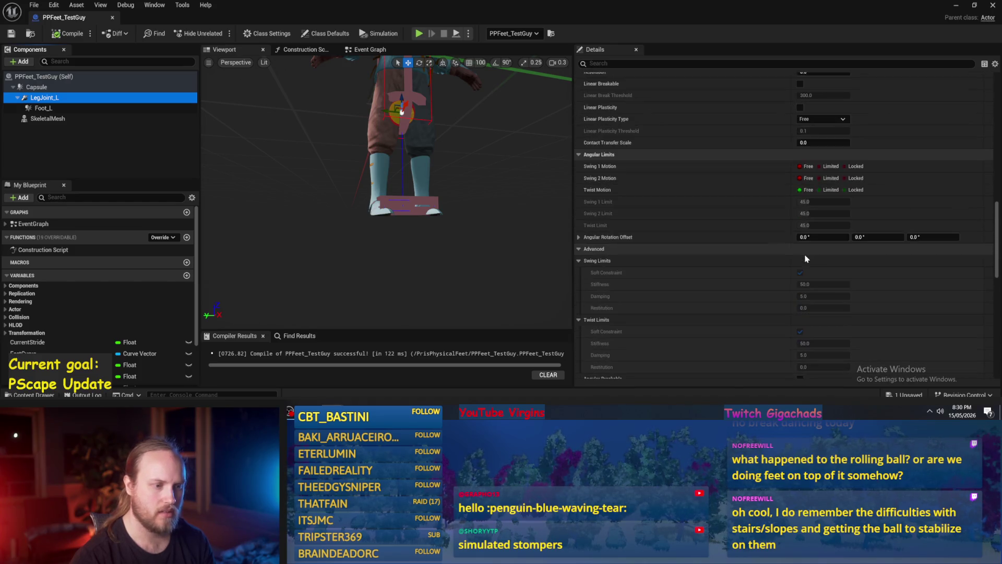
scroll(803, 259, "down", 6)
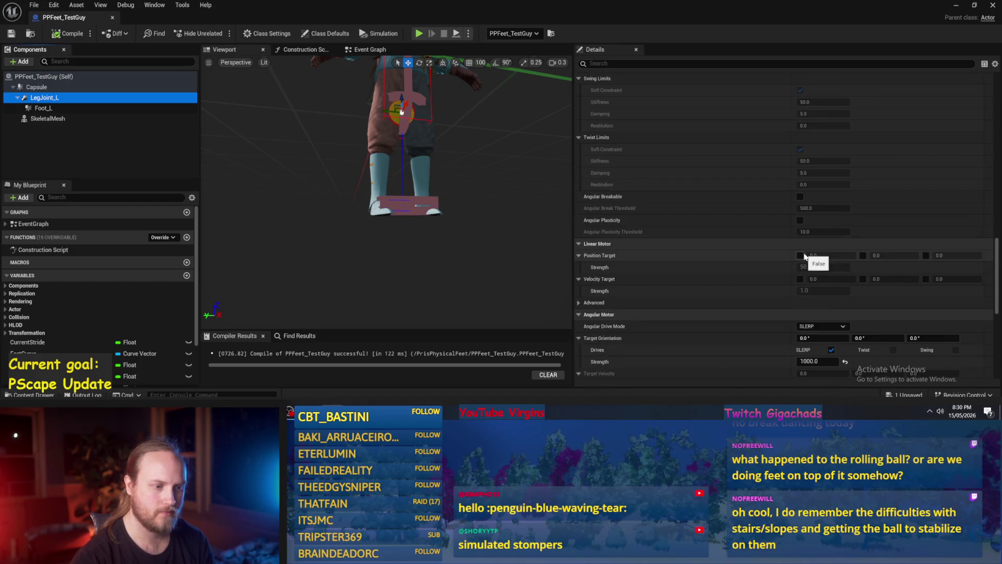
left_click(800, 185)
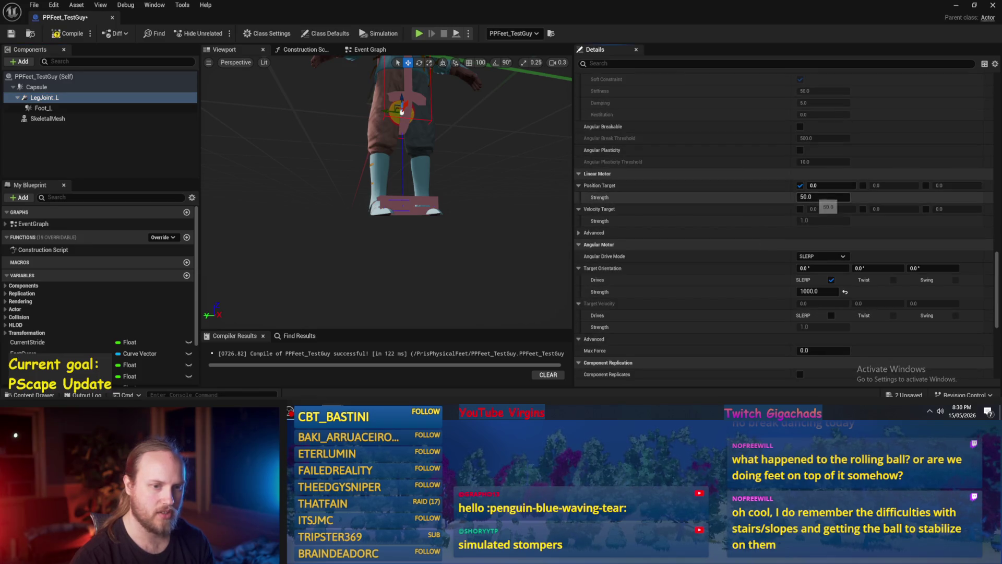
left_click(799, 186)
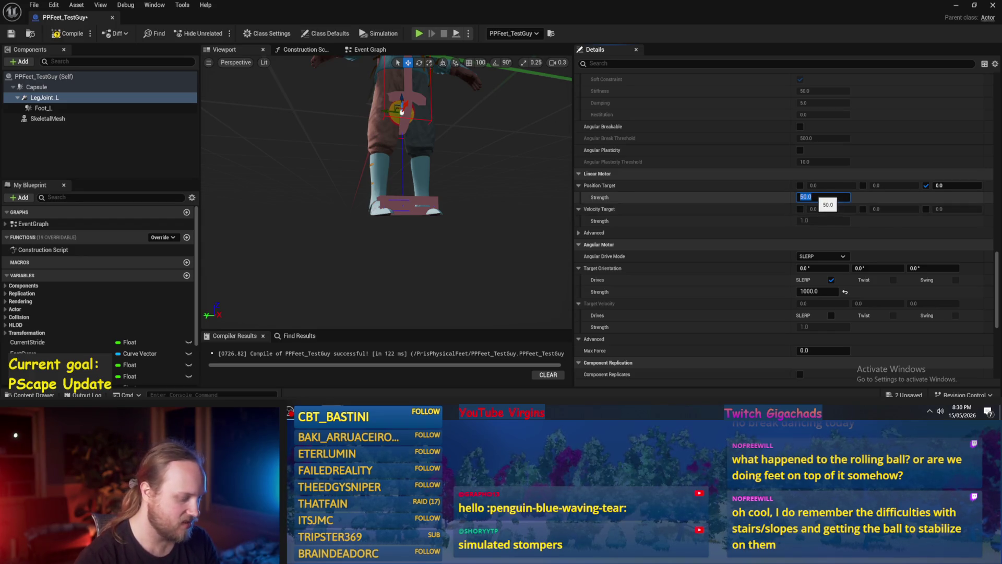
Set the linear position target strength to 1000, compile, and minimize the Blueprint editor.
type("1000")
key("Return")
left_click(65, 34)
left_click(956, 6)
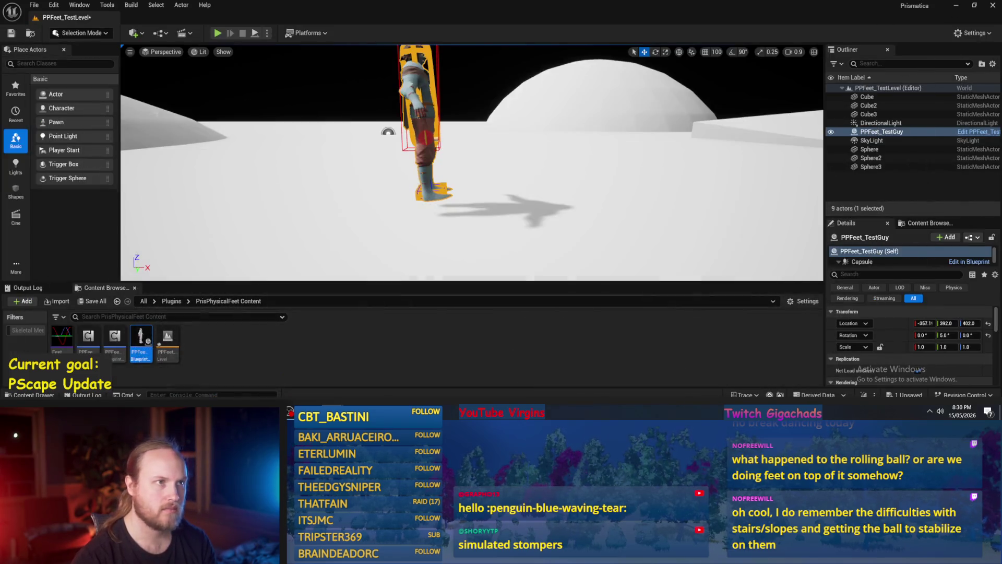
Play-test, then back in PPFeet_TestGuy raise LegJoint_L's linear motor strength to 5000 and recompile.
left_click(255, 33)
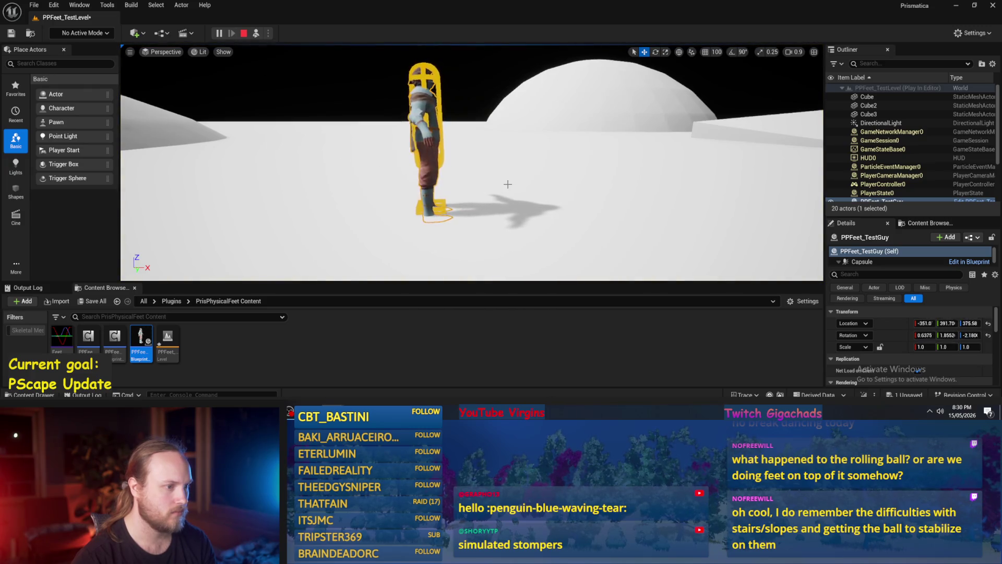
scroll(507, 185, "up", 3)
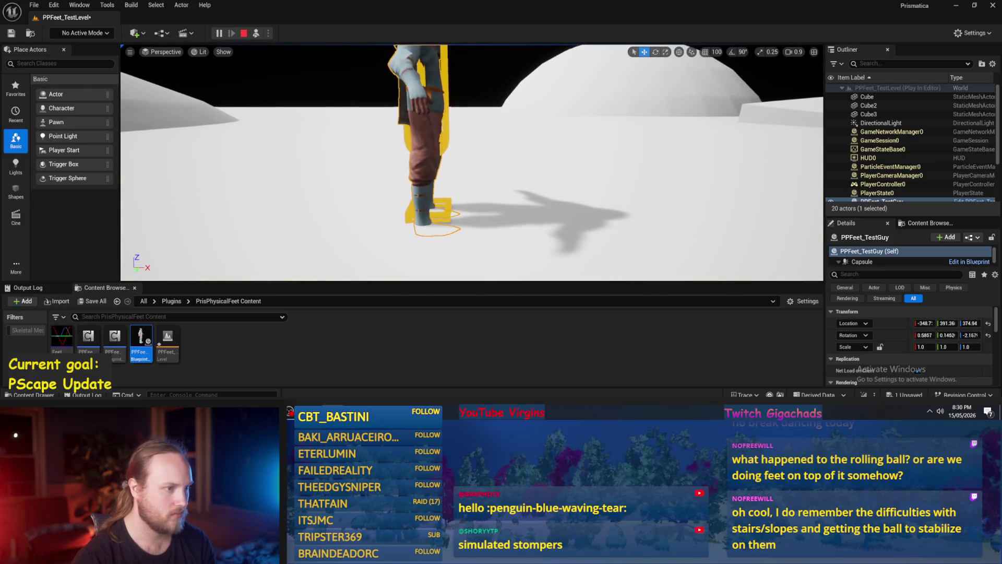
key("Escape")
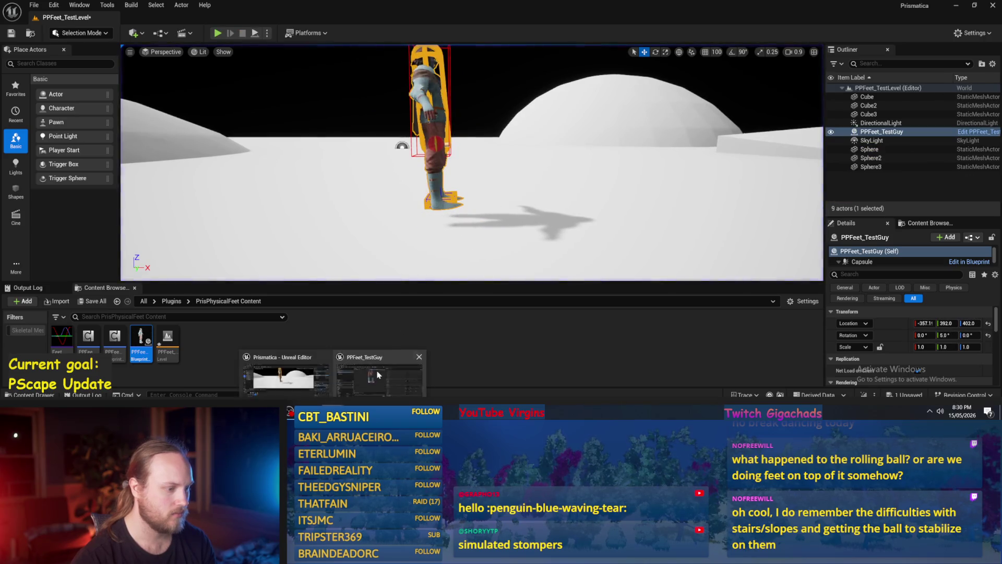
left_click(379, 374)
left_click(806, 196)
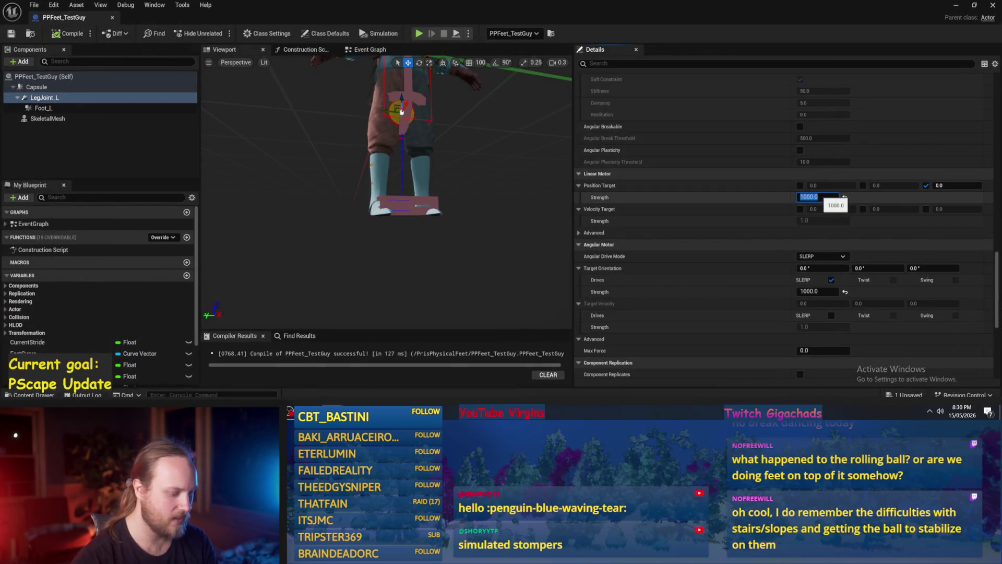
type("5000")
key("Return")
key("F7")
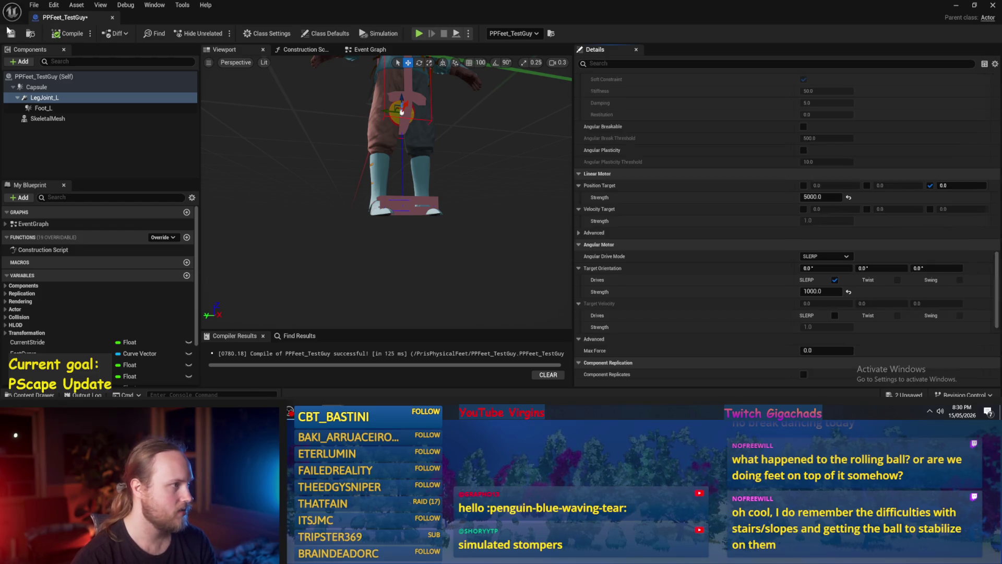
Play-test again, then set the angular drive strength to 100, compile, and minimize the Blueprint.
key("alt+p")
left_click(257, 33)
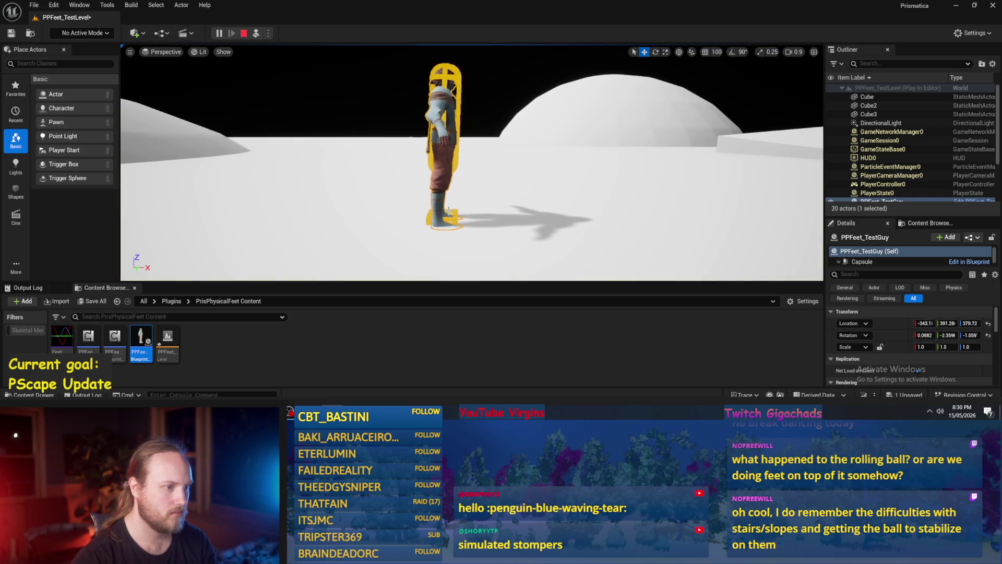
key("Escape")
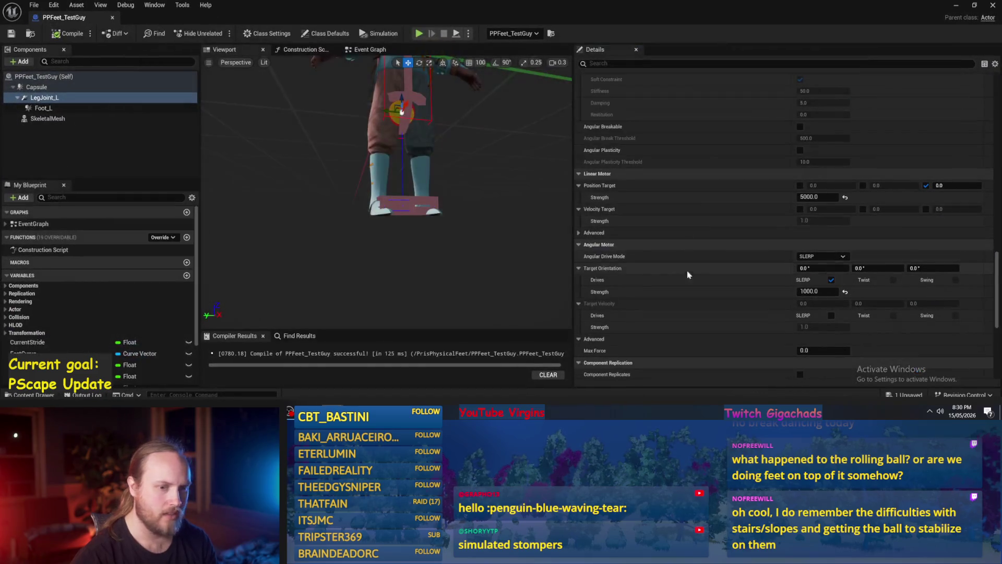
left_click(817, 291)
type("100")
key("Return")
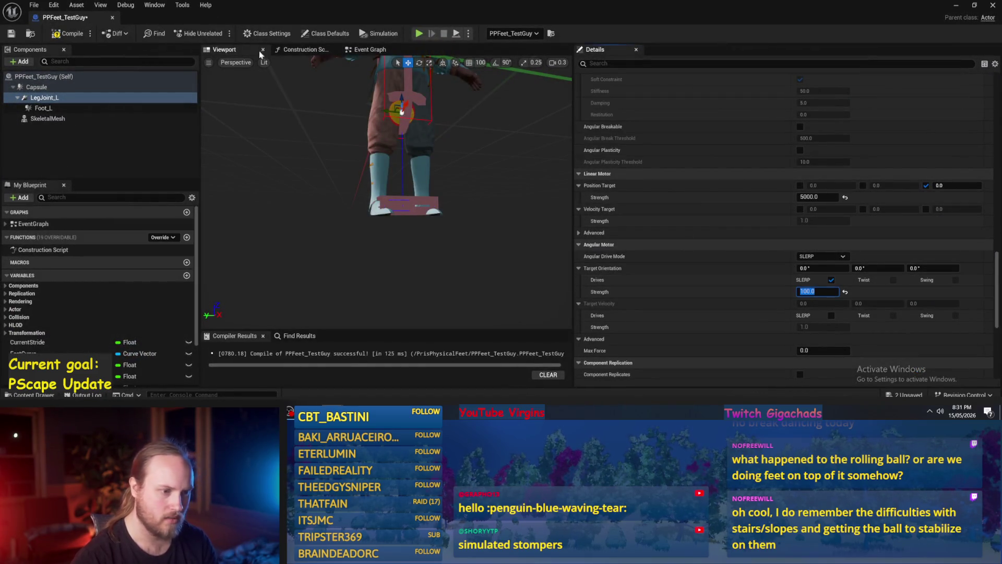
left_click(55, 35)
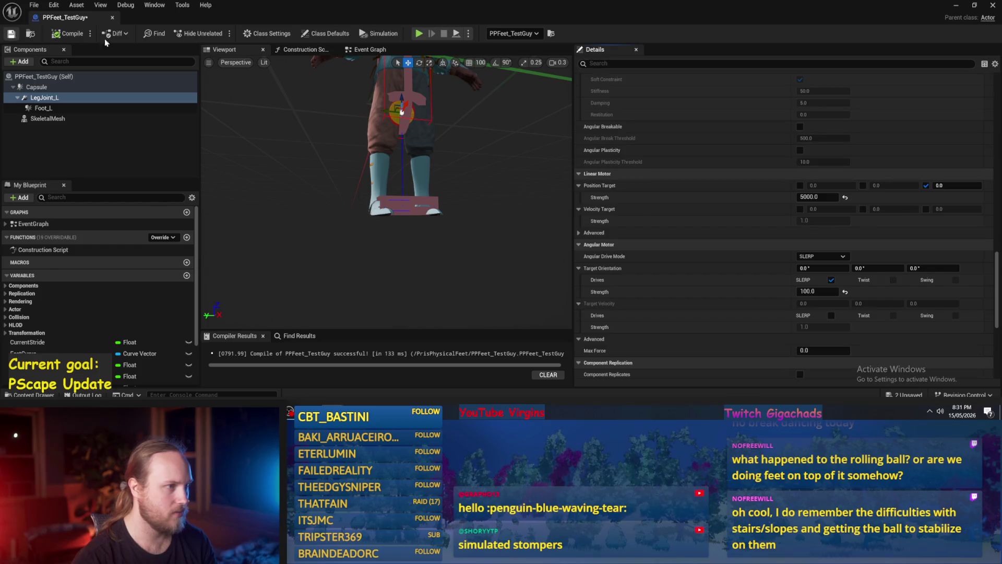
left_click(957, 7)
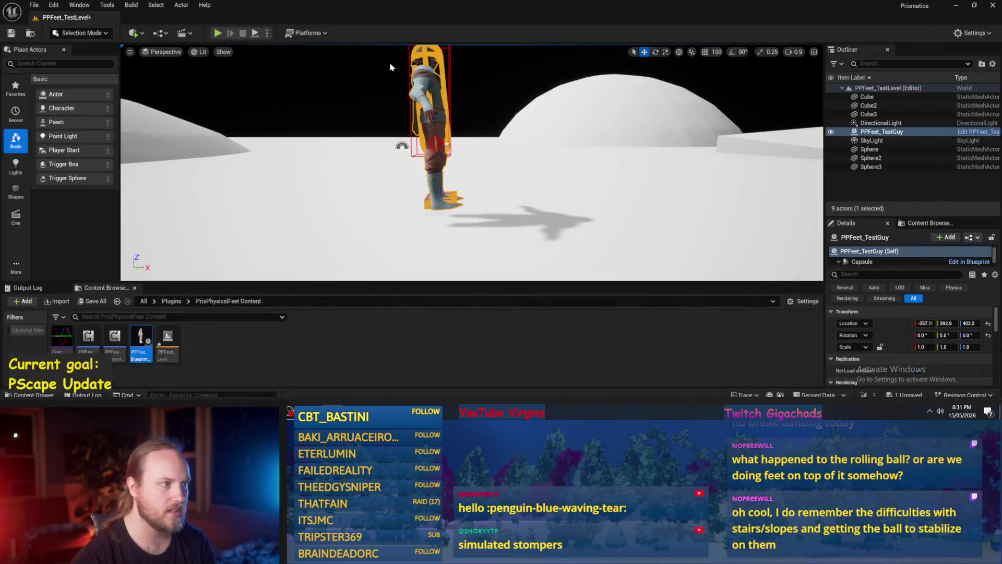
Play-test until the character topples, stop, reopen PPFeet_TestGuy and orbit to the legs.
left_click(257, 35)
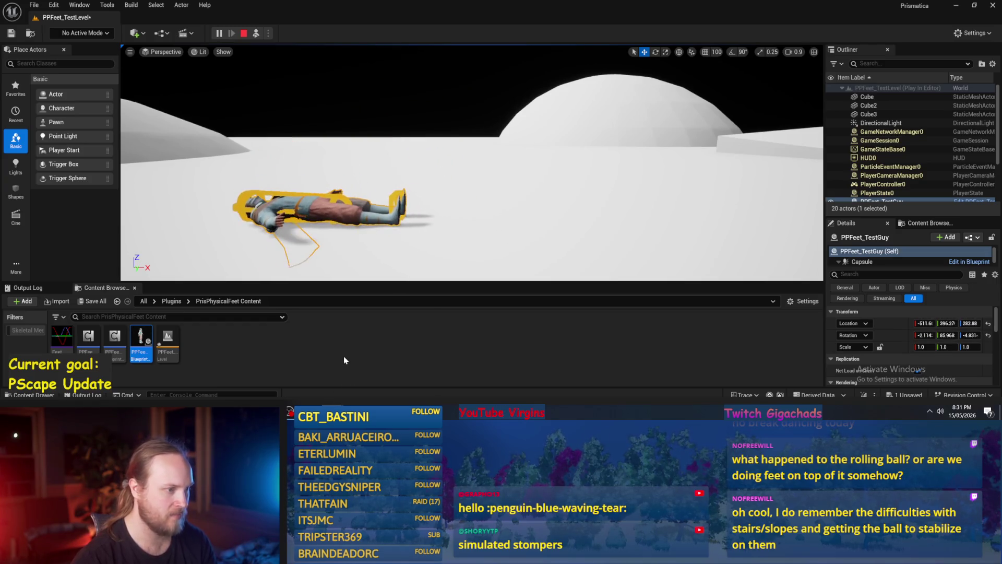
key("Escape")
double_click(141, 339)
mouse_move(467, 235)
left_mouse_down()
mouse_move(438, 225)
mouse_move(485, 242)
mouse_move(273, 212)
mouse_move(245, 197)
left_mouse_up()
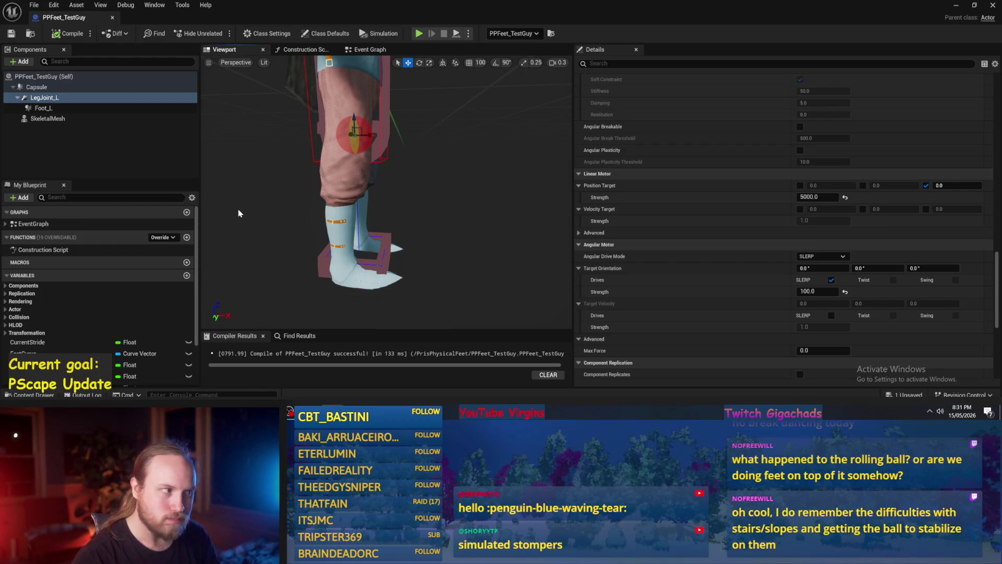
Select LegJoint_L and frame the viewport on it.
left_click(42, 108)
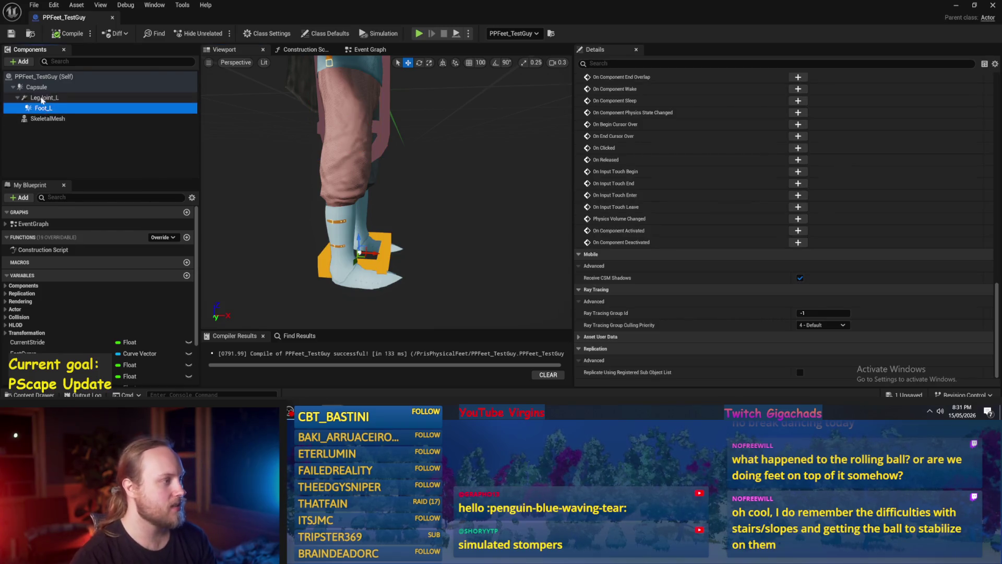
left_click(45, 102)
key("f")
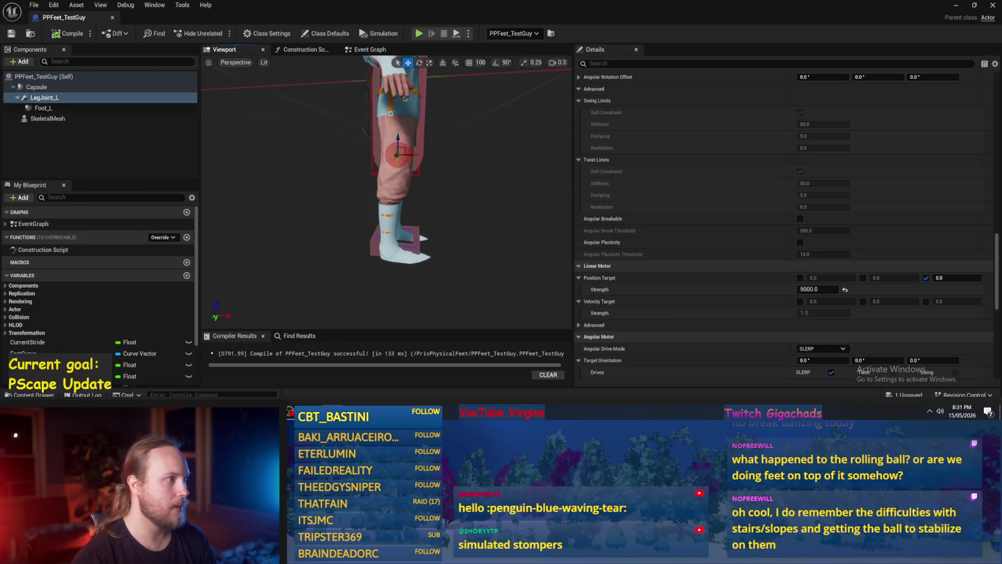
Add a Sphere Collision component named Ankle_L and move it up under the Capsule.
left_click(20, 62)
type("sphere")
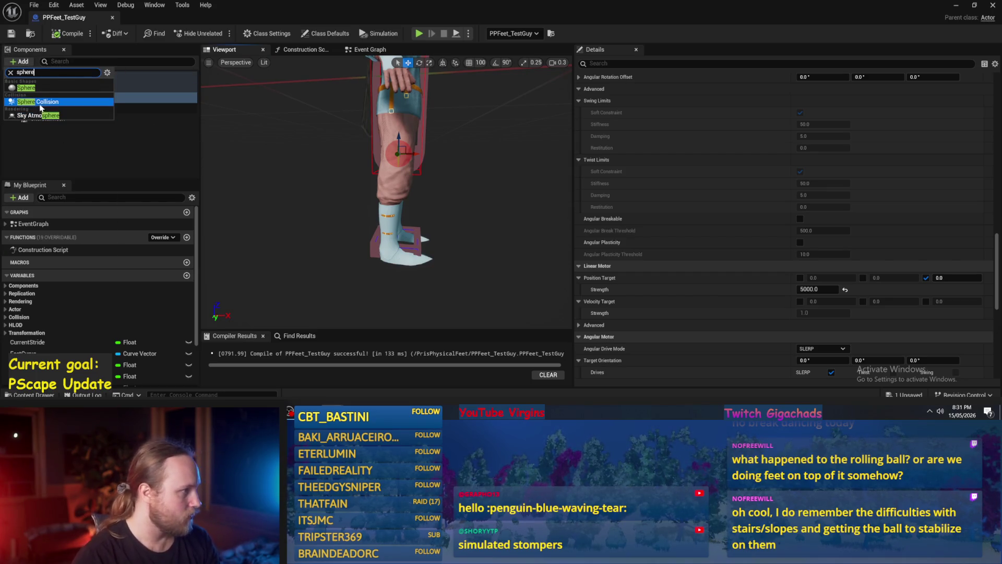
left_click(54, 103)
type("Ankle_L")
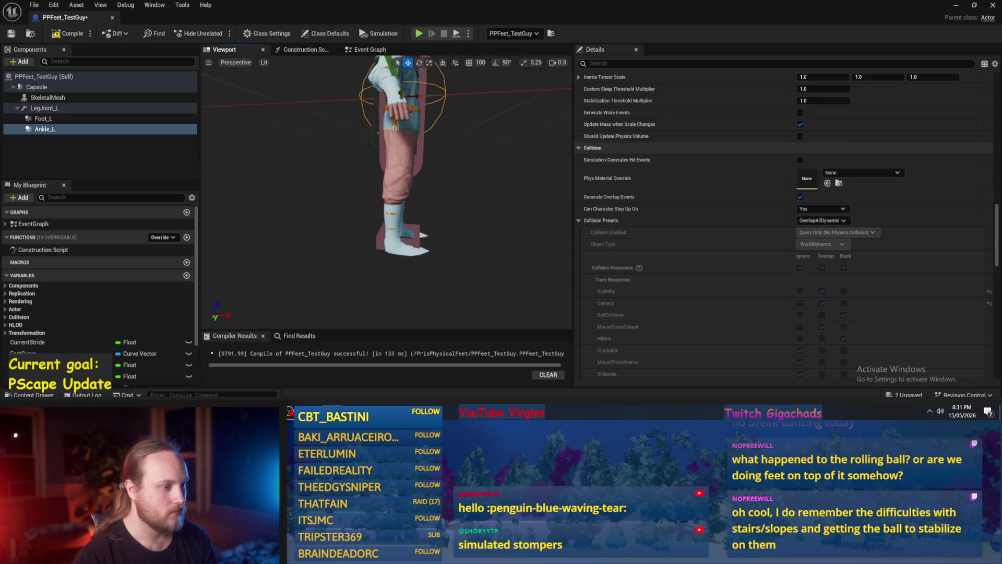
mouse_move(46, 129)
left_mouse_down()
mouse_move(61, 121)
mouse_move(79, 134)
left_mouse_up()
left_click_drag(402, 86, 394, 102)
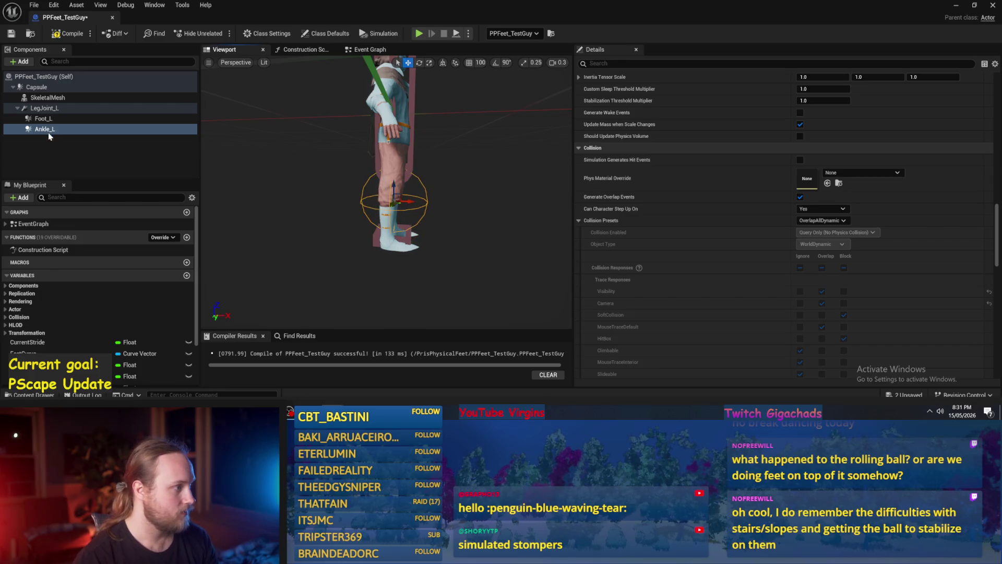
left_click_drag(47, 132, 48, 109)
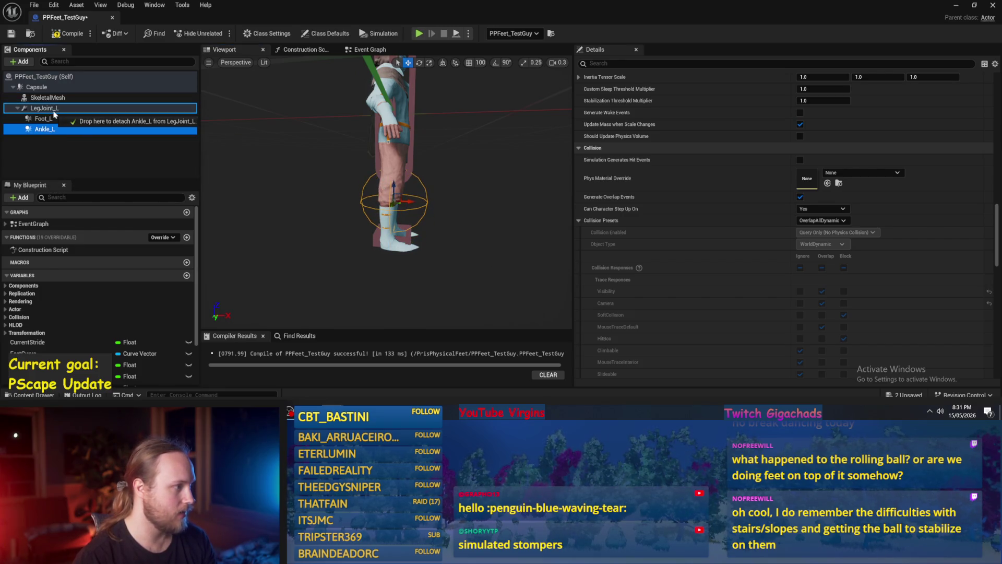
Duplicate the LegJoint_L constraint and name the copy AnkleJoint_L.
left_click(55, 119)
left_click(54, 109)
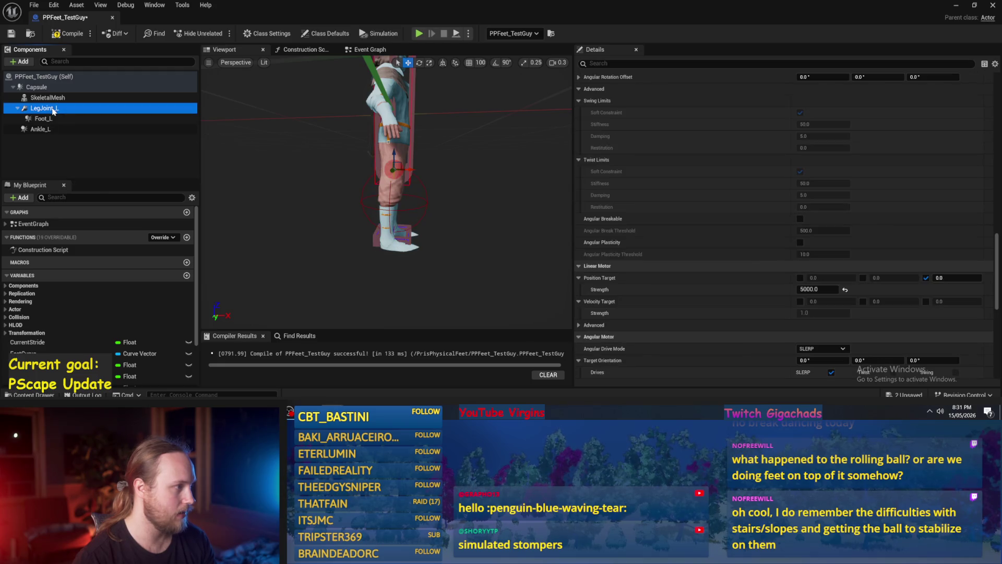
key("ctrl+d")
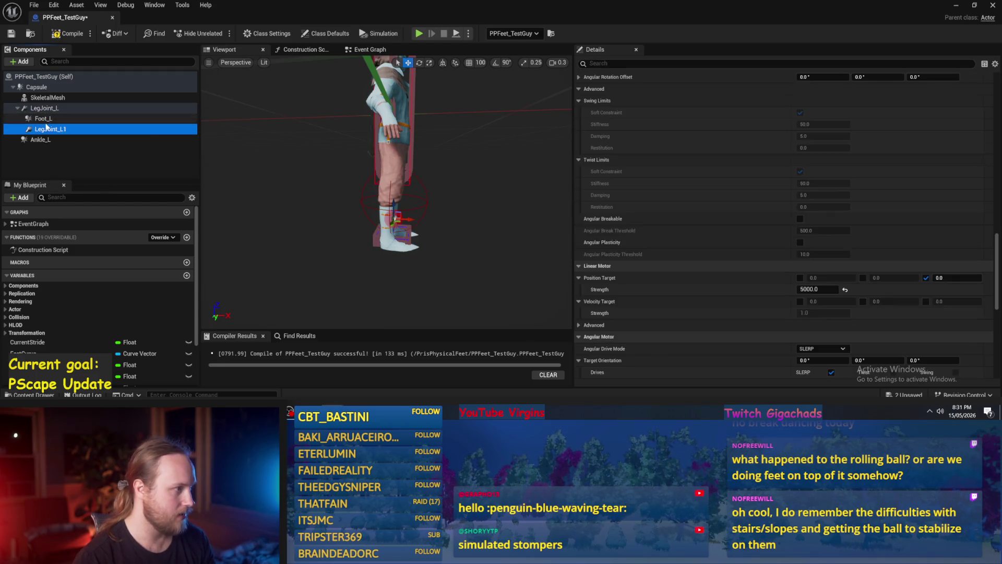
key("F2")
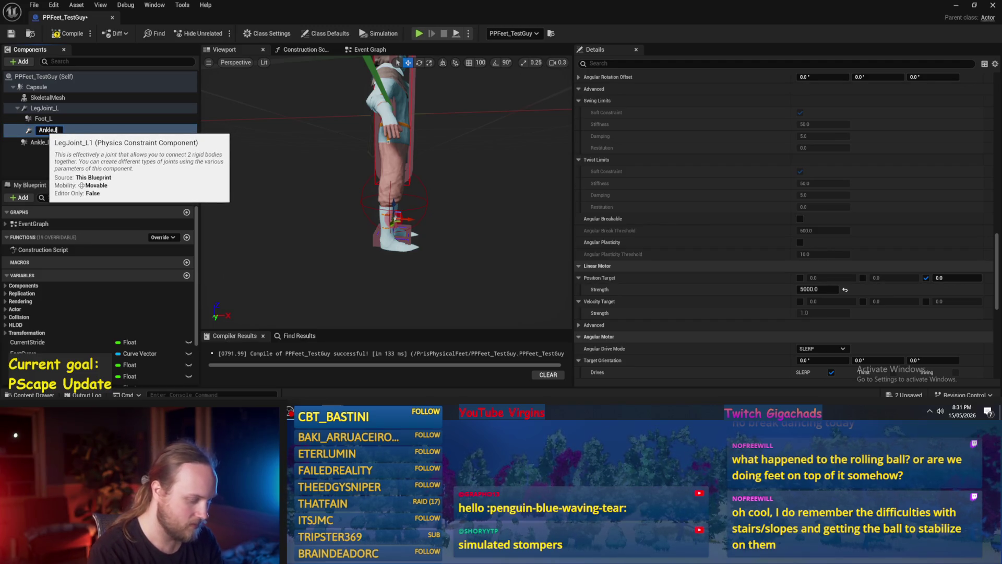
key("Return")
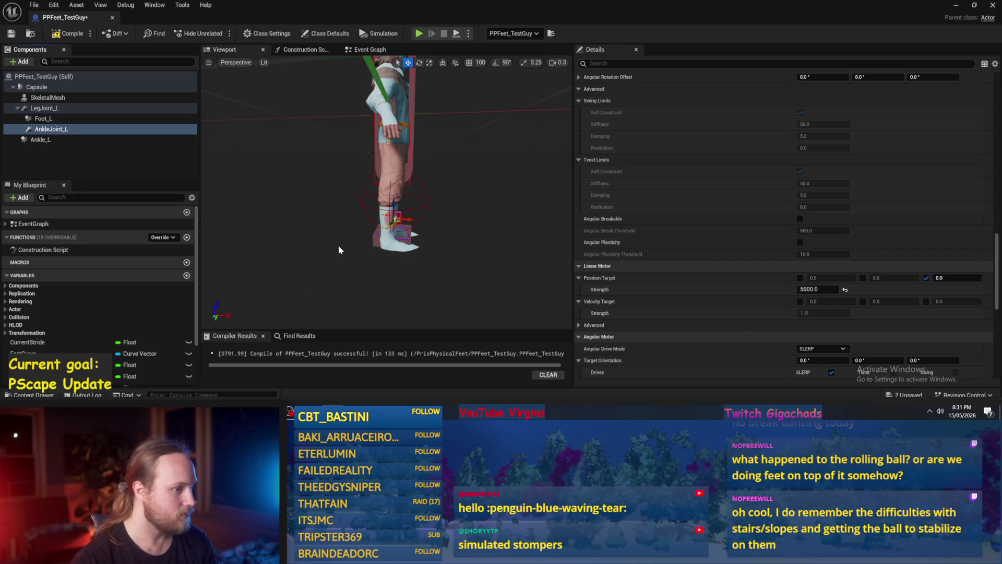
Inspect the Ankle_L sphere and try attaching it under Foot_L.
scroll(354, 222, "up", 3)
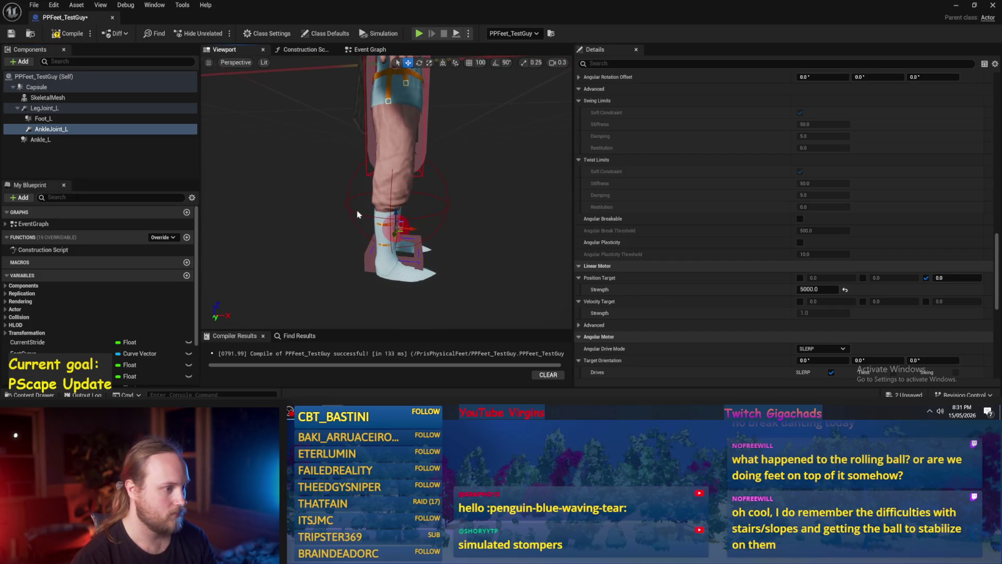
left_click(356, 215)
key("f")
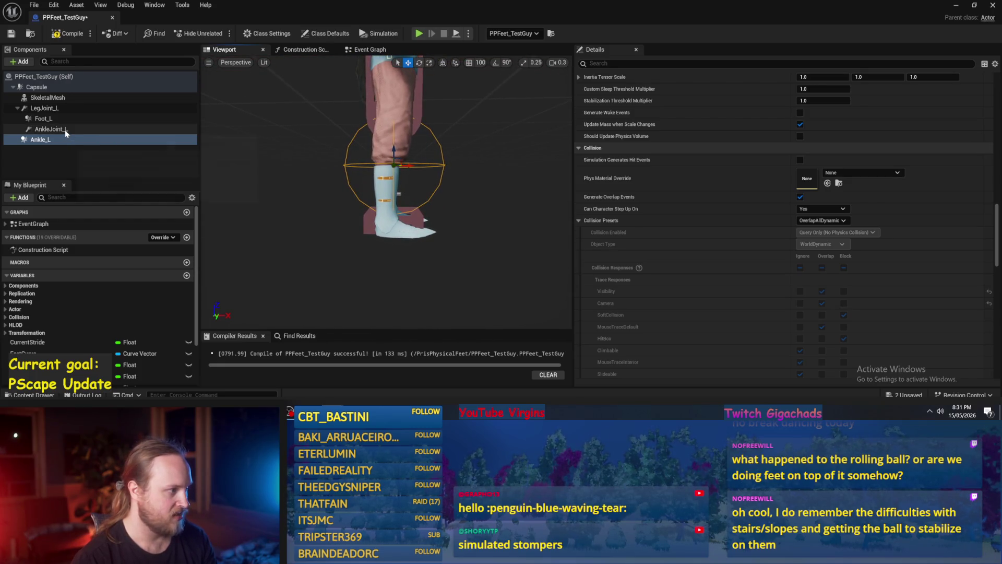
left_click(52, 120)
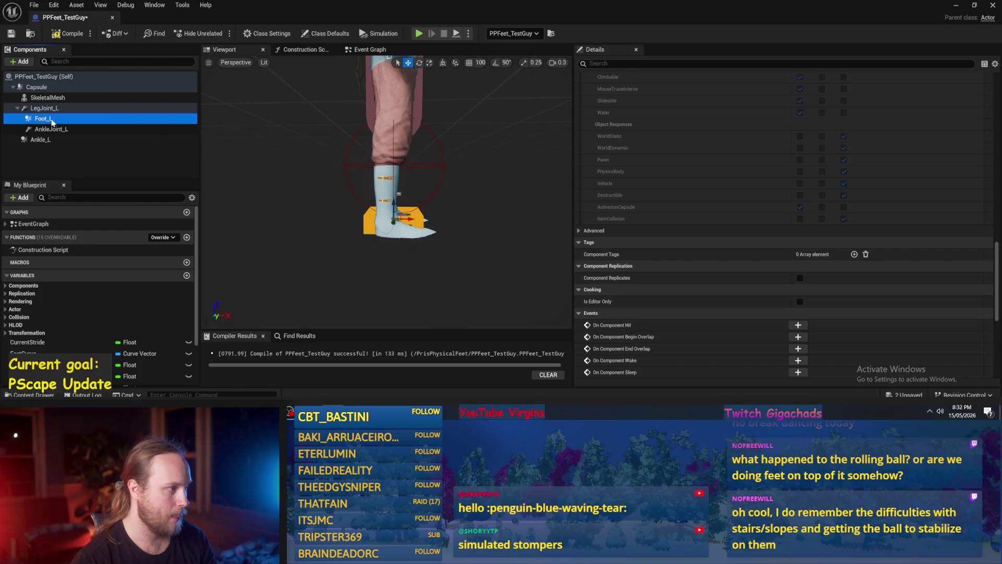
left_click(45, 141)
left_click(46, 108)
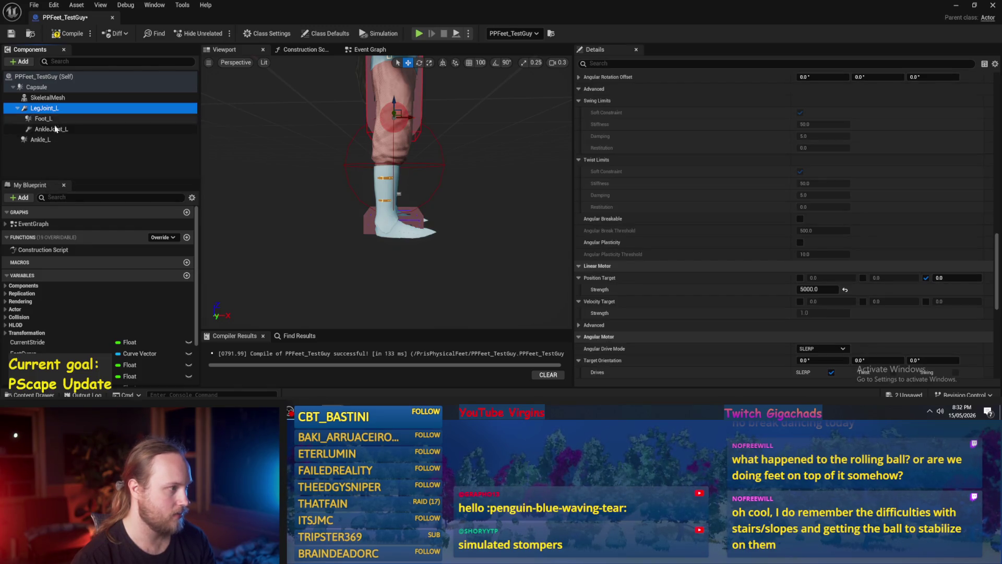
left_click(56, 129)
left_click(55, 140)
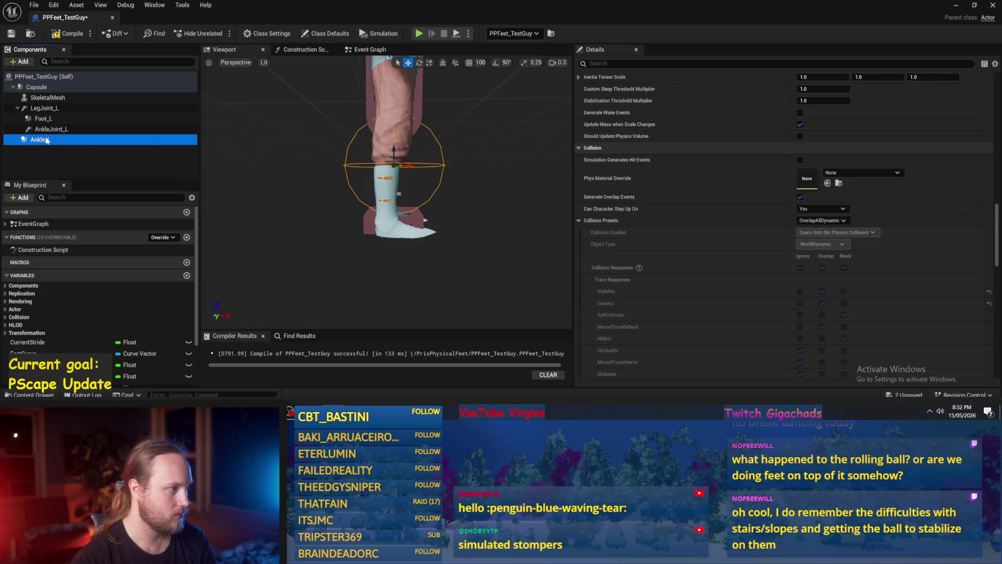
left_click_drag(47, 140, 57, 132)
Rename AnkleJoint_L to FootJoint_L and clear the component selection.
left_click(59, 131)
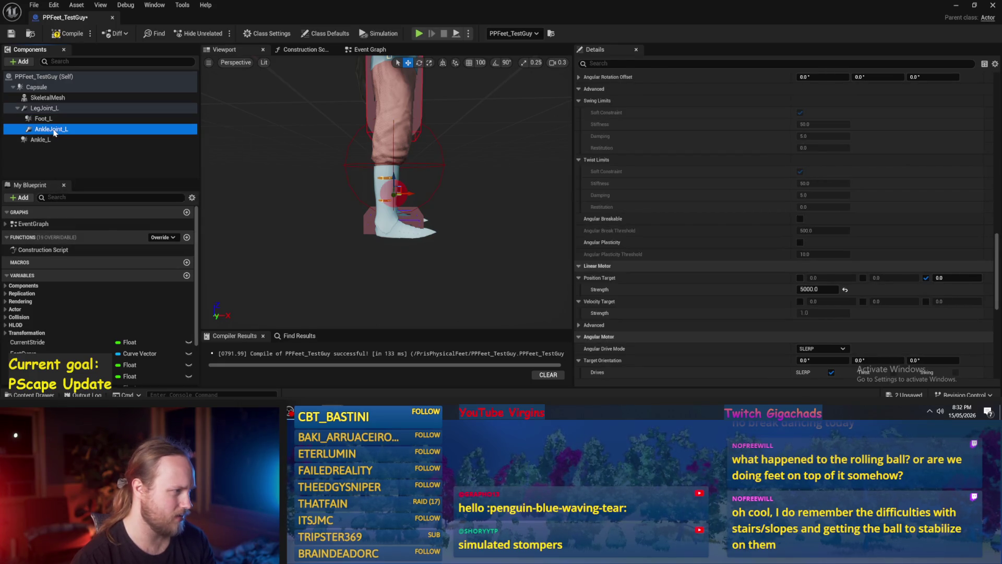
key("F2")
left_click(52, 132)
type("Foot")
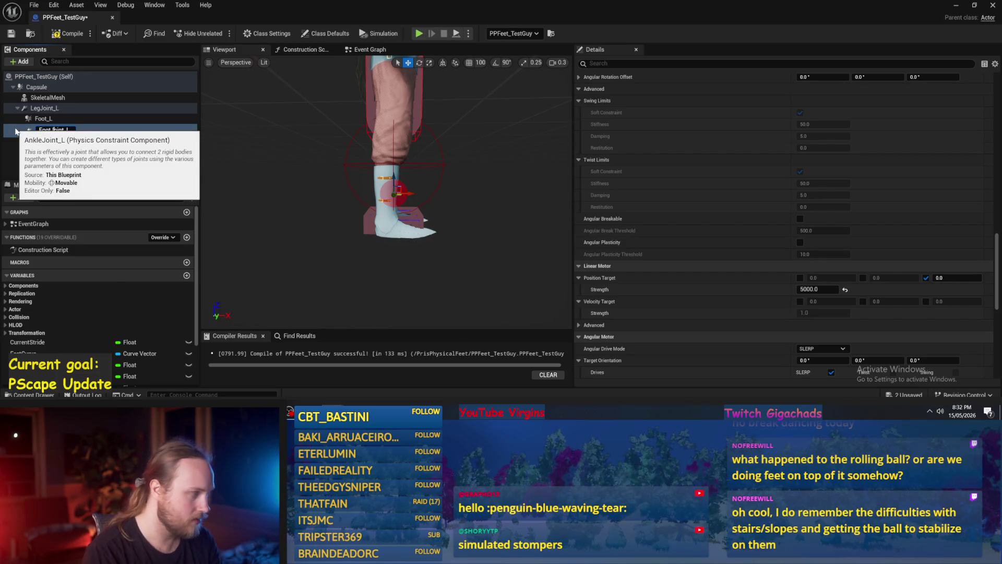
key("Return")
left_click(37, 139)
left_click(62, 165)
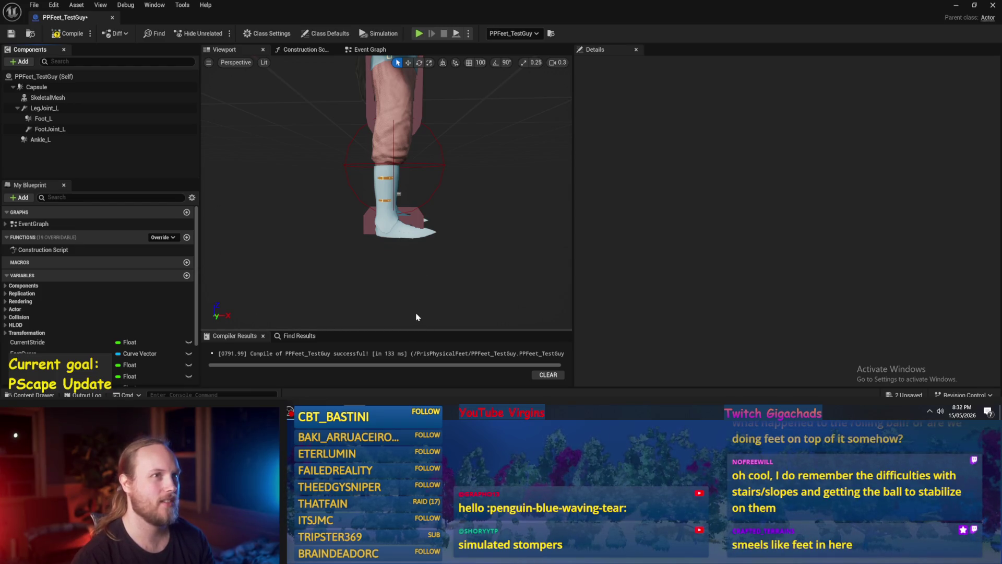
left_click_drag(425, 264, 443, 259)
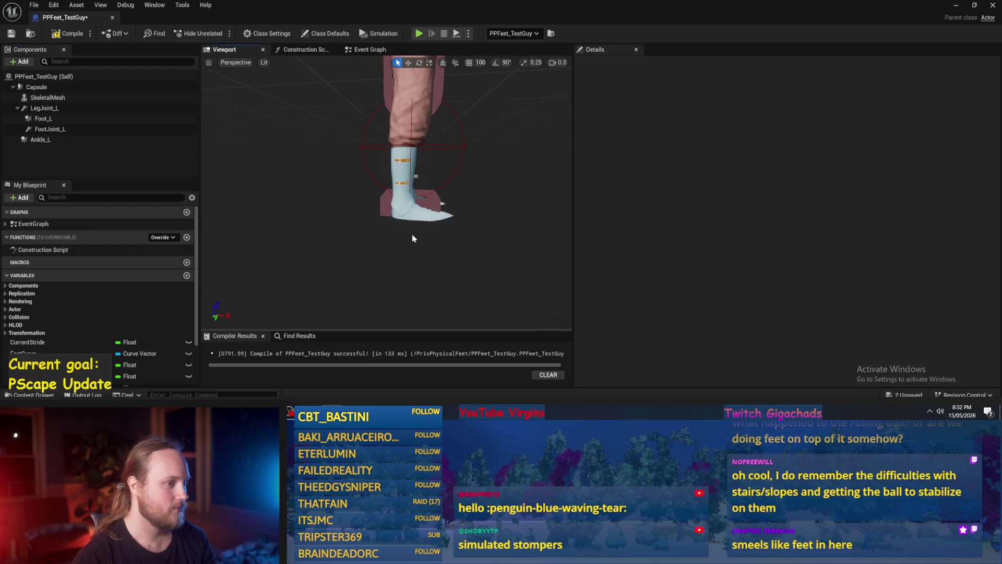
left_click(462, 166)
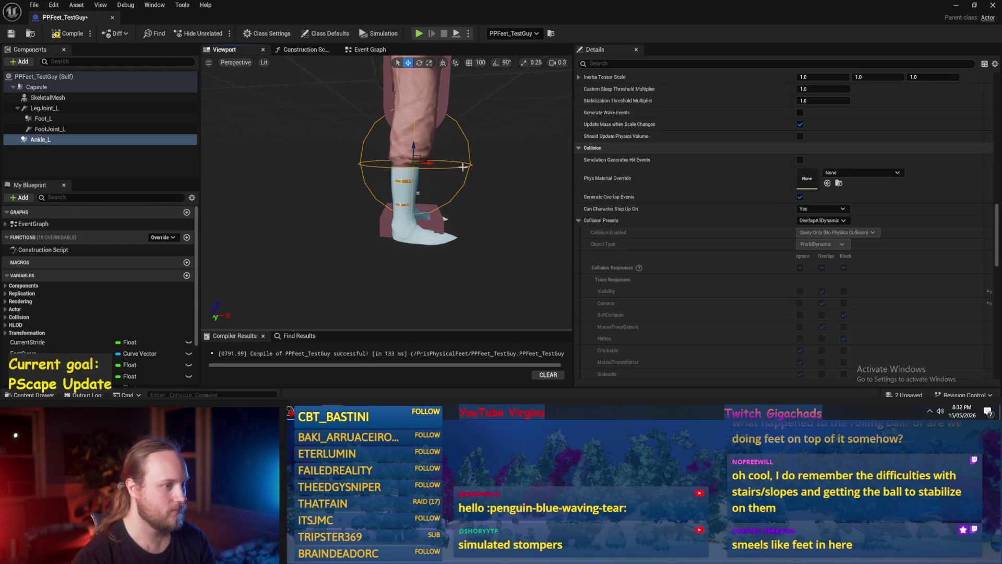
left_click(58, 108)
double_click(99, 97)
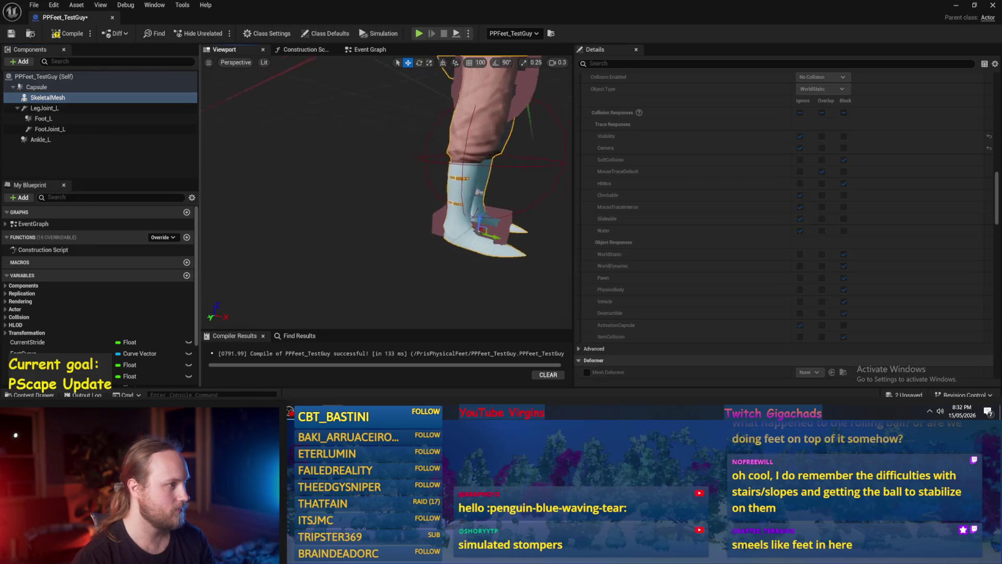
double_click(44, 108)
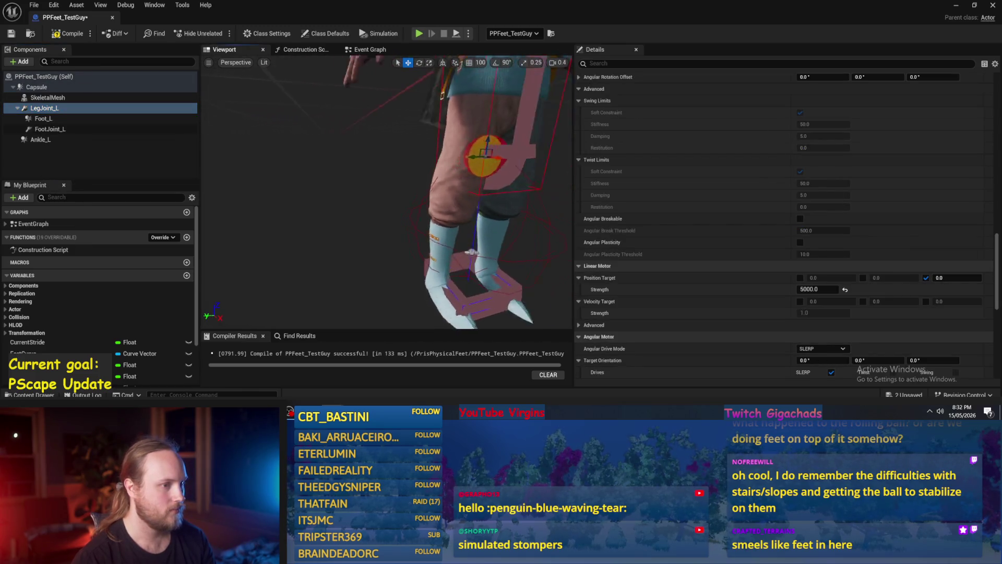
left_click_drag(397, 156, 444, 137)
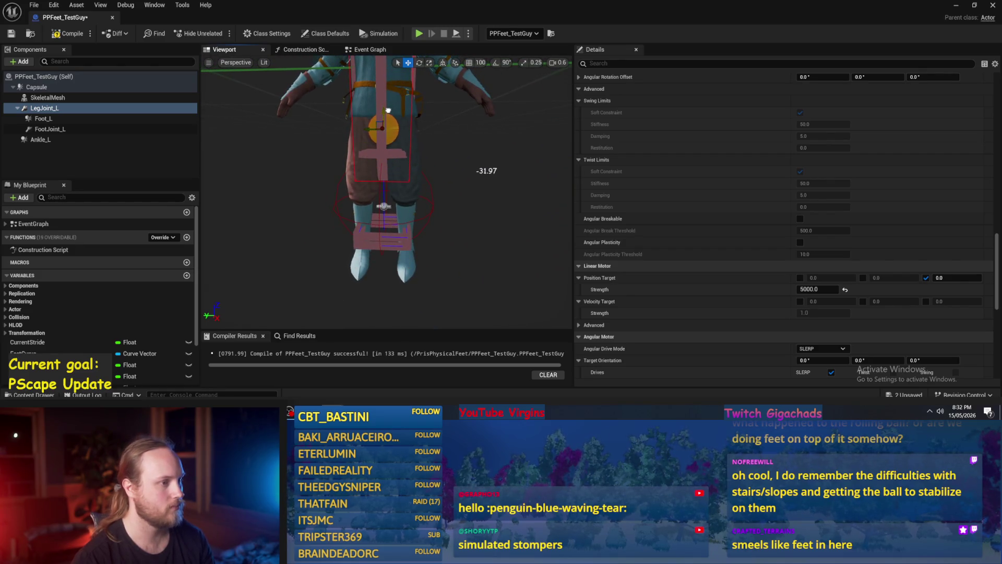
scroll(725, 204, "up", 5)
mouse_move(397, 182)
left_mouse_down()
mouse_move(345, 173)
mouse_move(392, 180)
left_mouse_up()
left_click_drag(342, 199, 342, 199)
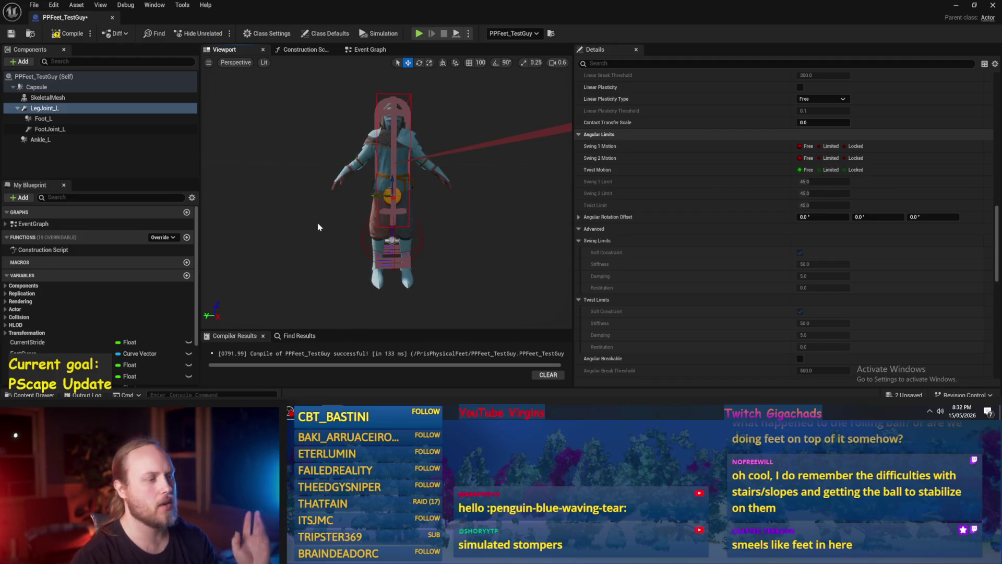
left_click(396, 113)
scroll(392, 118, "up", 3)
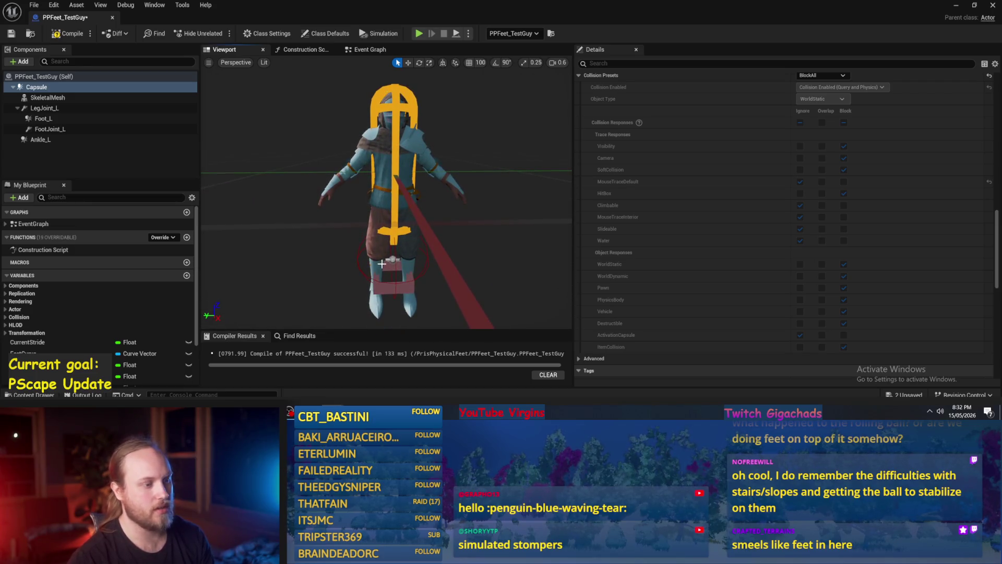
scroll(383, 263, "down", 3)
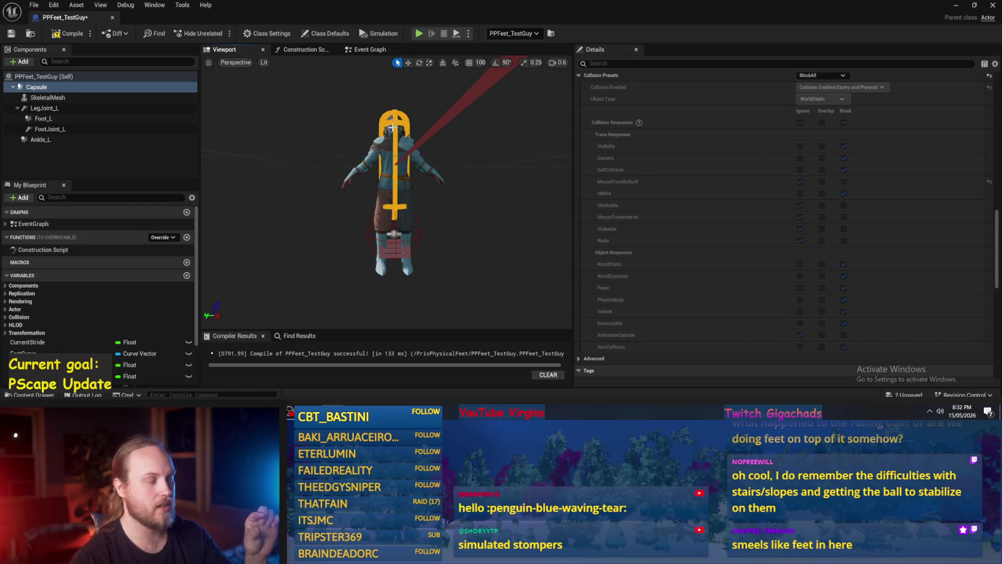
scroll(387, 231, "up", 5)
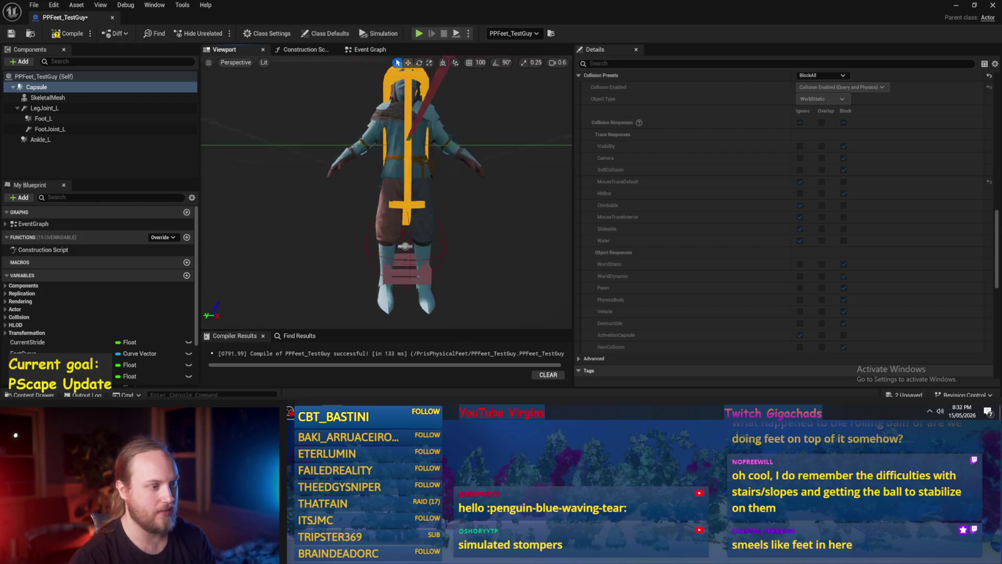
left_click(387, 231)
key("w")
mouse_move(393, 236)
left_mouse_down()
mouse_move(397, 188)
mouse_move(376, 216)
left_mouse_up()
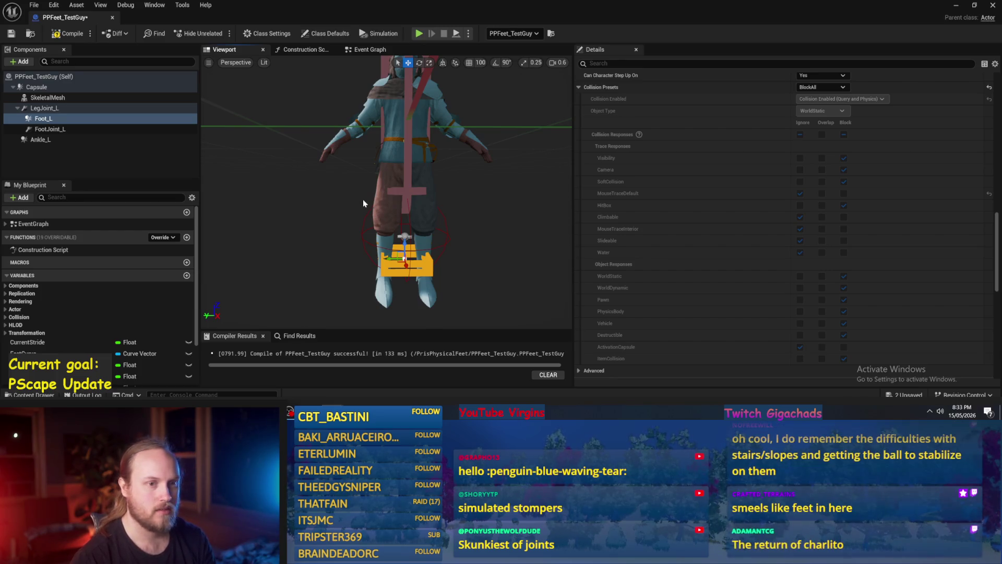
left_click(391, 259)
left_click(45, 119)
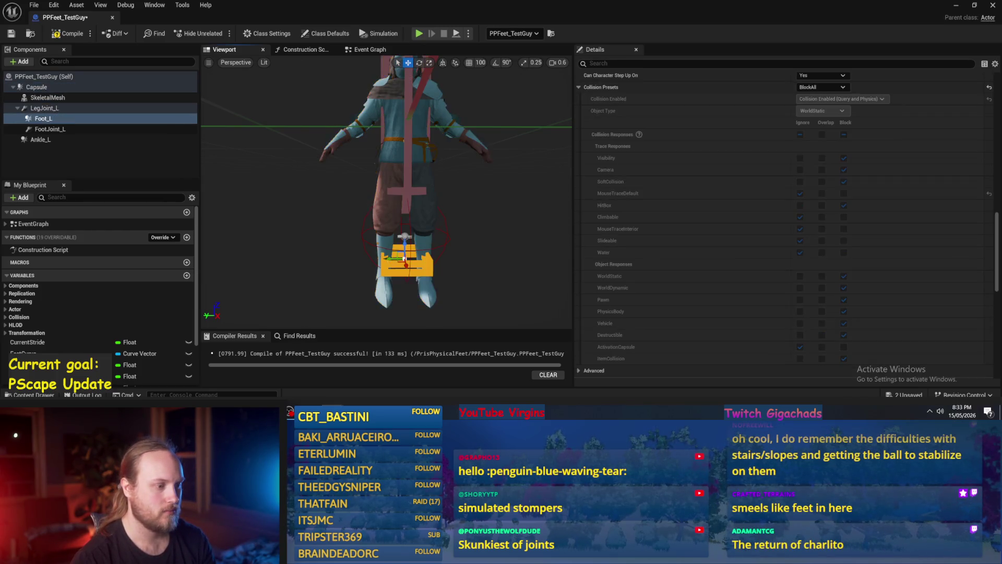
left_click(44, 108)
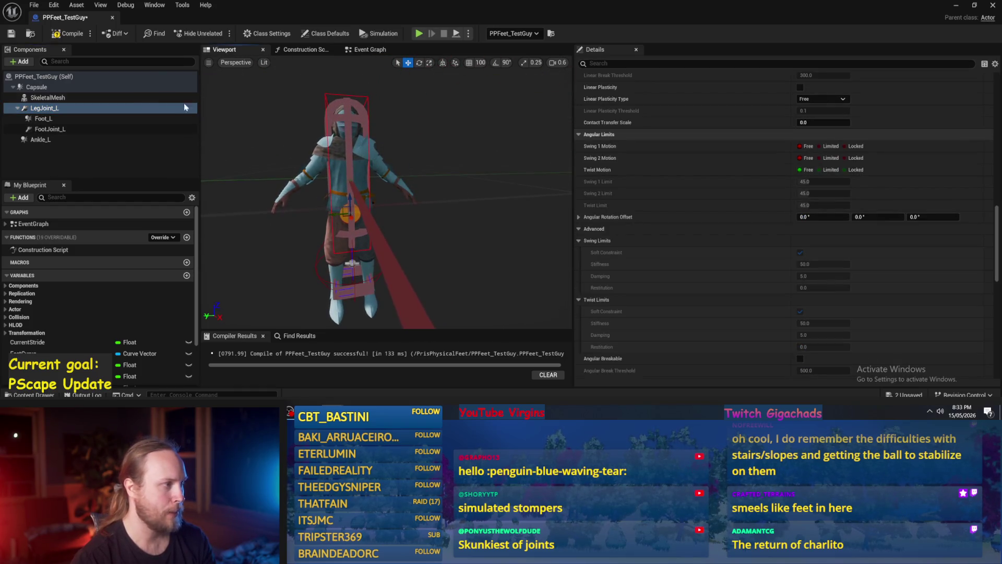
left_click(78, 98)
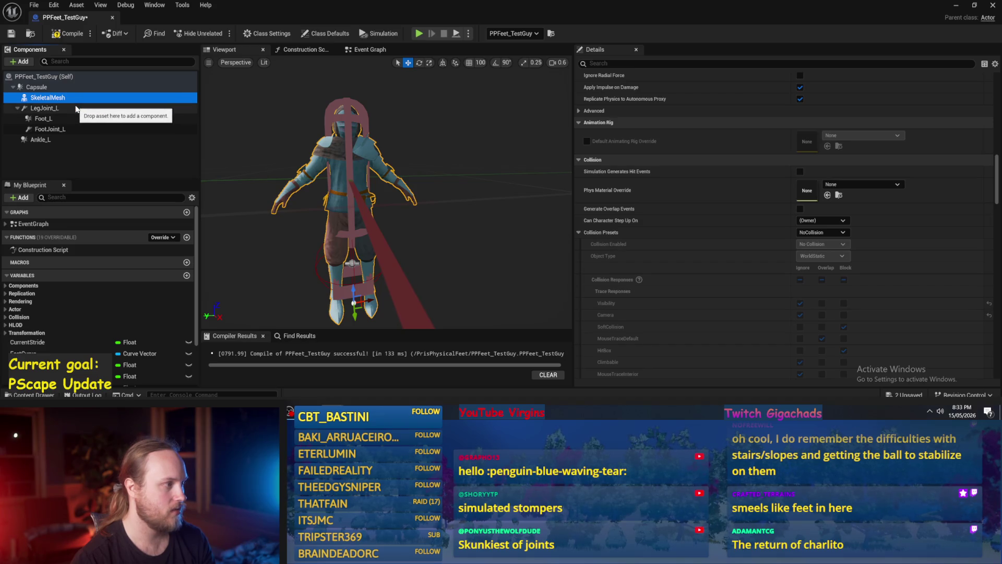
left_click(37, 87)
left_click(44, 108)
mouse_move(411, 149)
left_mouse_down()
mouse_move(397, 151)
mouse_move(411, 149)
left_mouse_up()
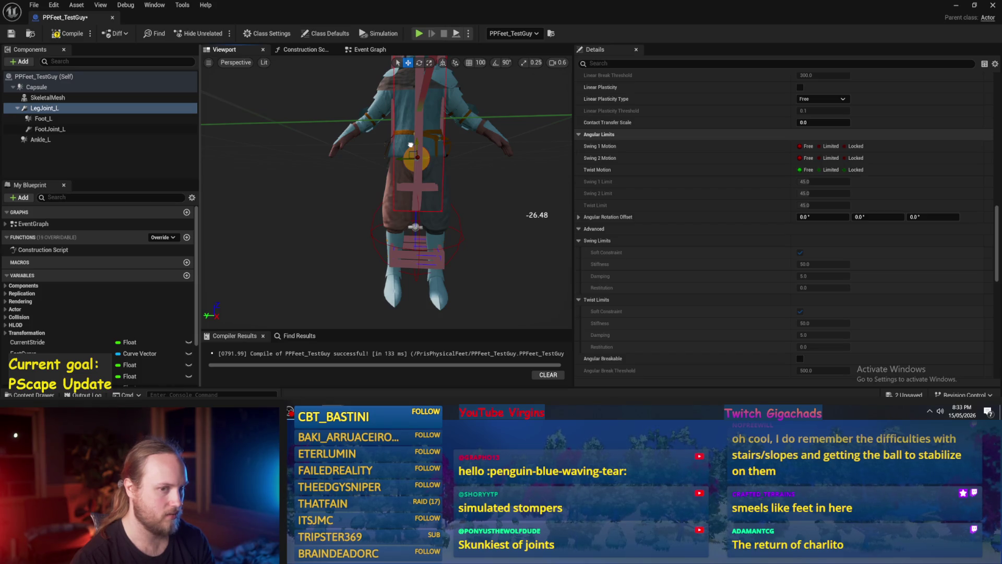
scroll(778, 132, "up", 10)
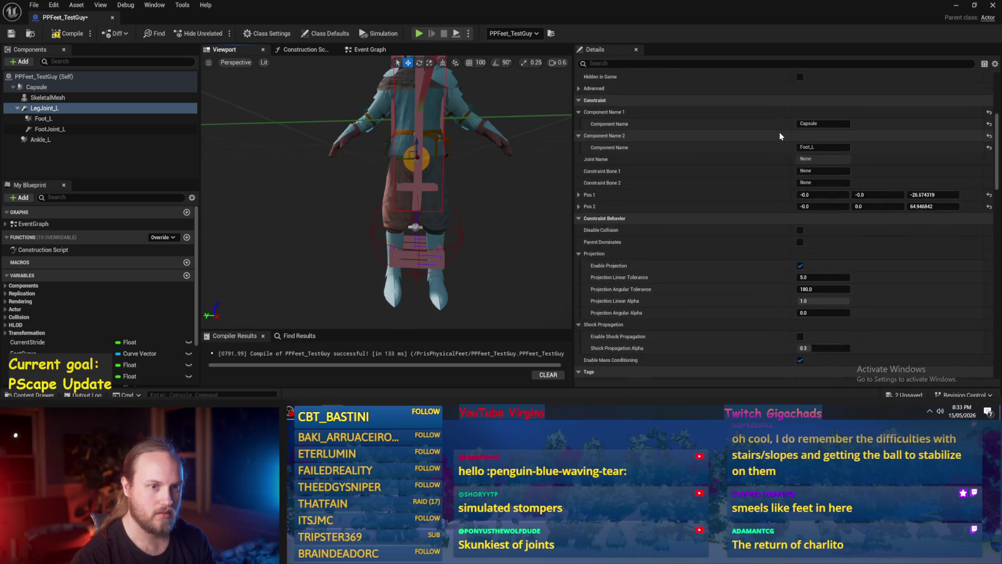
Enter -25 as LegJoint_L's Z location and orbit around to check it from the side.
scroll(779, 146, "up", 2)
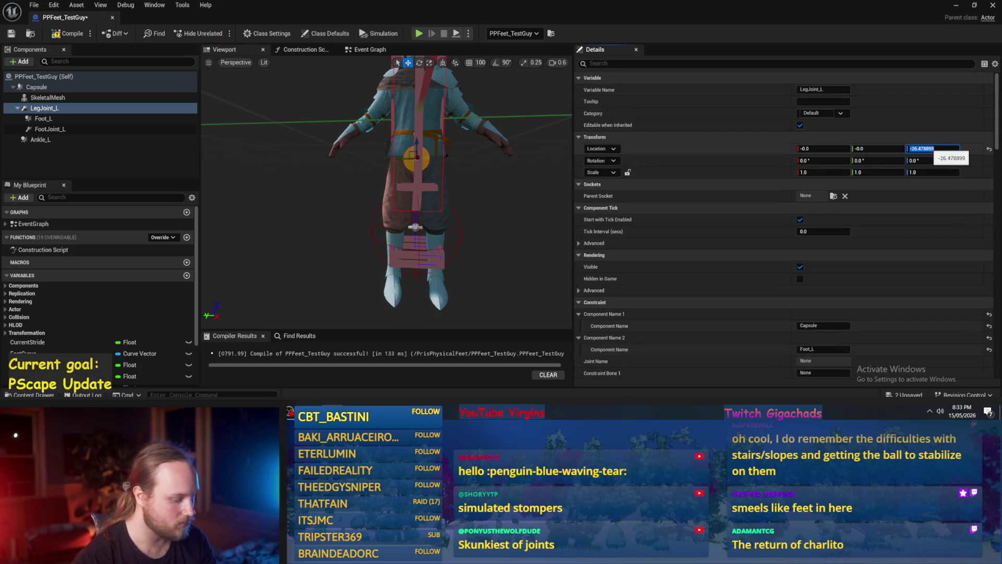
type("-25")
key("Return")
left_click_drag(443, 181, 574, 170)
scroll(387, 192, "down", 4)
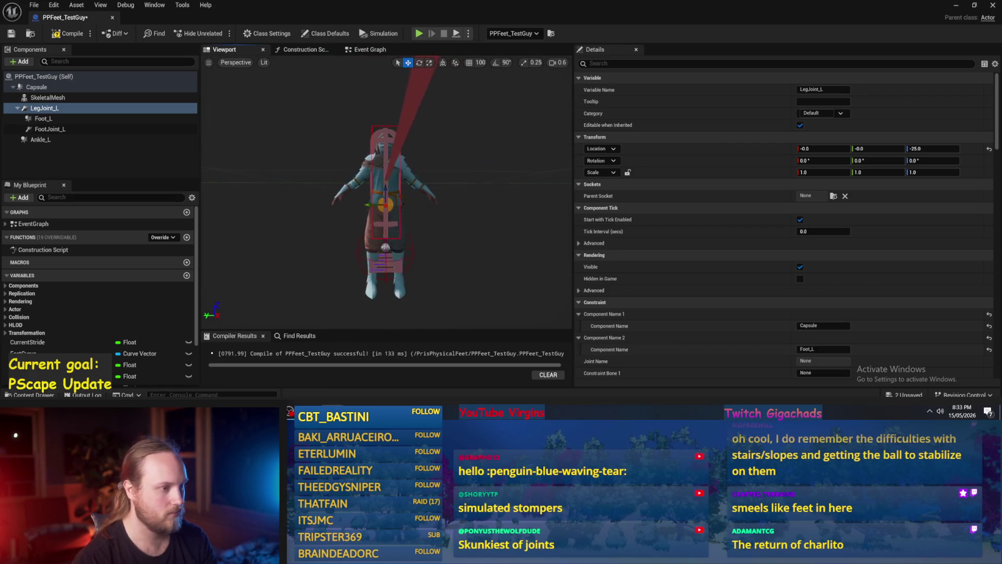
left_click_drag(387, 191, 382, 178)
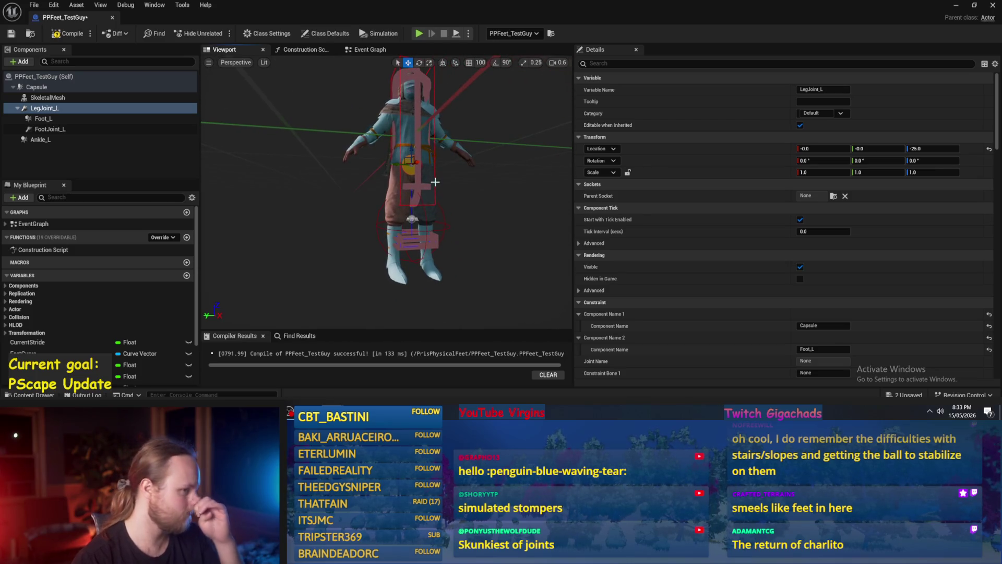
Chain the hierarchy as LegJoint_L > Ankle_L > FootJoint_L > Foot_L and compile.
left_click(64, 110)
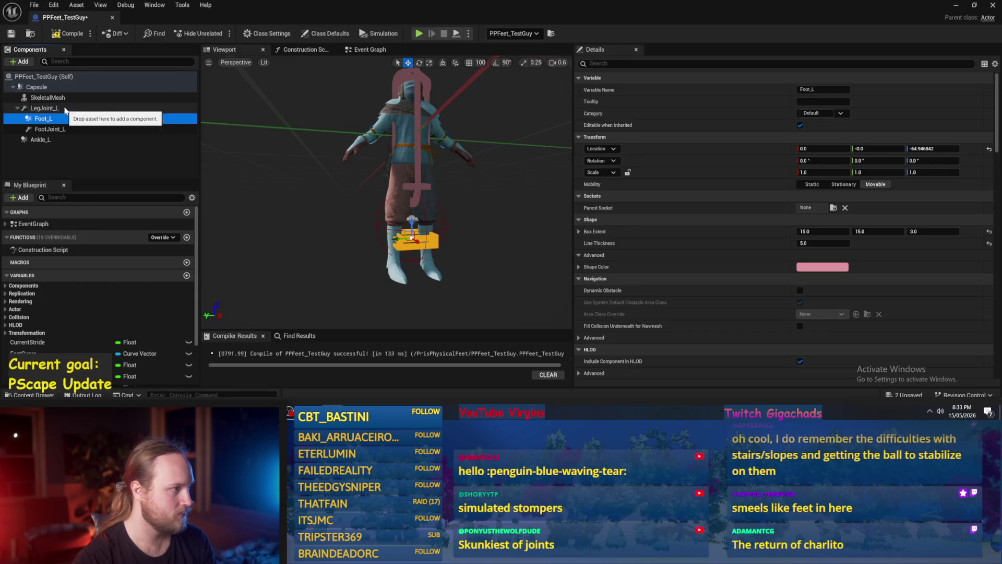
left_click(49, 129)
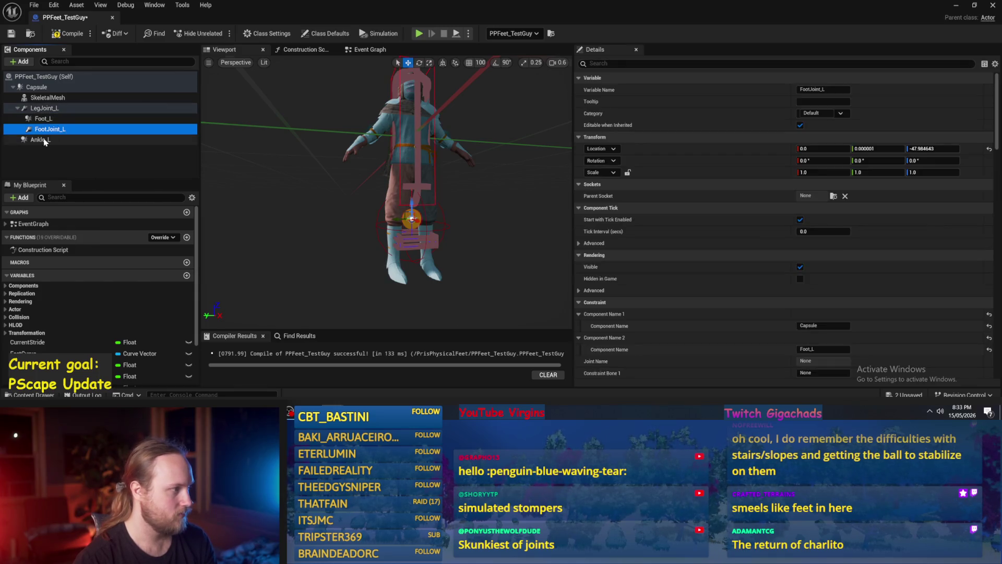
left_click(53, 140)
left_click_drag(42, 108, 41, 107)
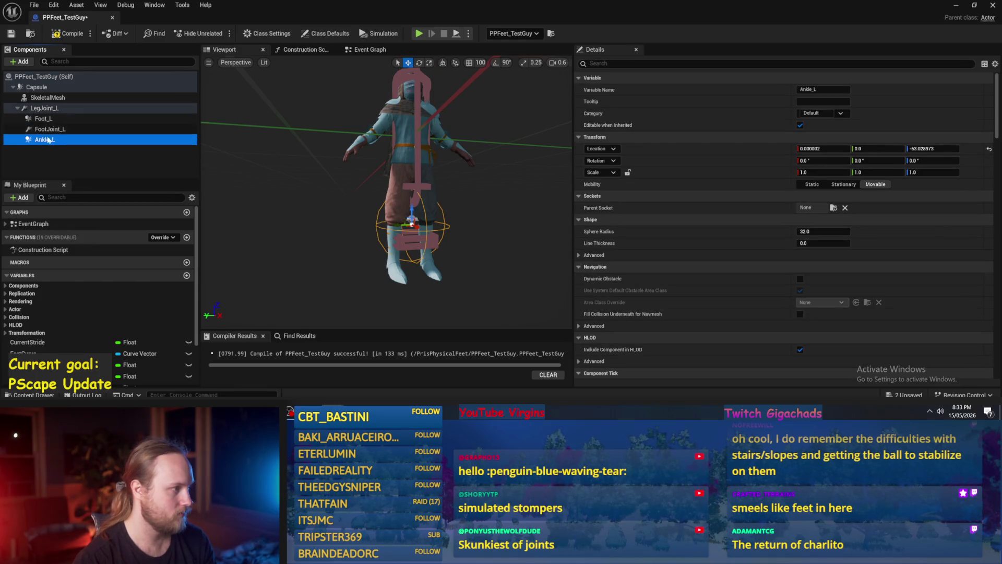
left_click(46, 119)
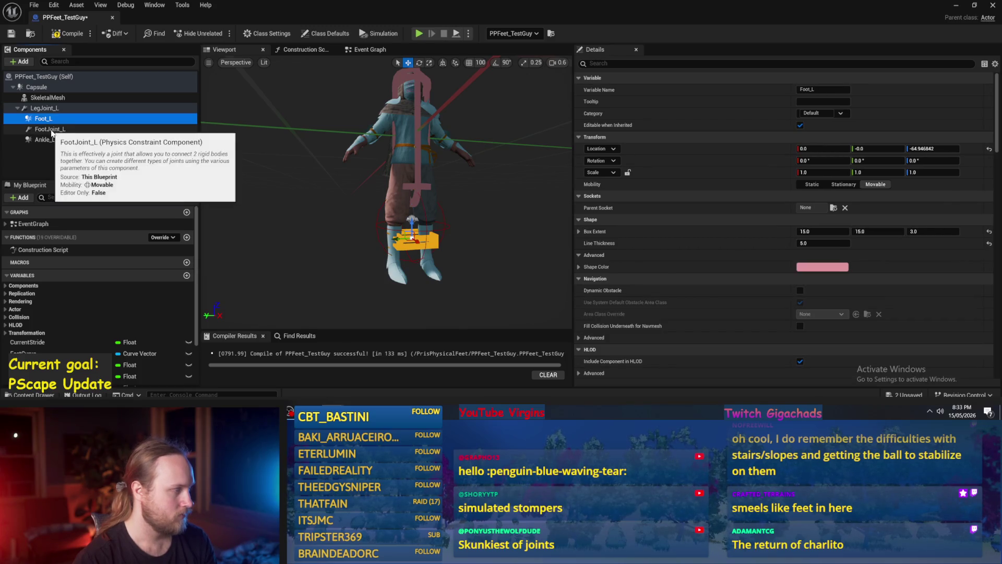
left_click(48, 129)
left_click_drag(48, 129, 48, 144)
mouse_move(442, 231)
left_mouse_down()
mouse_move(417, 230)
mouse_move(470, 236)
left_mouse_up()
left_click(65, 35)
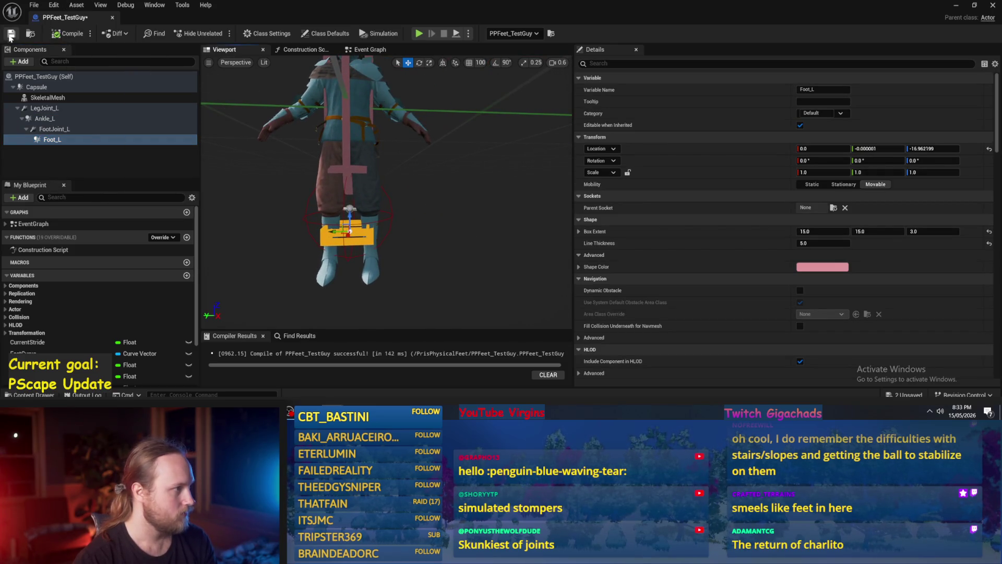
Set LegJoint_L's Component Name 2 to Ankle_L, then select Ankle_L.
left_click(75, 110)
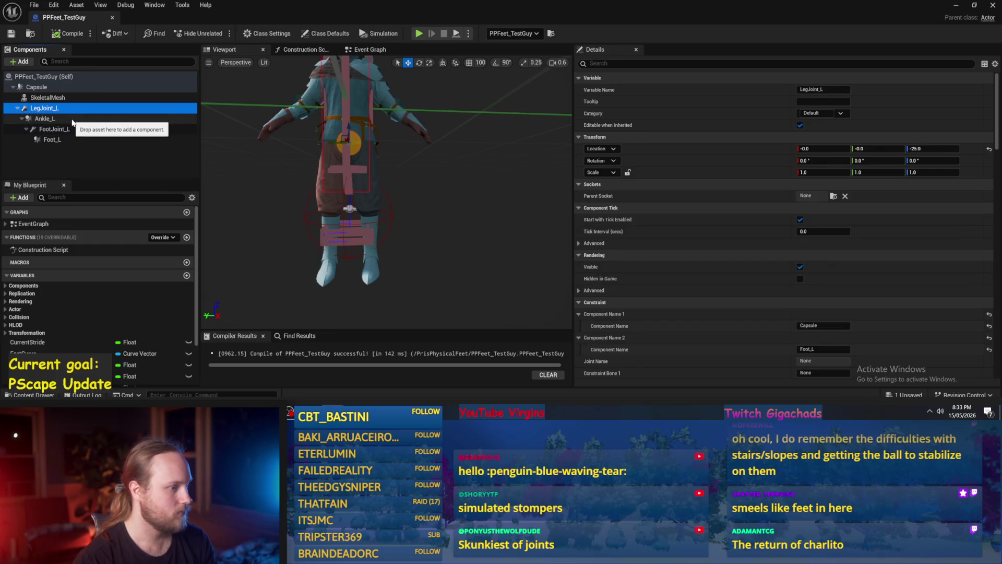
left_click(45, 119)
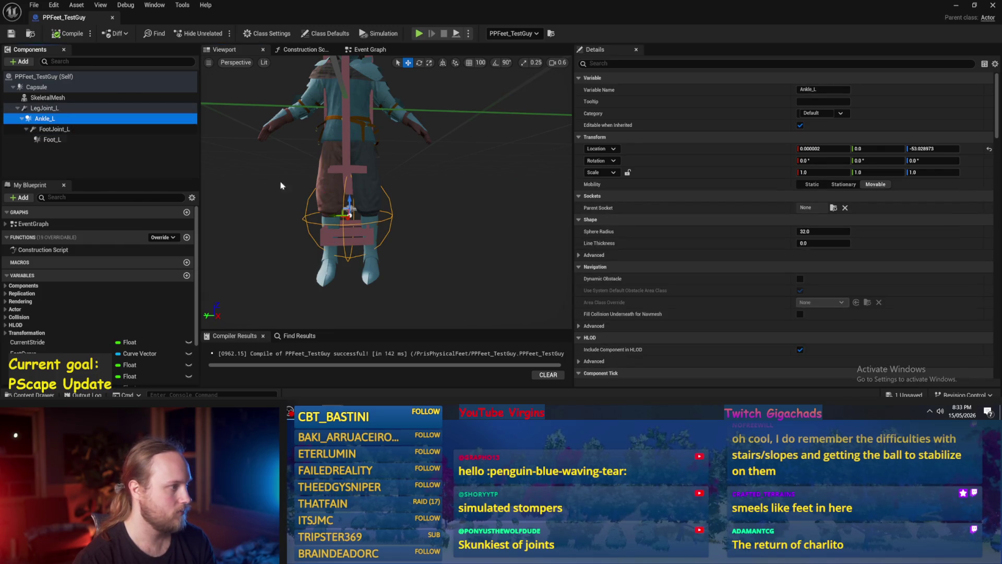
key("f")
left_click(44, 109)
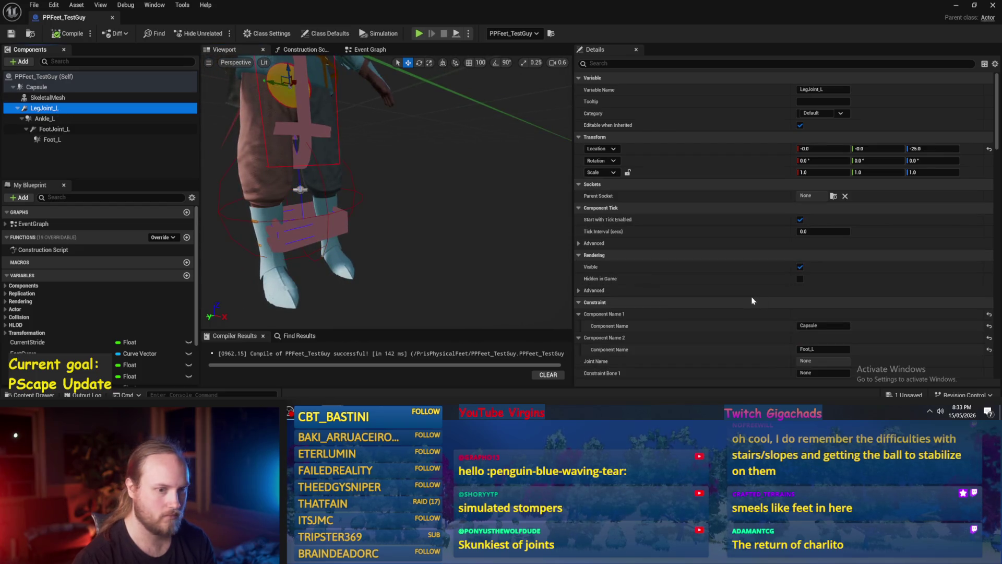
left_click(823, 349)
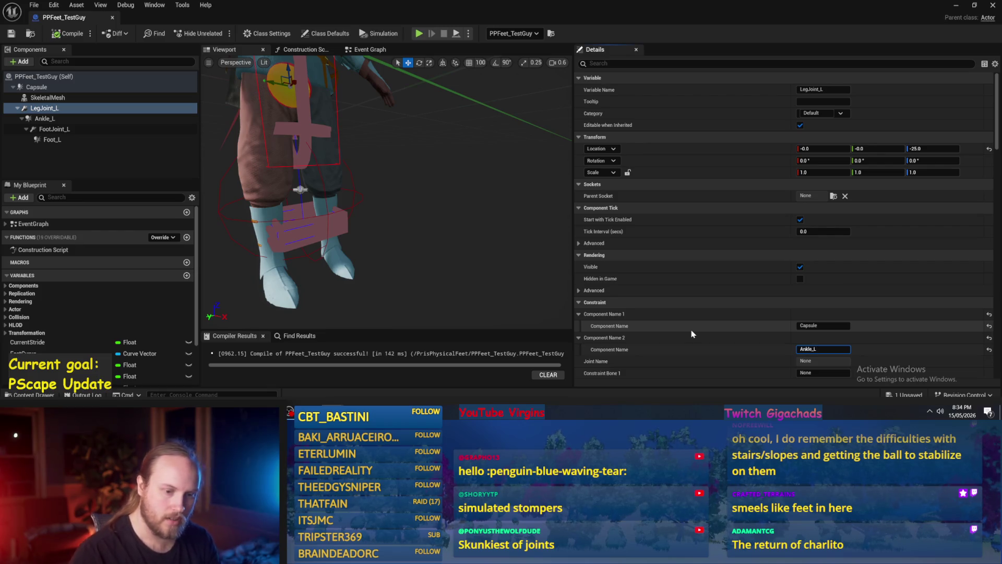
left_click_drag(447, 256, 447, 274)
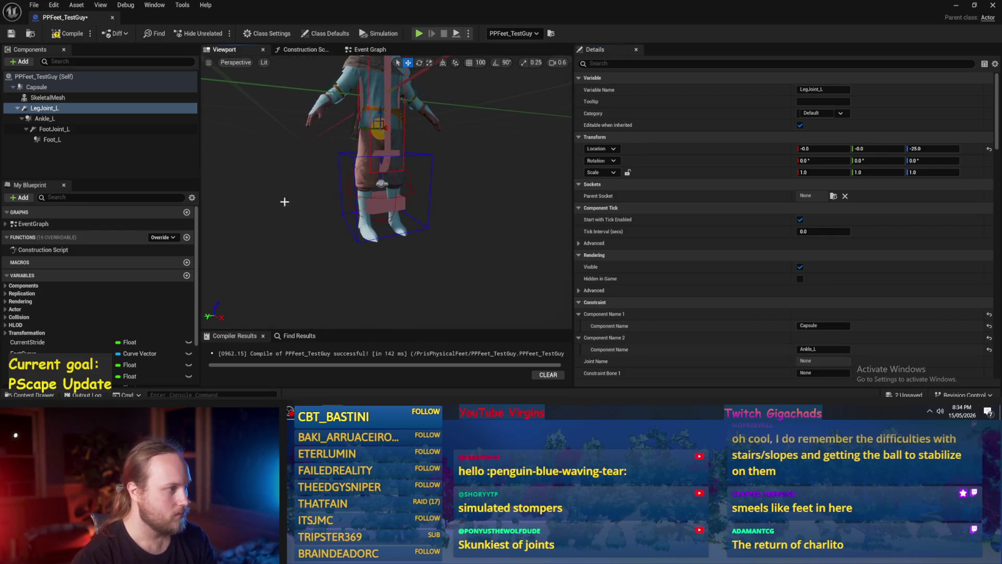
left_click(45, 118)
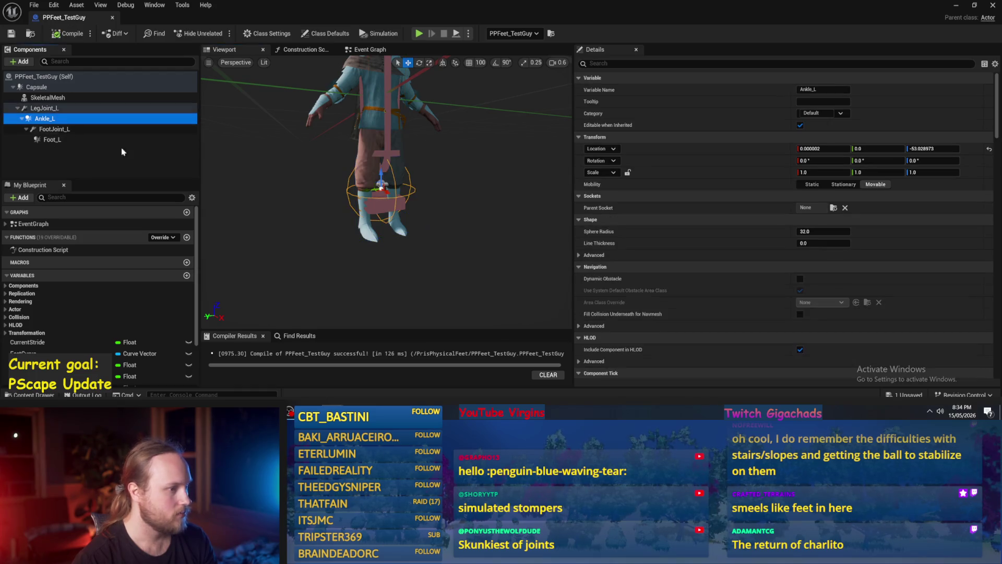
Give Ankle_L a sphere radius of 5 and move it down to the boot.
left_click(812, 232)
type("5")
key("Return")
mouse_move(402, 187)
left_mouse_down()
mouse_move(412, 204)
mouse_move(427, 169)
mouse_move(409, 226)
mouse_move(399, 225)
left_mouse_up()
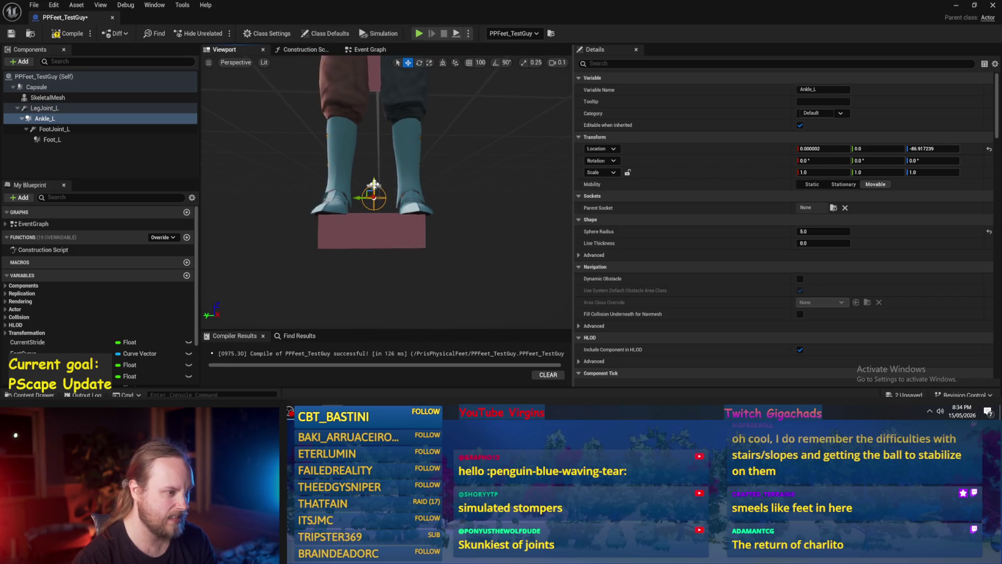
left_click_drag(375, 191, 378, 199)
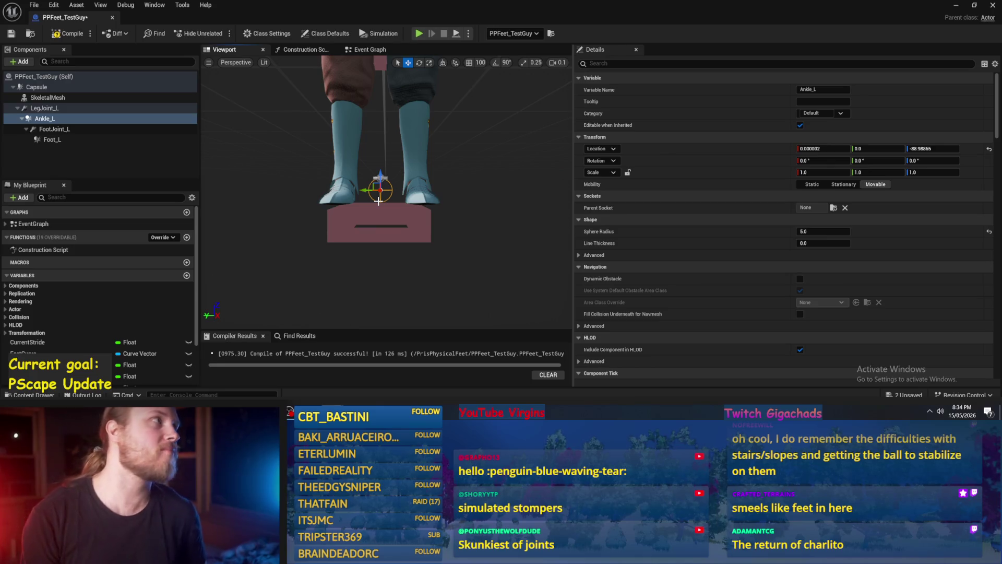
Switch Ankle_L's collision preset to Custom with Physics Only collision enabled.
scroll(779, 297, "down", 15)
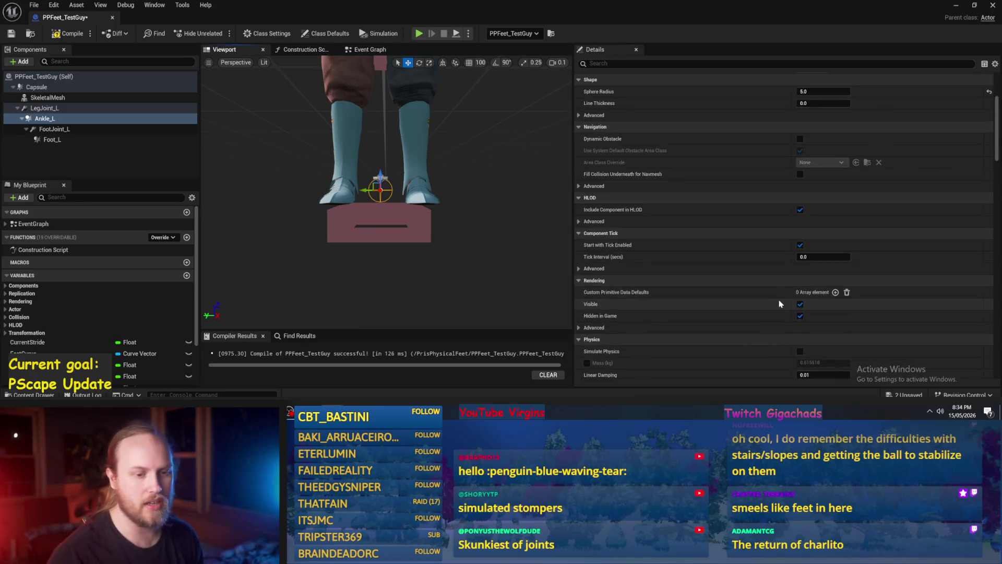
scroll(748, 272, "down", 10)
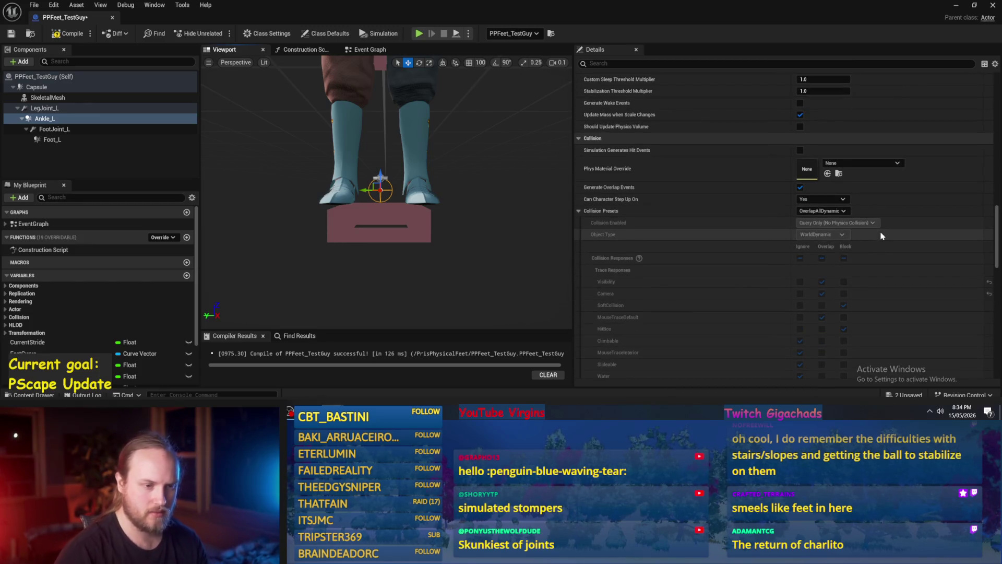
left_click(822, 210)
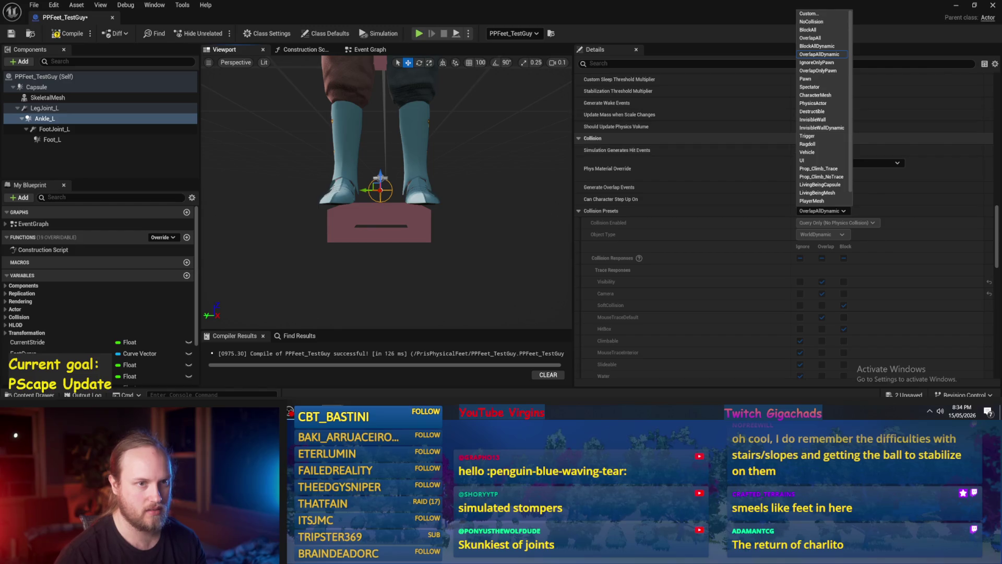
left_click(805, 14)
left_click(814, 213)
left_click(815, 213)
left_click(830, 223)
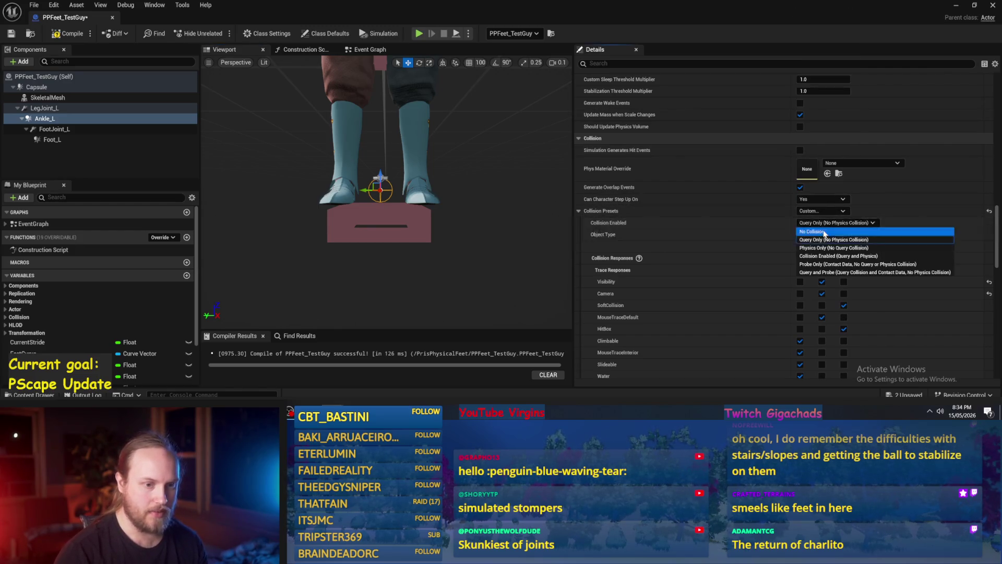
left_click(836, 248)
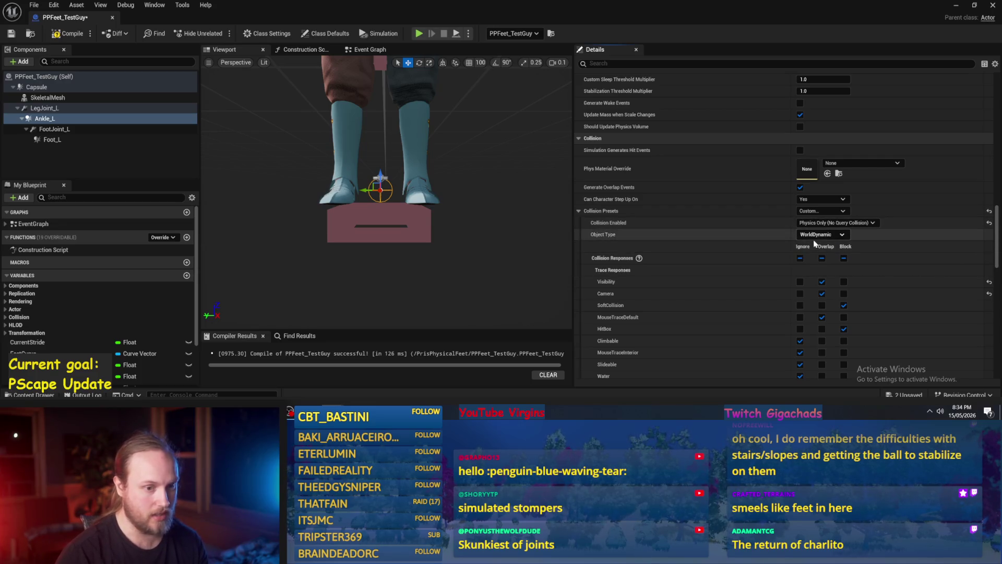
Set all of Ankle_L's collision responses to Ignore and turn off Generate Overlap Events.
left_click(813, 234)
left_click(808, 249)
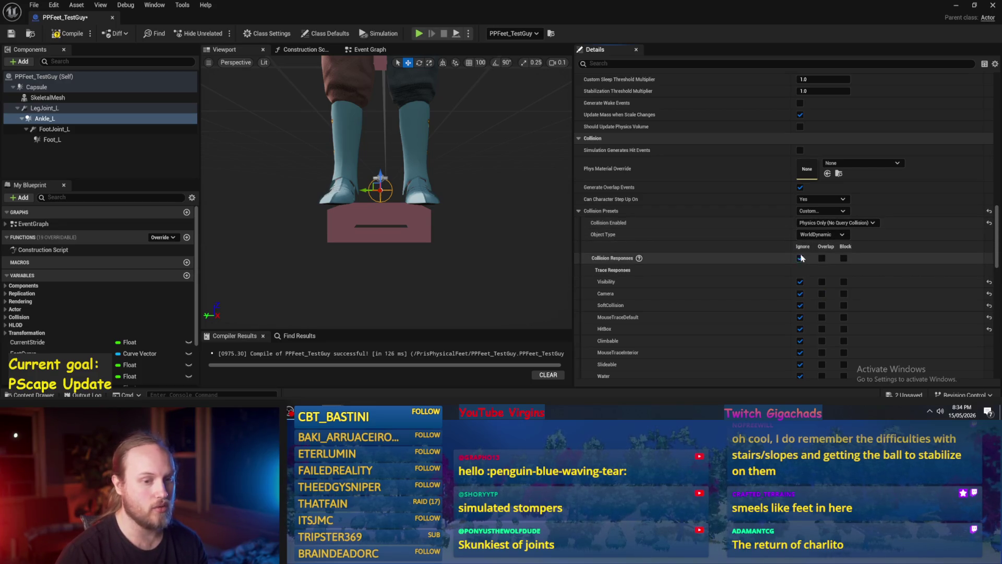
scroll(772, 255, "down", 2)
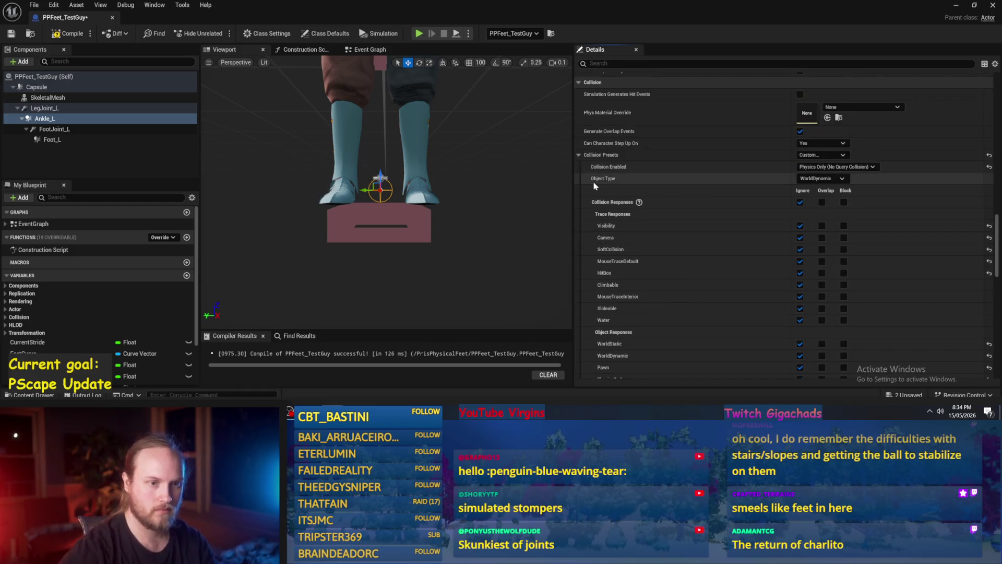
scroll(705, 168, "up", 1)
left_click(800, 145)
scroll(806, 168, "up", 2)
scroll(730, 209, "up", 2)
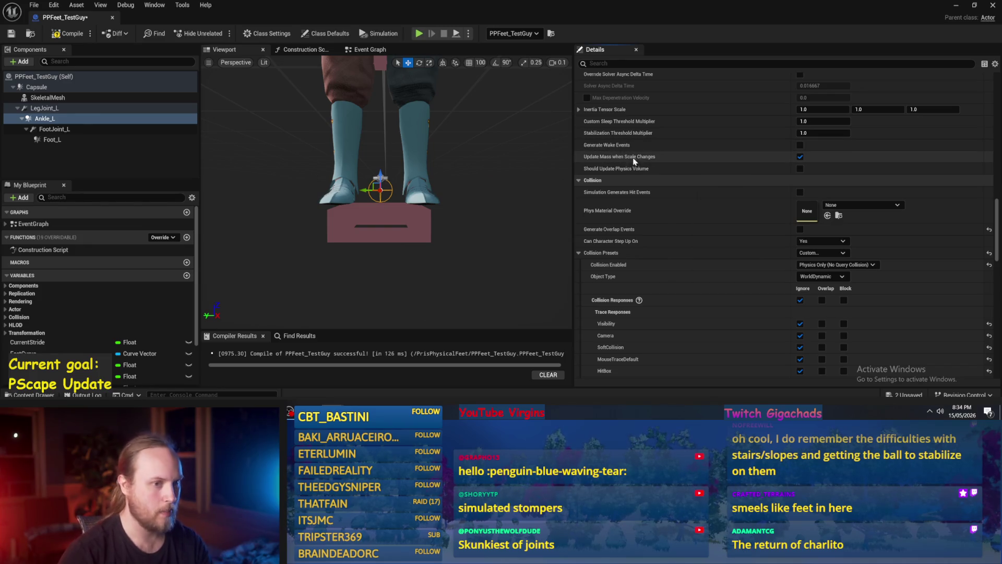
scroll(797, 163, "up", 2)
scroll(797, 164, "up", 8)
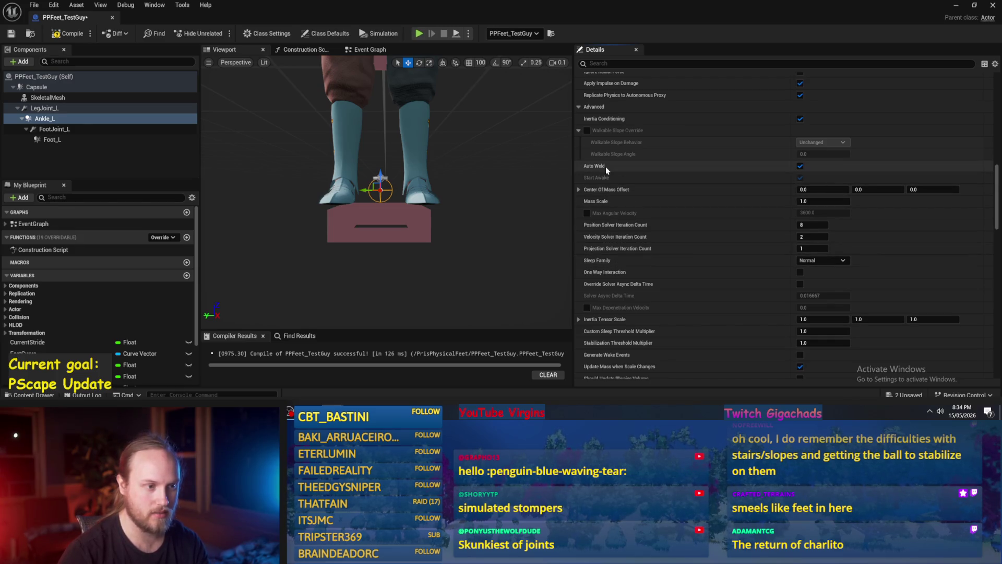
mouse_move(603, 168)
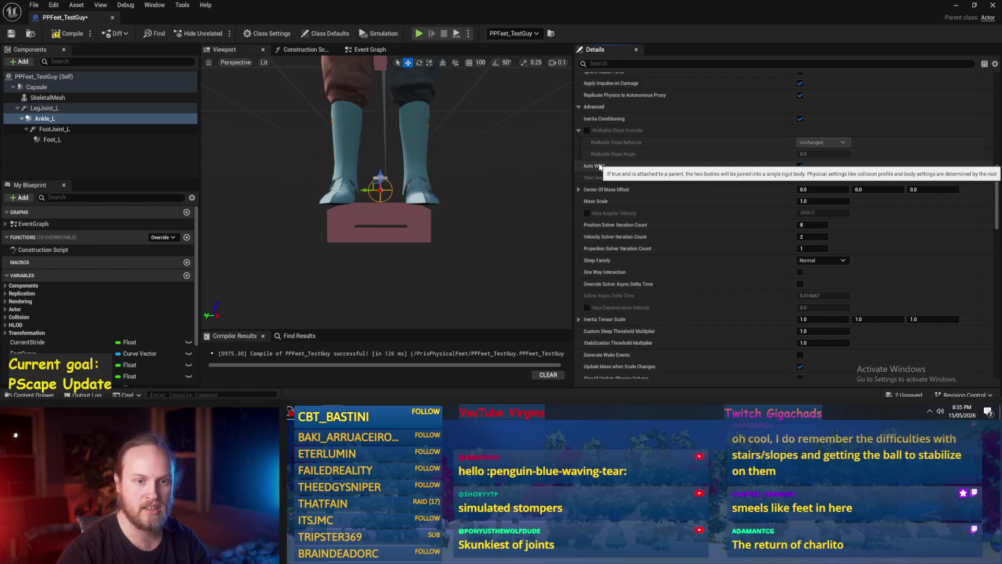
scroll(387, 193, "up", 5)
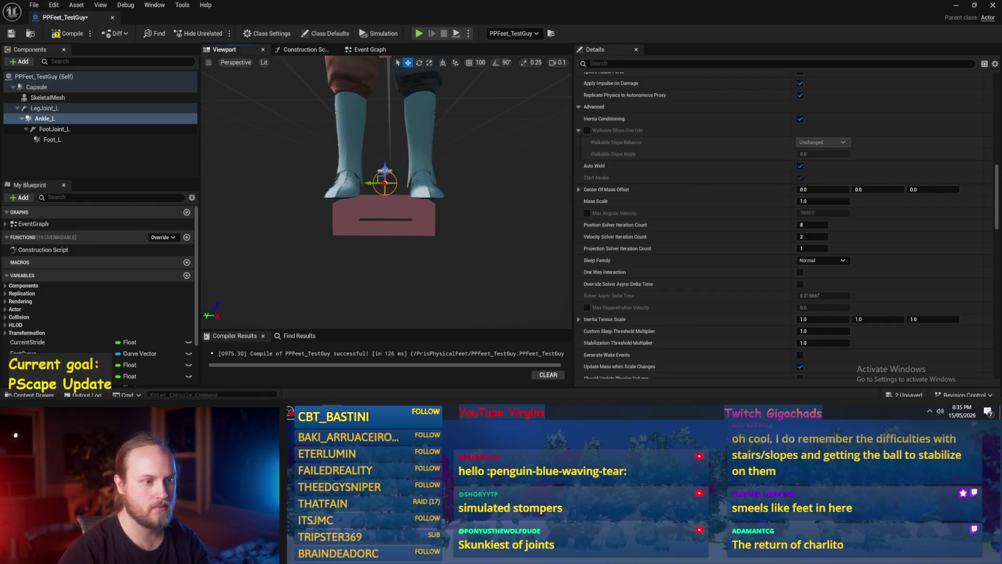
Compile the blueprint and select FootJoint_L to check its position on the boot.
mouse_move(387, 193)
left_mouse_down()
mouse_move(355, 193)
mouse_move(402, 195)
left_mouse_up()
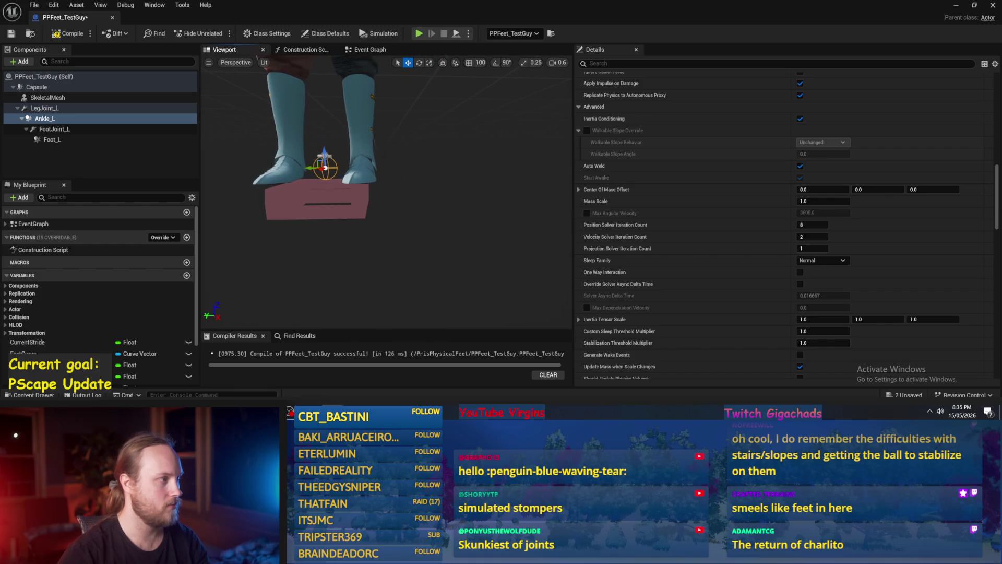
left_click(66, 35)
left_click_drag(558, 196, 526, 196)
left_click(52, 128)
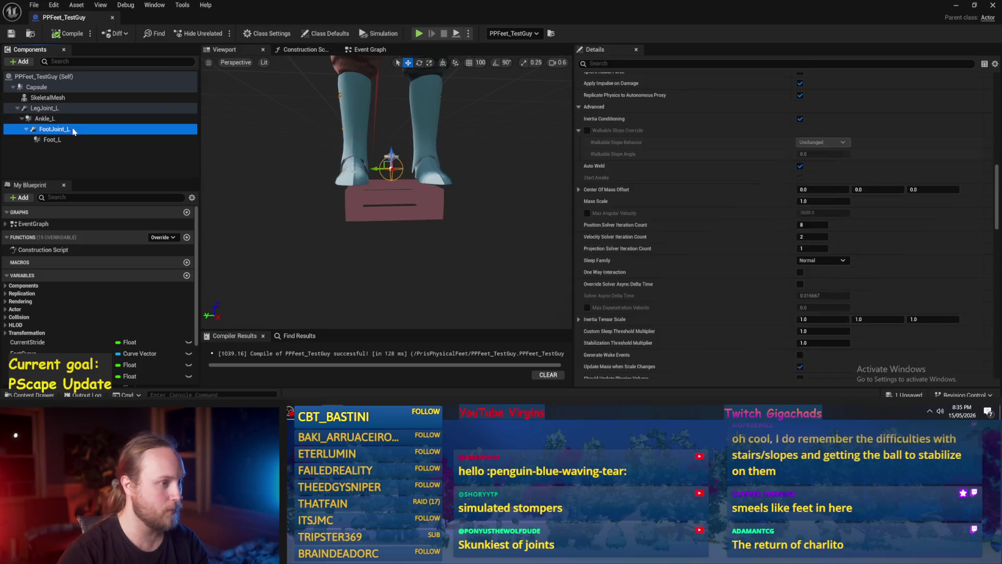
scroll(386, 193, "down", 2)
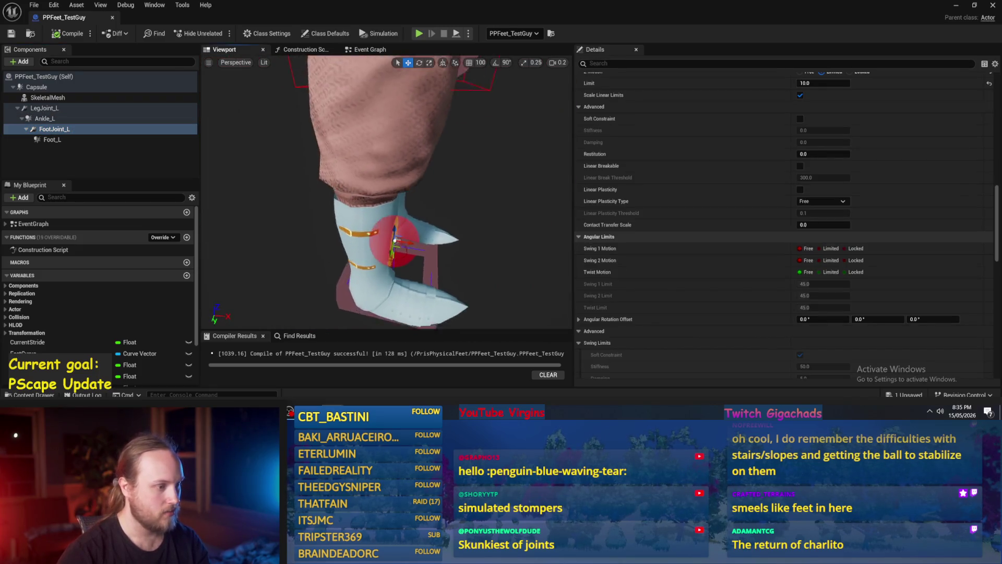
scroll(386, 193, "down", 5)
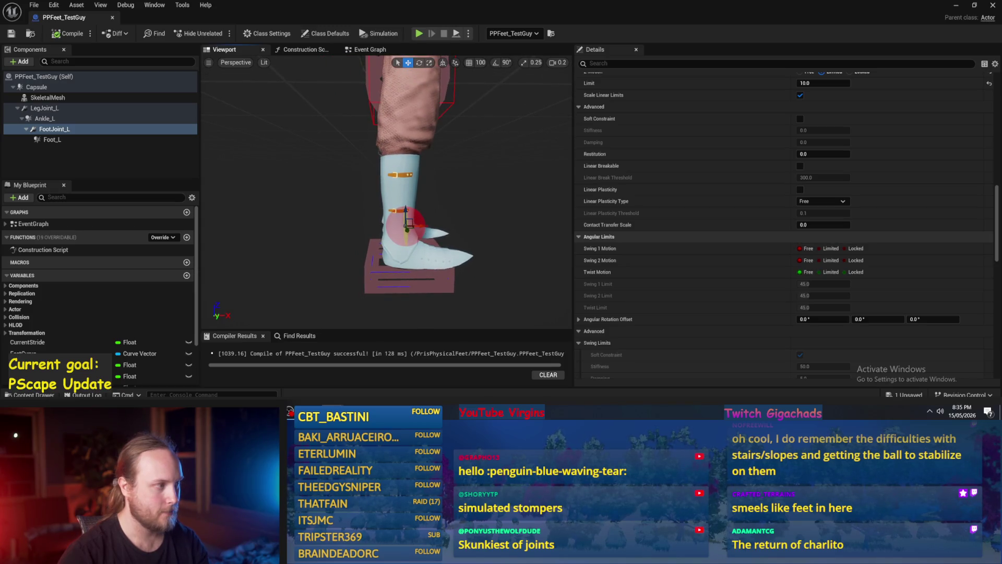
scroll(386, 209, "down", 4)
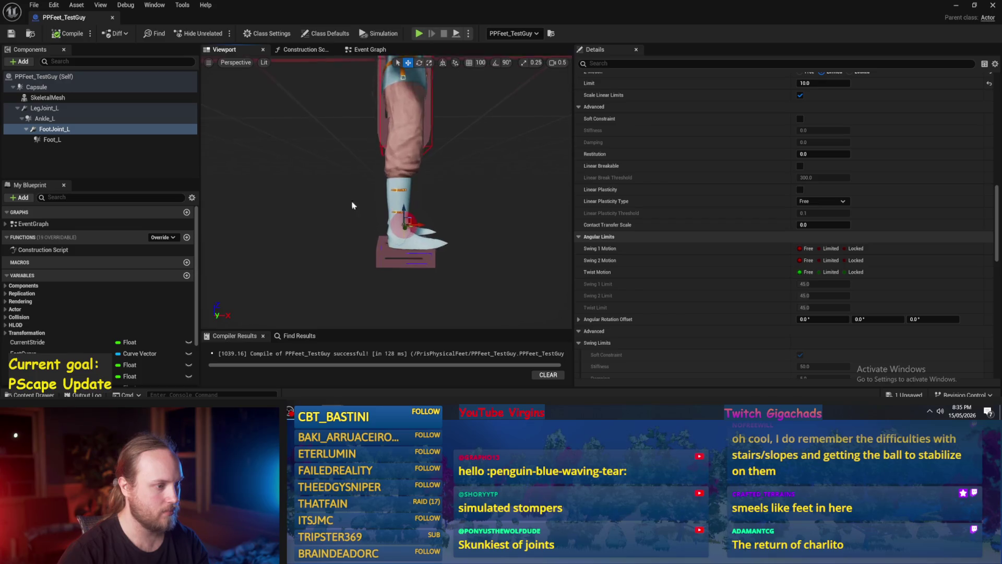
scroll(379, 266, "up", 4)
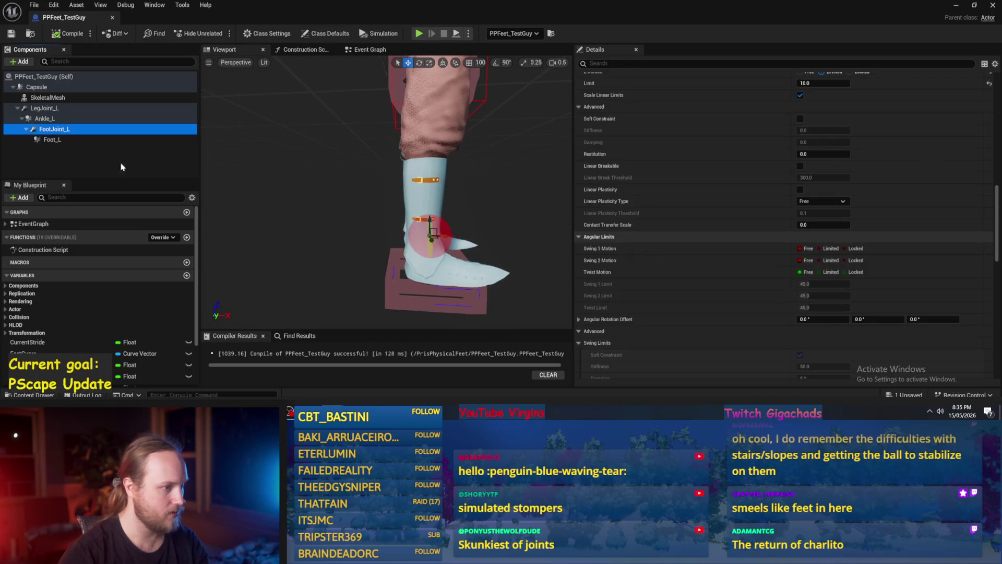
scroll(386, 209, "down", 3)
Reset the Foot_L box's location to zero and view it side-on.
left_click(73, 139)
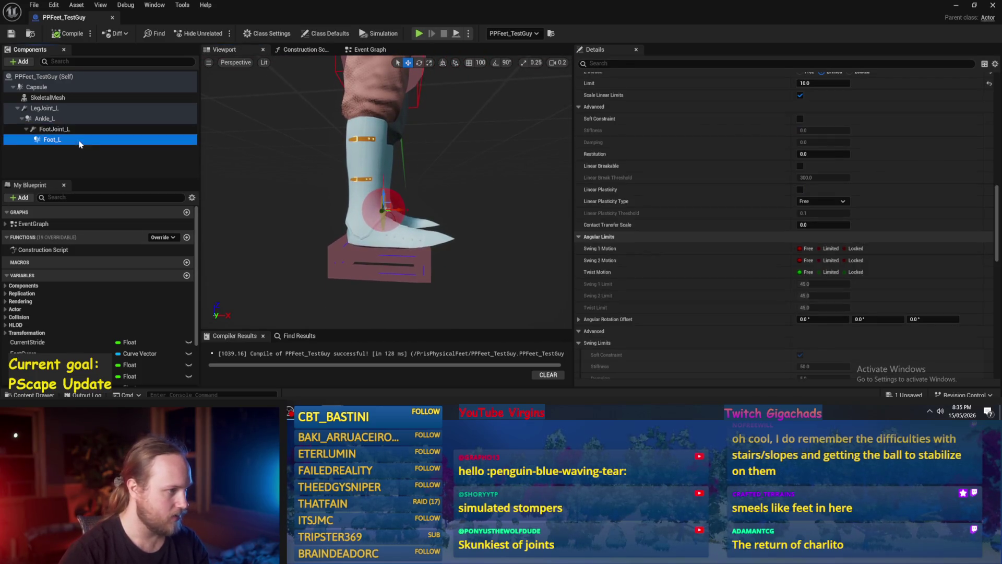
scroll(892, 149, "up", 10)
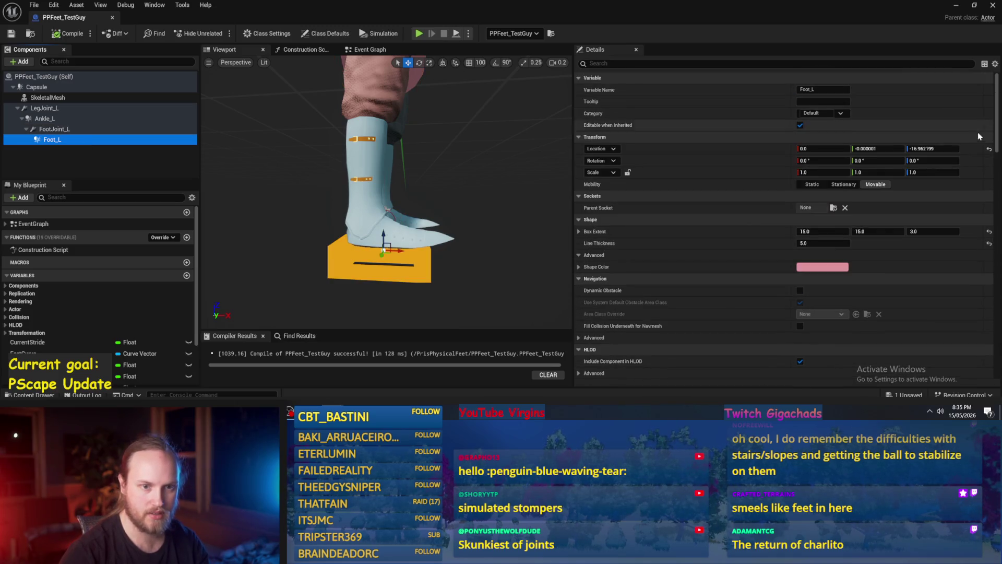
left_click(989, 149)
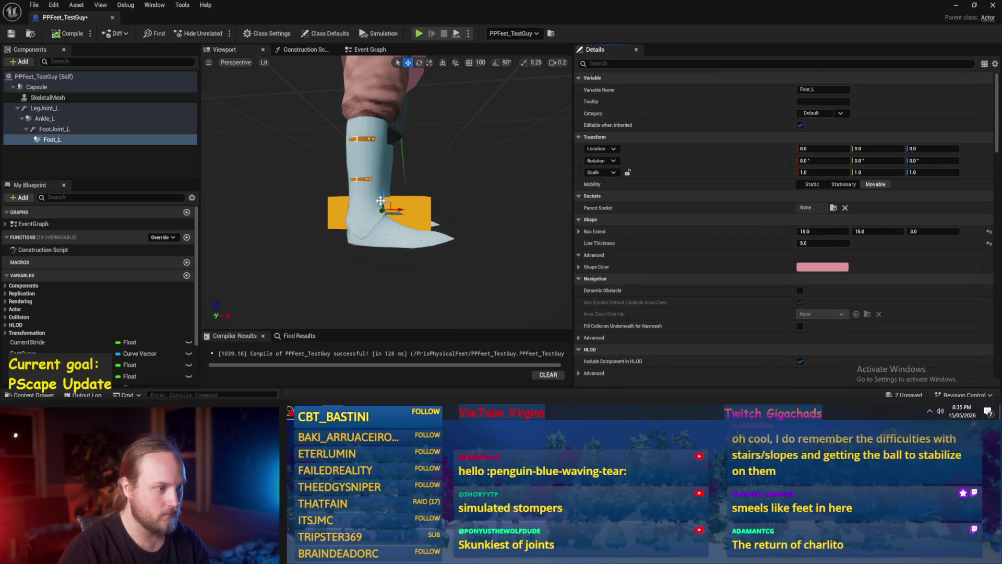
left_click_drag(346, 182, 359, 176)
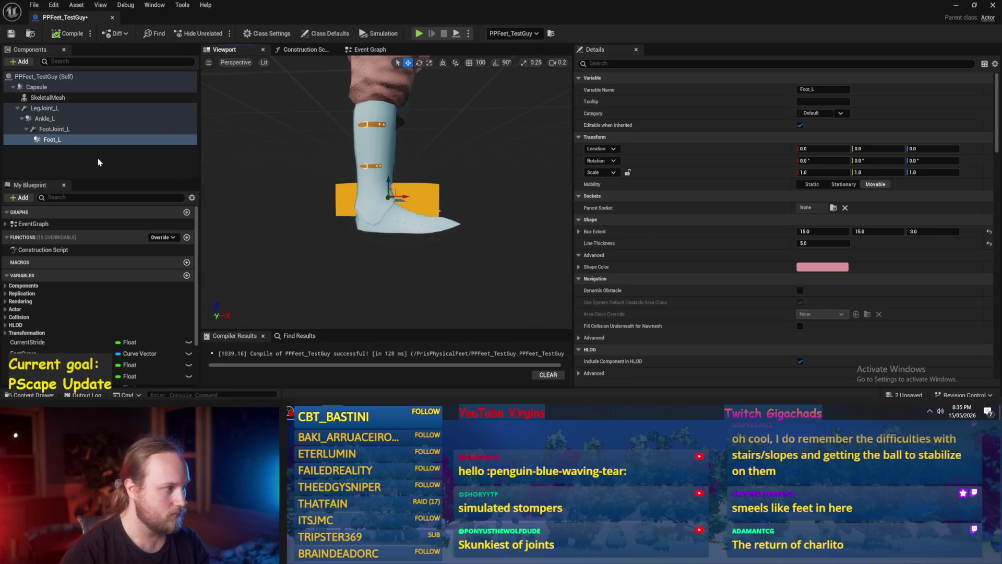
Set FootJoint_L's Location X to -5 so the joint sits at the back of the ankle.
left_click(67, 129)
left_click(53, 120)
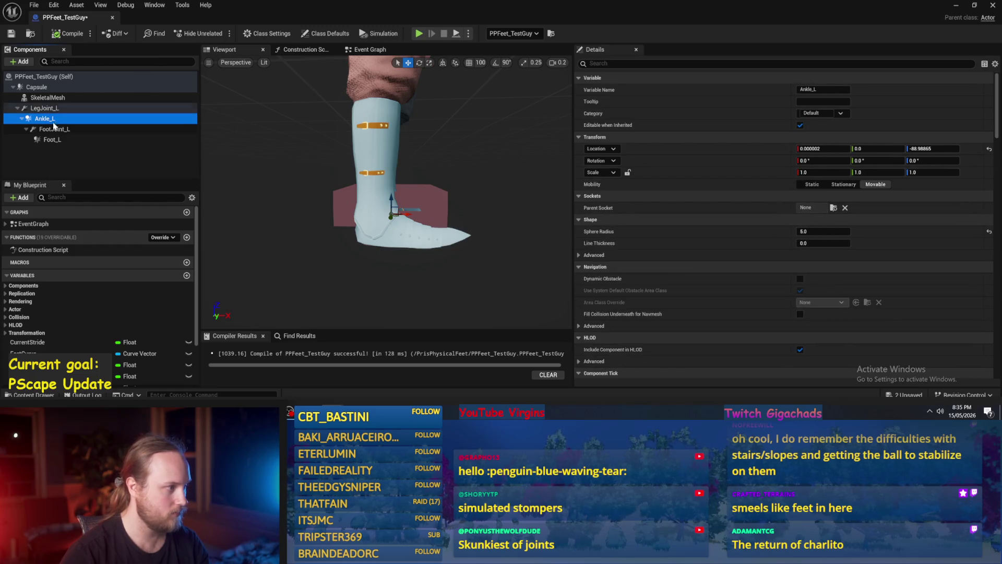
left_click(53, 129)
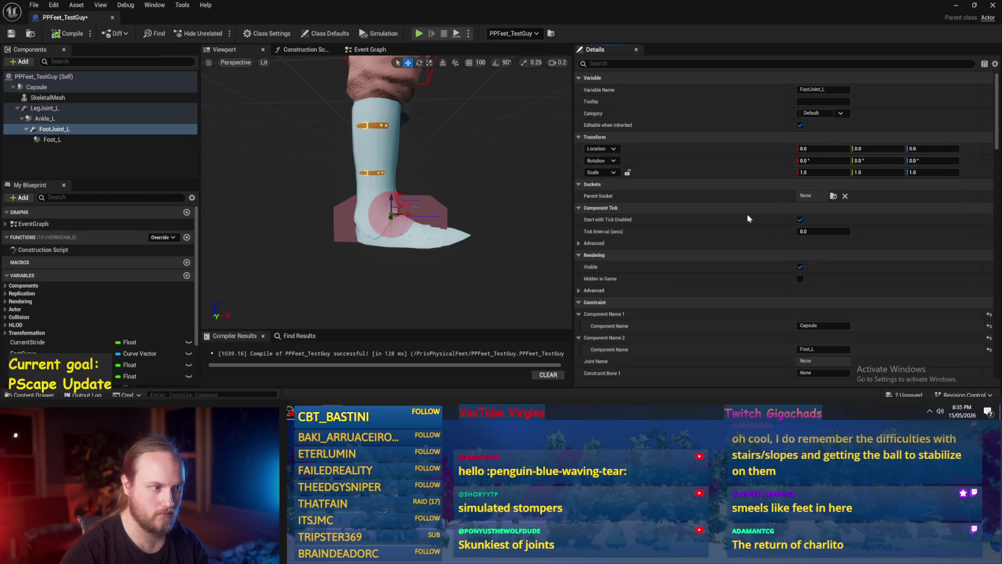
left_click(57, 129)
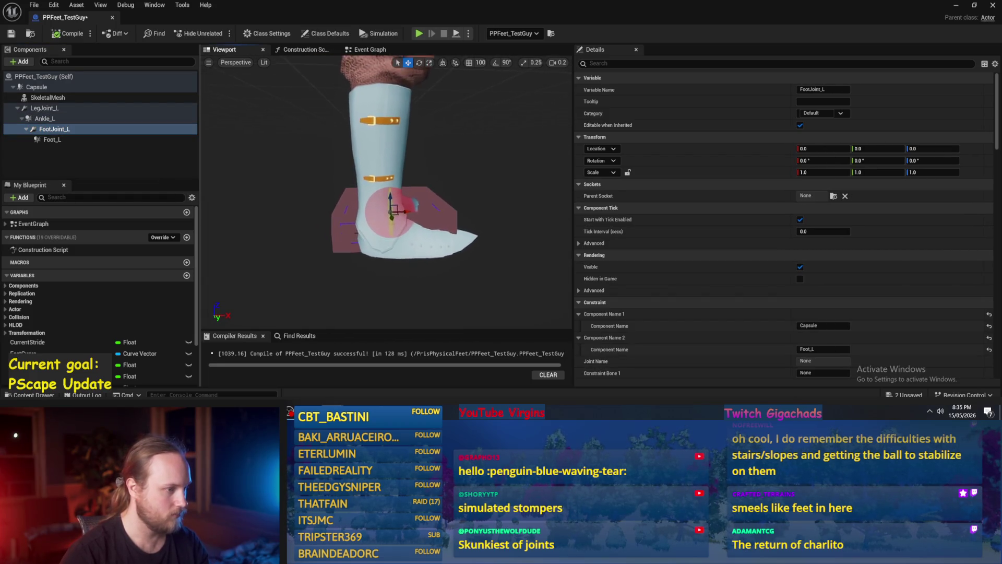
scroll(386, 194, "down", 5)
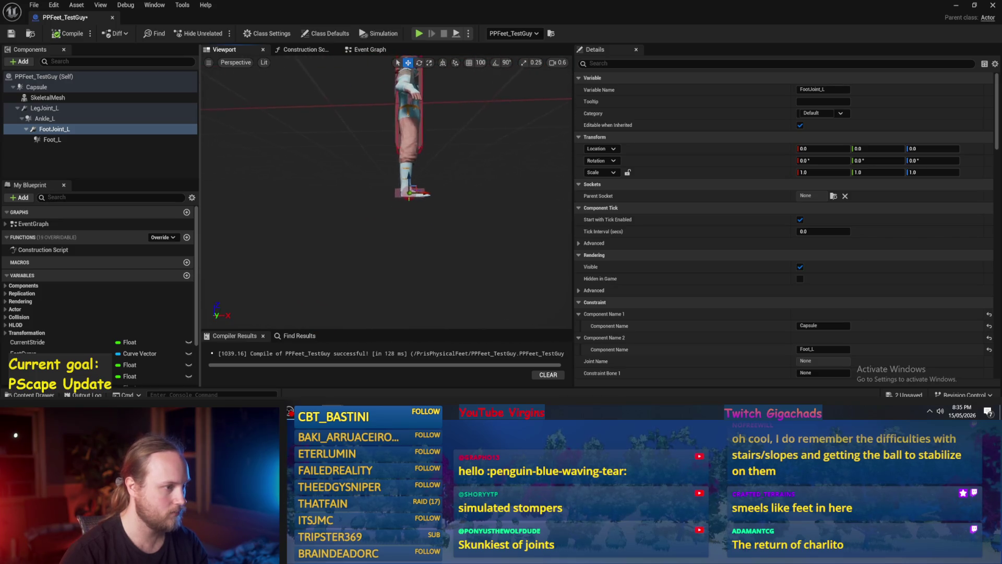
scroll(386, 193, "down", 1)
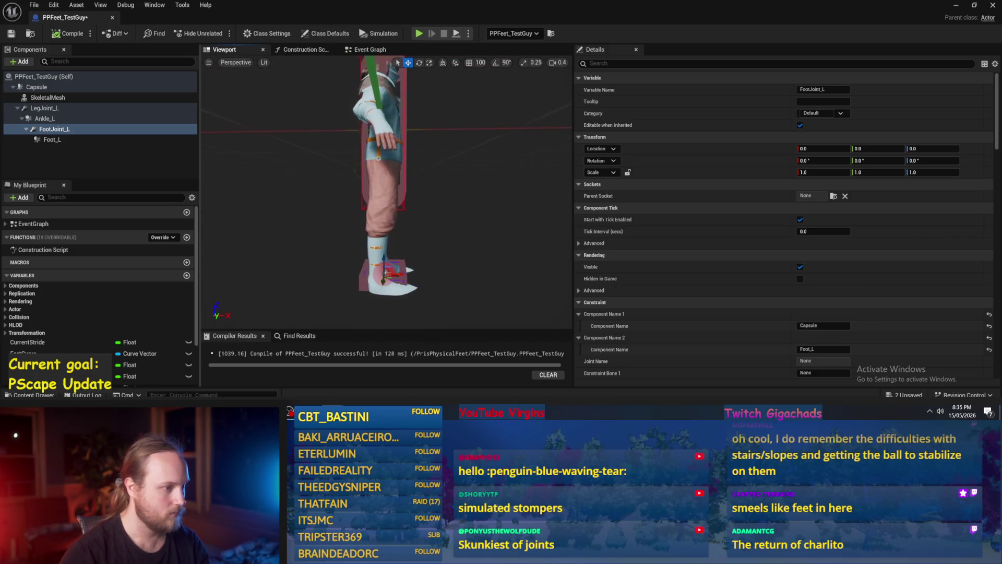
key("q")
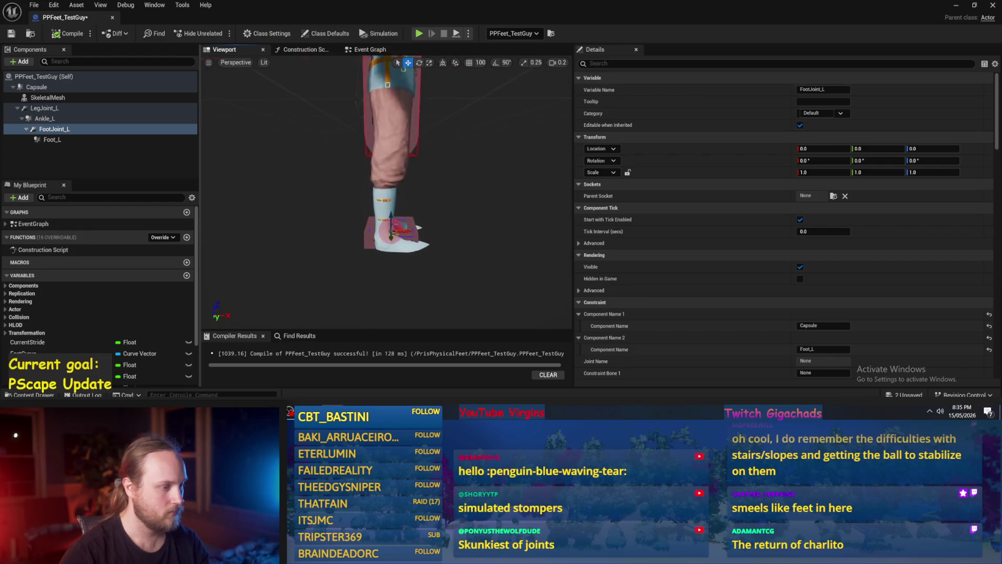
scroll(396, 199, "up", 2)
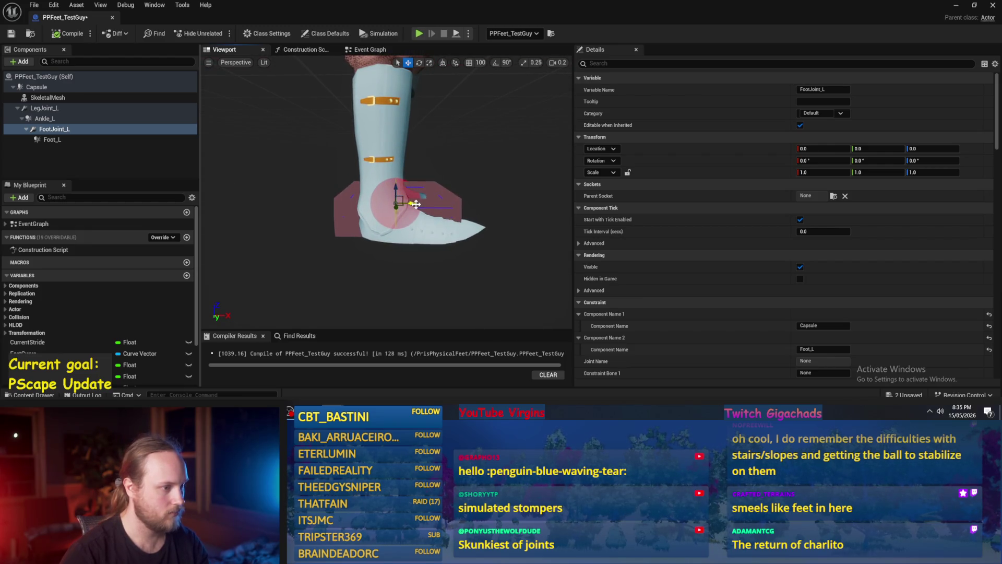
key("e")
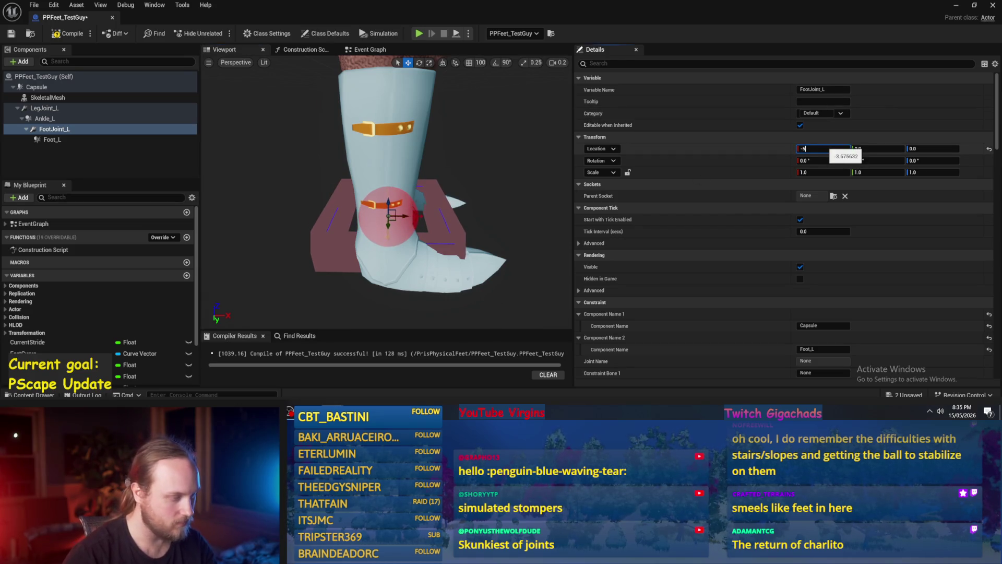
key("Return")
scroll(386, 198, "down", 3)
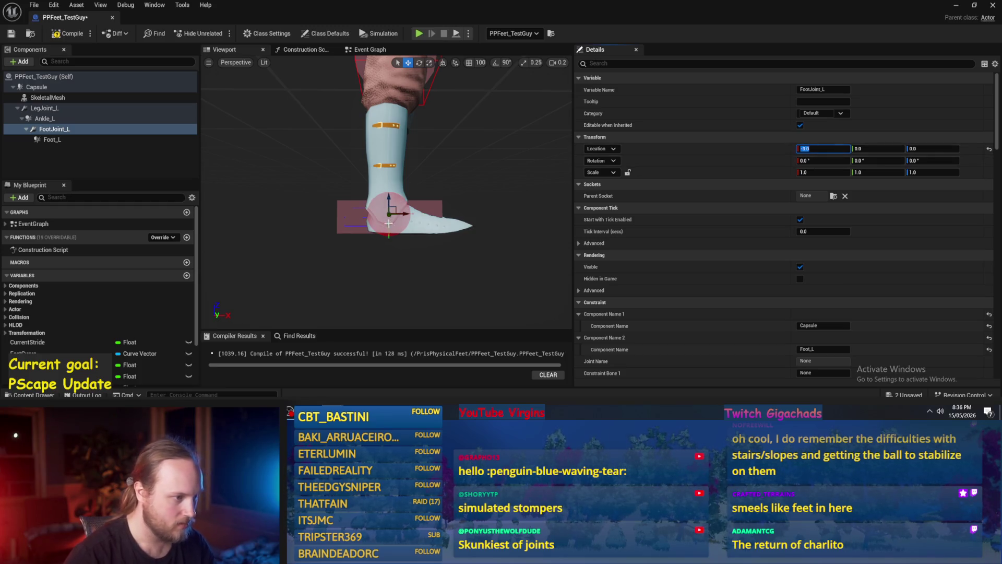
left_click(52, 140)
Slide the Foot_L box forward along X so it sits under the boot.
left_click_drag(402, 214, 406, 214)
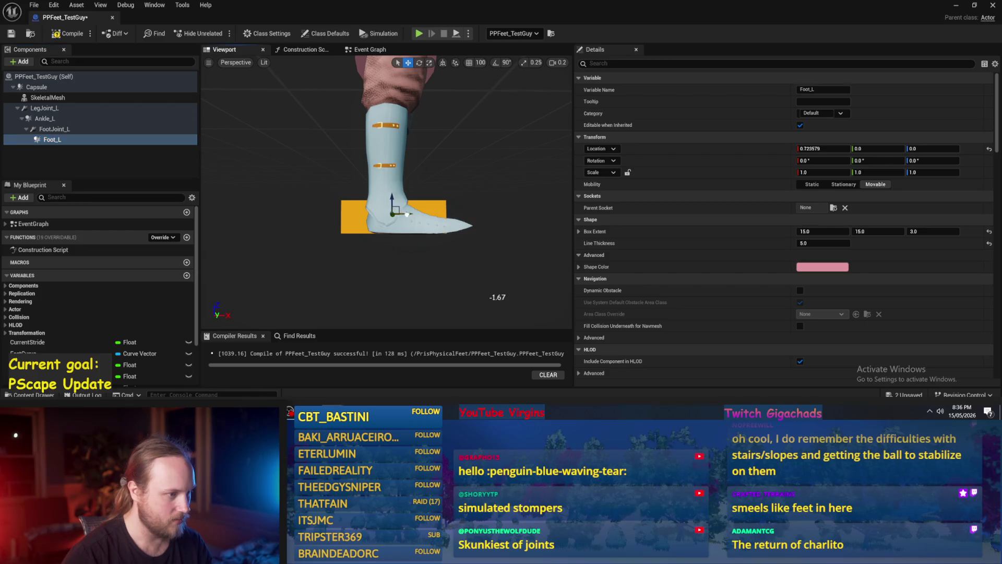
scroll(427, 216, "up", 2)
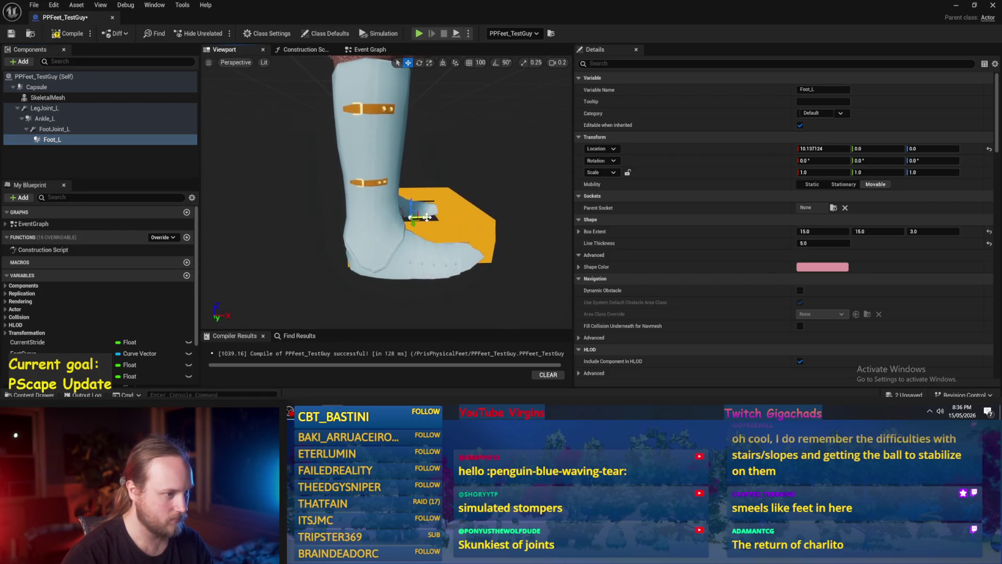
mouse_move(426, 218)
left_mouse_down()
mouse_move(445, 194)
mouse_move(472, 187)
mouse_move(441, 190)
left_mouse_up()
scroll(445, 194, "up", 3)
Undo FootJoint_L's height change, then compile and save PPFeet_TestGuy.
left_click(54, 129)
key("f")
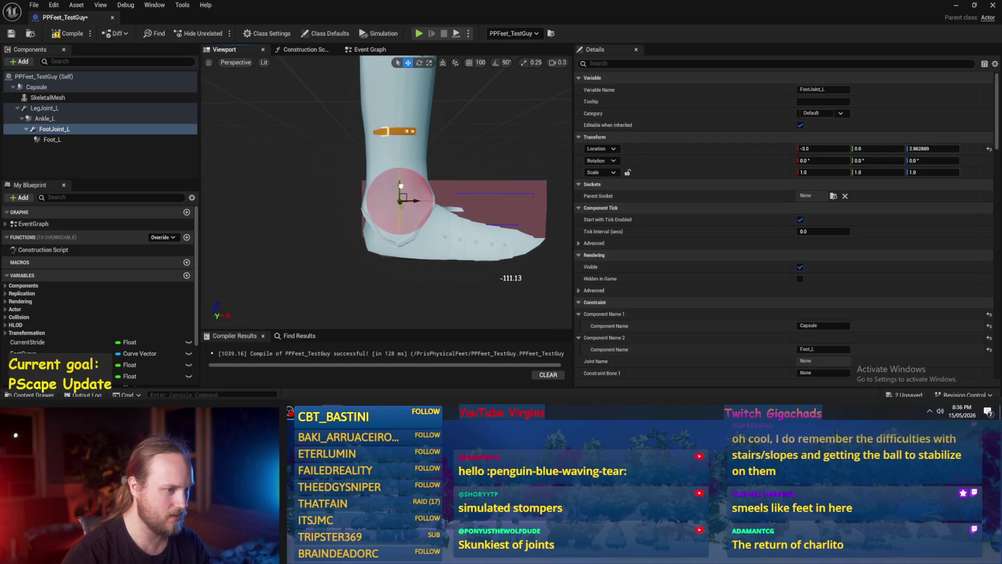
key("ctrl+z")
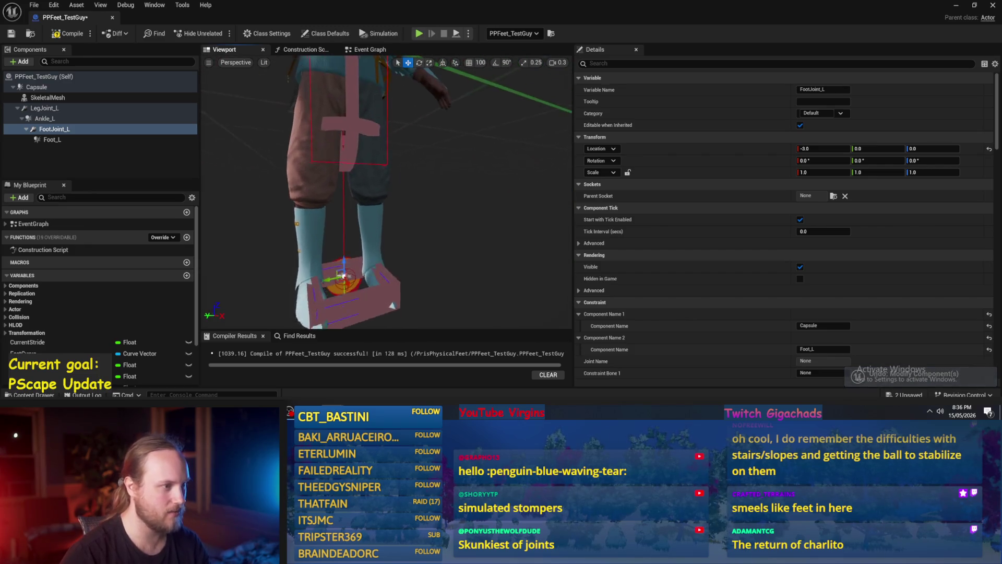
left_click(66, 33)
left_click(11, 33)
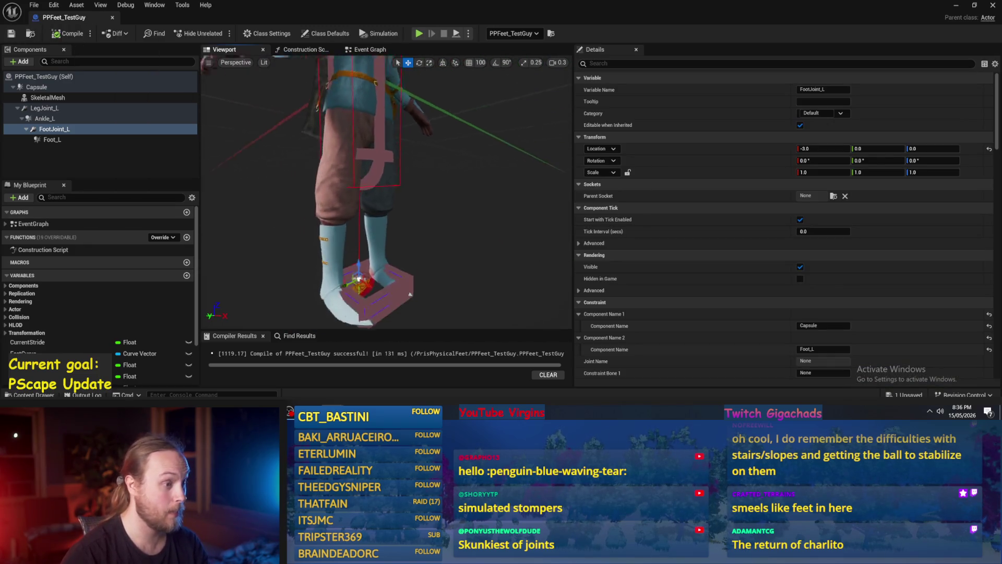
left_click(78, 110)
Check Ankle_L, then expand FootJoint_L's constraint Pos 1 and Pos 2 coordinates.
left_click(78, 119)
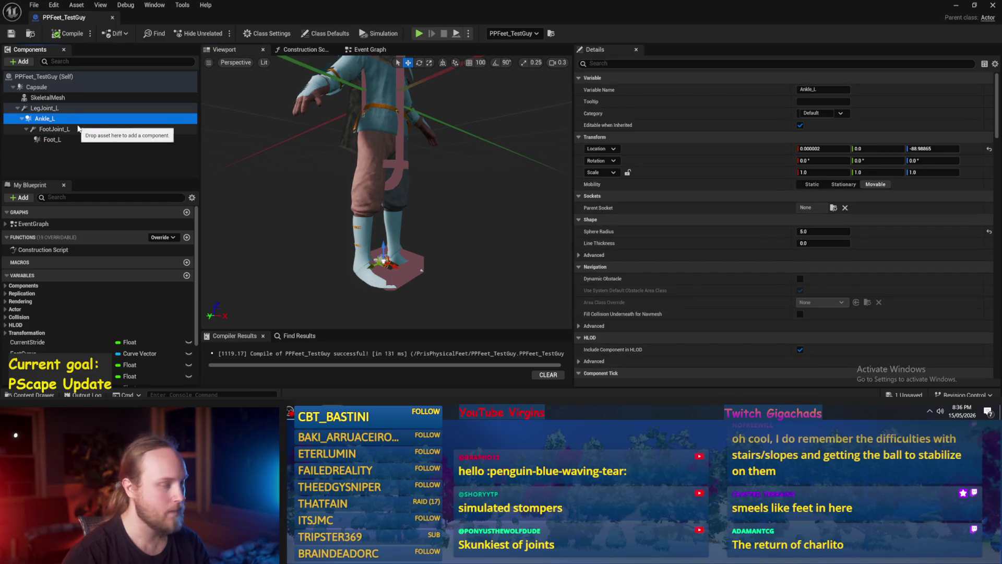
left_click(62, 129)
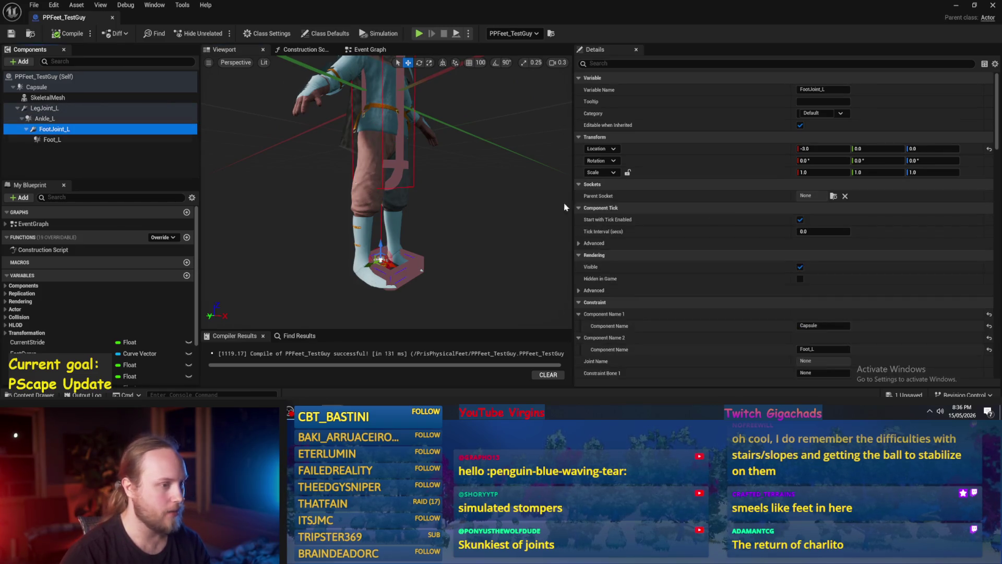
scroll(783, 235, "down", 6)
scroll(794, 243, "down", 5)
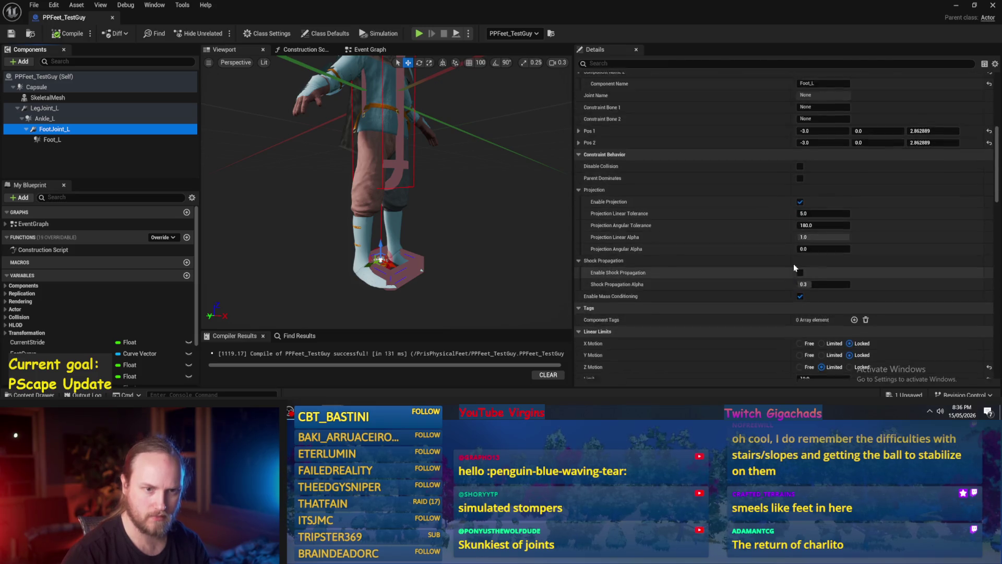
left_click(579, 185)
left_click(579, 172)
scroll(755, 240, "up", 5)
scroll(783, 224, "down", 3)
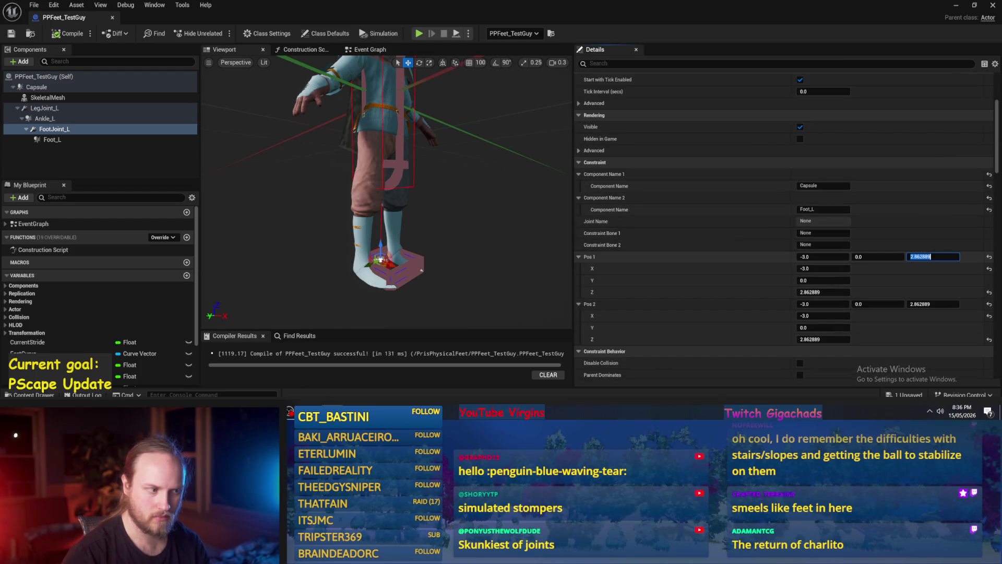
Set the Foot_L box's Location X to 10.0 and frame it.
left_click(56, 140)
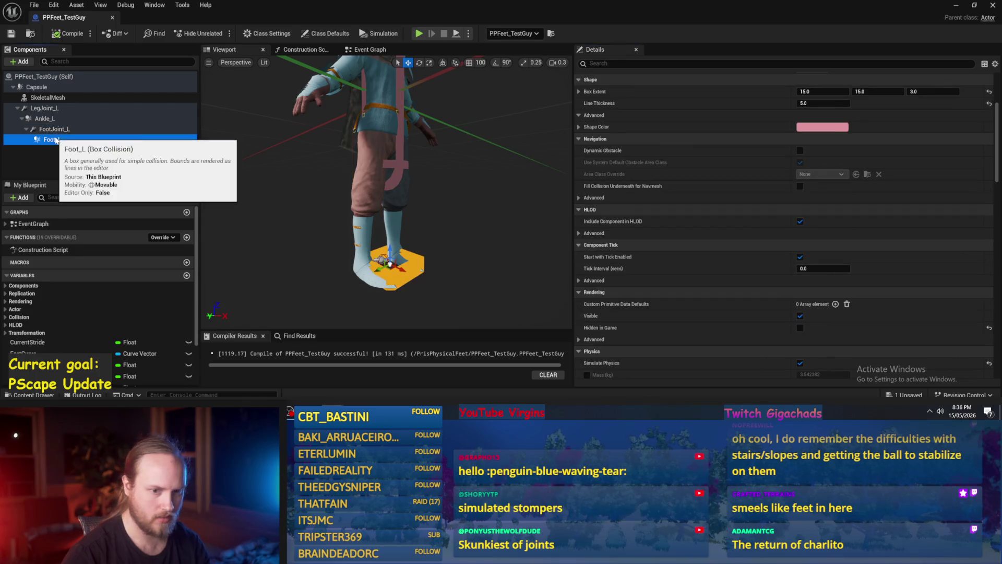
left_click(829, 148)
type("10")
key("Return")
double_click(94, 140)
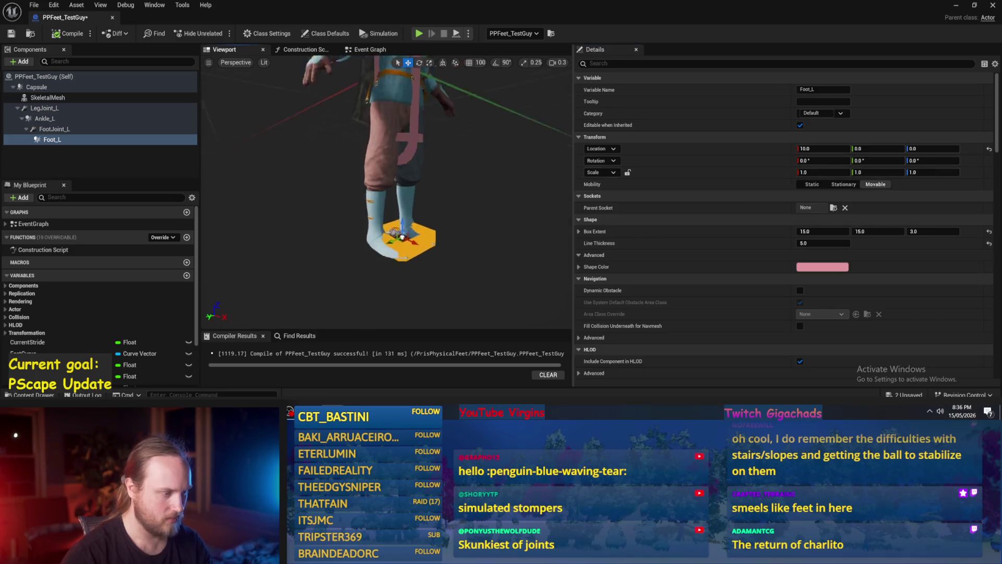
Confirm FootJoint_L's Pos 1 and Pos 2 both read -3.0, 0.0, 2.862889.
left_click(55, 128)
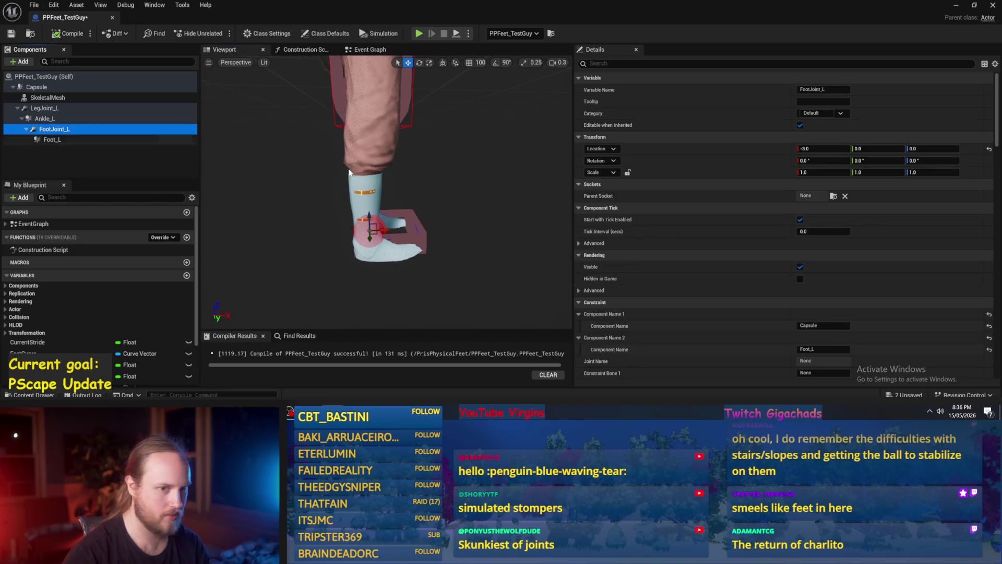
scroll(731, 167, "down", 3)
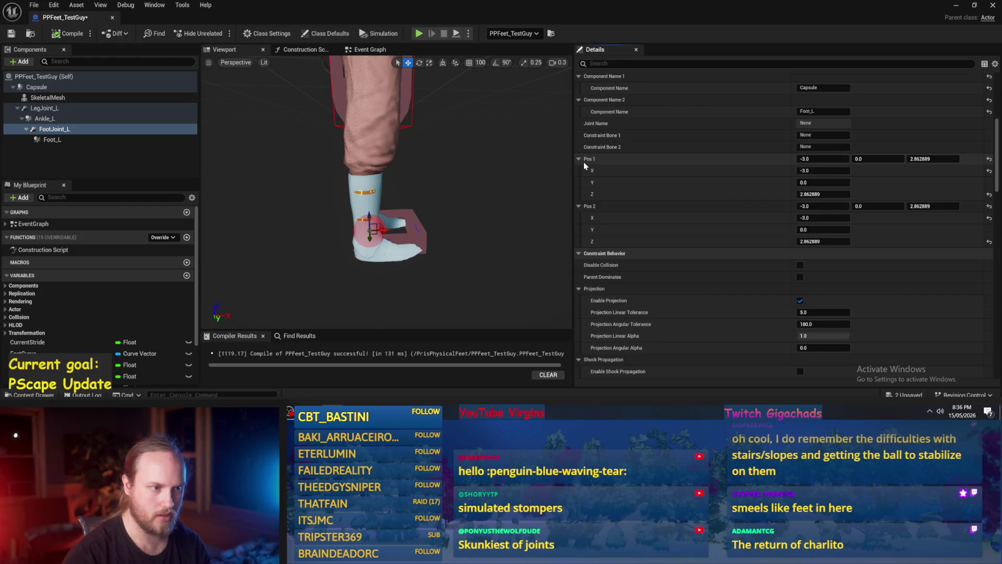
left_click_drag(523, 215, 479, 203)
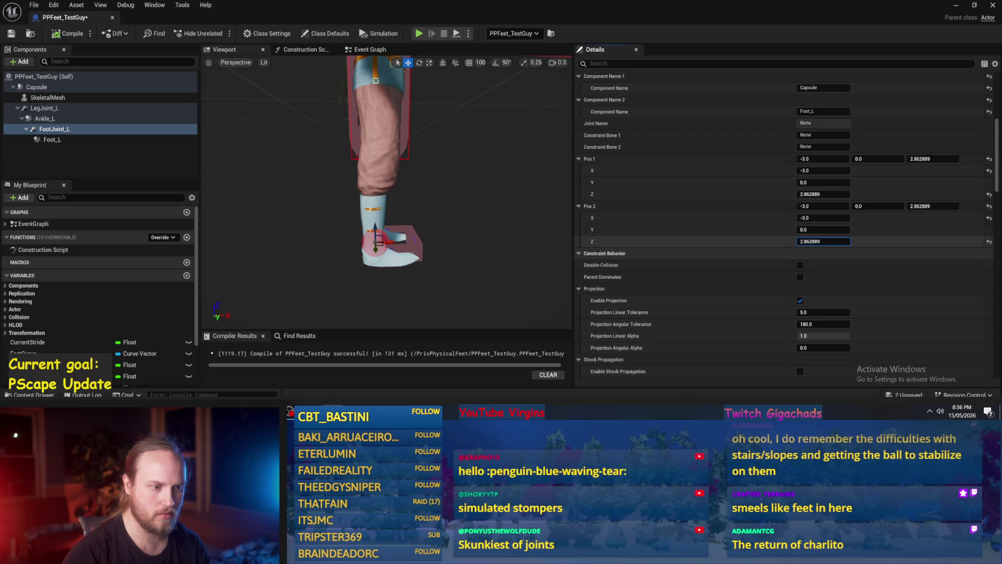
key("Return")
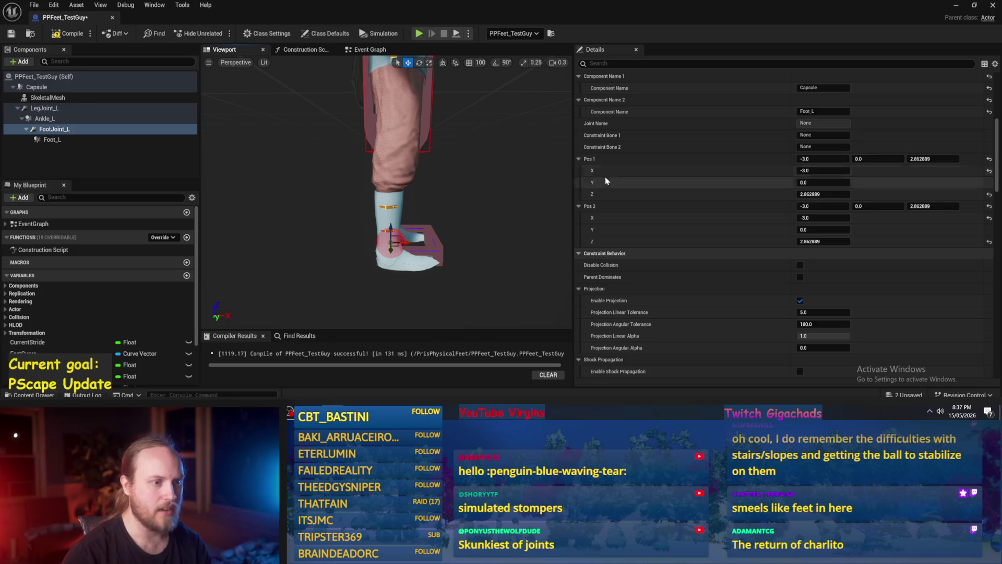
scroll(871, 288, "up", 3)
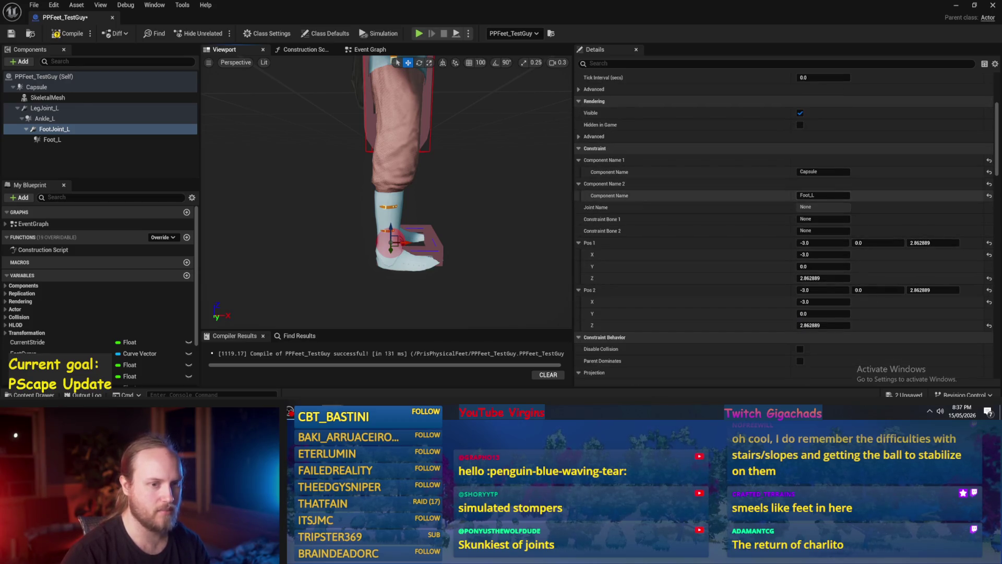
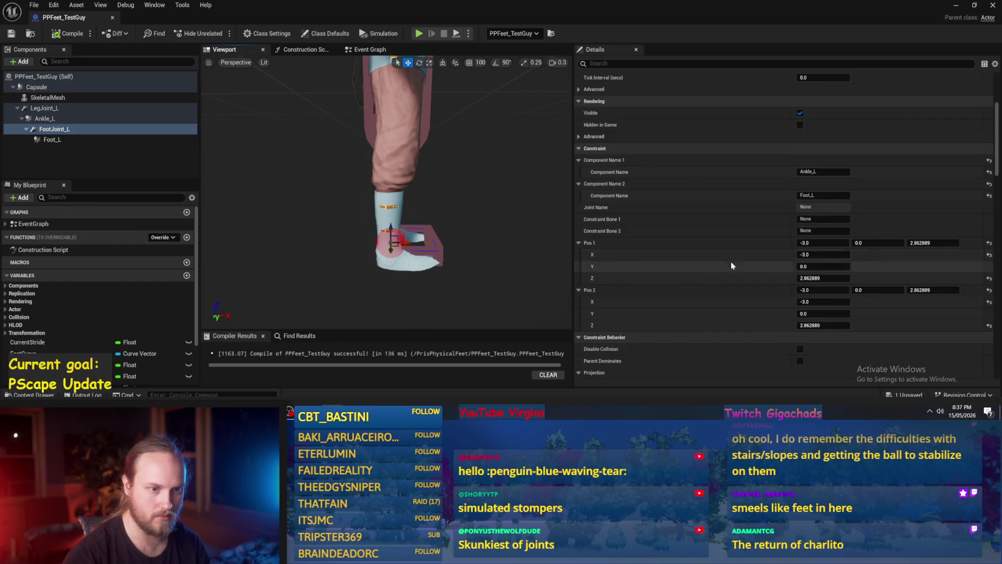
Lock FootJoint_L's Z linear motion and recompile the blueprint.
left_click(958, 243)
key("f")
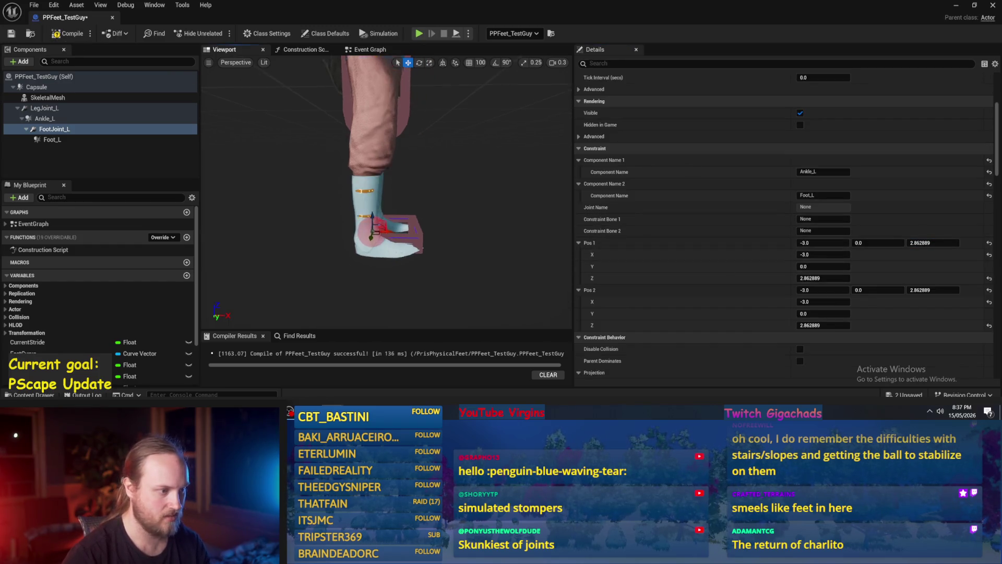
mouse_move(498, 259)
left_mouse_down()
mouse_move(444, 261)
mouse_move(444, 292)
left_mouse_up()
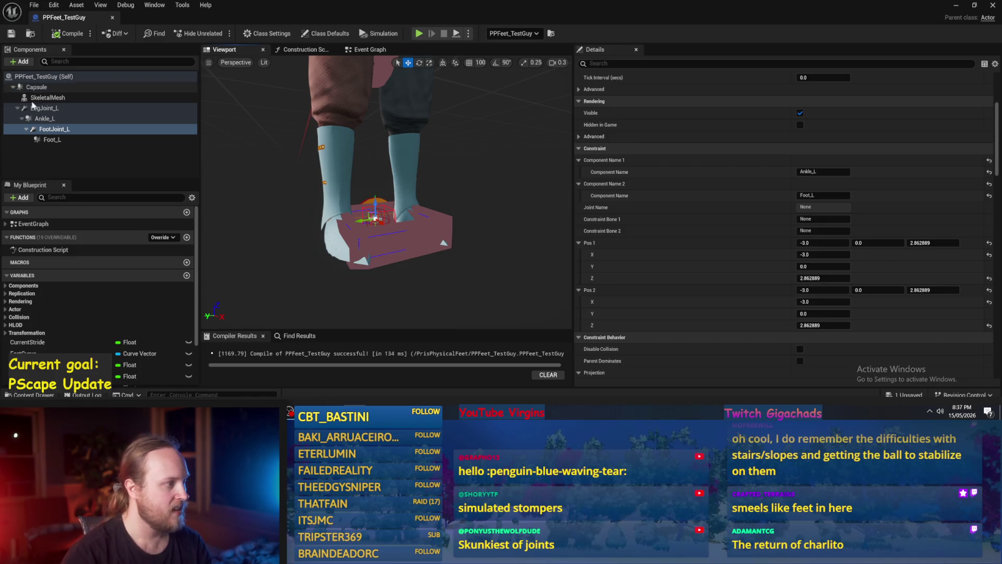
left_click(49, 129)
scroll(787, 241, "down", 5)
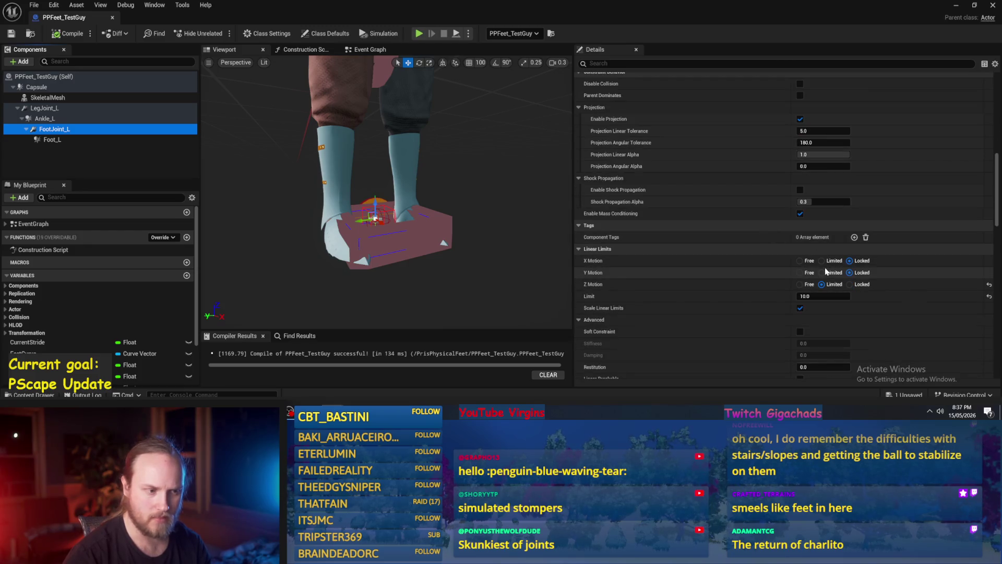
left_click(850, 284)
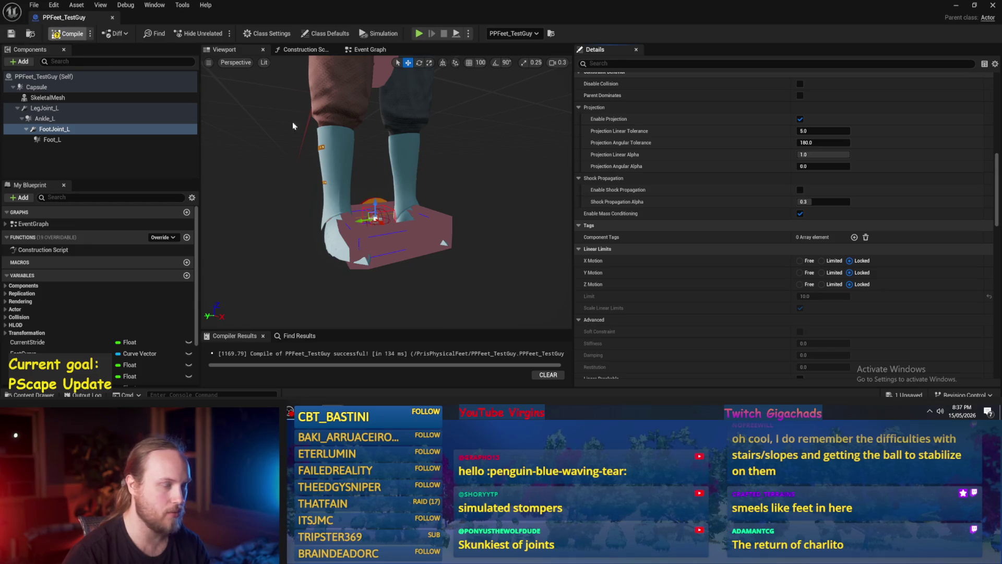
key("F7")
Set FootJoint_L's angular motor strength to 0, save, and return to the level.
scroll(835, 289, "down", 5)
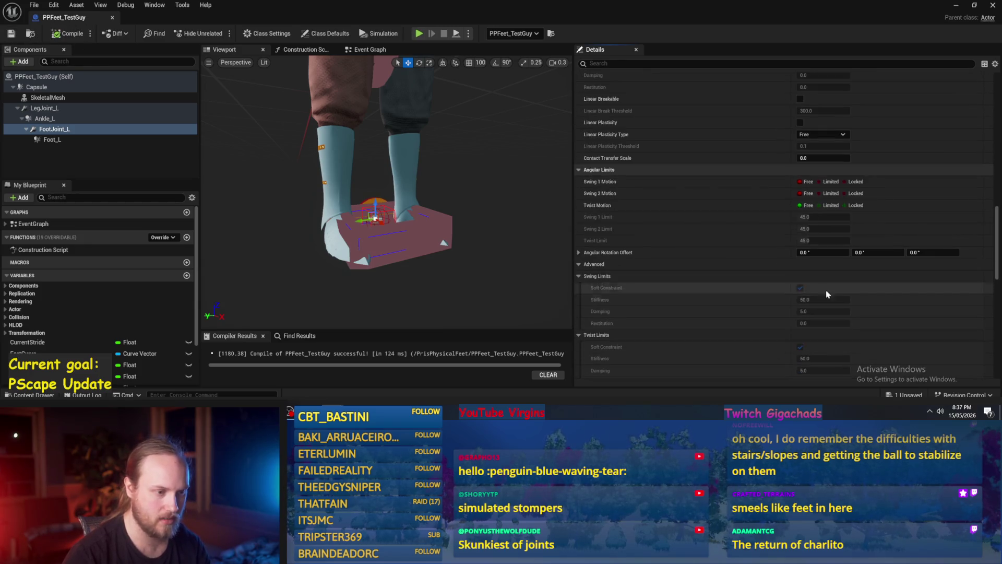
left_click(829, 182)
scroll(835, 181, "down", 5)
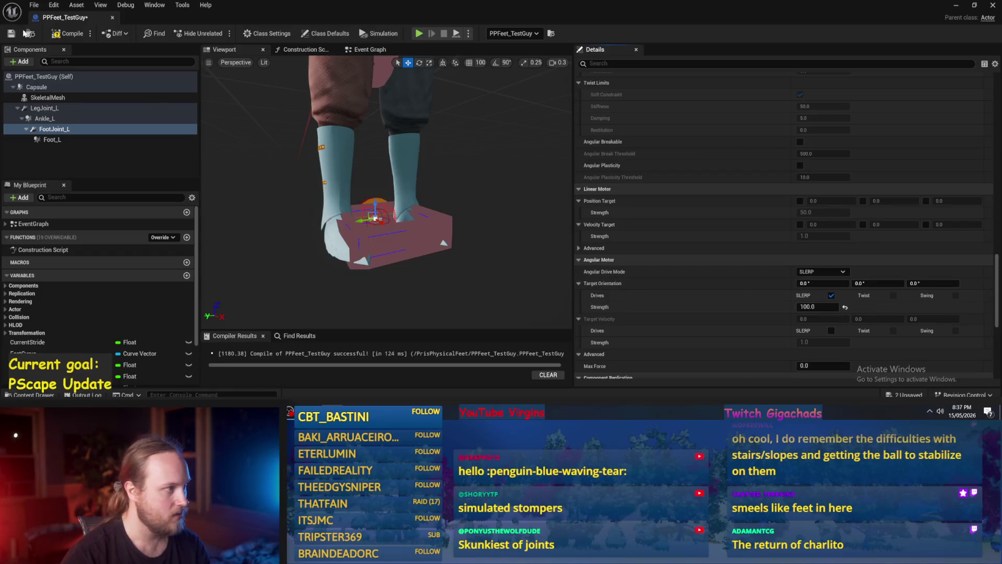
key("ctrl+s")
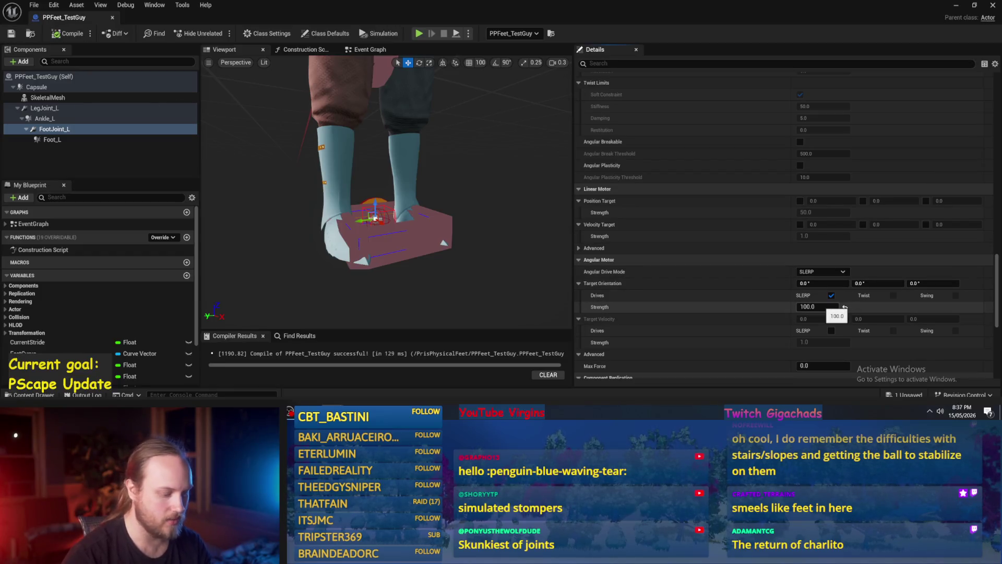
type("0")
key("Return")
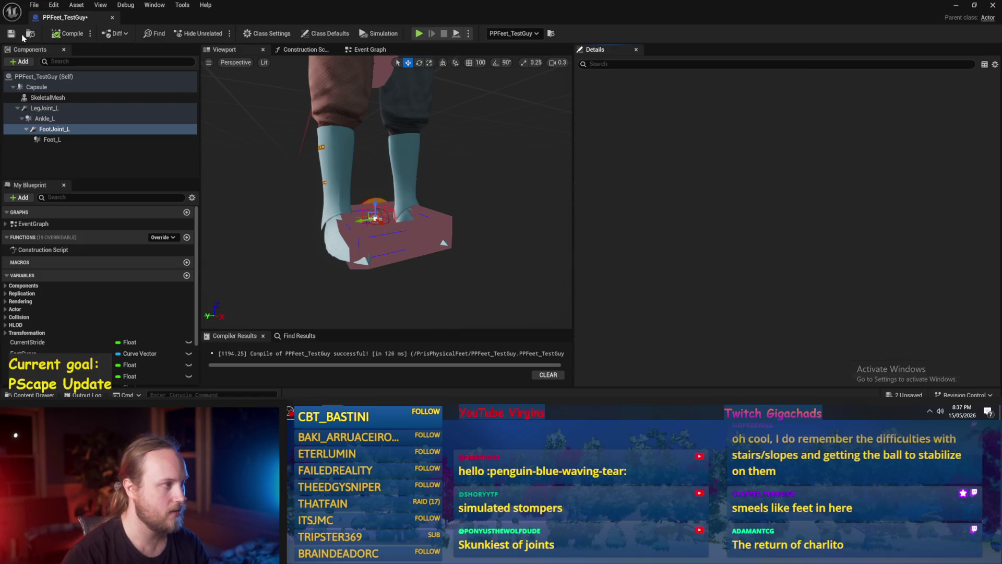
left_click(956, 6)
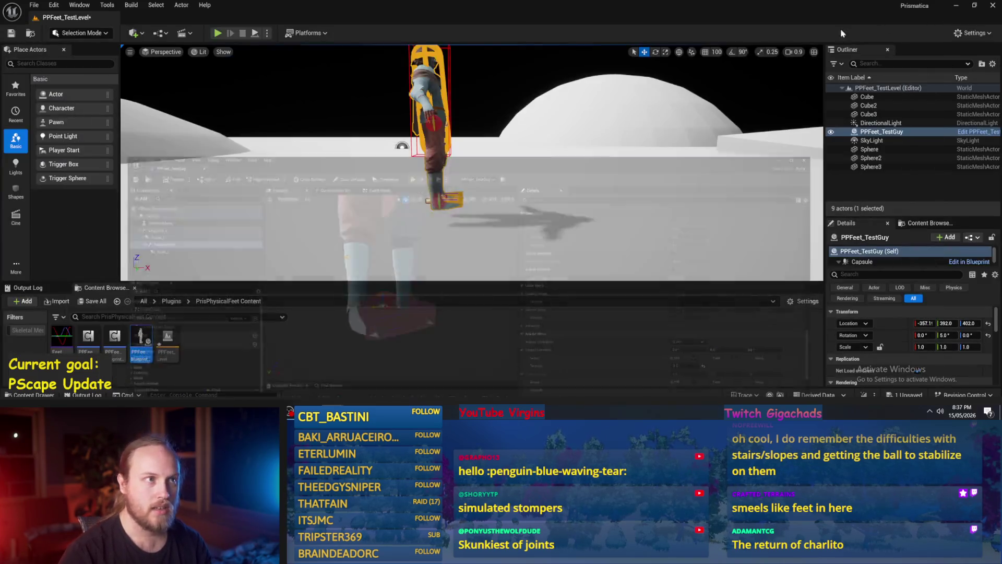
After a quick play test, enable Simulate Physics on Ankle_L and compile.
left_click(254, 35)
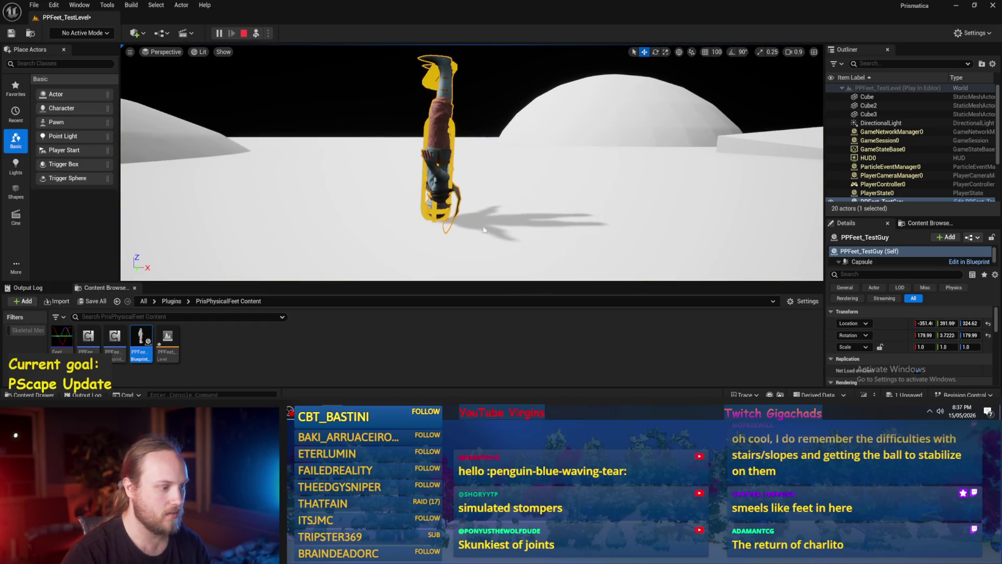
key("Escape")
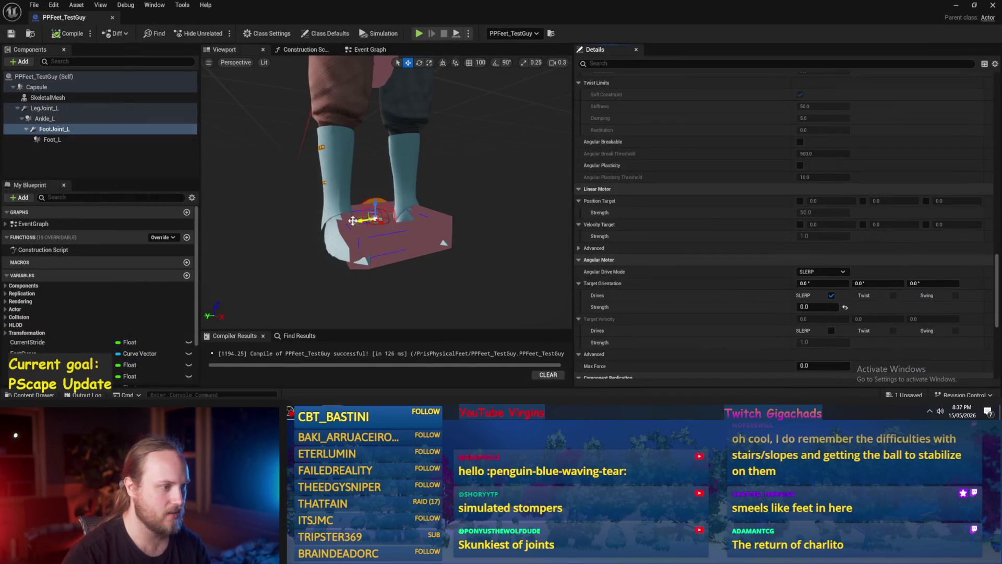
left_click(46, 108)
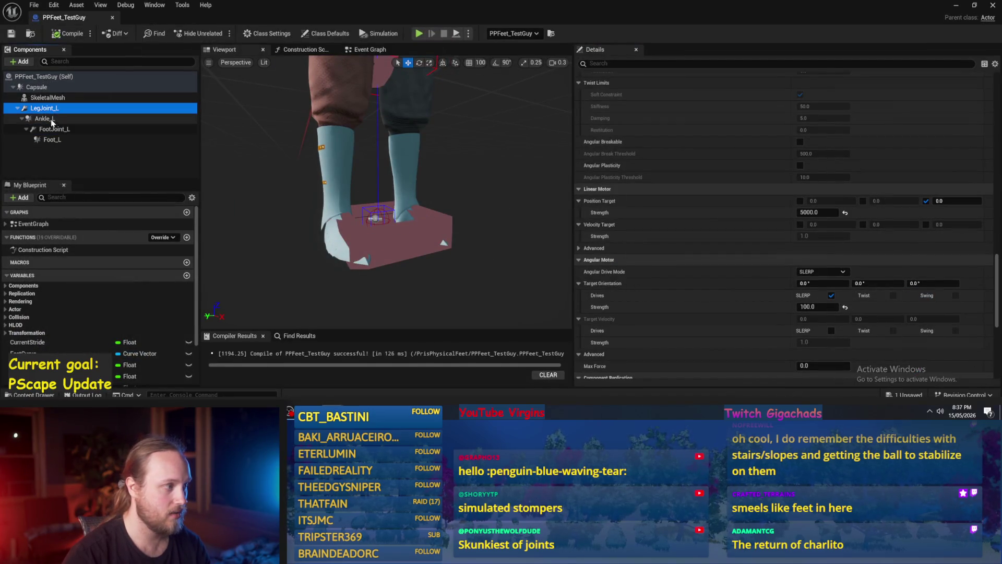
left_click(51, 119)
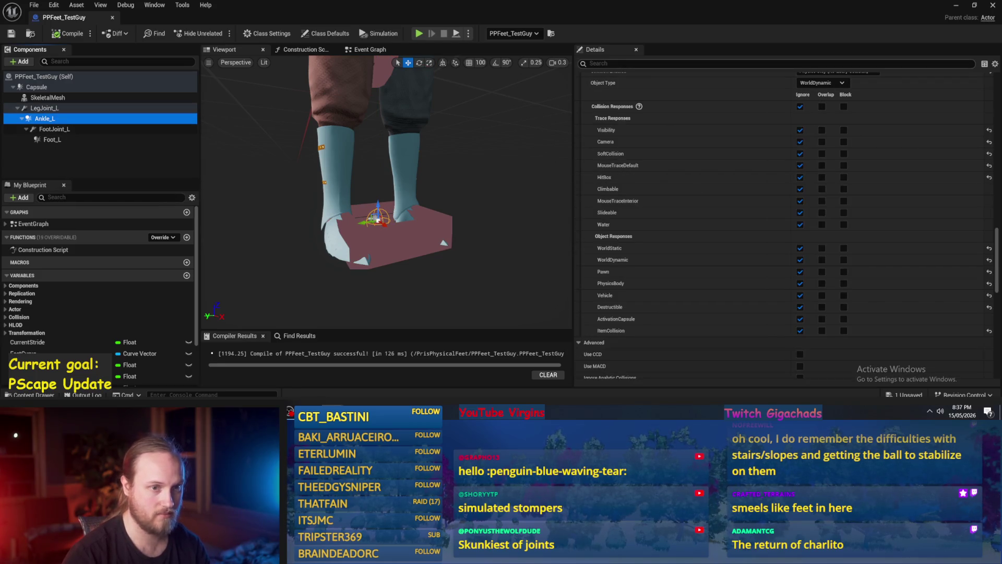
scroll(783, 219, "up", 10)
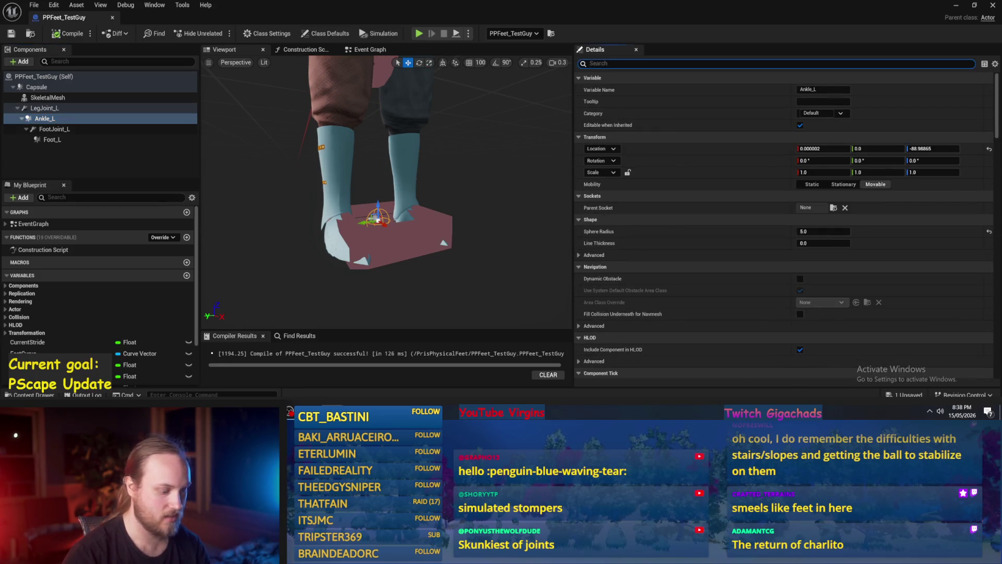
type("simu")
left_click(803, 90)
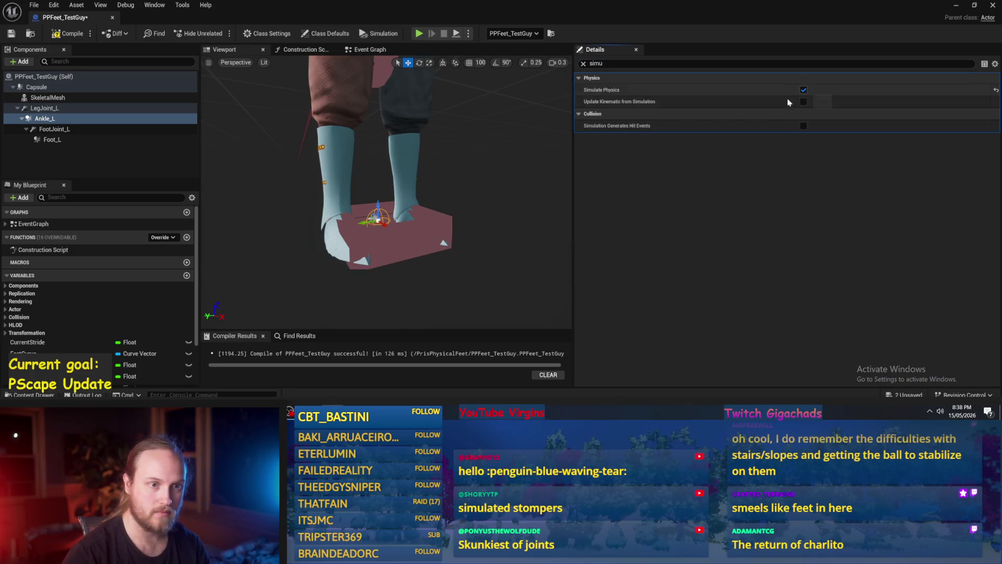
left_click(73, 140)
left_click(68, 34)
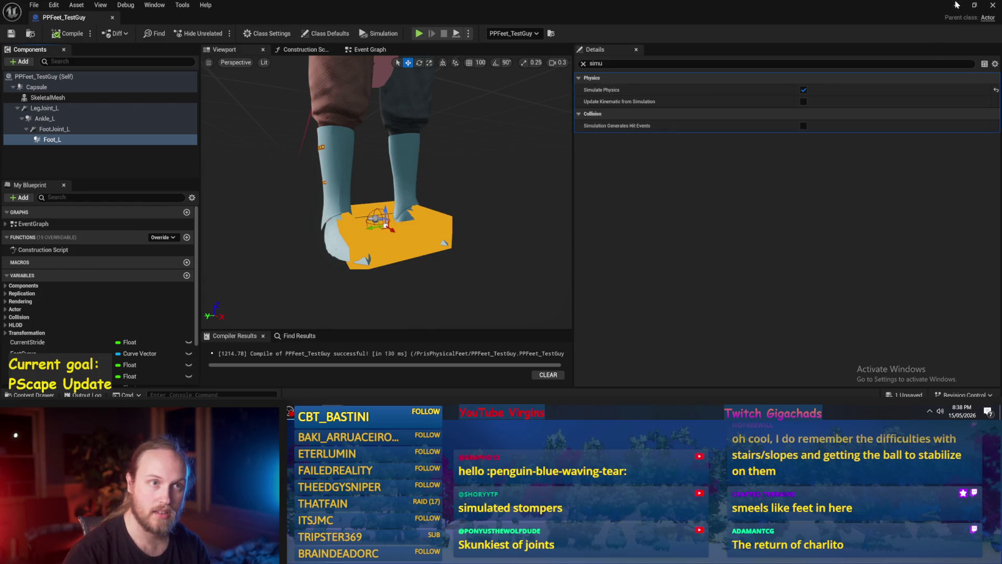
Play-test the level twice to watch the ragdoll, then reopen PPFeet_TestGuy.
left_click(956, 5)
key("alt+p")
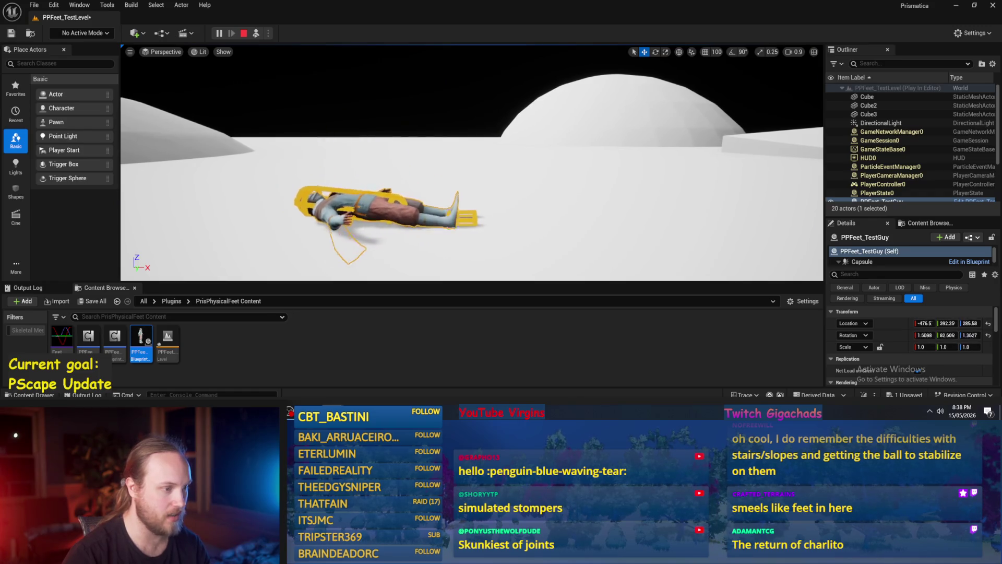
left_click(248, 33)
key("alt+p")
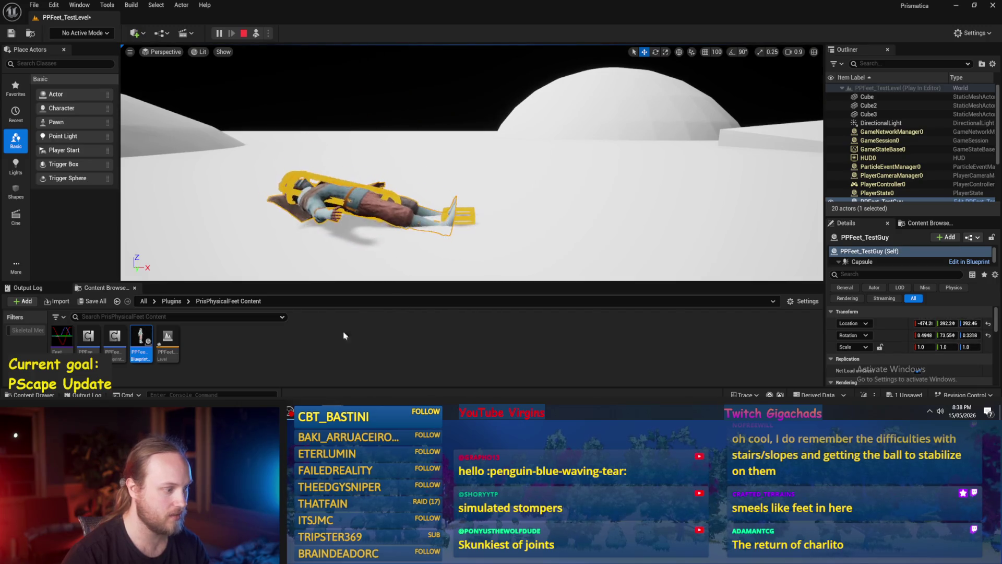
key("Escape")
double_click(141, 341)
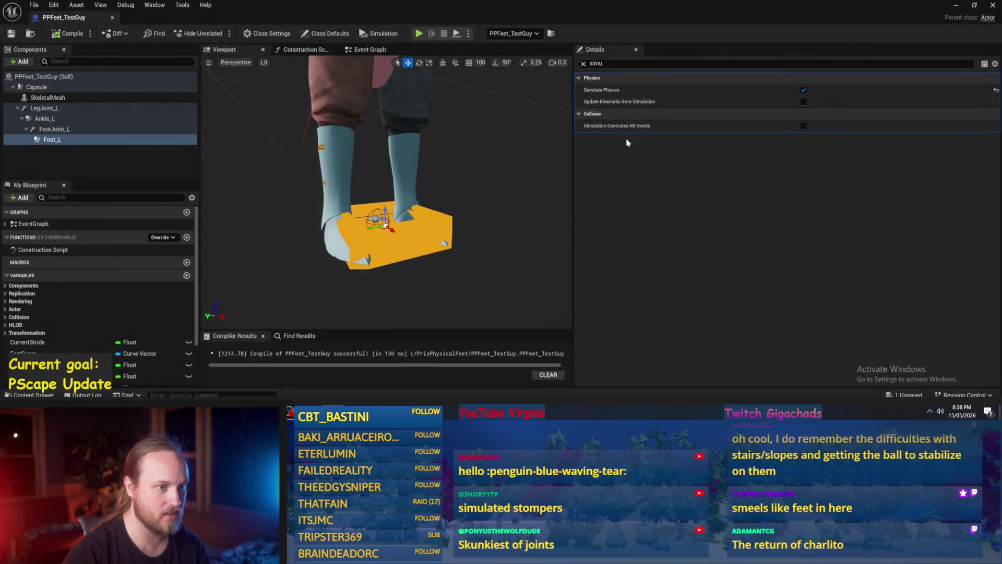
Set FootJoint_L's angular motor strength to 1000.0 with the Details filter cleared.
left_click(55, 130)
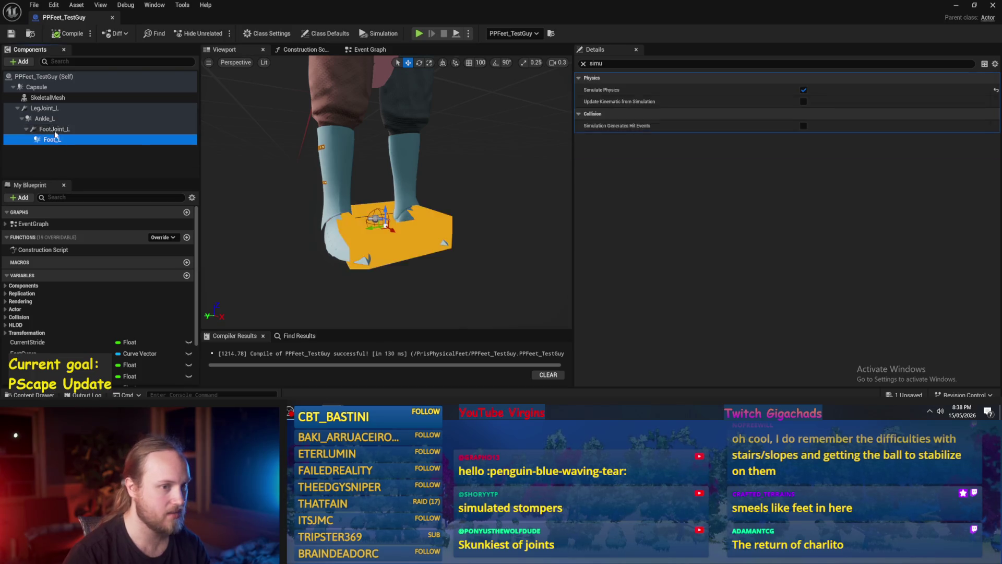
left_click(582, 63)
scroll(767, 225, "down", 5)
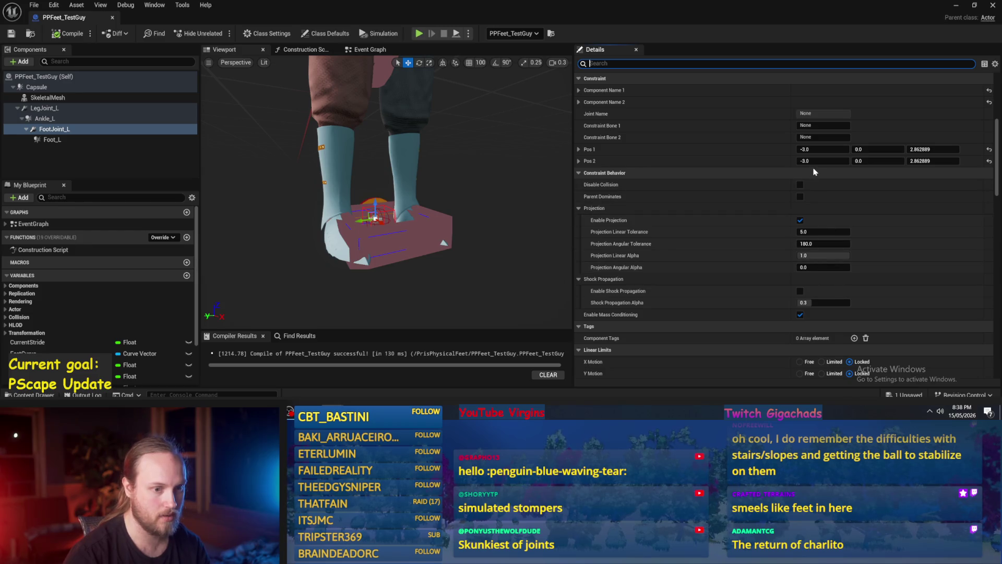
scroll(813, 172, "down", 10)
scroll(802, 212, "down", 2)
left_click(818, 283)
type("1000")
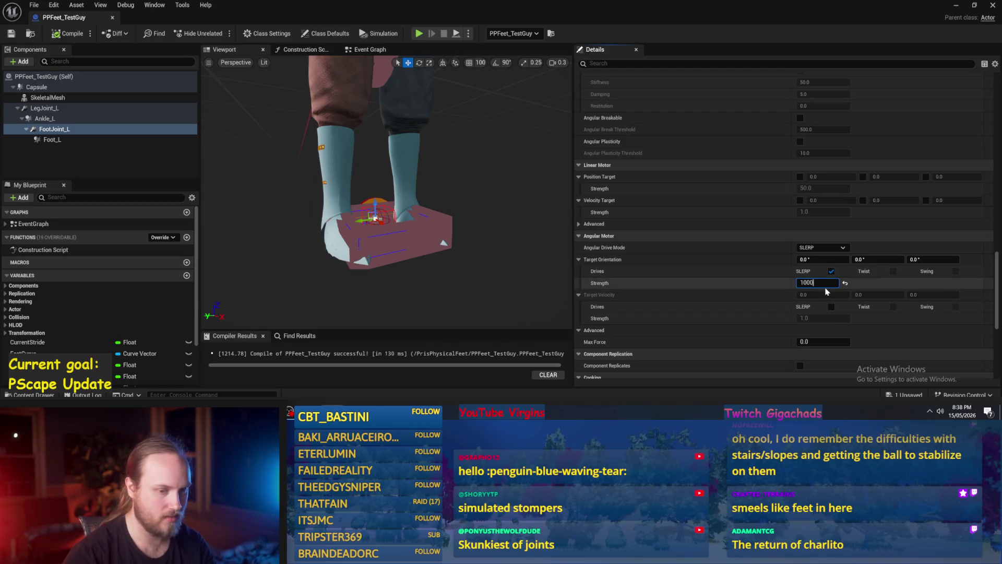
key("Return")
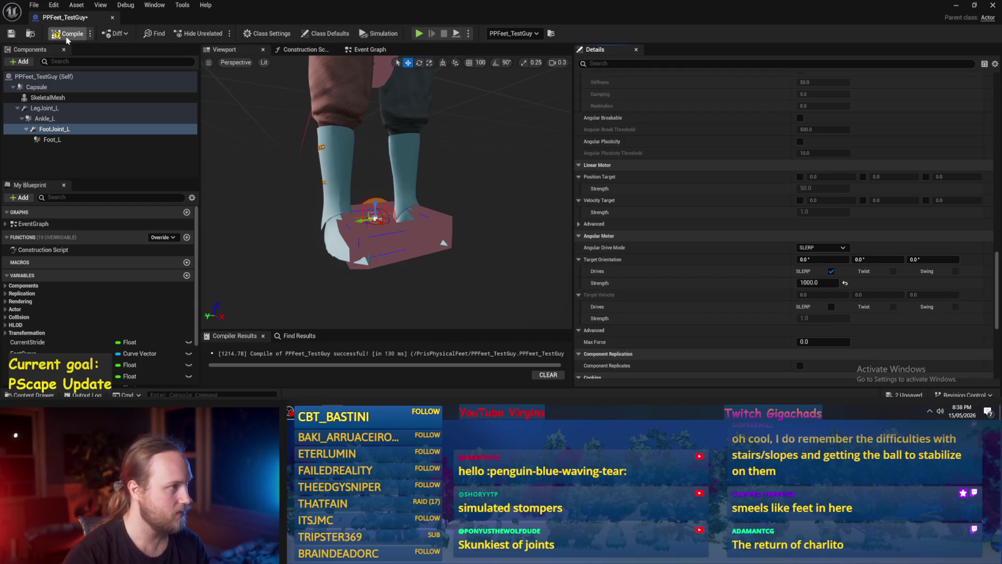
Play-test, tilt the test guy to -4° Y rotation, play again, and reopen the blueprint.
left_click(956, 5)
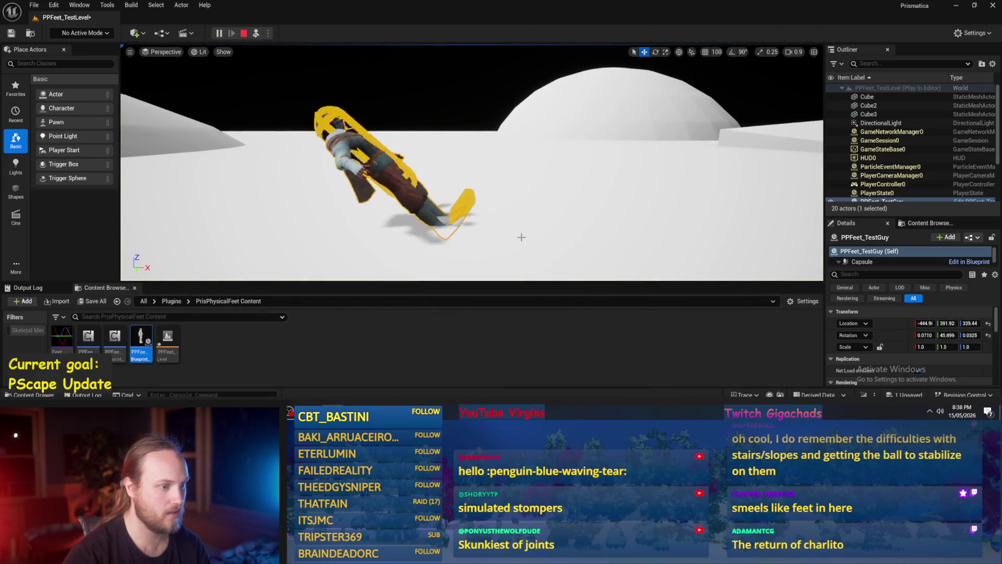
key("Escape")
left_click(987, 336)
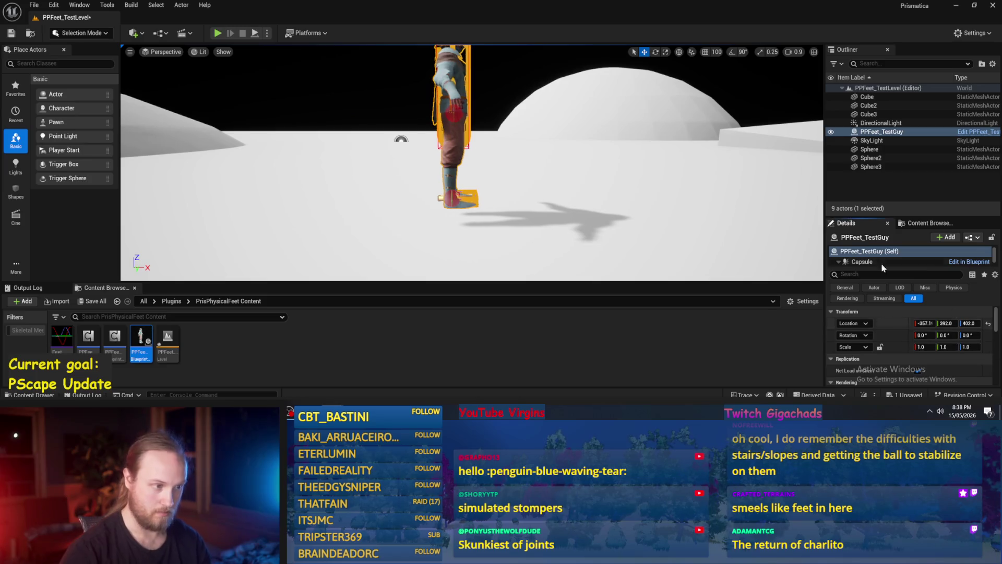
left_click_drag(945, 335, 934, 335)
left_click(258, 31)
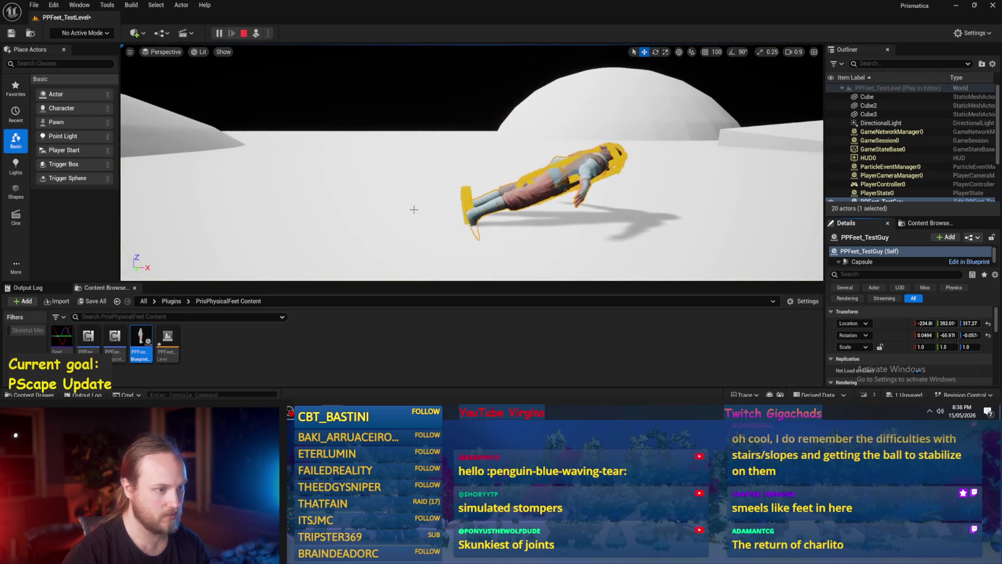
key("Escape")
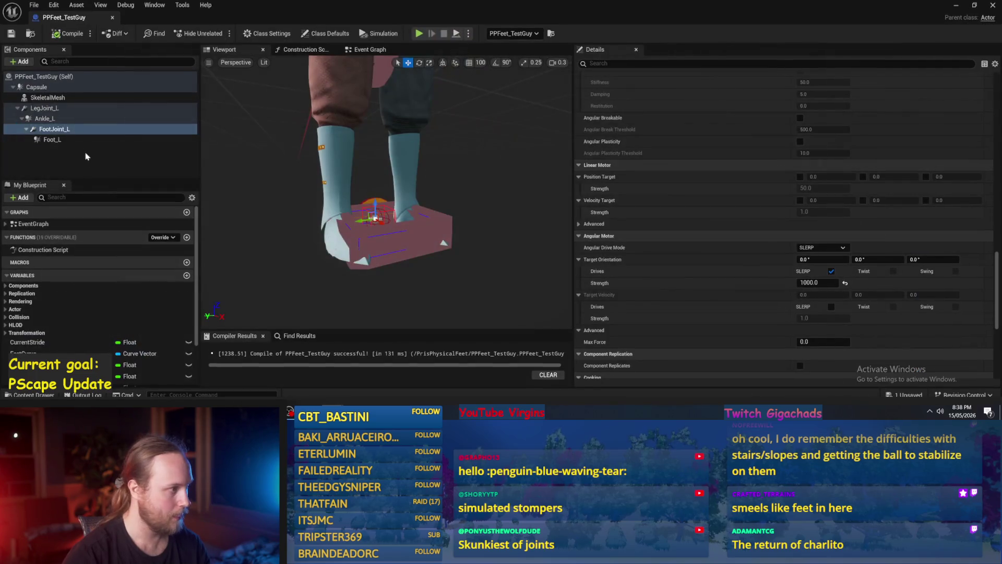
left_click(54, 119)
Set LegJoint_L's angular motor strength to 1000.0 and compile PPFeet_TestGuy.
left_click(45, 108)
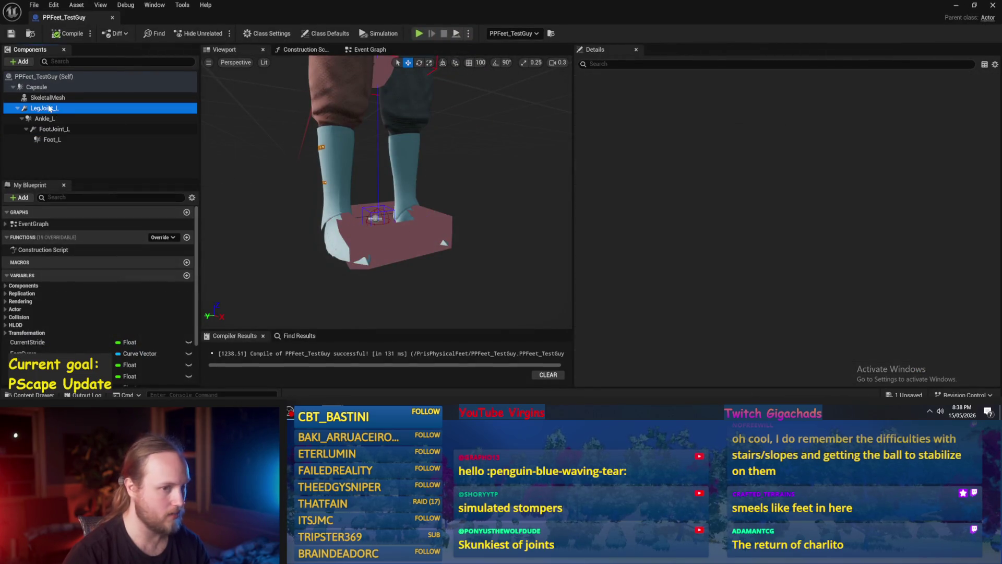
scroll(782, 219, "down", 10)
left_click(817, 282)
type("1000")
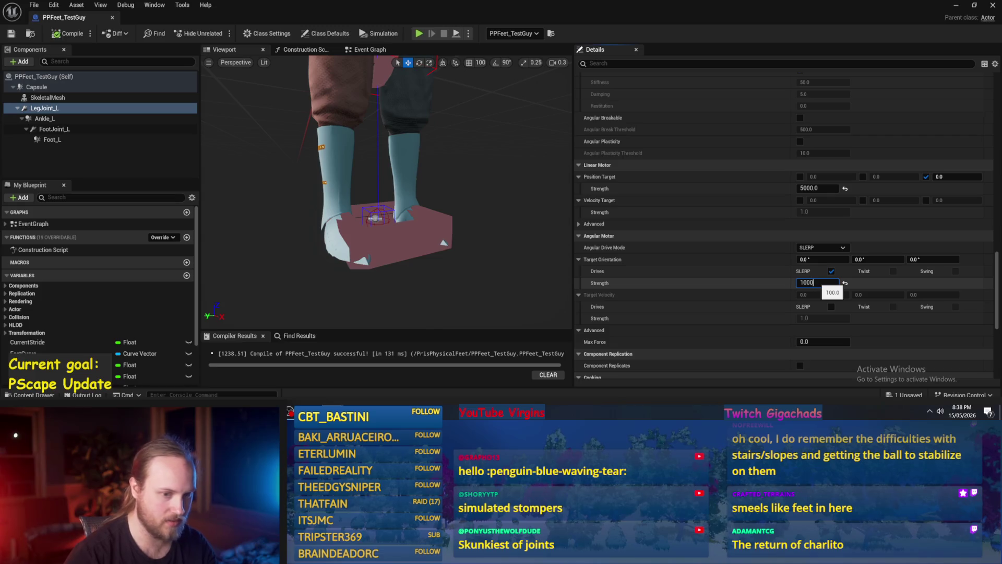
key("Return")
left_click(60, 34)
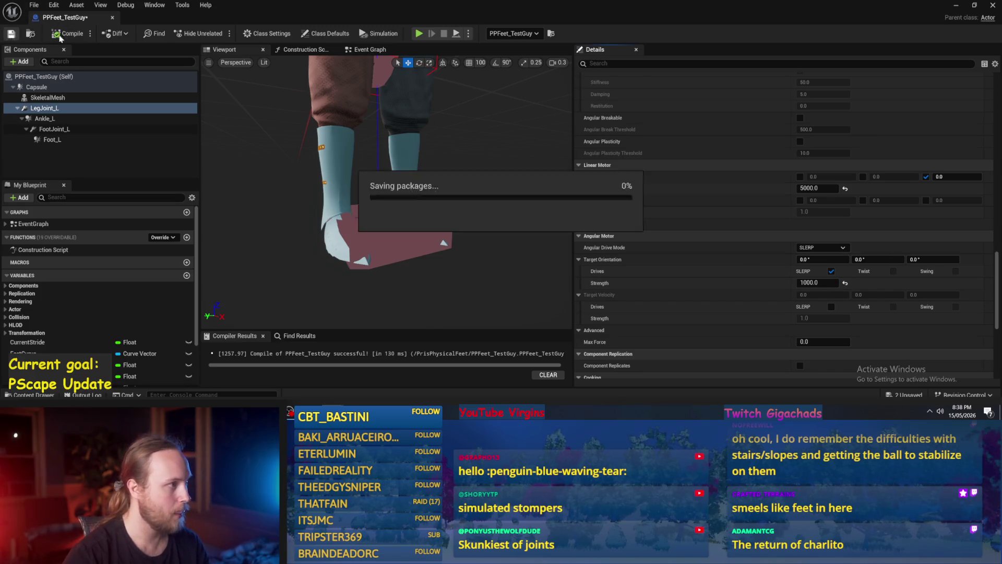
Test the character in the level with Play and then Simulate.
left_click(956, 6)
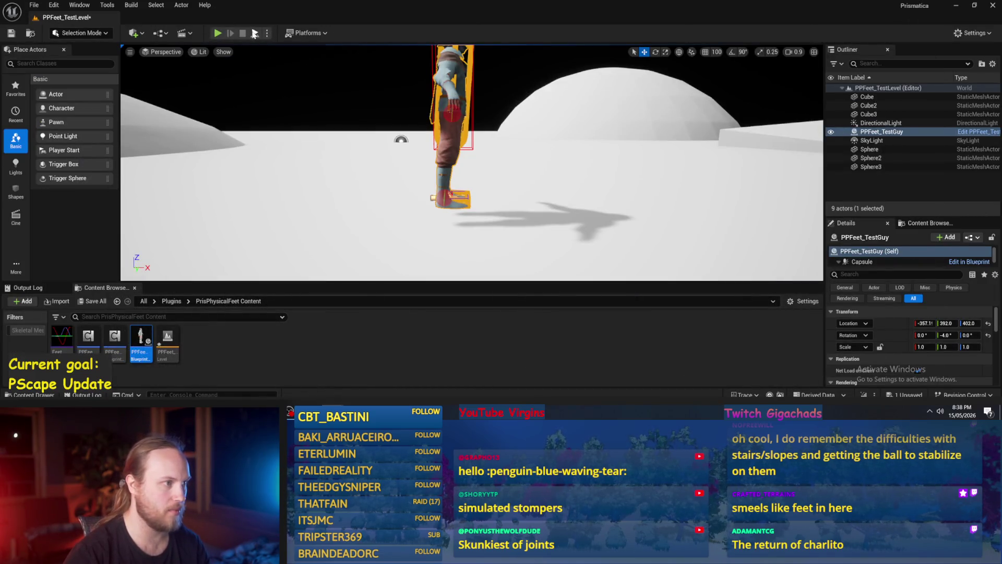
key("alt+p")
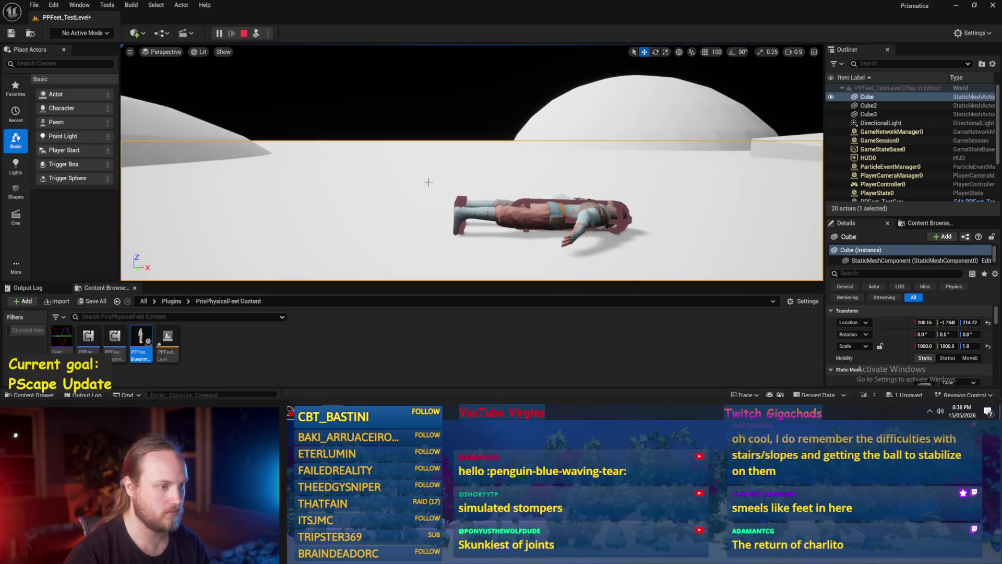
key("Escape")
left_click(255, 32)
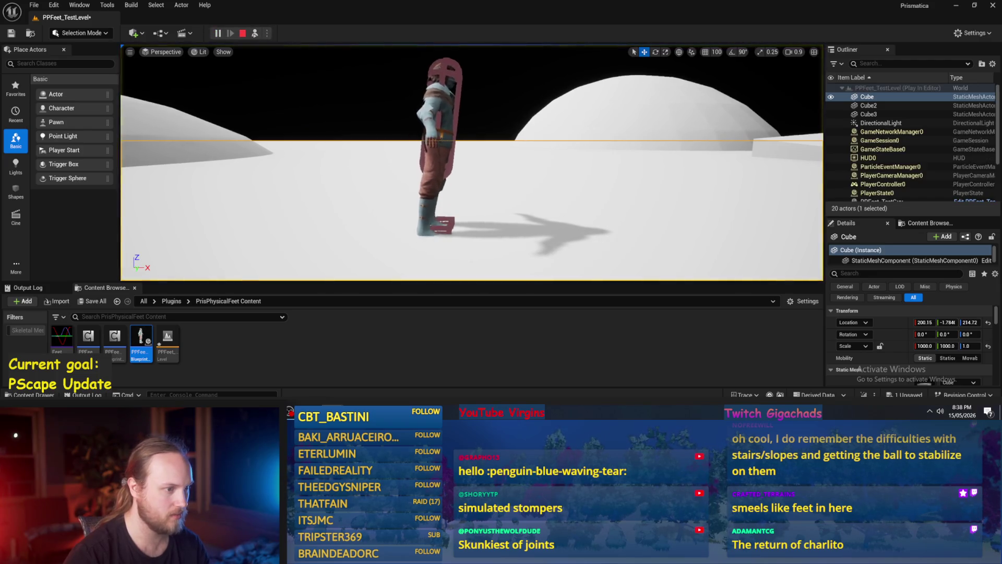
key("Escape")
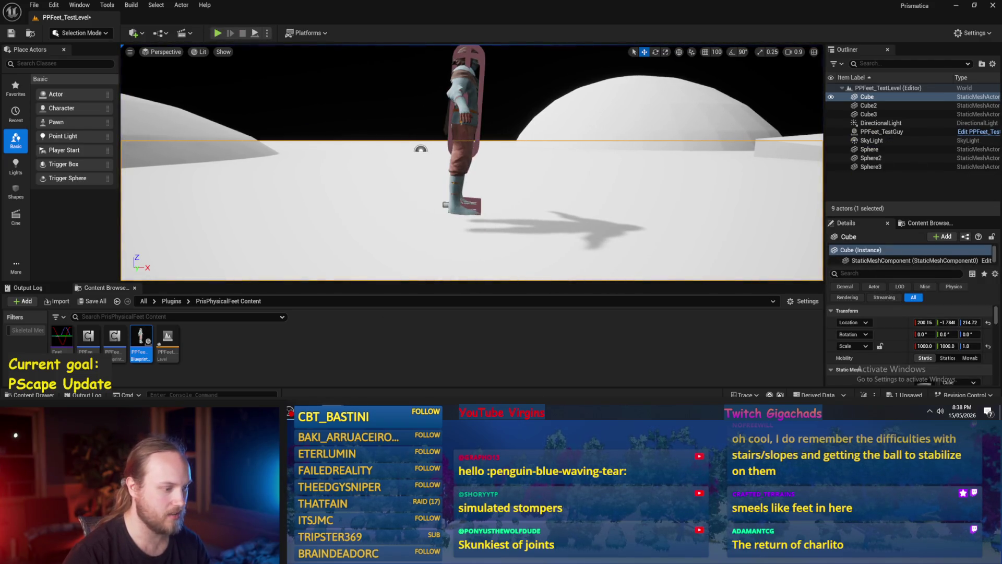
Override the Foot_L box's mass to 10 kg and return to the level.
key("alt+Tab")
left_click(409, 219)
left_click(713, 142)
scroll(712, 142, "up", 10)
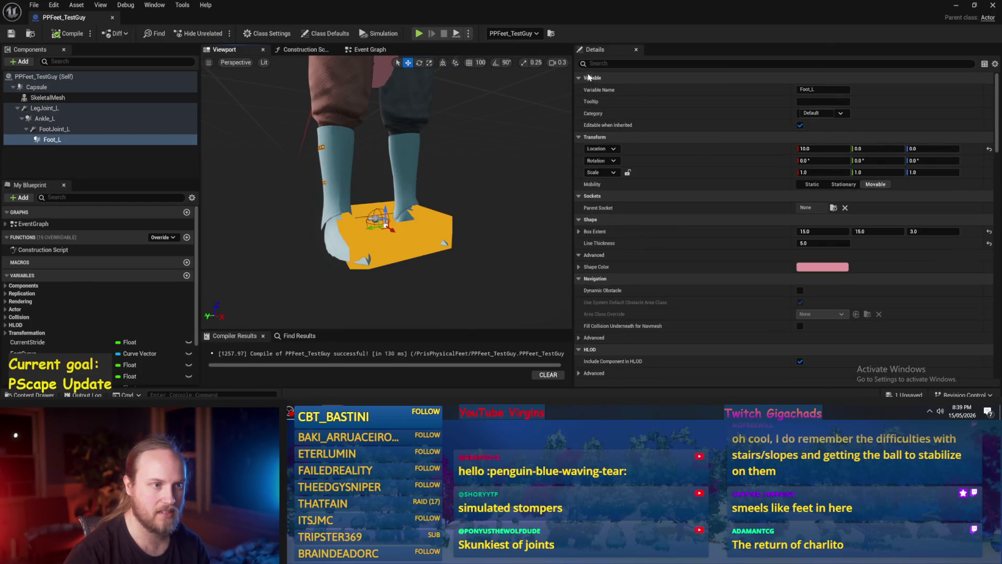
type("mass")
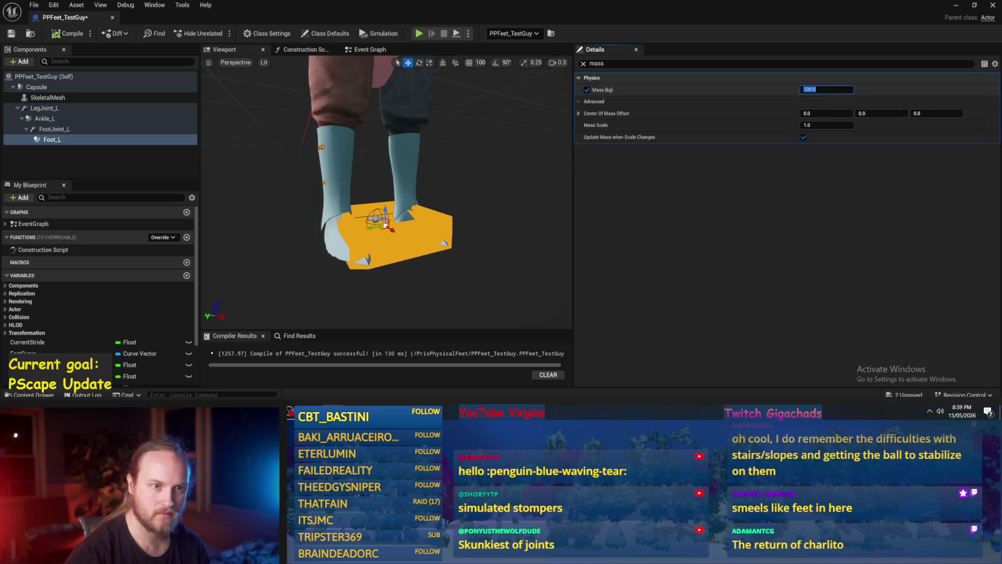
type("0")
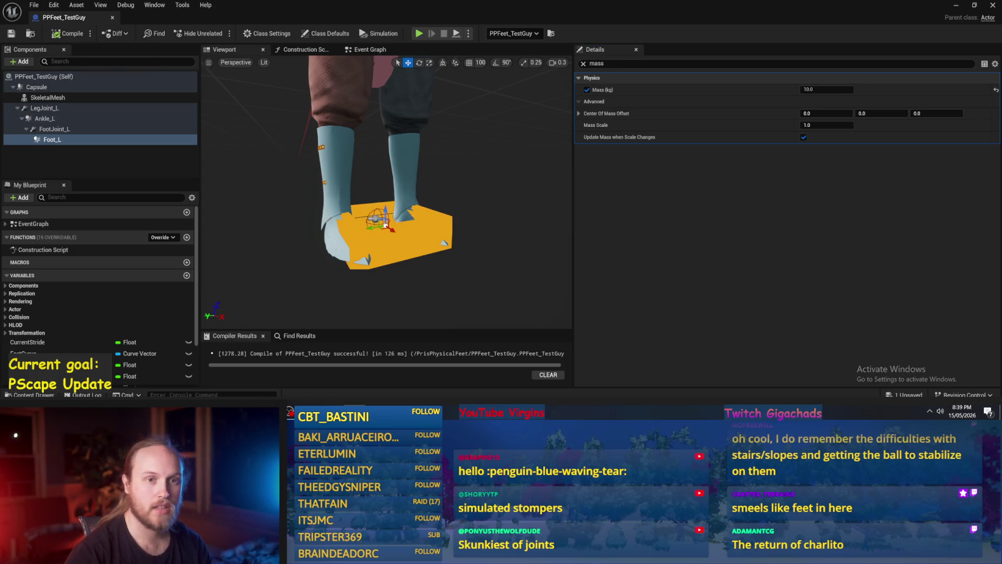
left_click(956, 5)
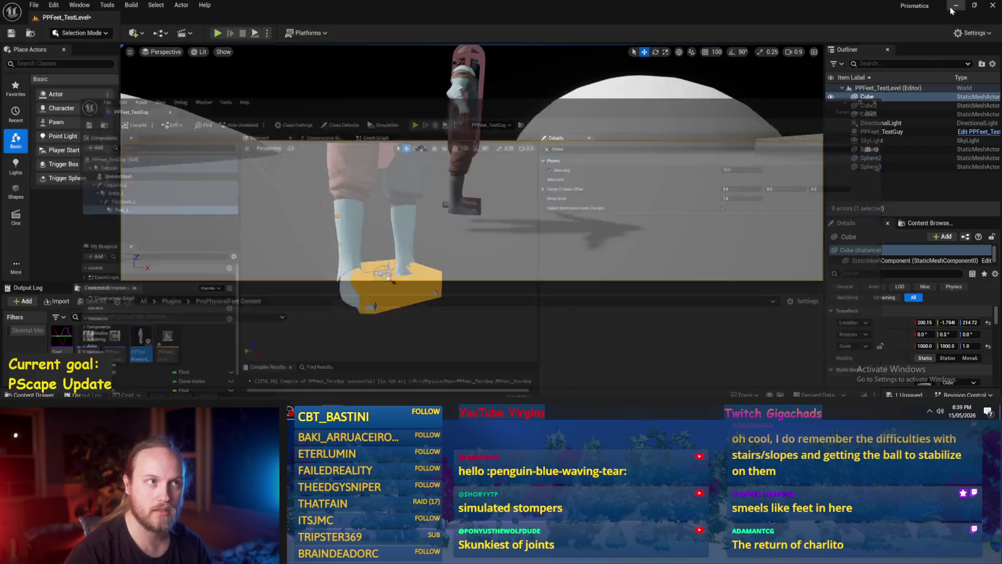
Play-test, then raise PPFeet_TestGuy to Location Z 414.
left_click(255, 33)
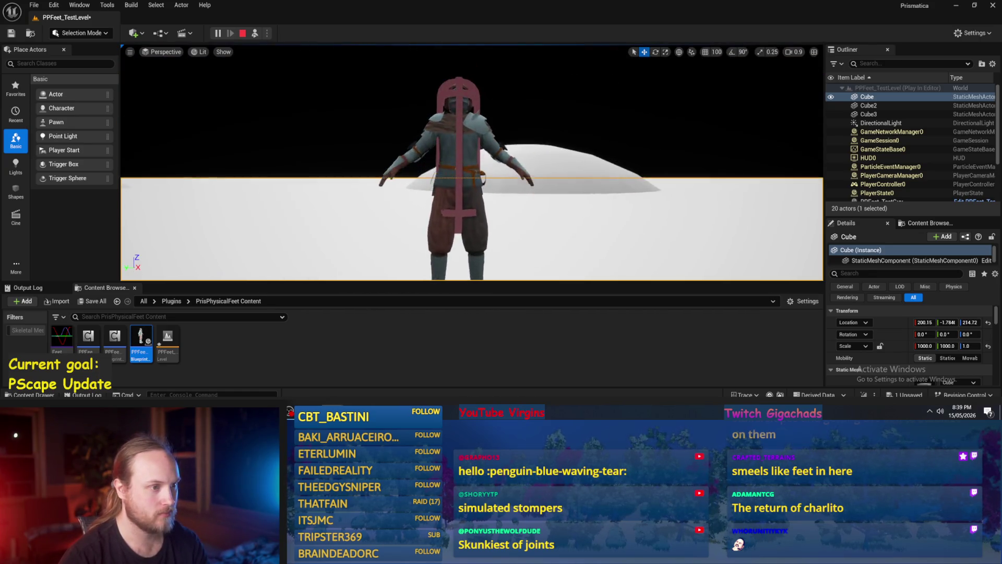
key("Escape")
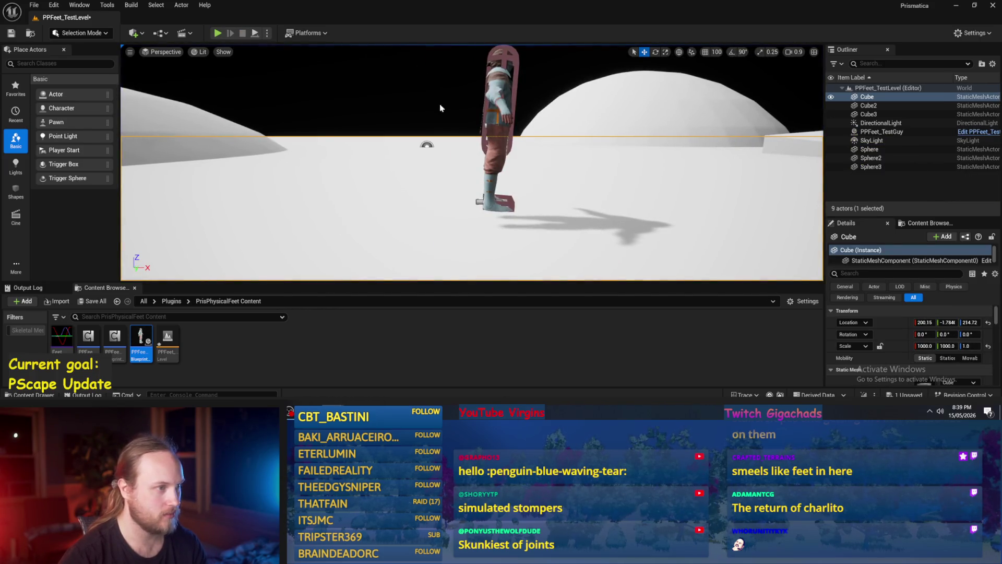
left_click(500, 127)
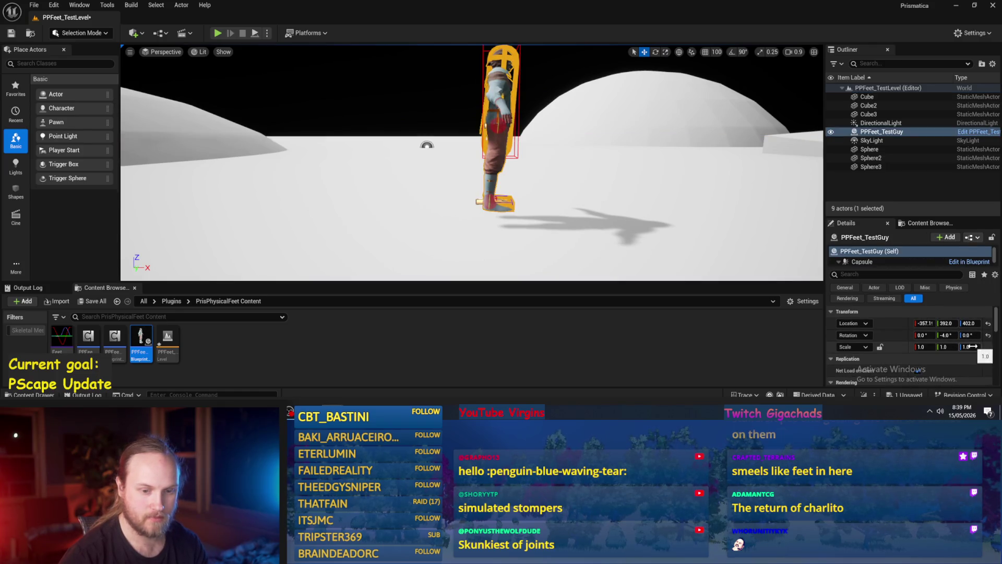
left_click_drag(968, 323, 984, 323)
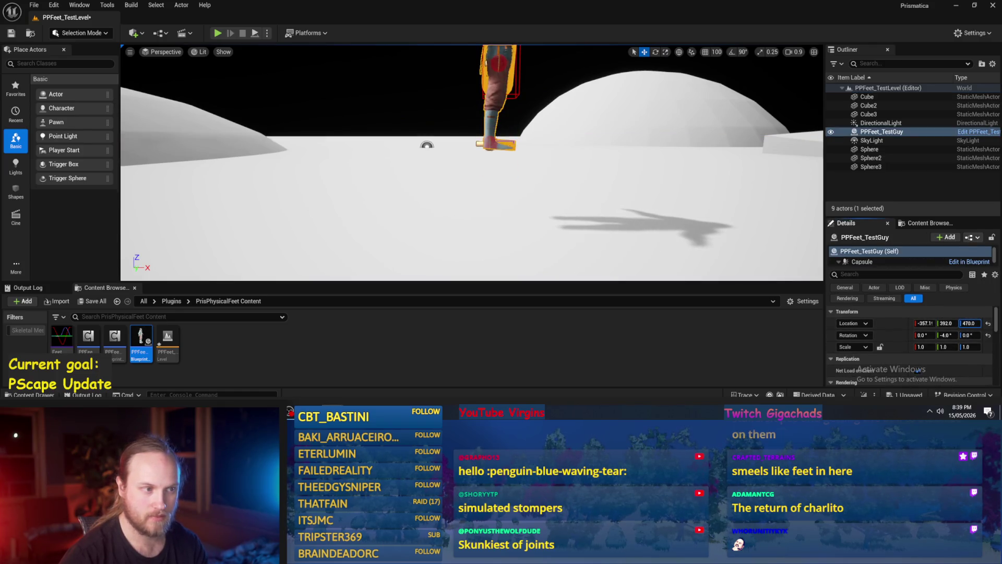
Simulate the level twice, adjusting the view to watch the character stay upright.
left_click(255, 34)
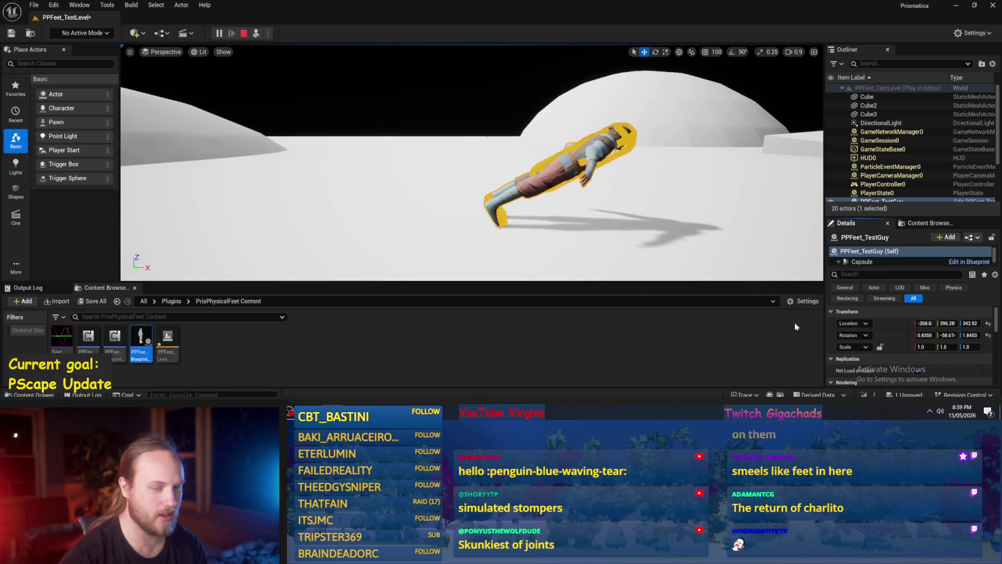
key("Escape")
left_click_drag(534, 95, 534, 73)
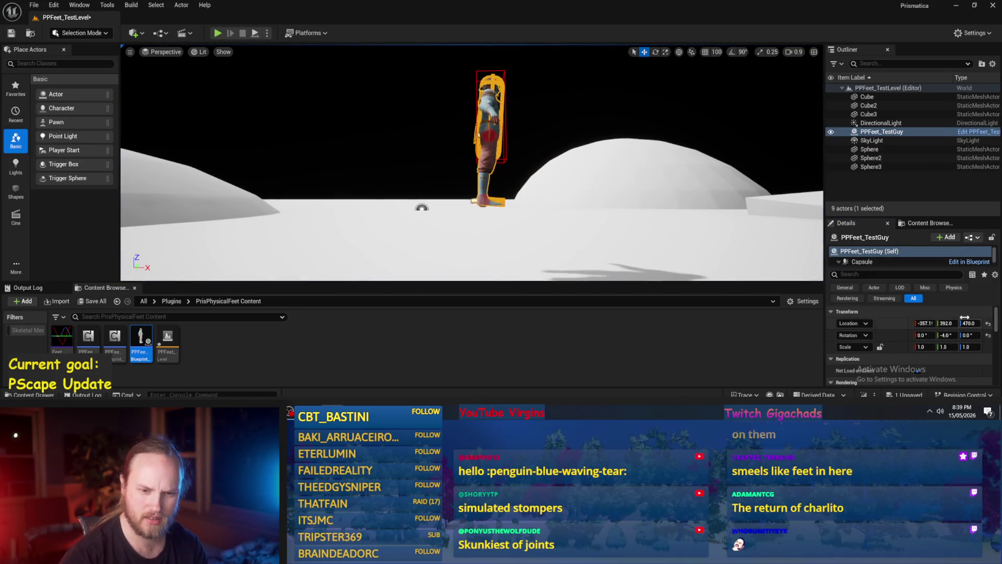
mouse_move(263, 60)
left_mouse_down()
mouse_move(269, 51)
mouse_move(264, 60)
left_mouse_up()
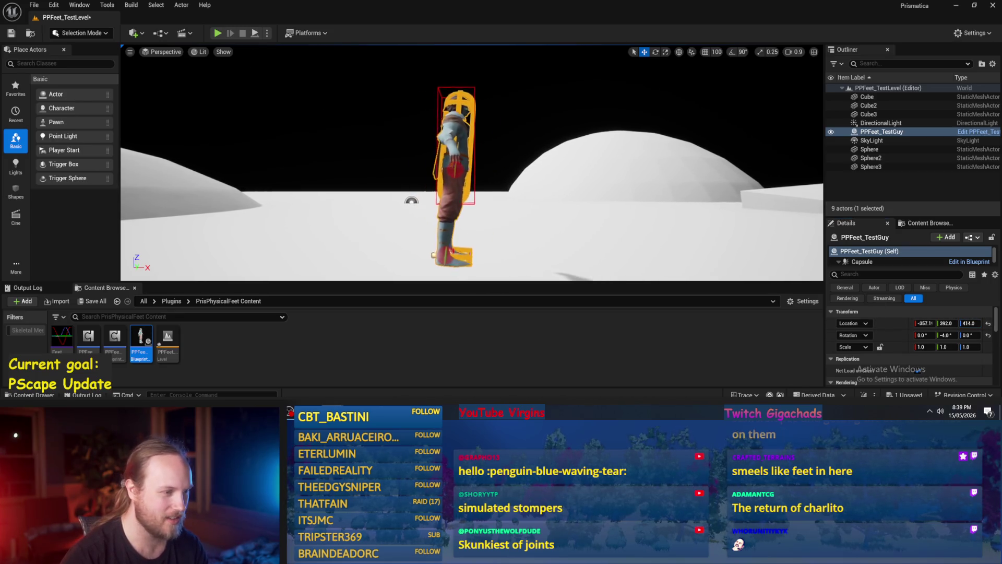
left_click(256, 33)
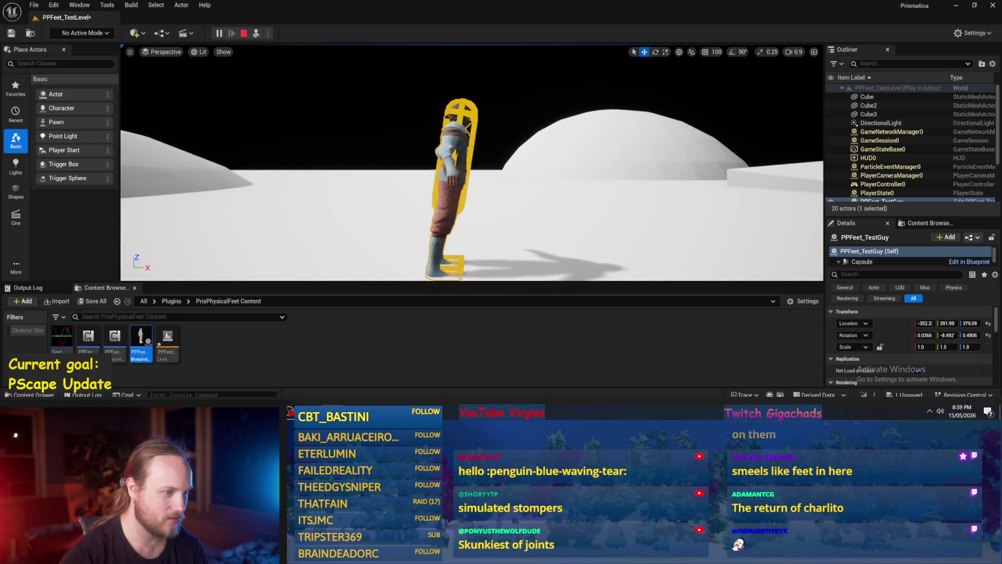
left_click_drag(470, 157, 454, 172)
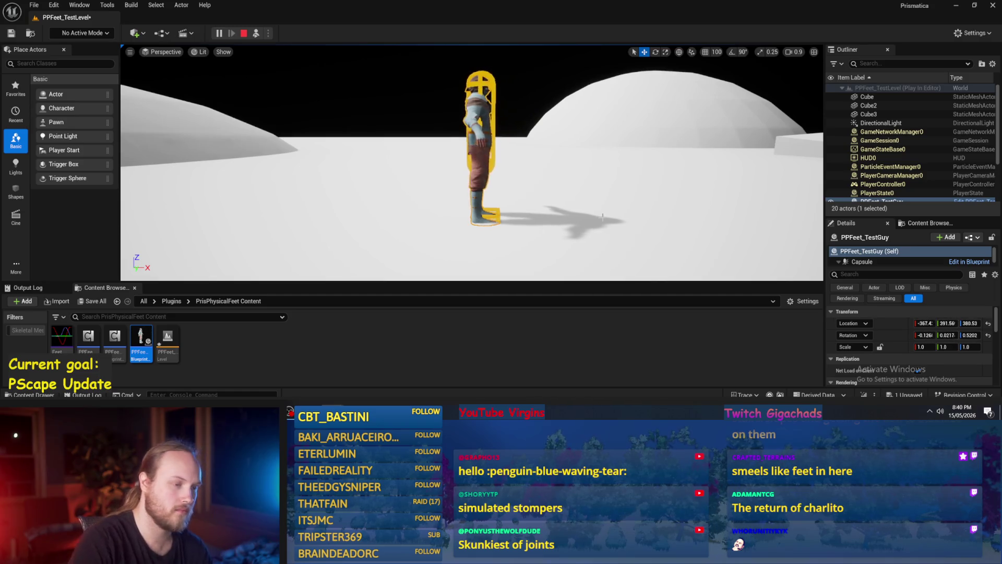
key("Escape")
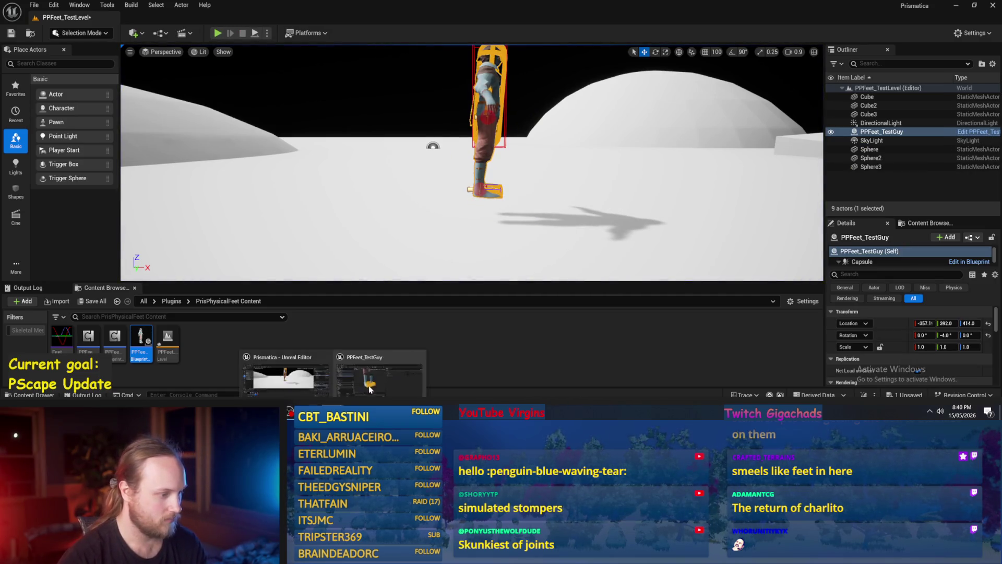
Reselect Foot_L, clear the mass filter, and recompile the blueprint.
scroll(386, 224, "down", 3)
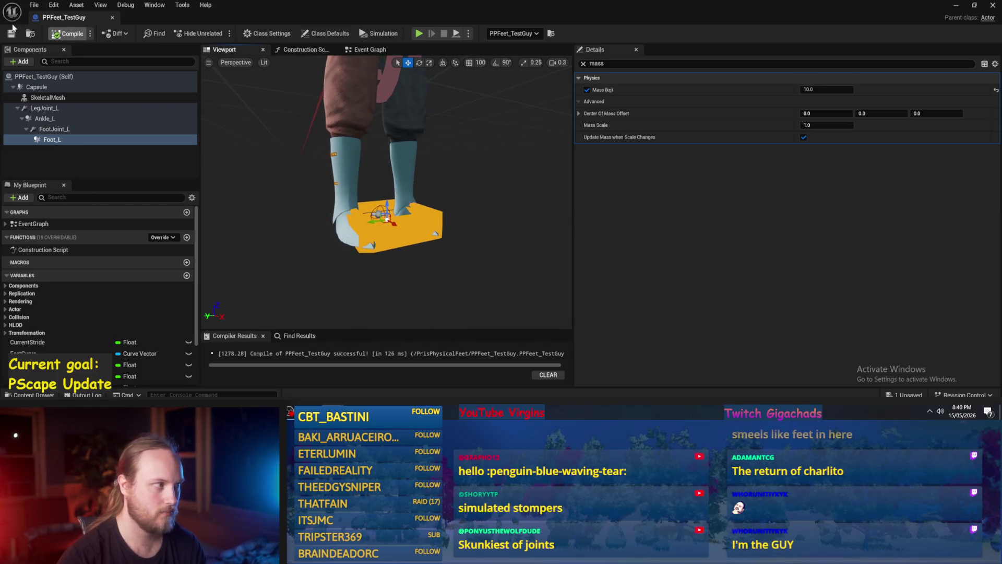
left_click(54, 128)
left_click(52, 140)
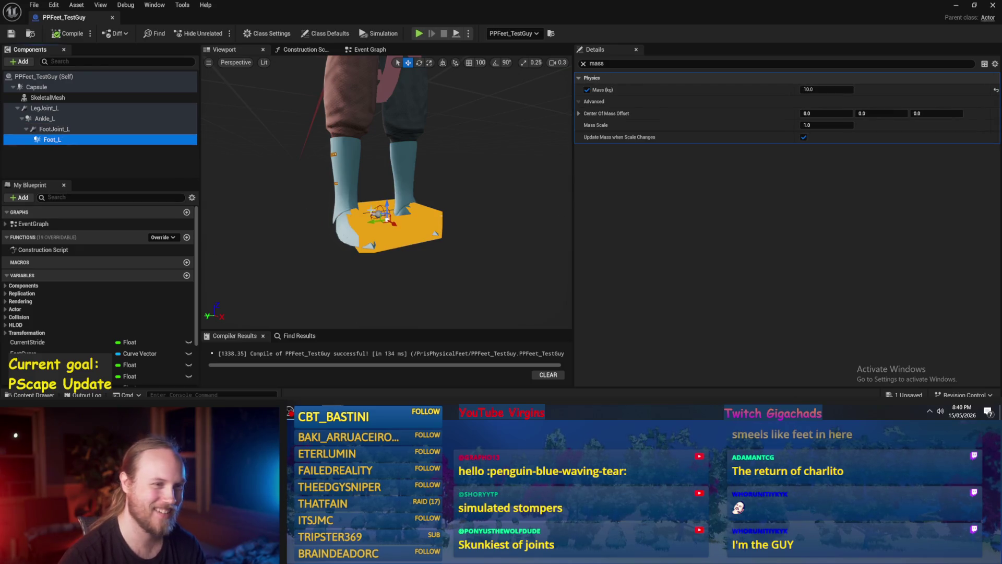
left_click(584, 64)
left_click(62, 35)
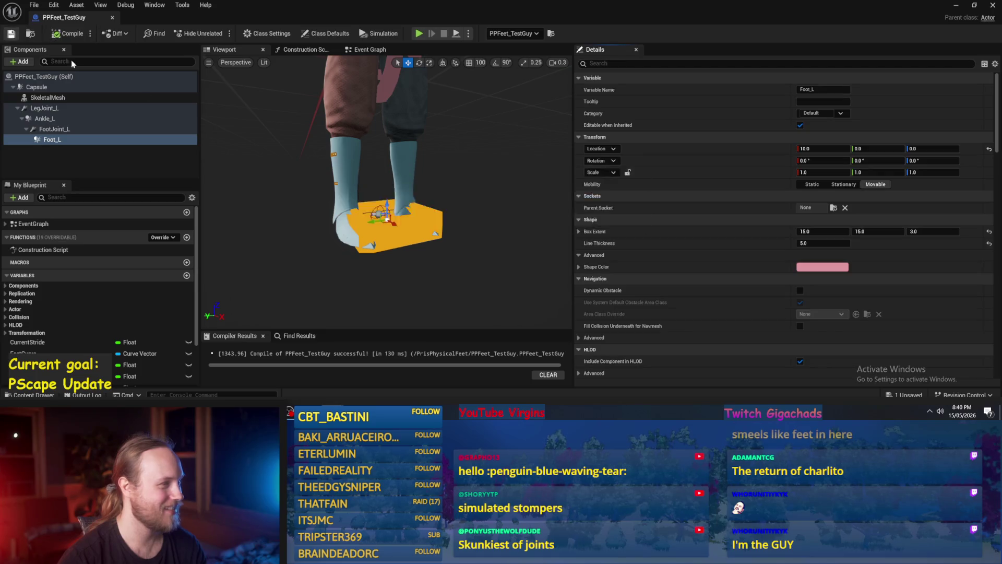
Override Ankle_L's mass to 100 kg via the 'mass' property search.
scroll(386, 193, "up", 5)
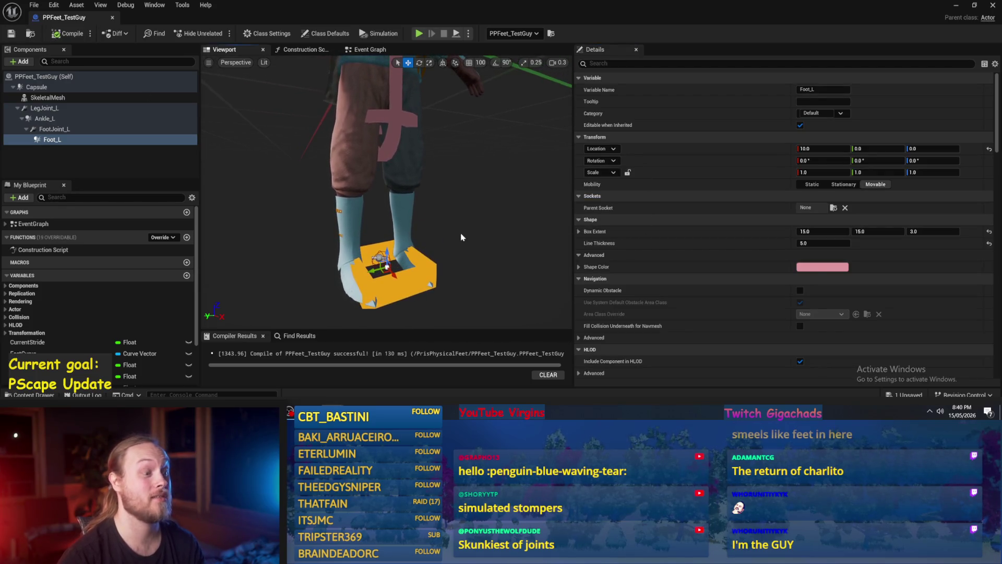
scroll(386, 194, "up", 2)
left_click(387, 280)
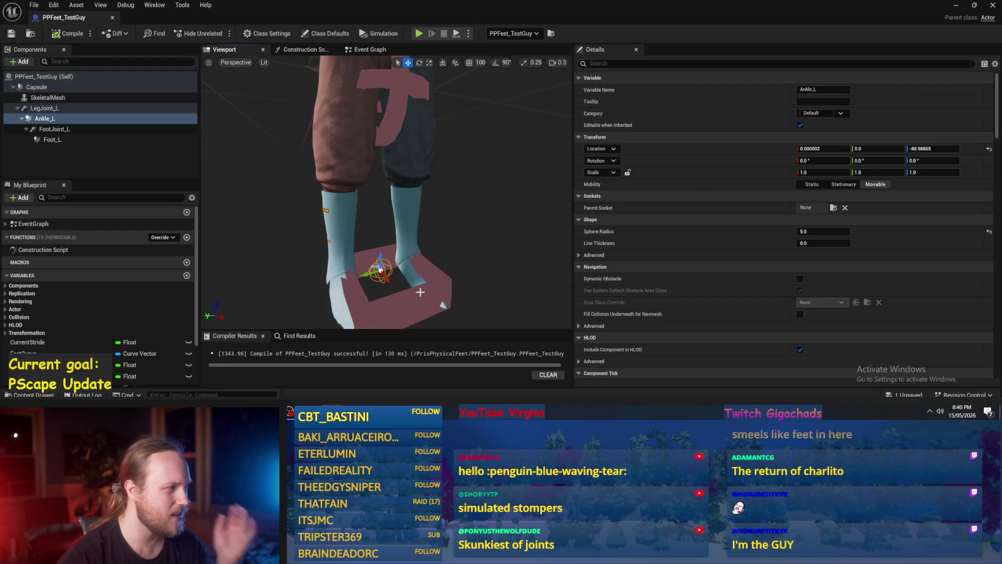
left_click(388, 280)
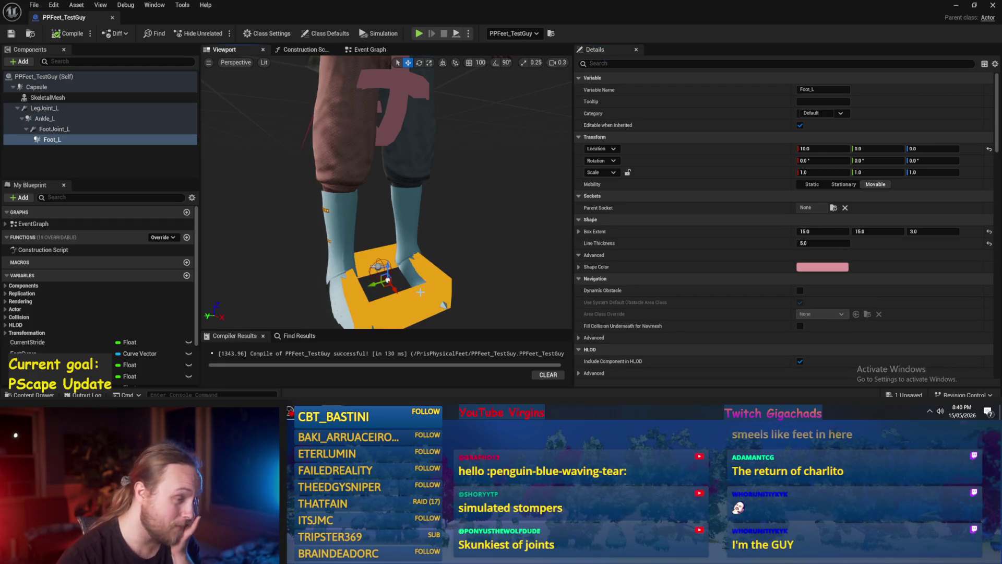
left_click(374, 277)
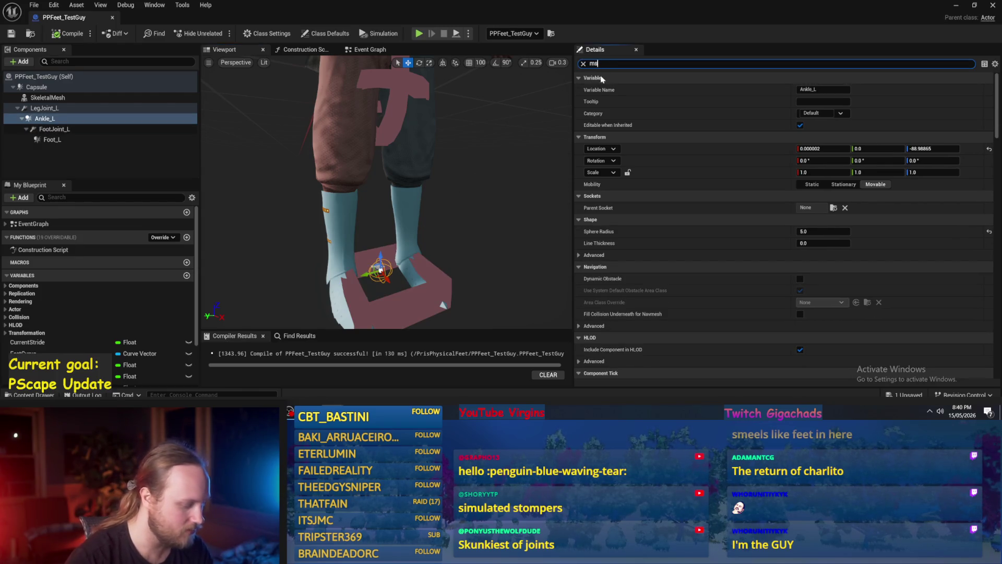
type("s")
key("BackSpace")
type("ass")
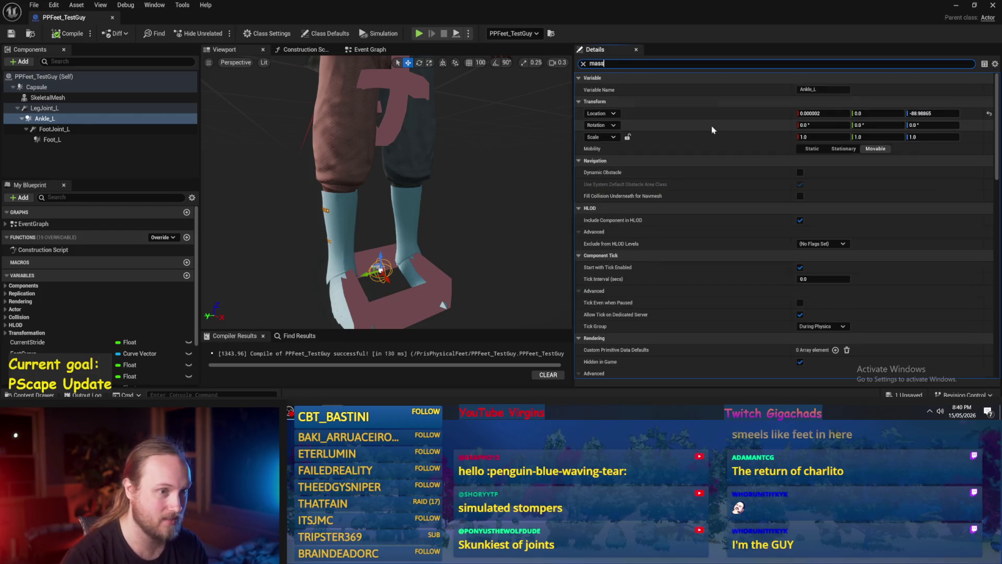
left_click(586, 90)
left_click(817, 90)
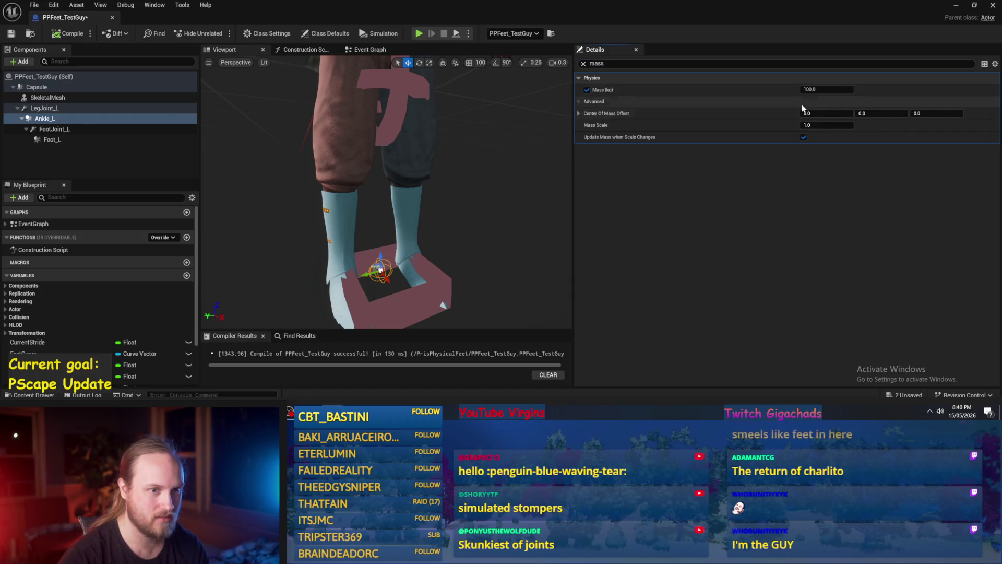
key("Return")
Compile and save PPFeet_TestGuy, then play-test it in the level.
left_click(68, 33)
key("ctrl+s")
left_click(956, 6)
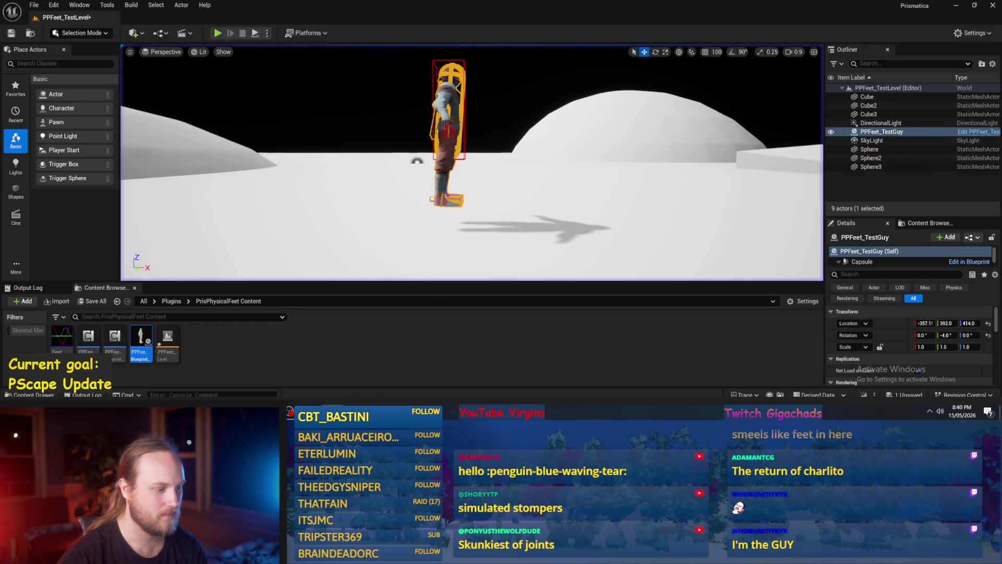
Turn off Ankle_L's mass override, save and compile, then simulate the level to test.
key("alt+Tab")
left_click(587, 89)
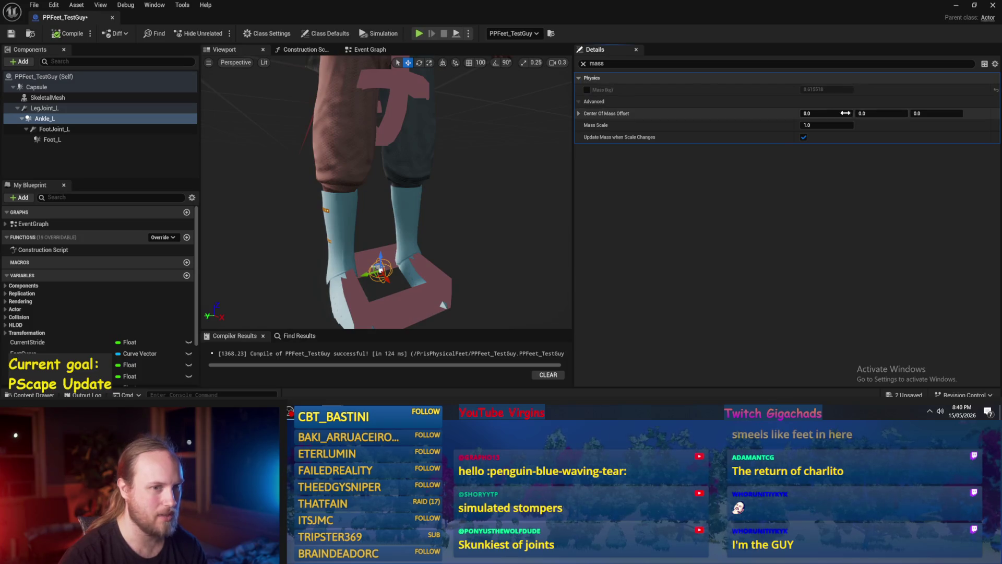
left_click(11, 34)
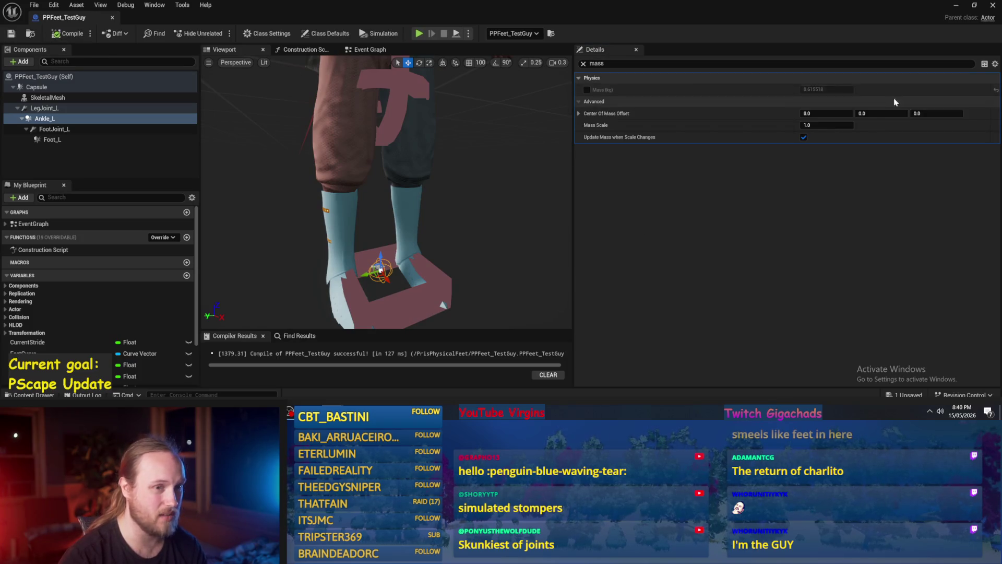
left_click(955, 6)
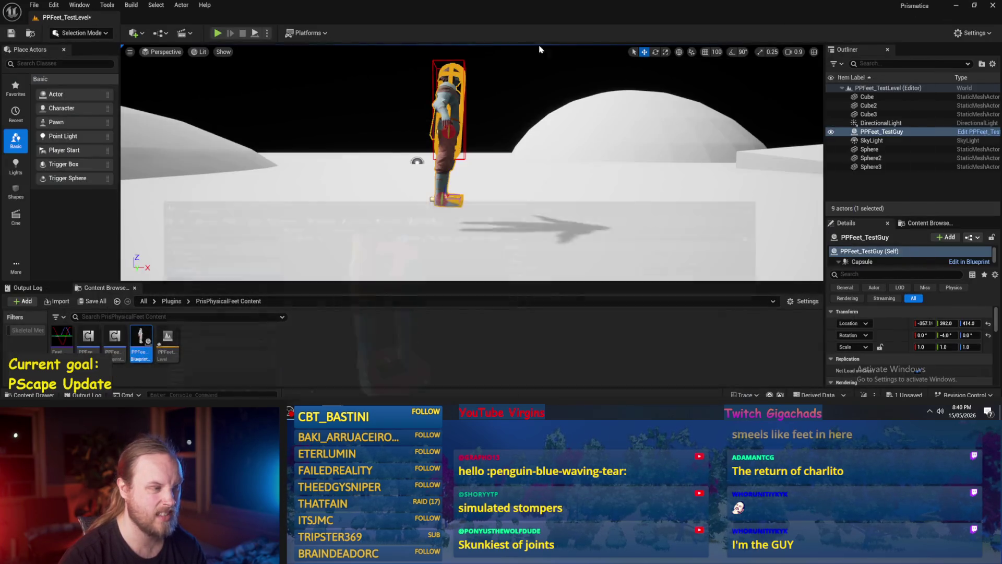
left_click(255, 34)
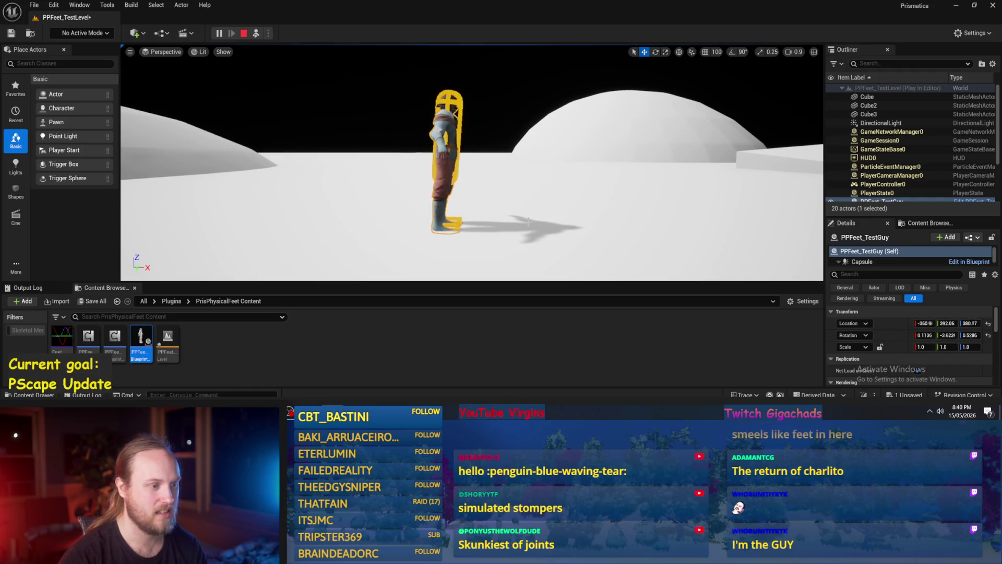
key("Escape")
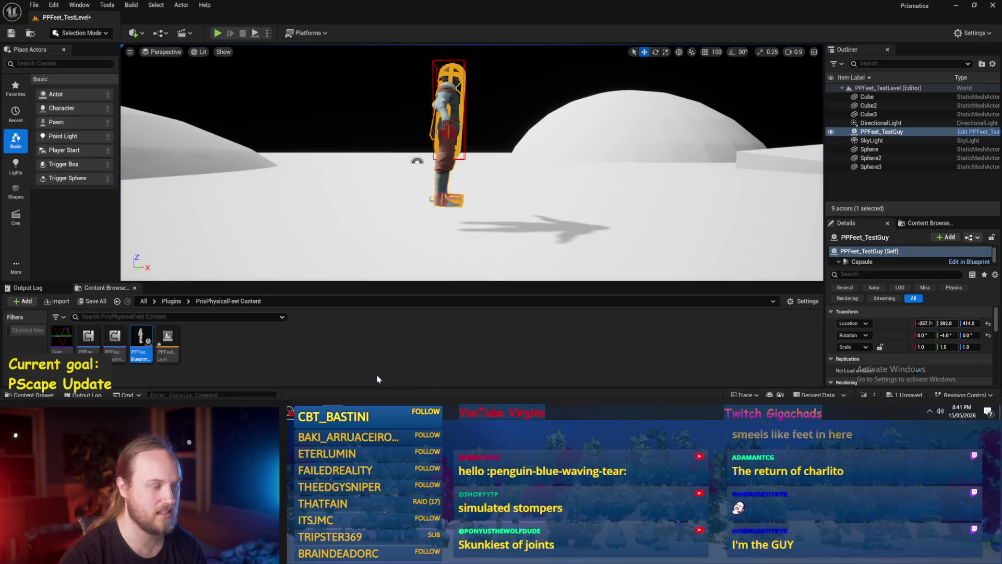
left_click(378, 380)
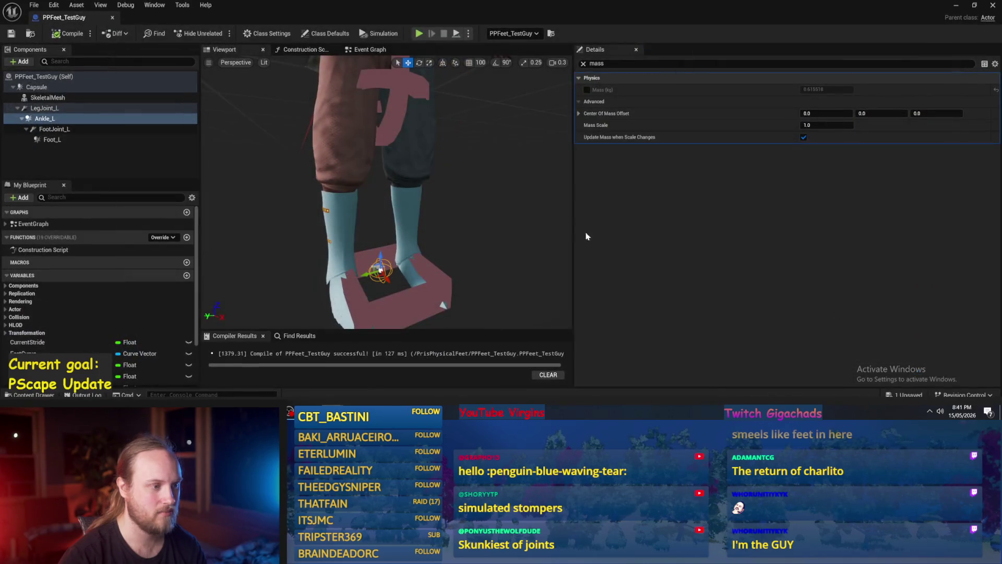
Clear the mass filter and search Details for the Auto Weld physics setting.
left_click(583, 64)
scroll(729, 206, "down", 10)
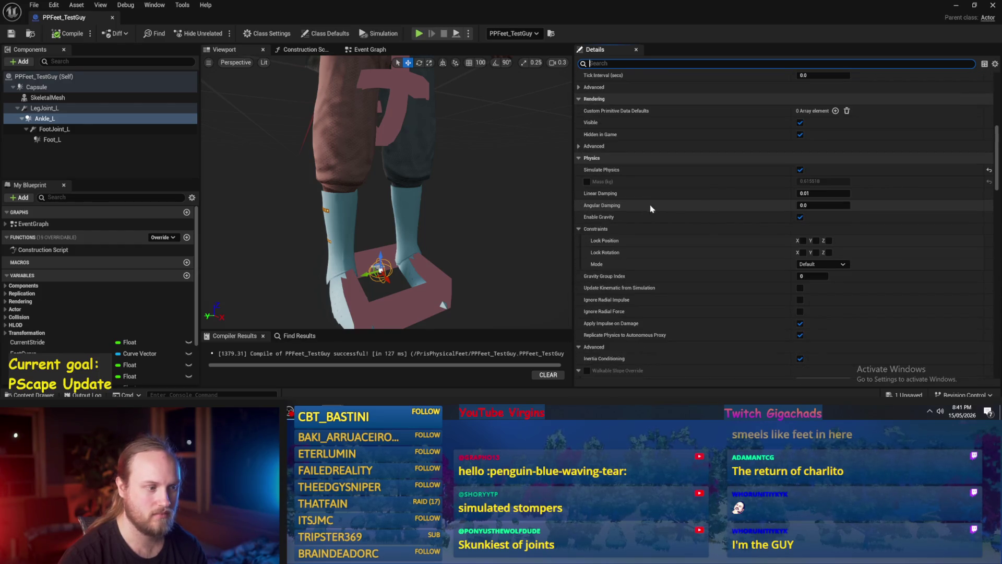
left_click(451, 245)
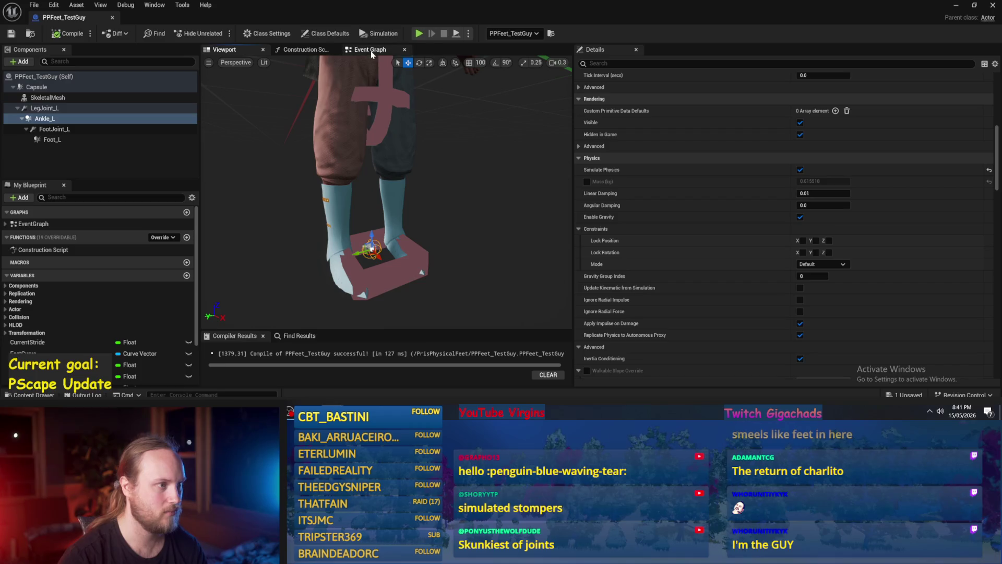
left_click(595, 63)
type("d")
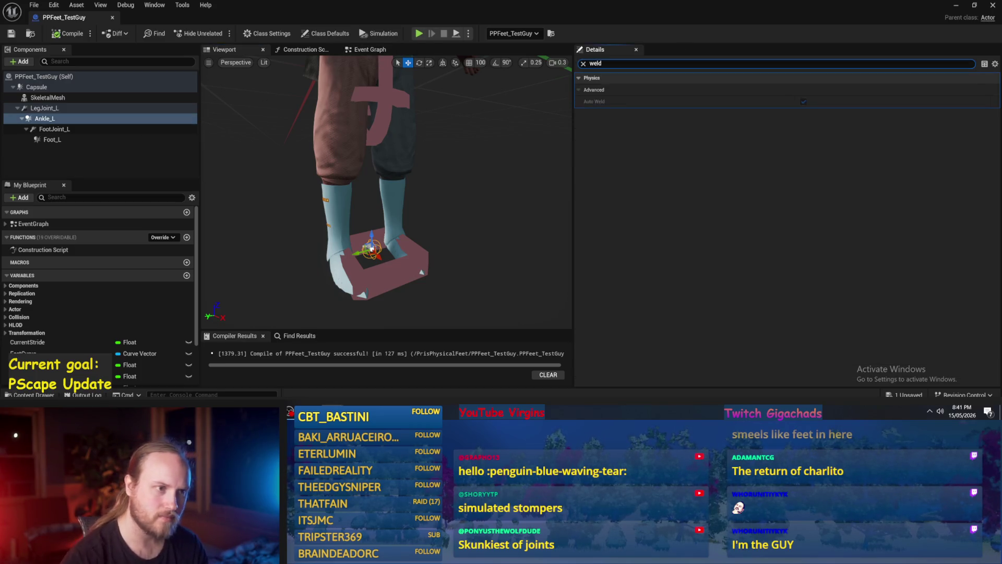
left_click(587, 90)
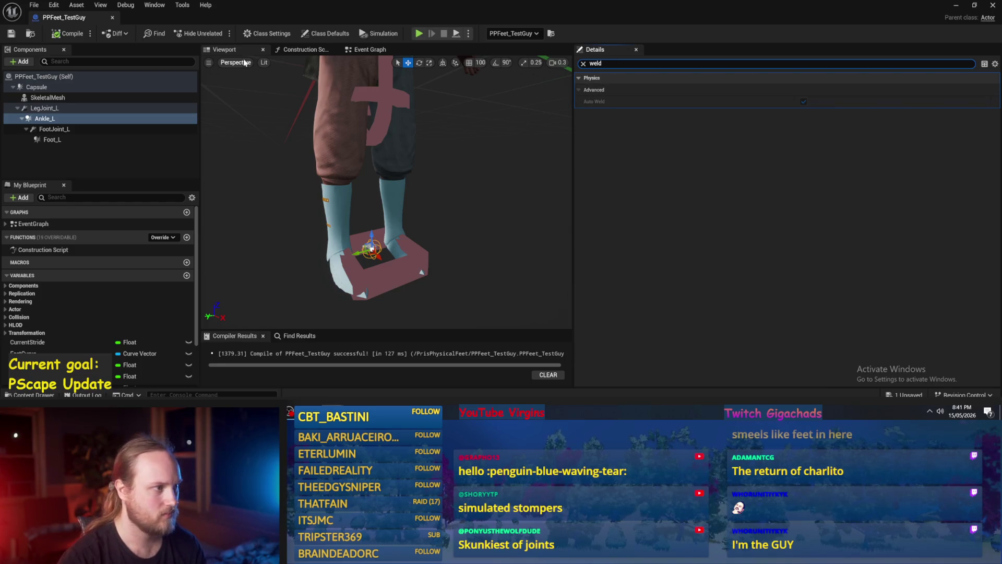
In the Event Graph, add Ankle_L and Foot_L reference nodes and browse their mass actions.
left_click(355, 51)
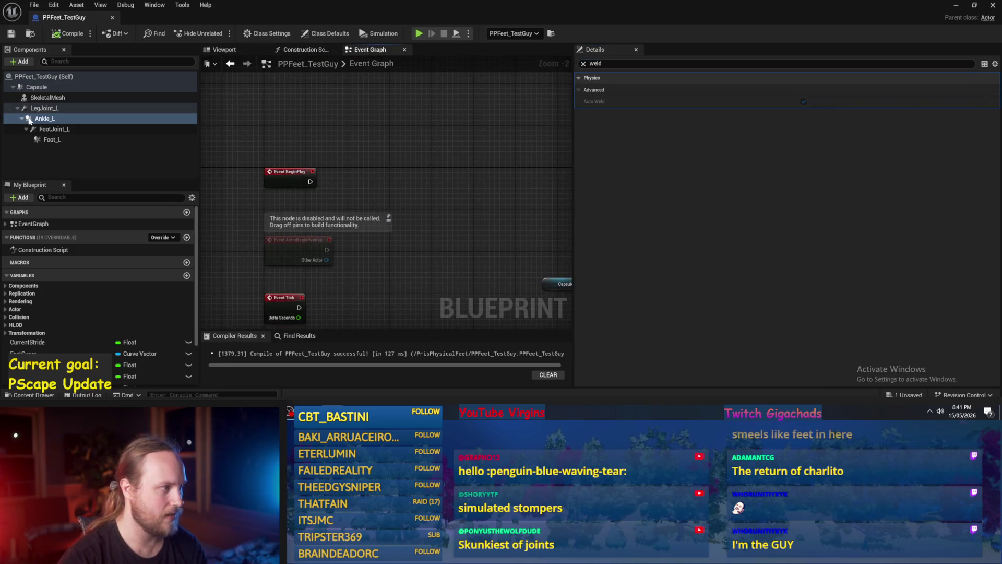
left_click(54, 128)
scroll(412, 145, "up", 2)
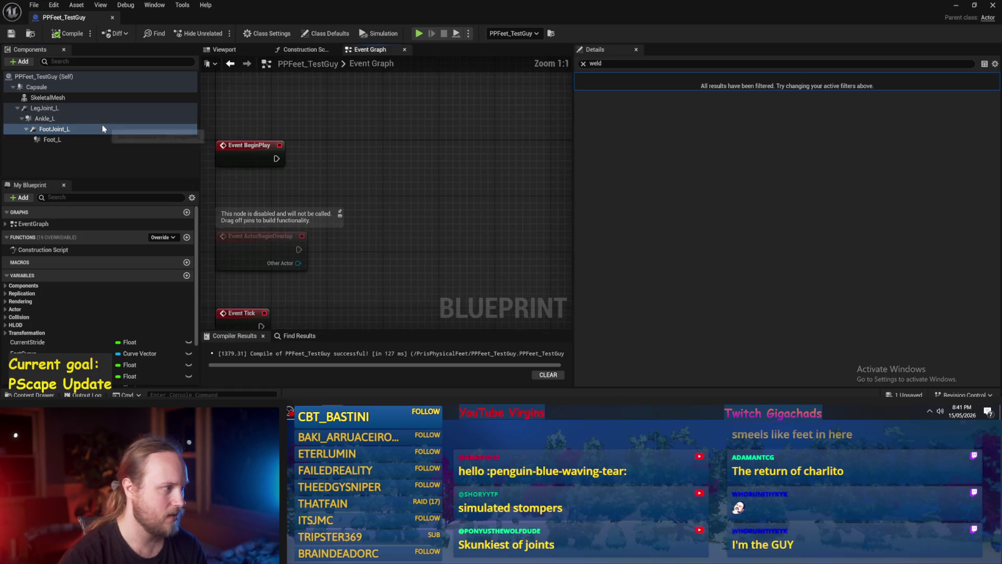
left_click_drag(44, 118, 509, 125)
key("Escape")
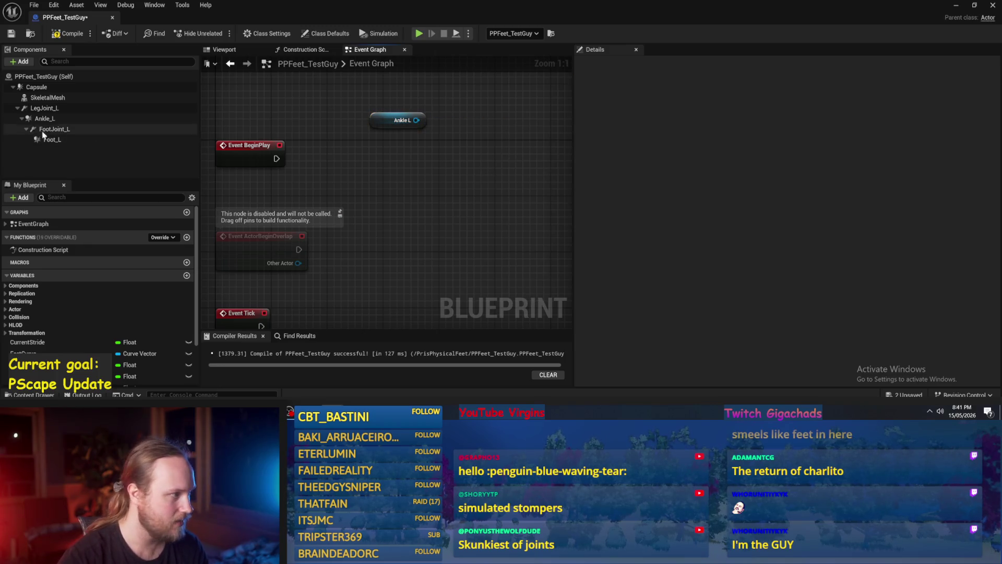
mouse_move(52, 140)
left_mouse_down()
mouse_move(433, 159)
mouse_move(389, 144)
left_mouse_up()
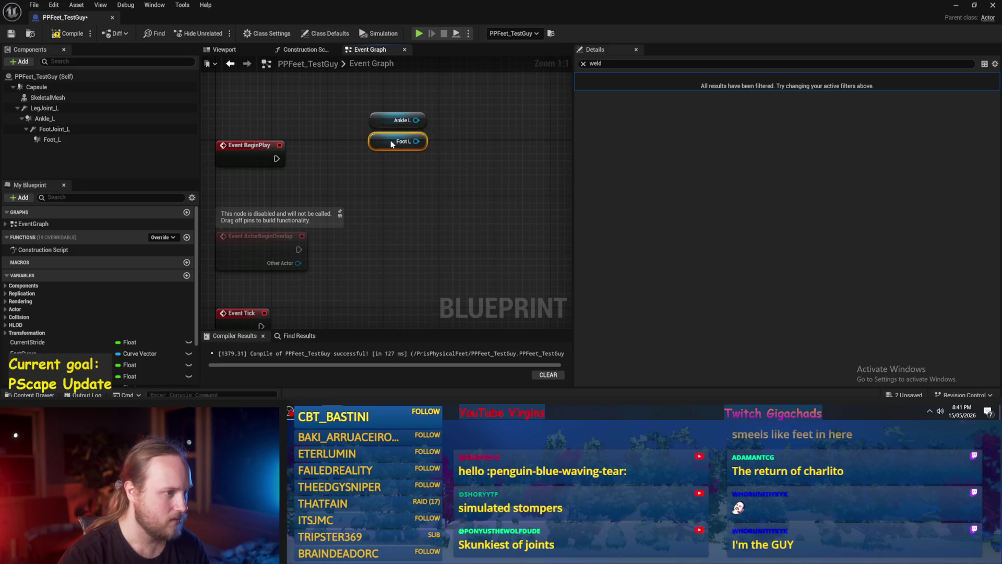
left_click(436, 126)
left_click_drag(489, 118, 488, 118)
type("mass")
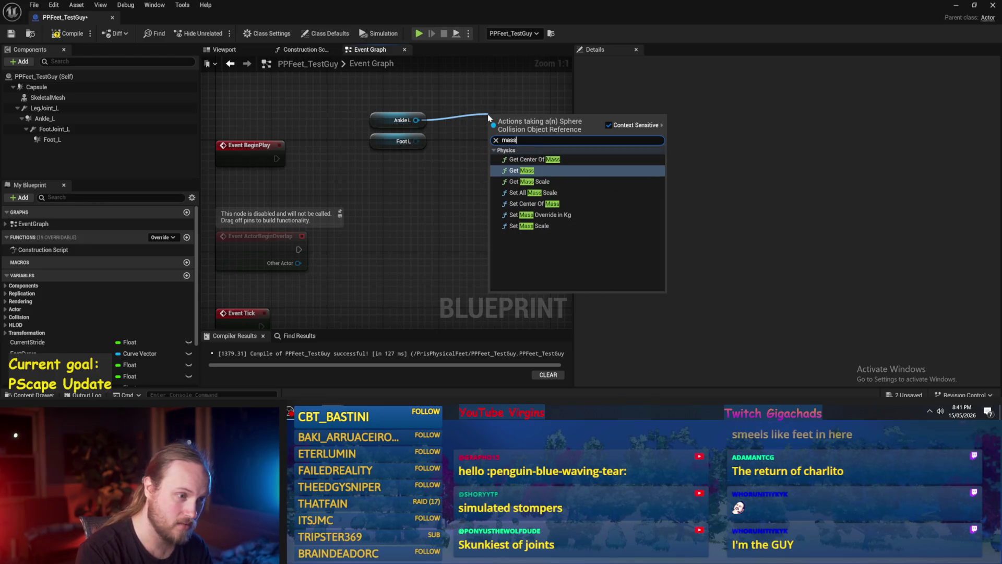
left_click(440, 112)
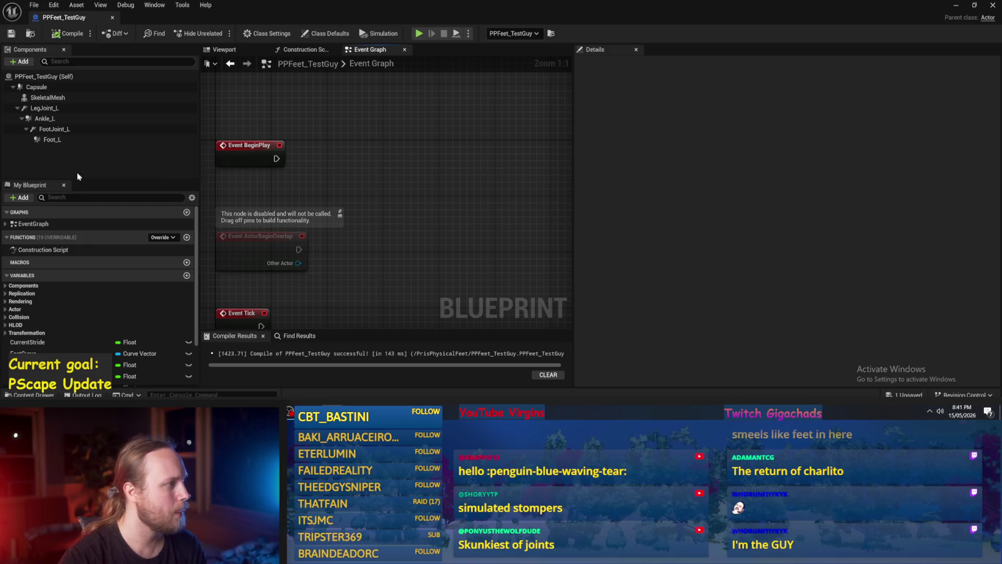
Attach Foot_L under Ankle_L, play-test the level, and return to the blueprint.
left_click(57, 140)
left_click_drag(57, 140, 47, 120)
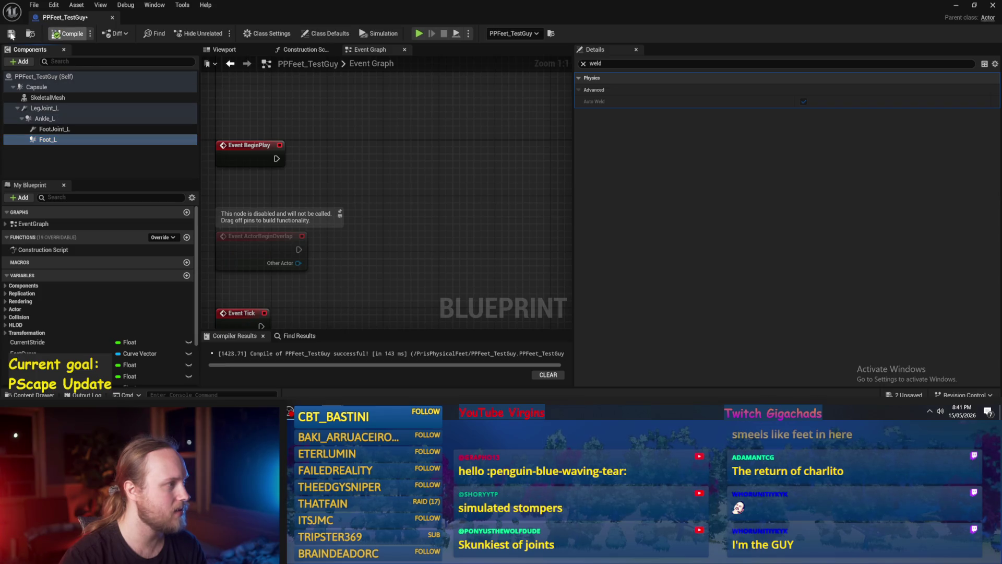
left_click(956, 6)
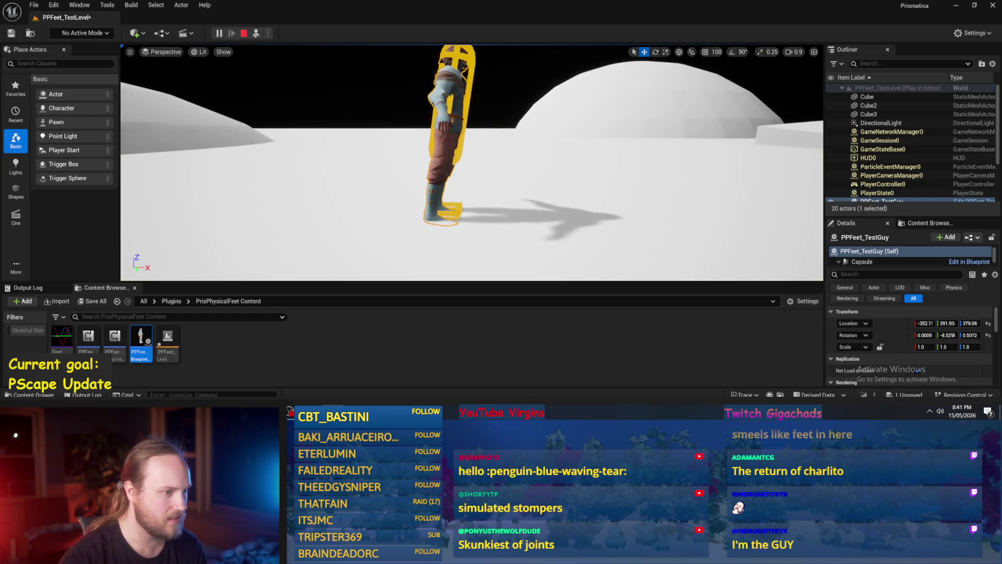
key("Escape")
key("ctrl+e")
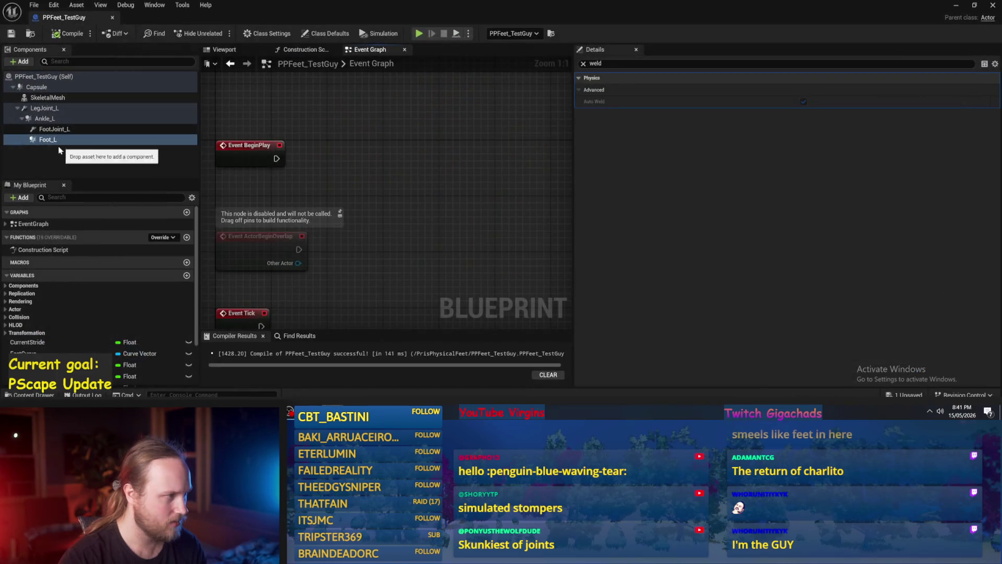
left_click(45, 108)
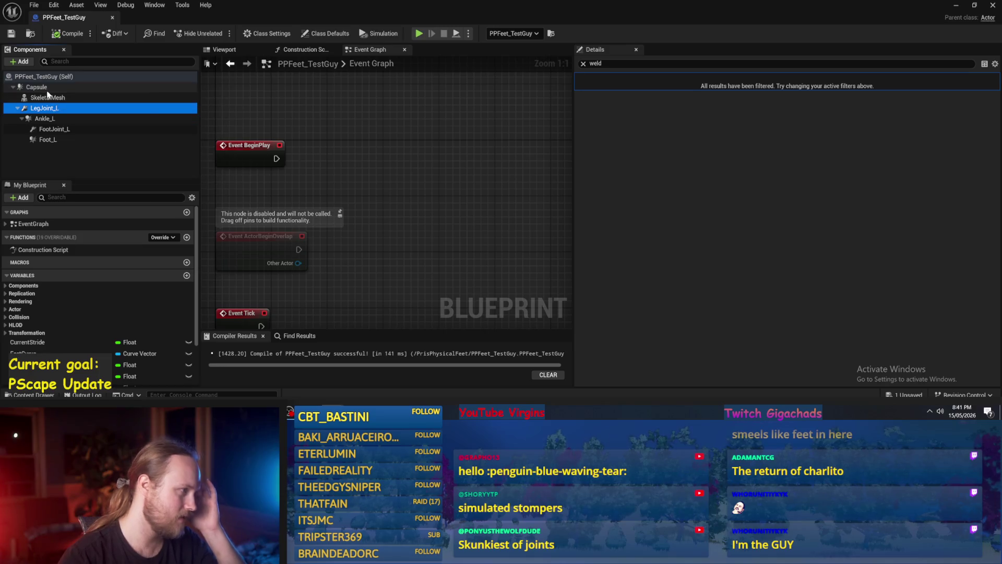
Attach Ankle_L directly to the Capsule.
left_click(52, 119)
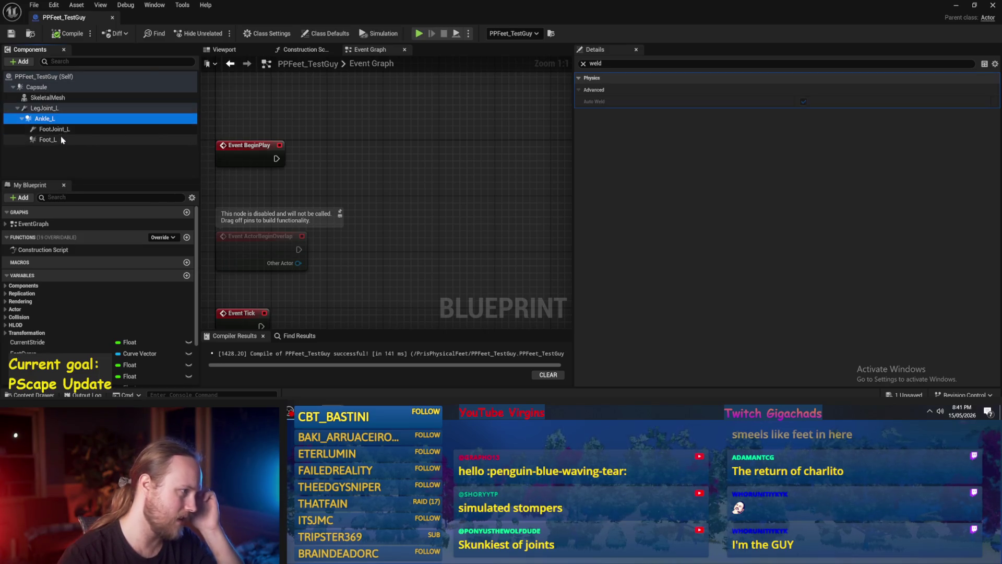
left_click(62, 140)
left_click(51, 119)
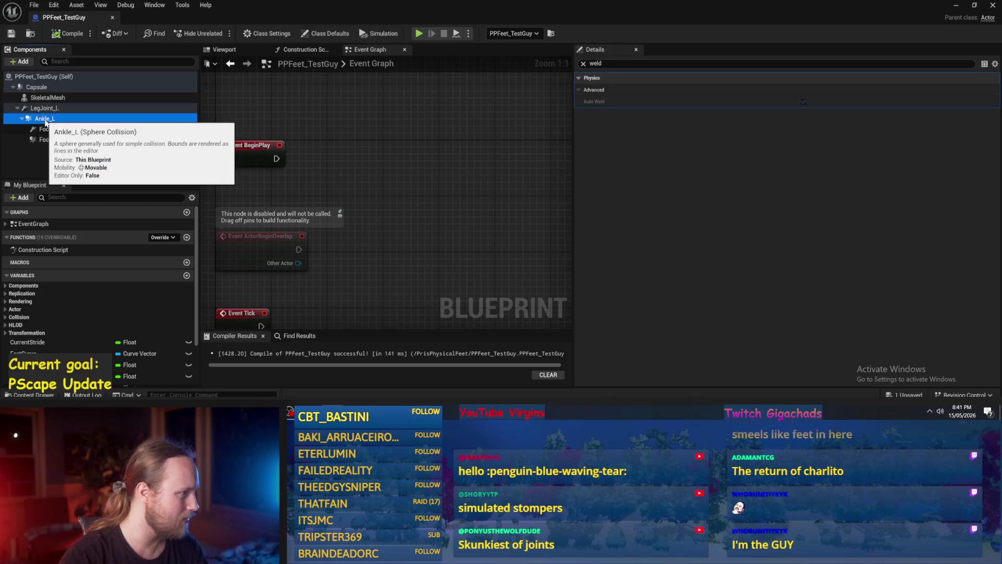
left_click_drag(37, 90, 39, 91)
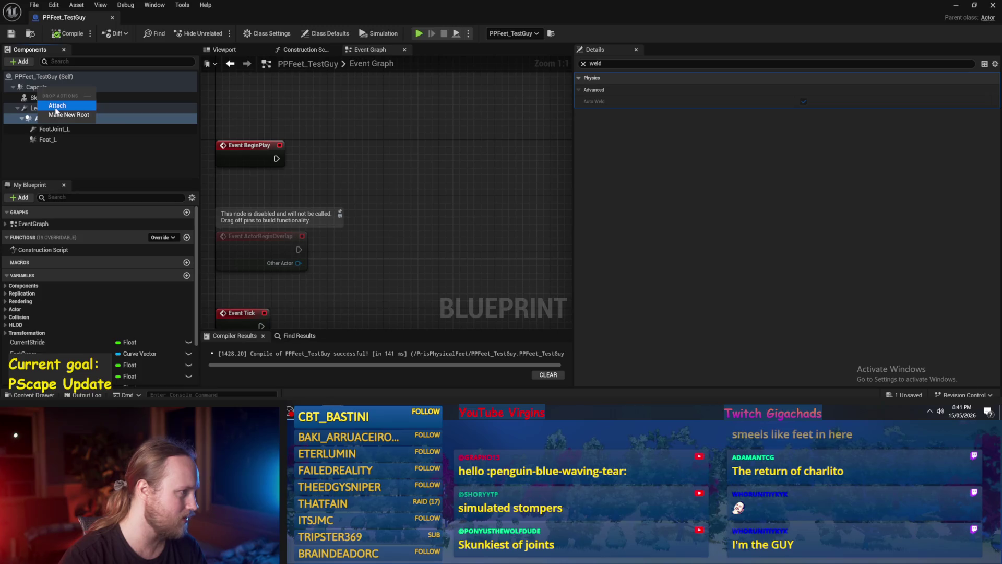
left_click(56, 105)
Attach Foot_L directly to the Capsule and compile the blueprint.
left_click(42, 139)
left_click_drag(42, 139, 33, 90)
left_click(55, 102)
left_click(12, 35)
left_click(42, 109)
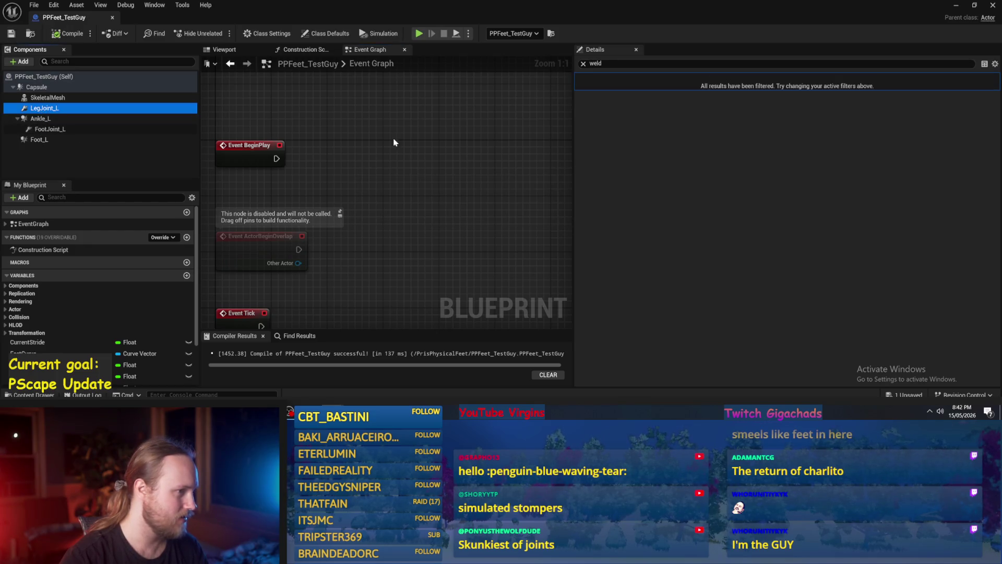
left_click(957, 5)
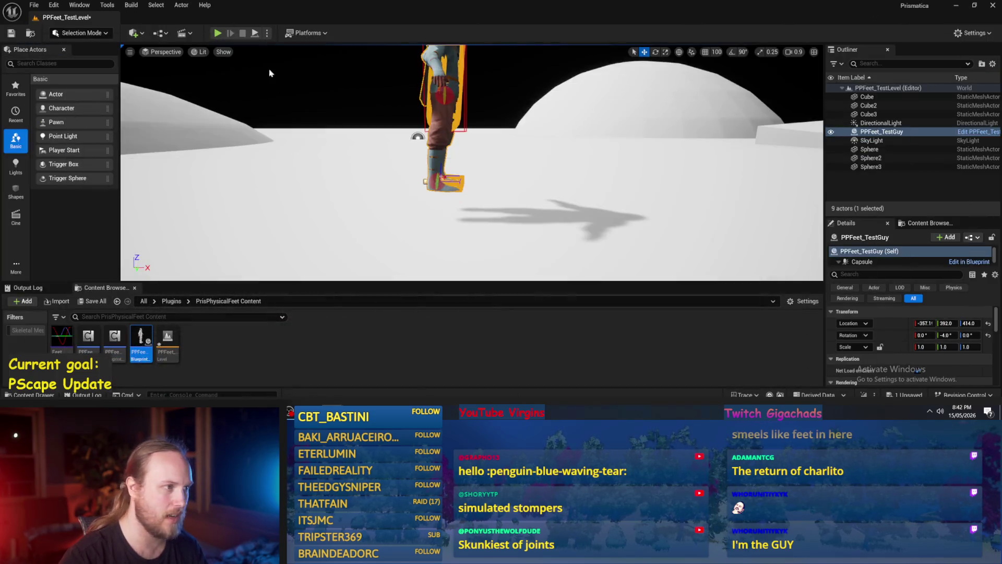
Simulate the level twice, then reopen the PPFeet_TestGuy blueprint with Foot_L selected.
left_click(254, 34)
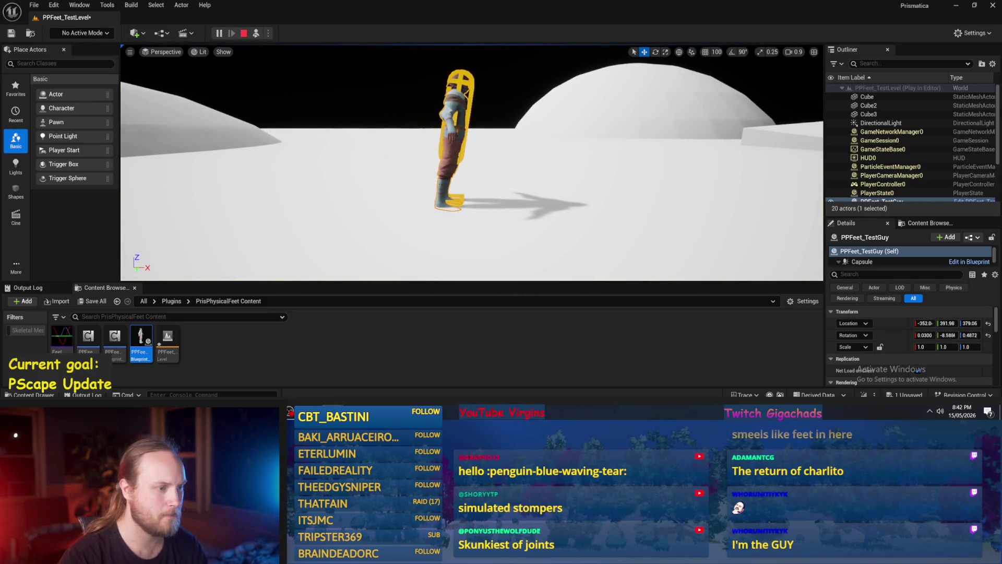
key("Escape")
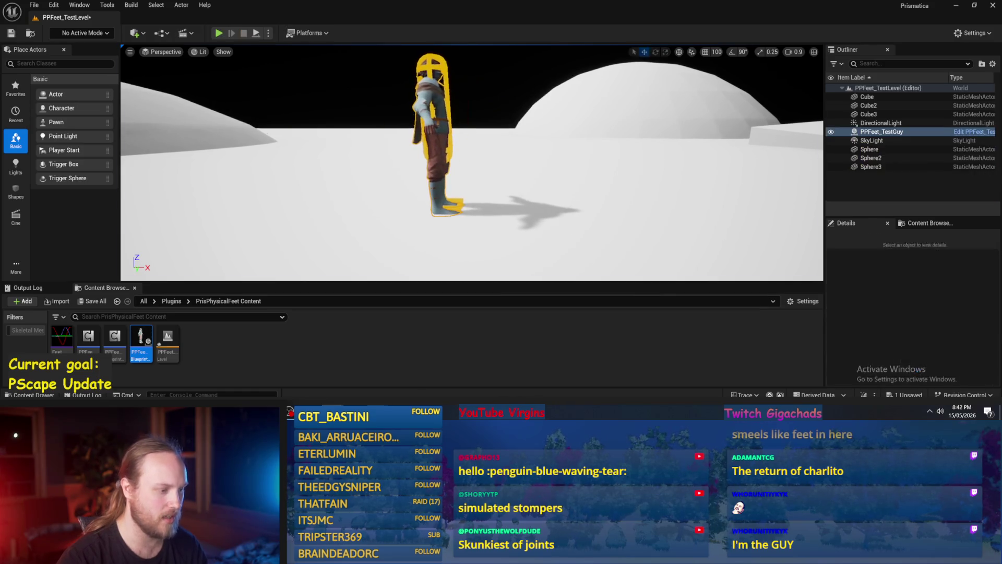
scroll(248, 50, "up", 3)
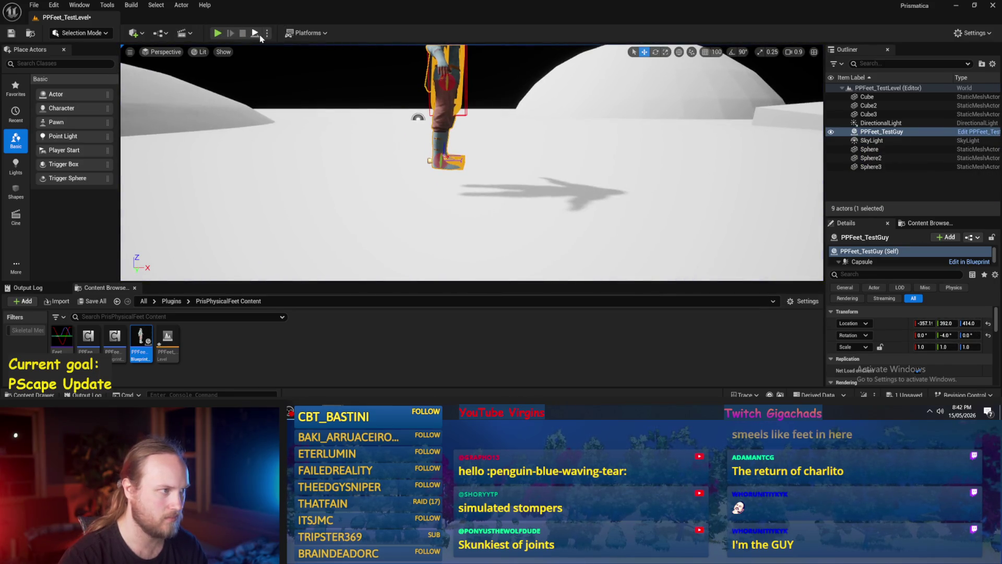
left_click(259, 35)
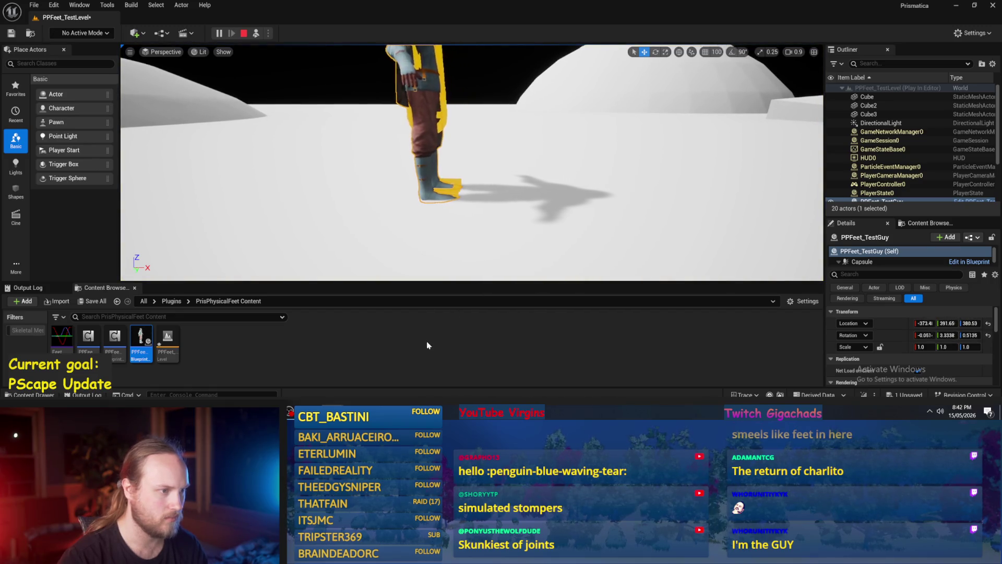
double_click(141, 339)
left_click(49, 140)
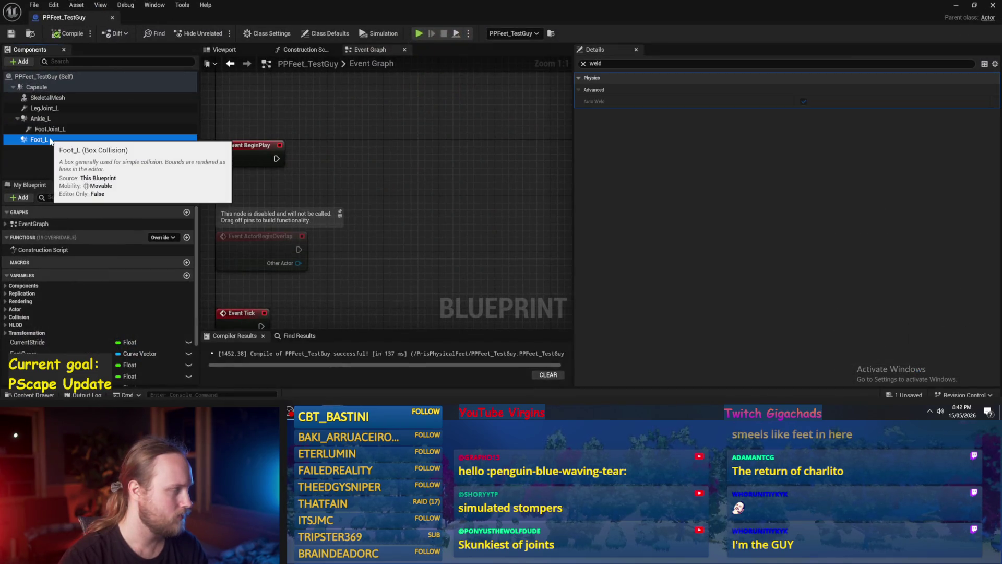
Reattach Foot_L under Ankle_L and filter Ankle_L's Details for mass.
key("Up")
key("Down")
left_click(49, 129)
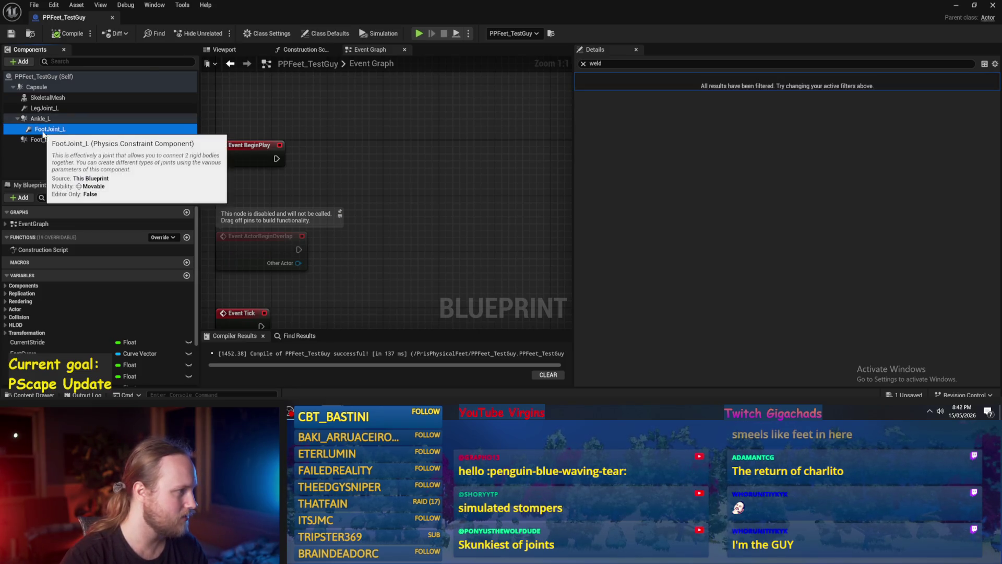
left_click(583, 64)
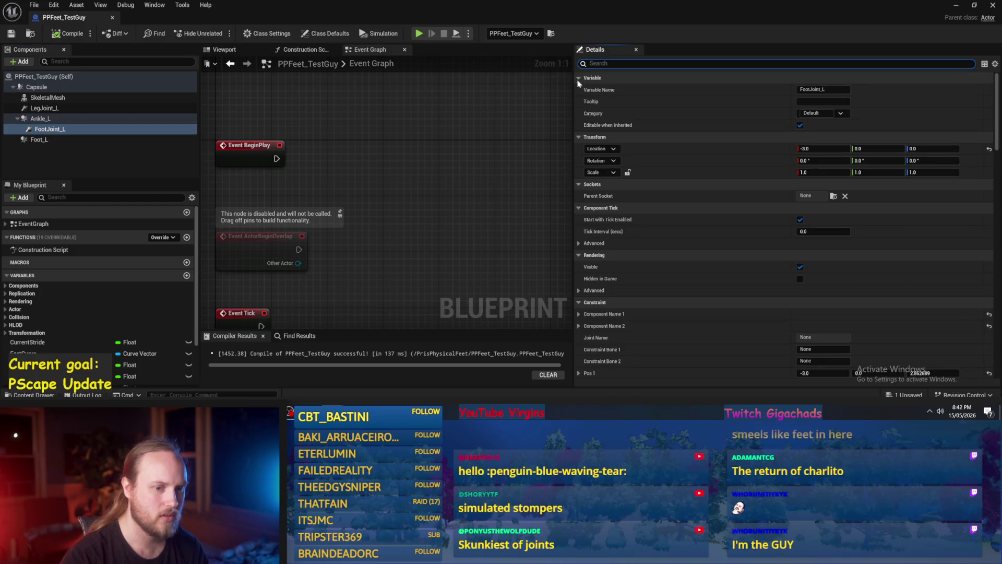
left_click(32, 139)
left_click_drag(32, 140, 42, 121)
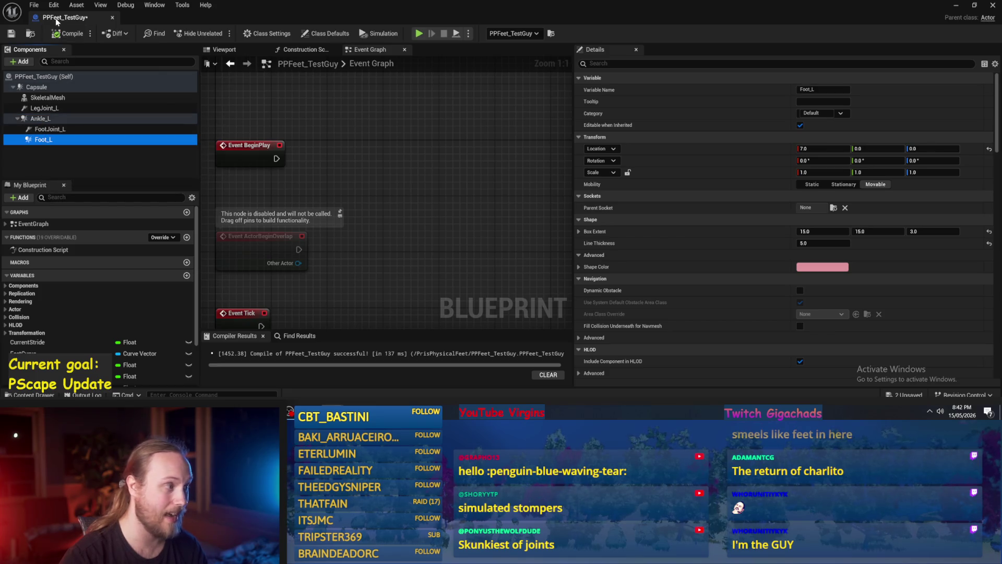
left_click(37, 119)
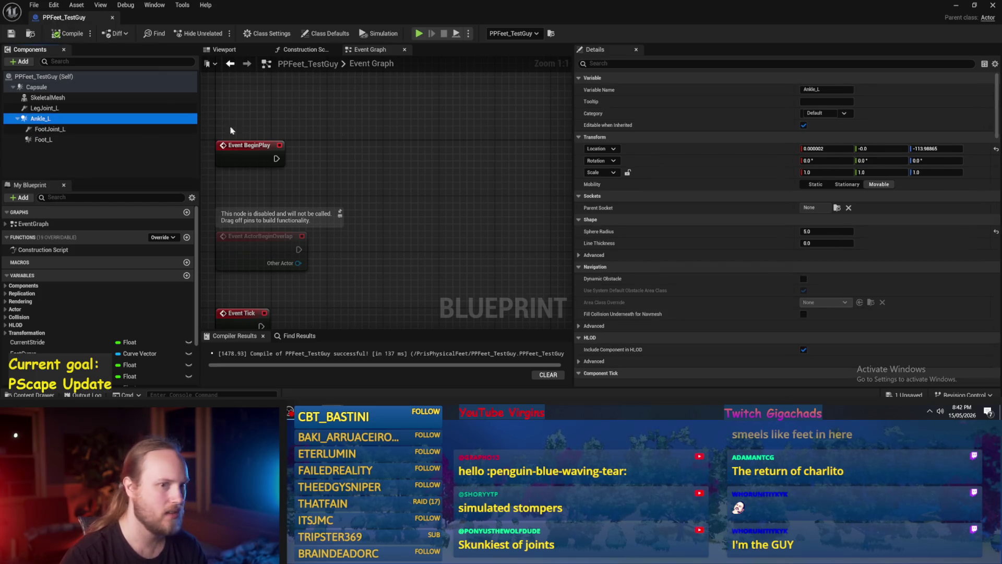
left_click(635, 64)
type("ss")
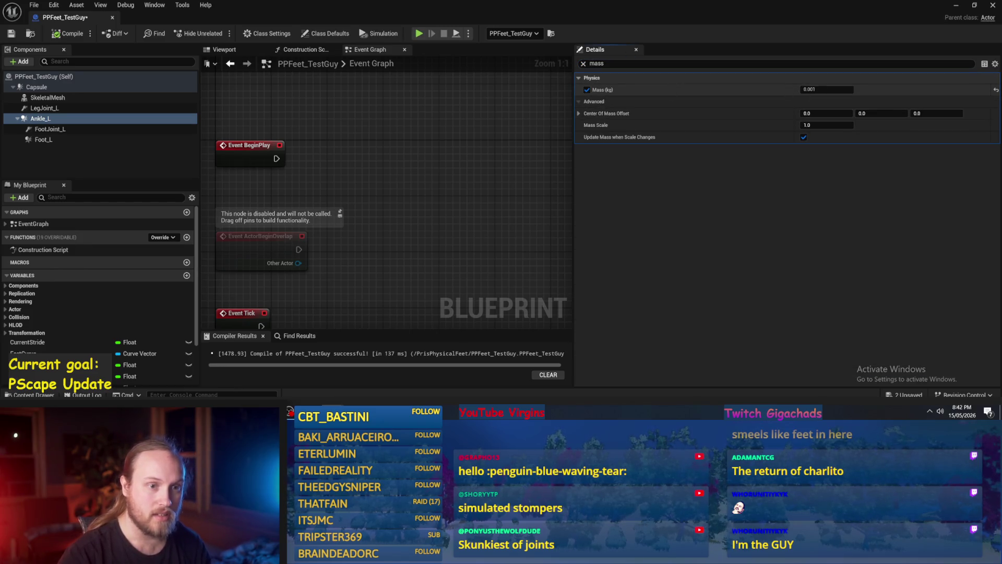
Compile and save PPFeet_TestGuy, then run a quick play test in the level.
left_click(11, 33)
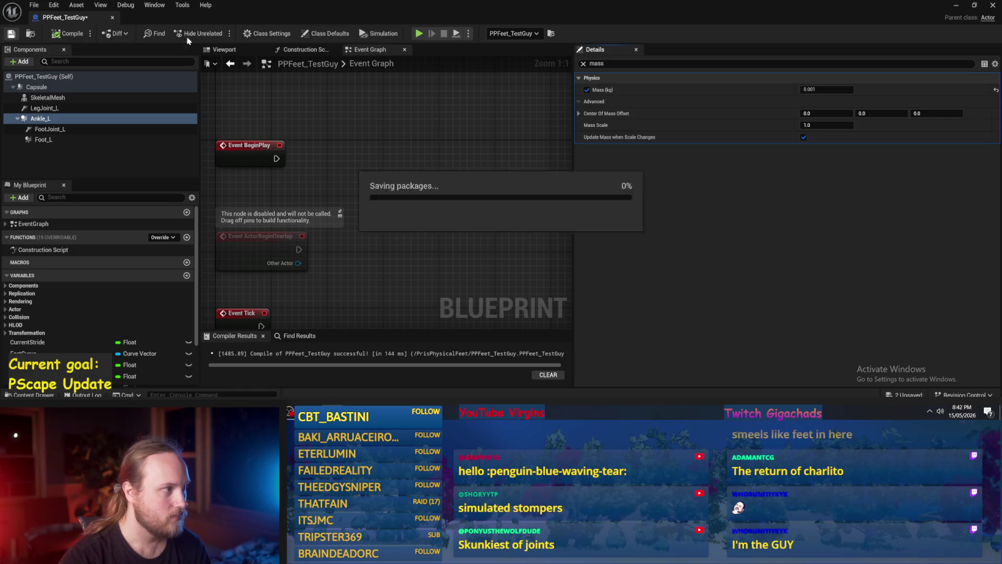
left_click(30, 33)
left_click(256, 33)
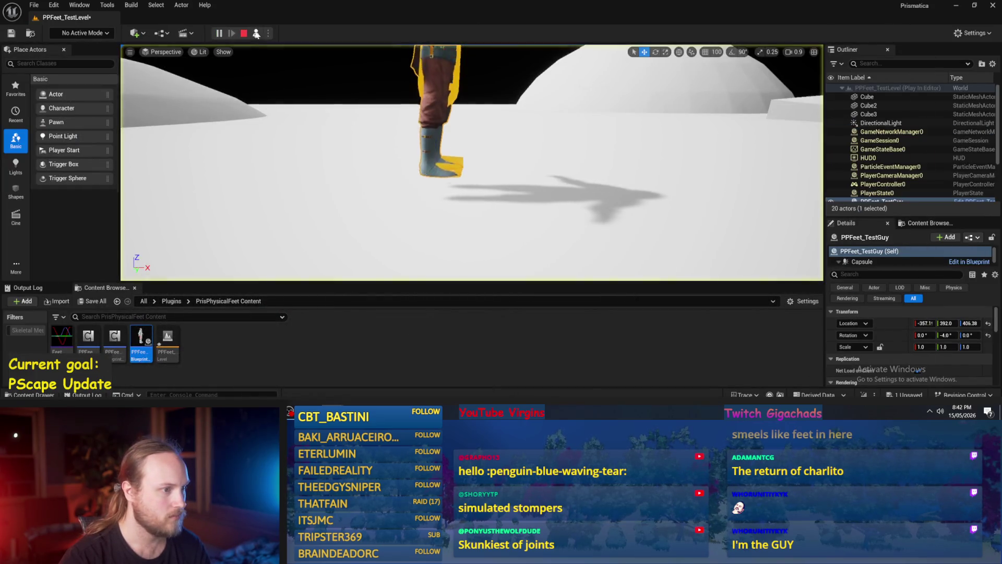
key("Escape")
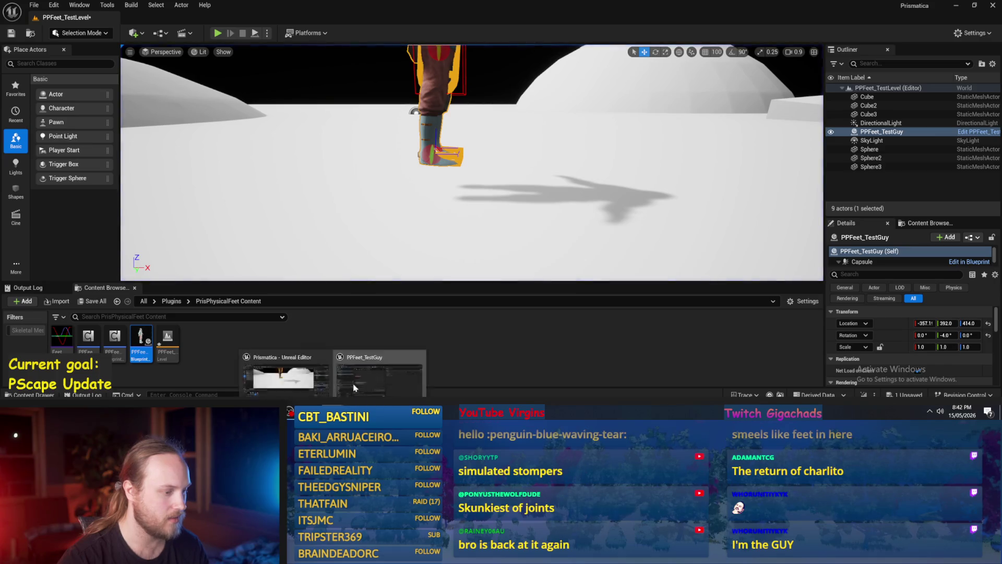
Turn off Ankle_L's Mass (kg) override and compare the masses of Foot_L, SkeletalMesh and Capsule.
double_click(141, 342)
left_click(997, 89)
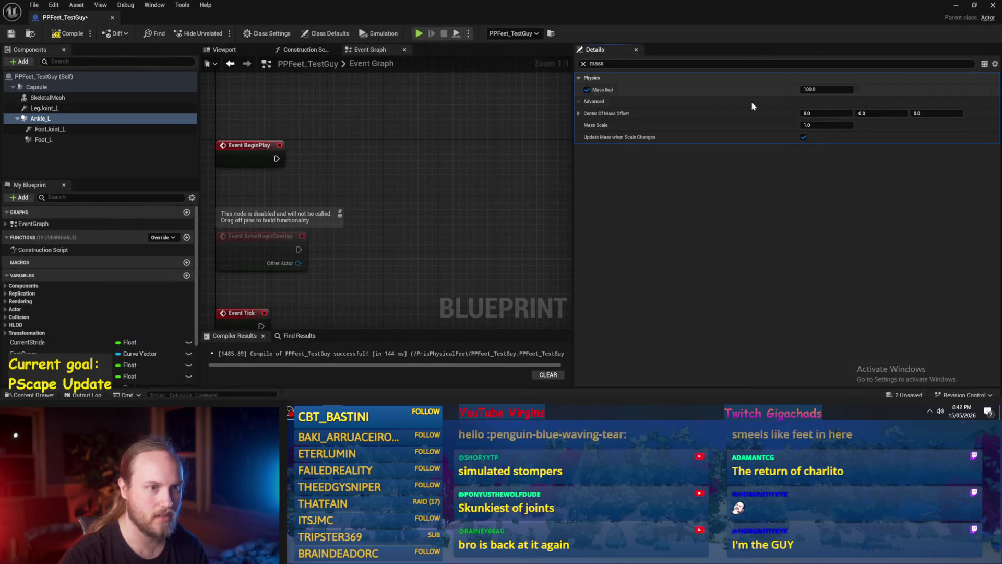
left_click(587, 90)
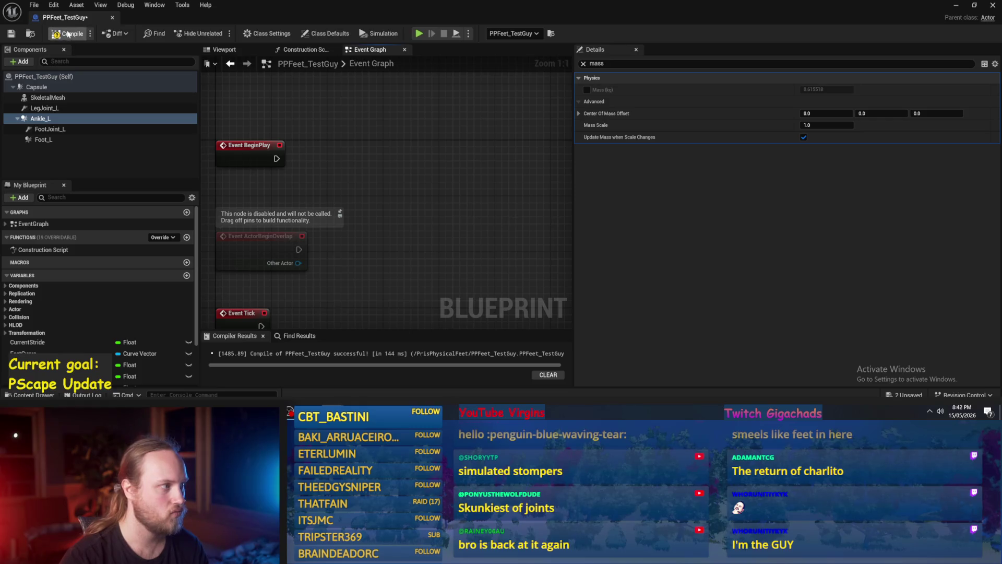
left_click(91, 141)
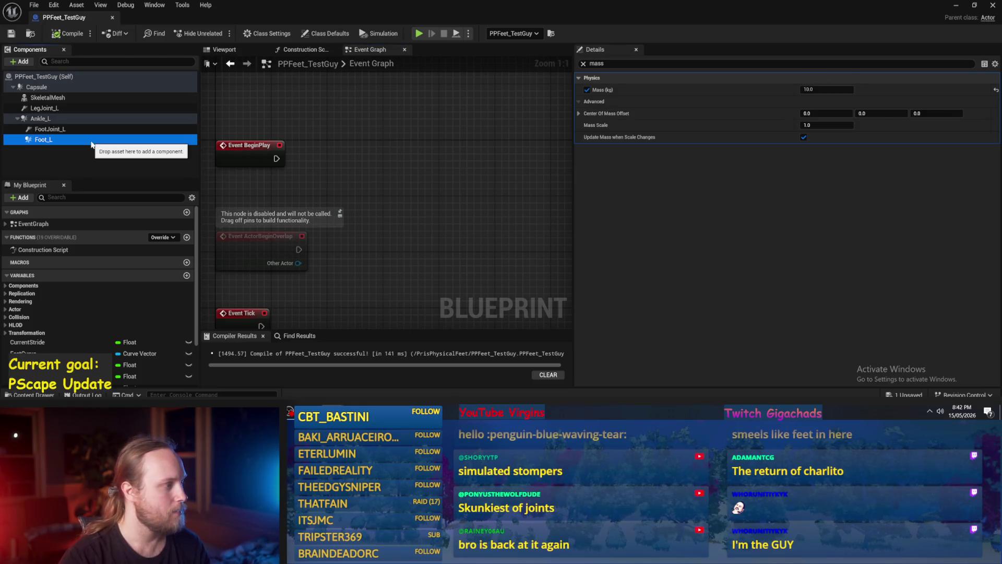
left_click(50, 98)
left_click(46, 86)
Attach Ankle_L under LegJoint_L and move FootJoint_L out from under Ankle_L.
left_click(67, 109)
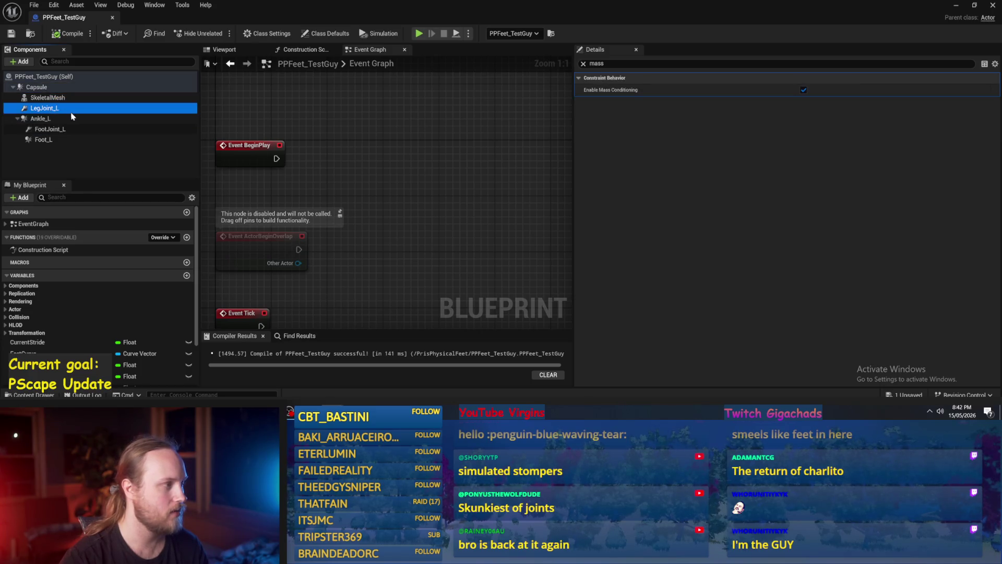
left_click_drag(46, 99, 47, 87)
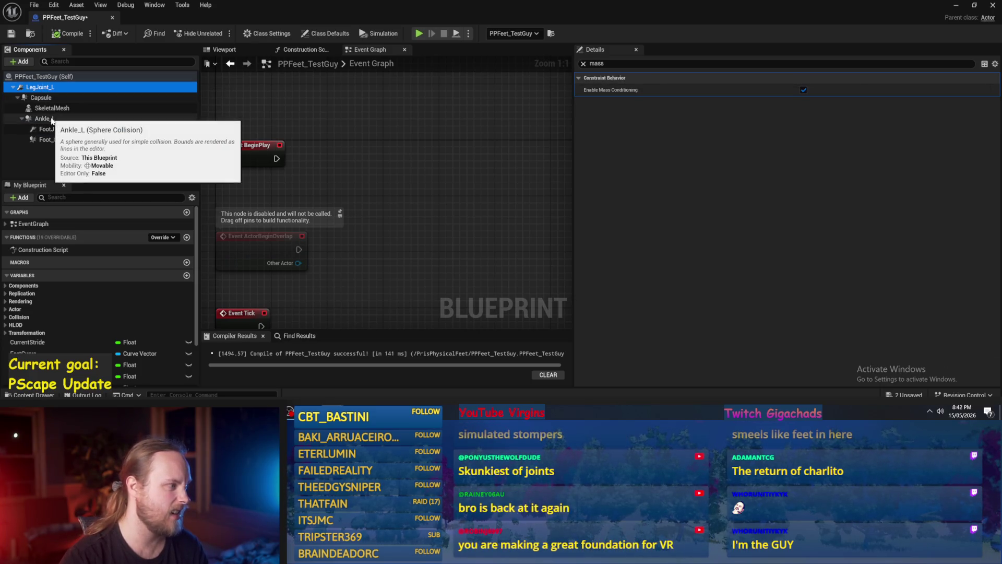
key("ctrl+z")
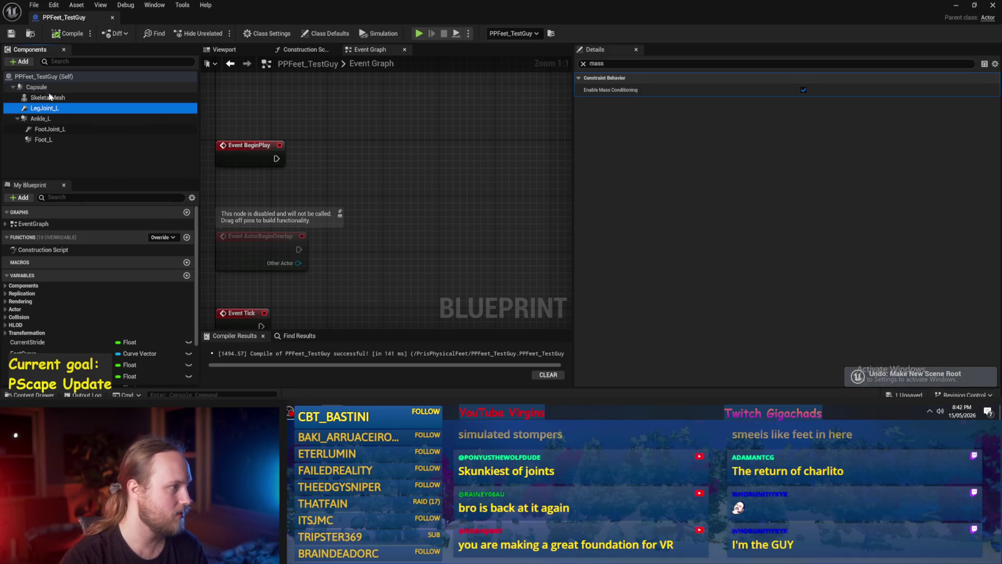
left_click(41, 119)
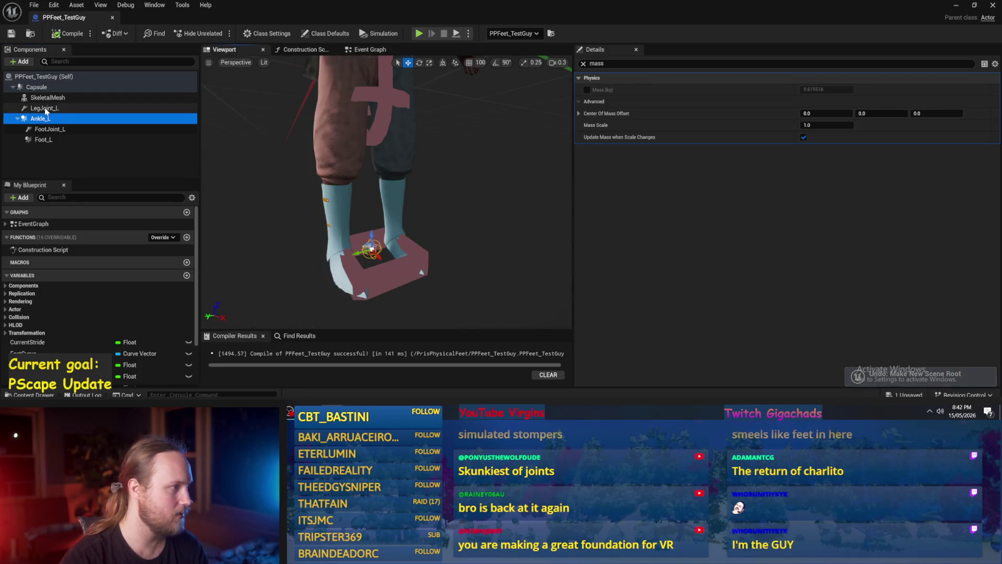
left_click_drag(37, 119, 43, 109)
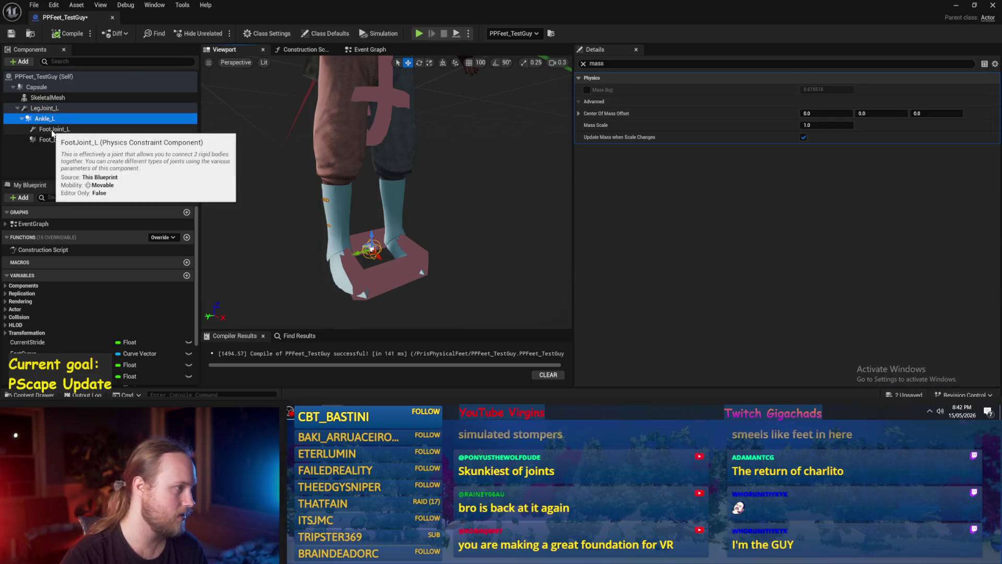
left_click(52, 129)
left_click_drag(51, 129, 49, 122)
left_click(45, 139)
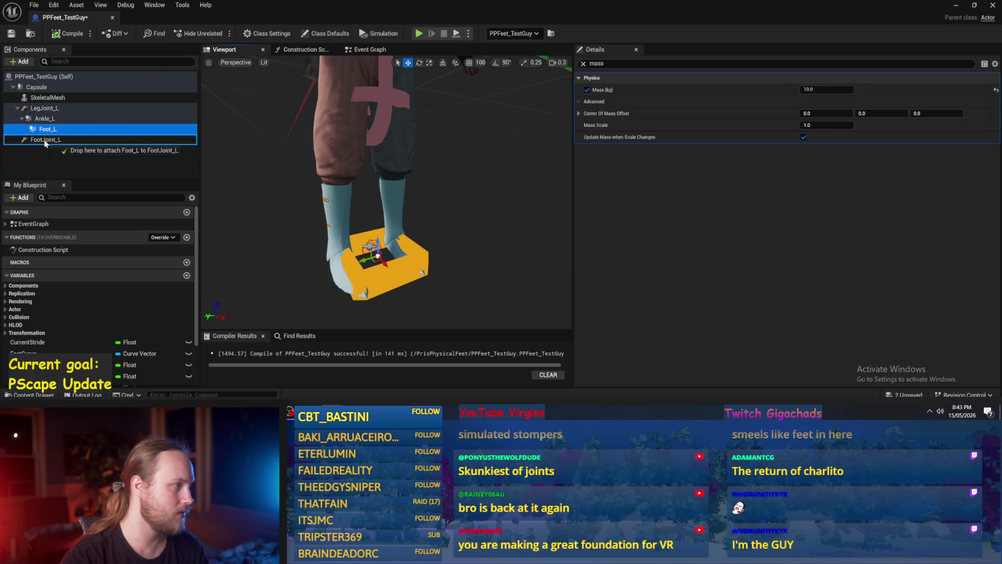
Compile and save the blueprint, then minimize it to return to the level.
left_click(68, 36)
key("ctrl+s")
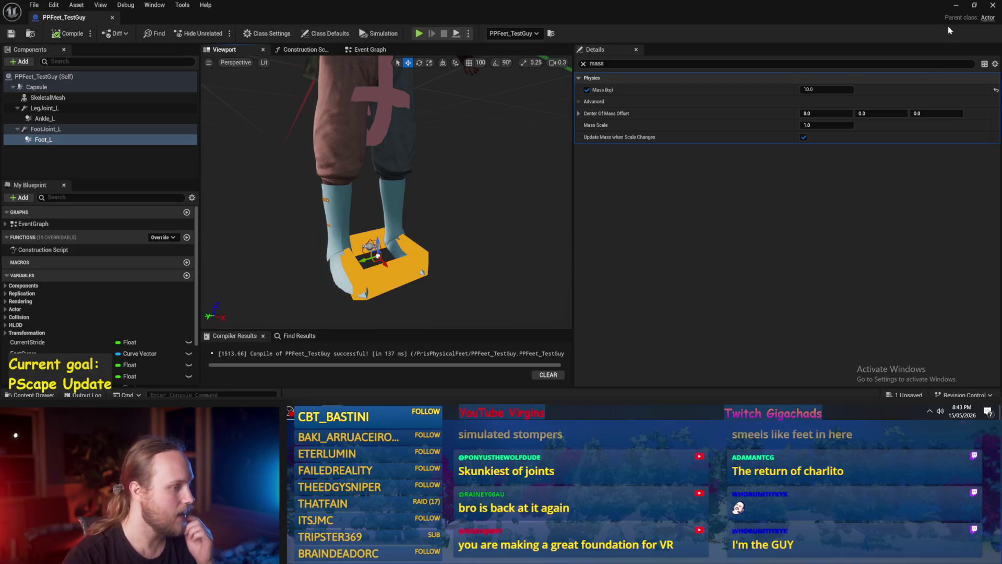
left_click(958, 5)
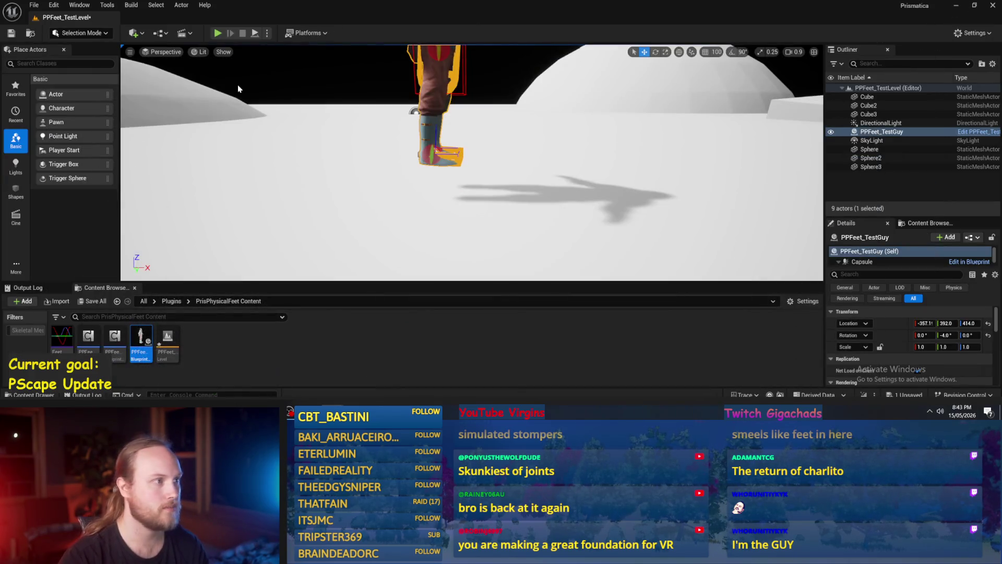
Play-test the rearranged feet, then clear the mass filter and compile and save PPFeet_TestGuy.
left_click(218, 33)
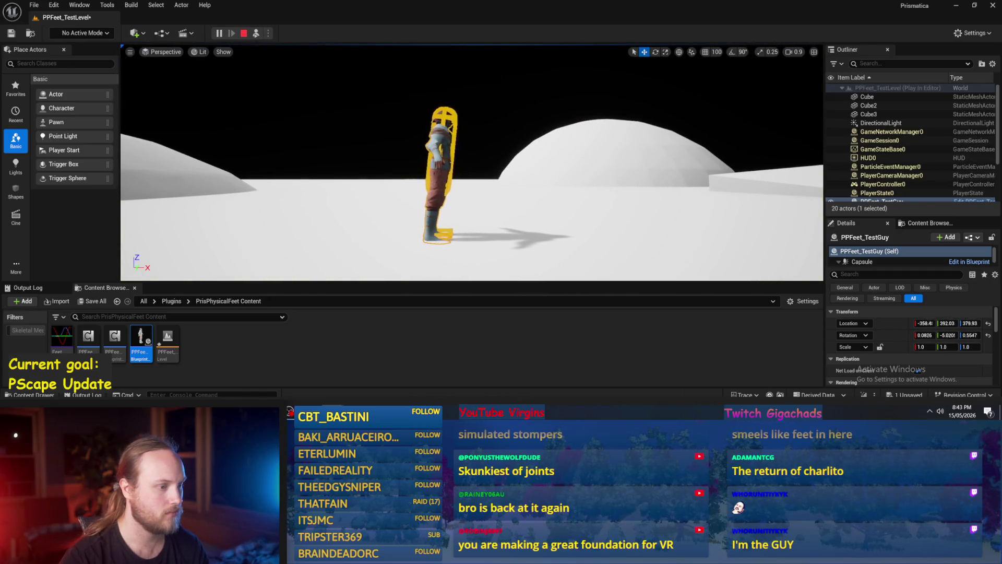
key("Escape")
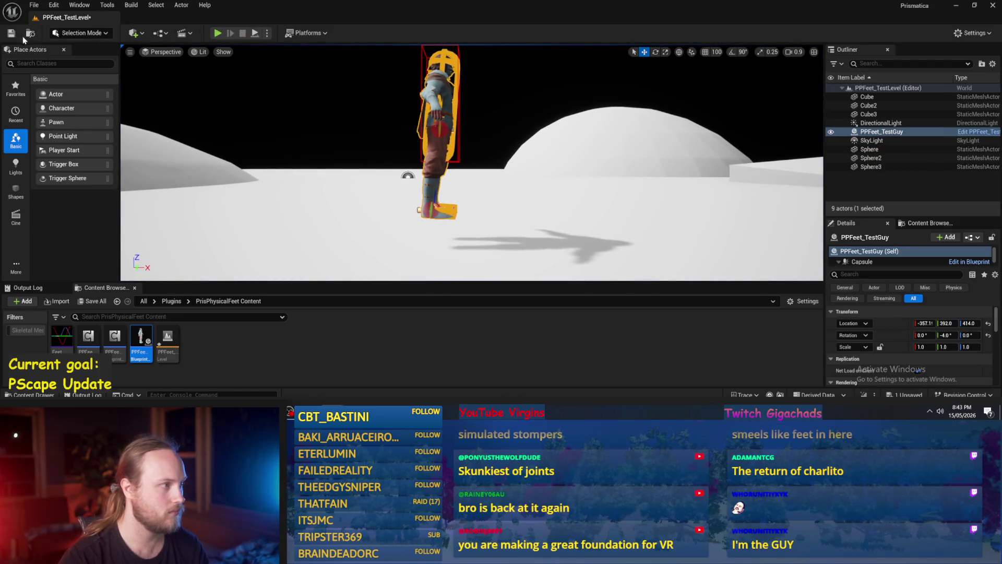
key("alt+Tab")
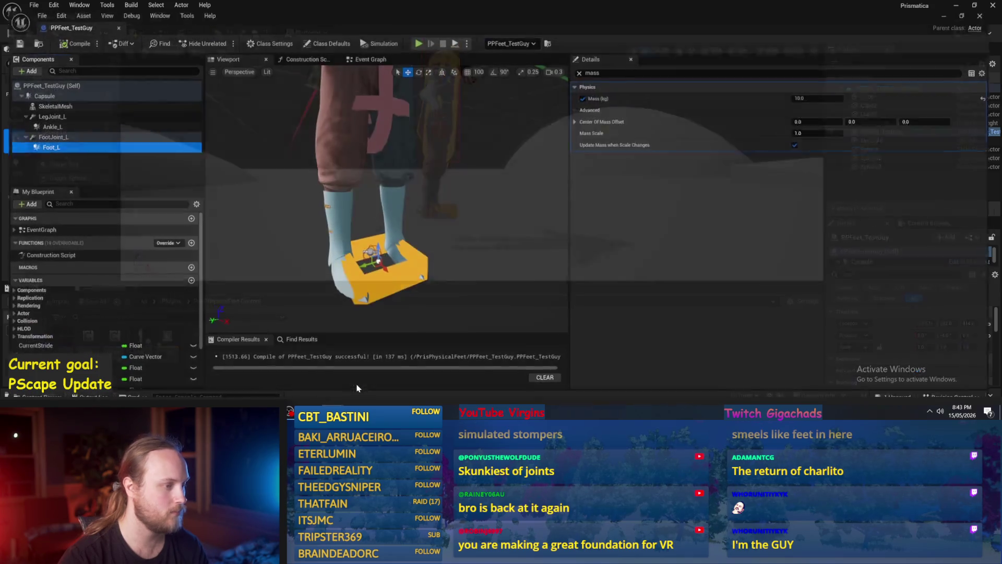
left_click(584, 64)
left_click(61, 39)
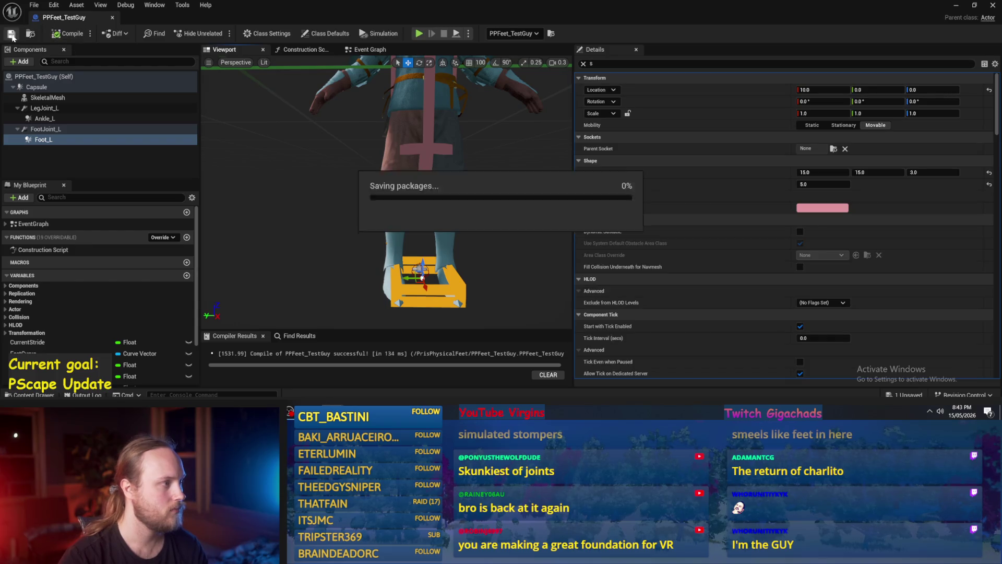
scroll(474, 259, "down", 5)
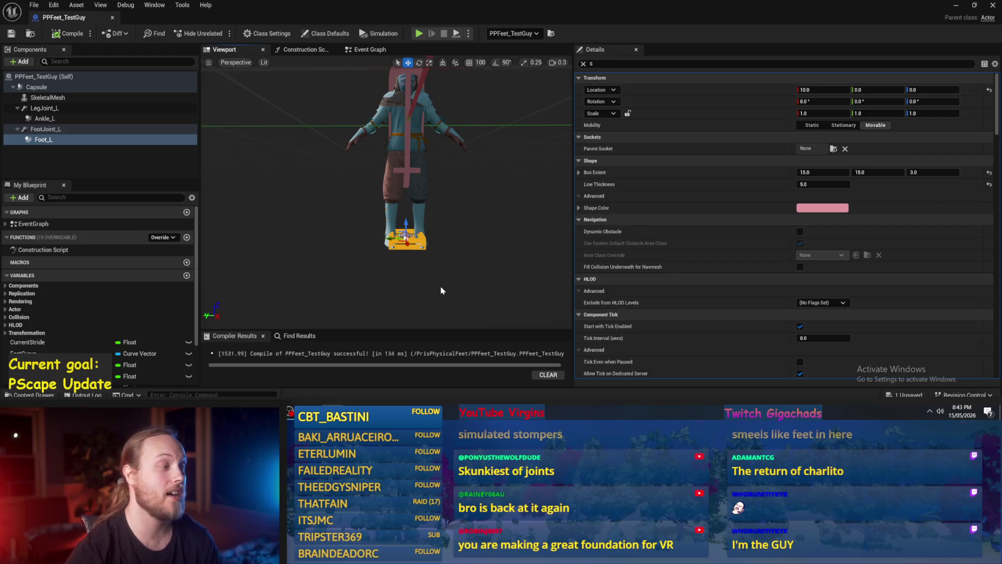
Duplicate the four left-leg components, LegJoint_L through Foot_L, and frame the copies.
left_click(73, 139)
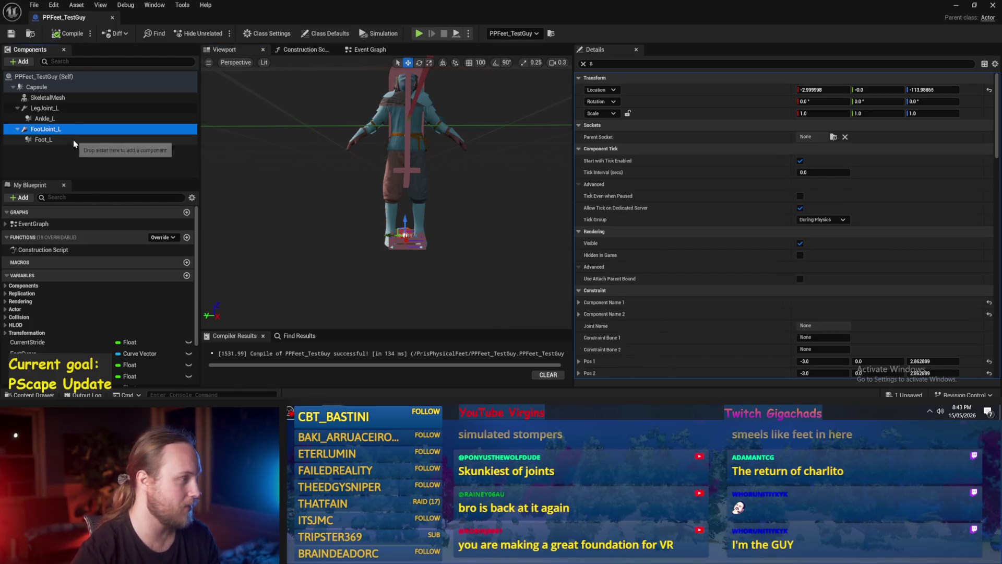
left_click(54, 109, "shift")
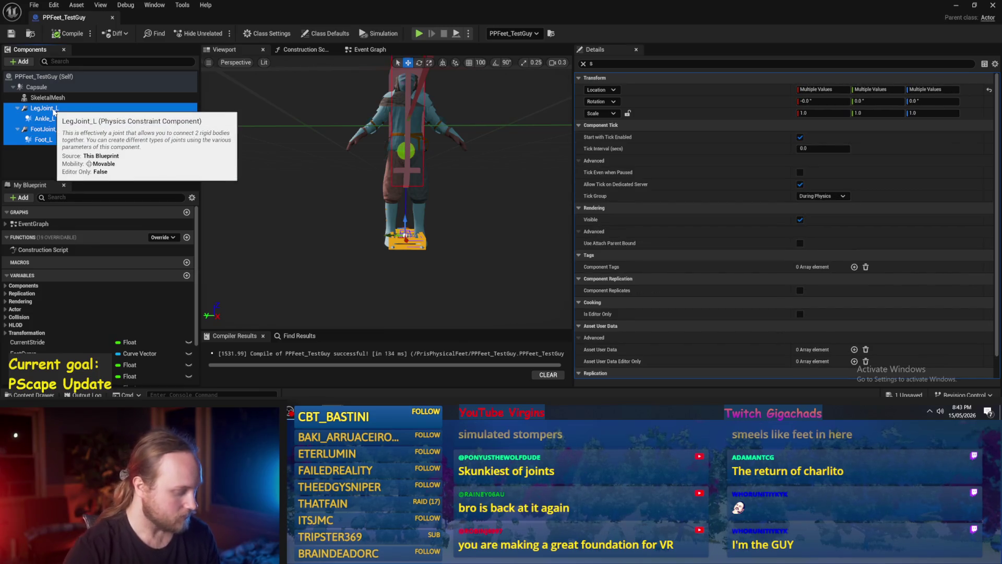
key("ctrl+d")
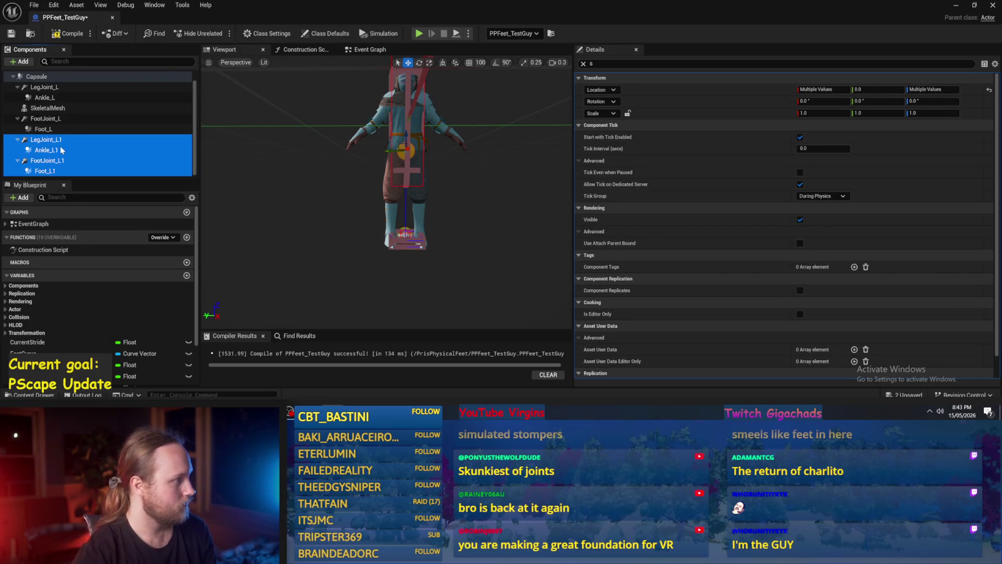
left_click(49, 140)
key("f")
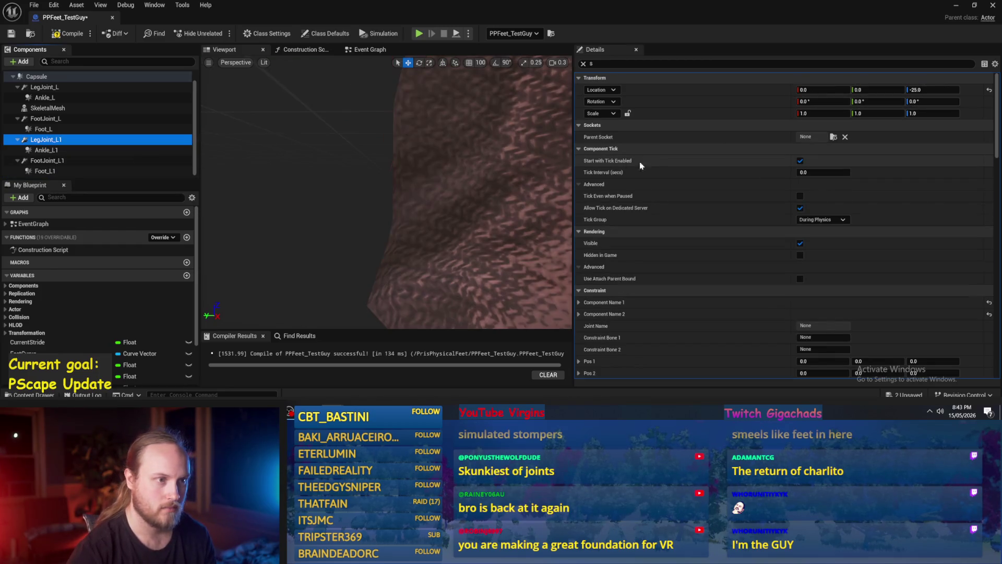
scroll(331, 183, "down", 5)
scroll(331, 183, "up", 2)
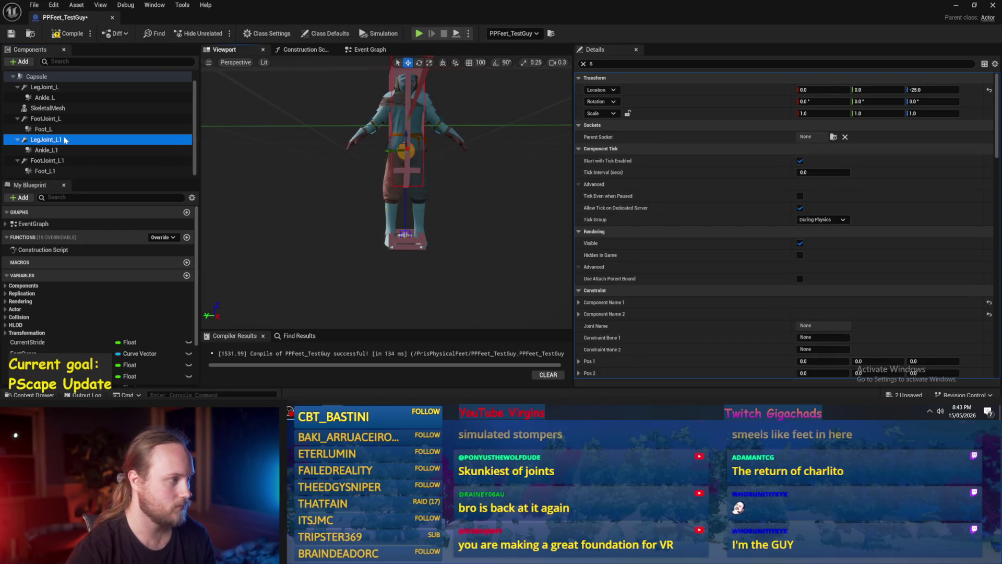
left_click(584, 63)
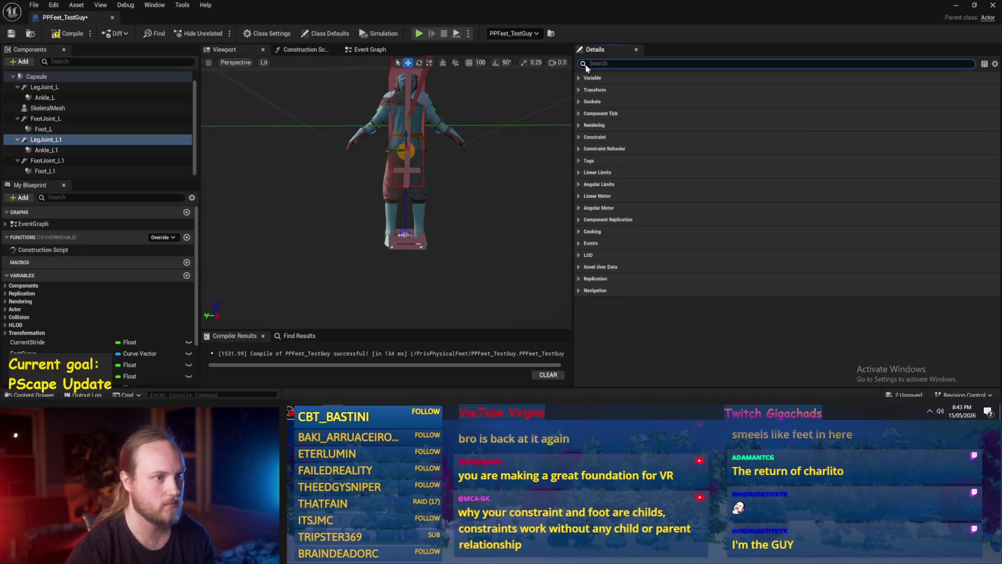
left_click(51, 140)
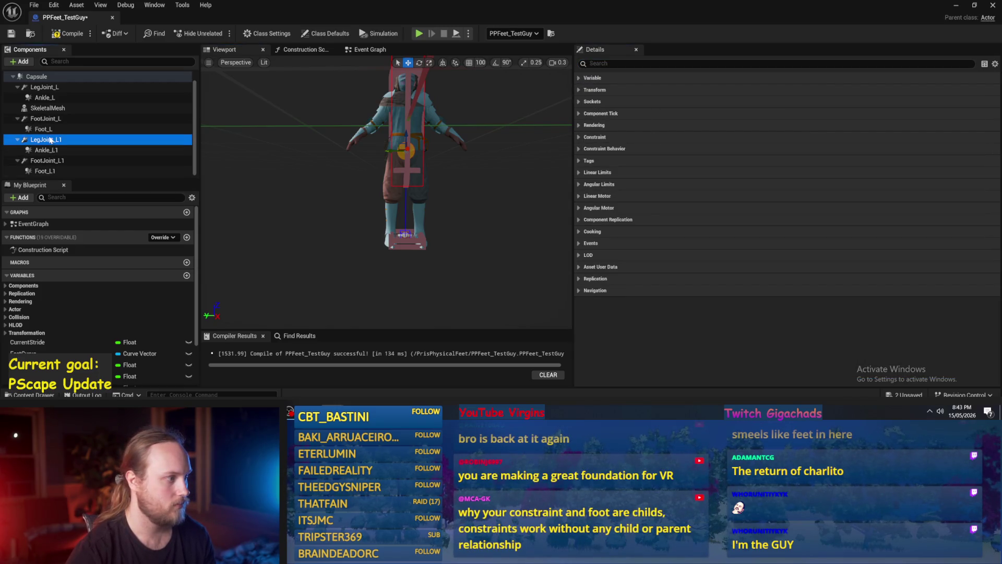
Rename LegJoint_L1 to LegJoint_R and Ankle_L1 to Ankle_R.
left_click(50, 145)
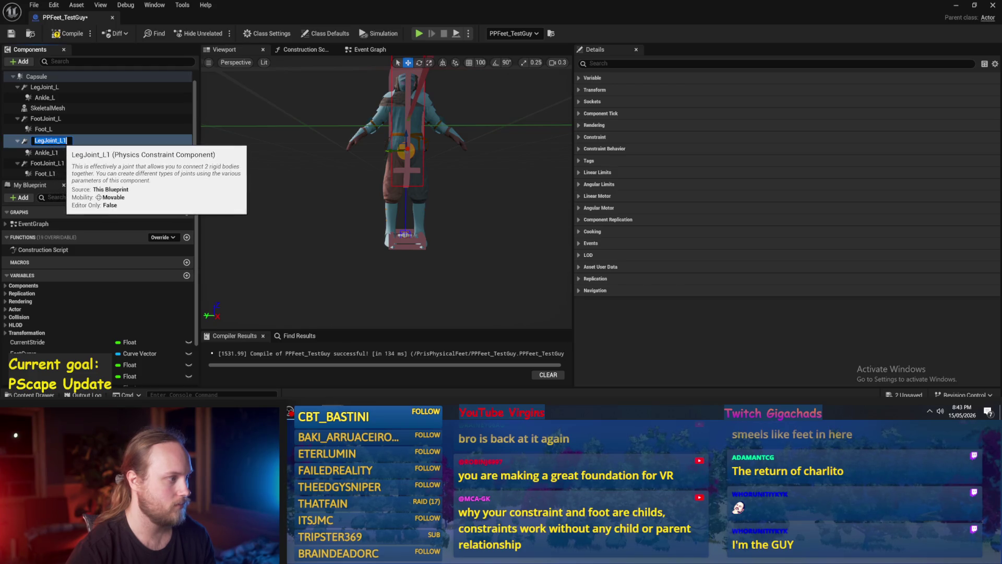
left_click_drag(61, 141, 68, 142)
type("R")
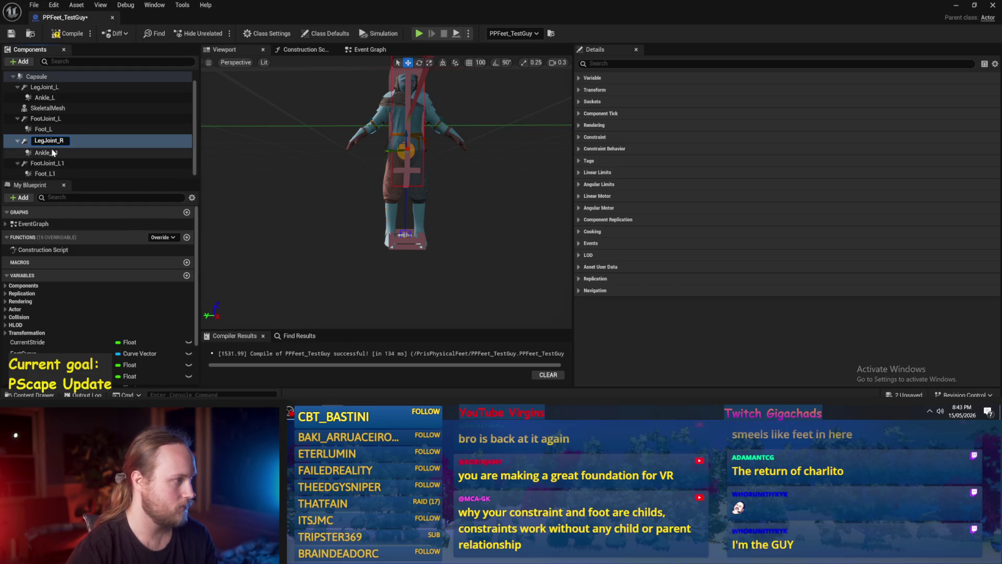
left_click(52, 152)
left_click(52, 152)
type("Ankle_R")
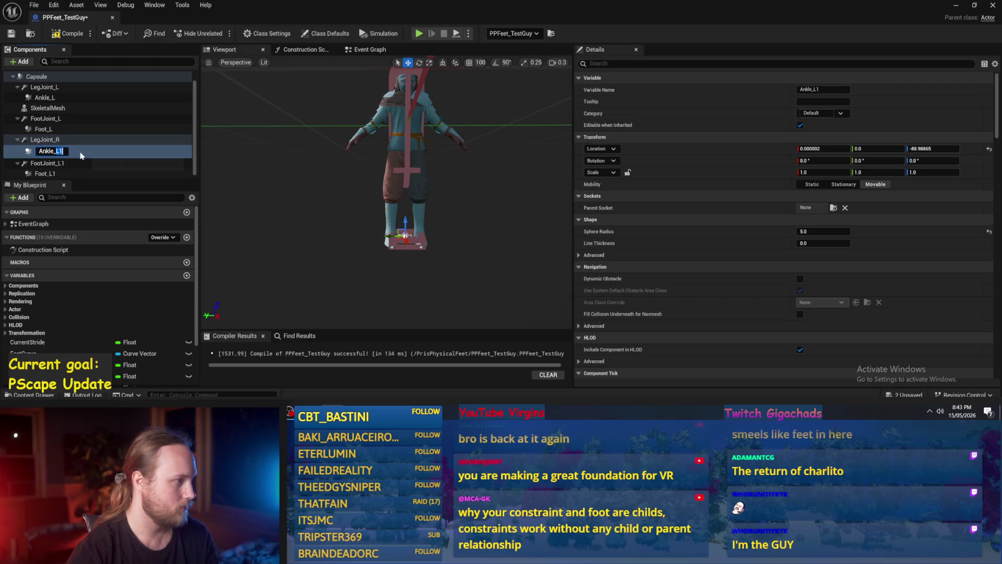
Rename FootJoint_L1 to FootJoint_R and Foot_L1 to Foot_R, then review LegJoint_R's settings.
left_click(56, 162)
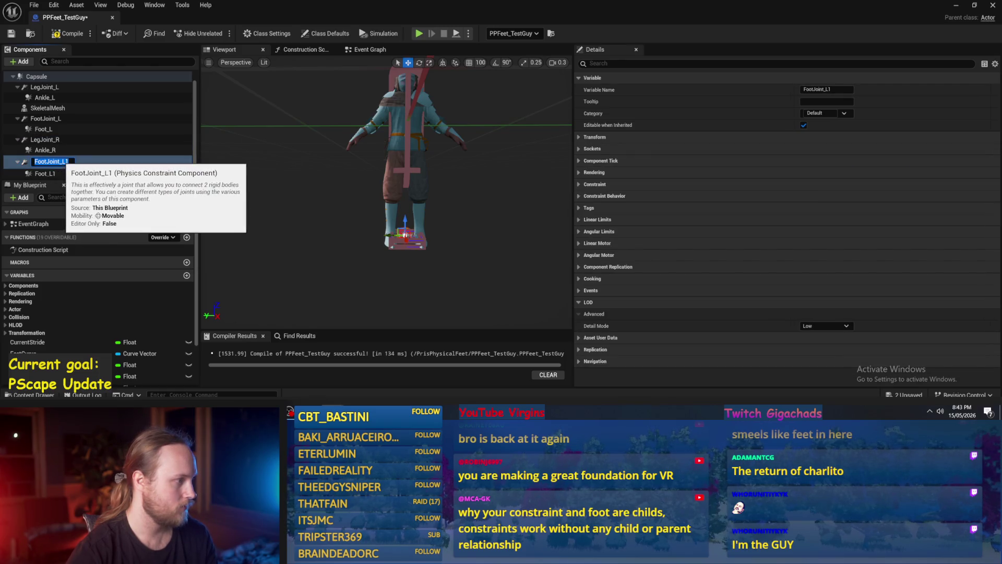
left_click(56, 162)
type("R")
left_click(51, 172)
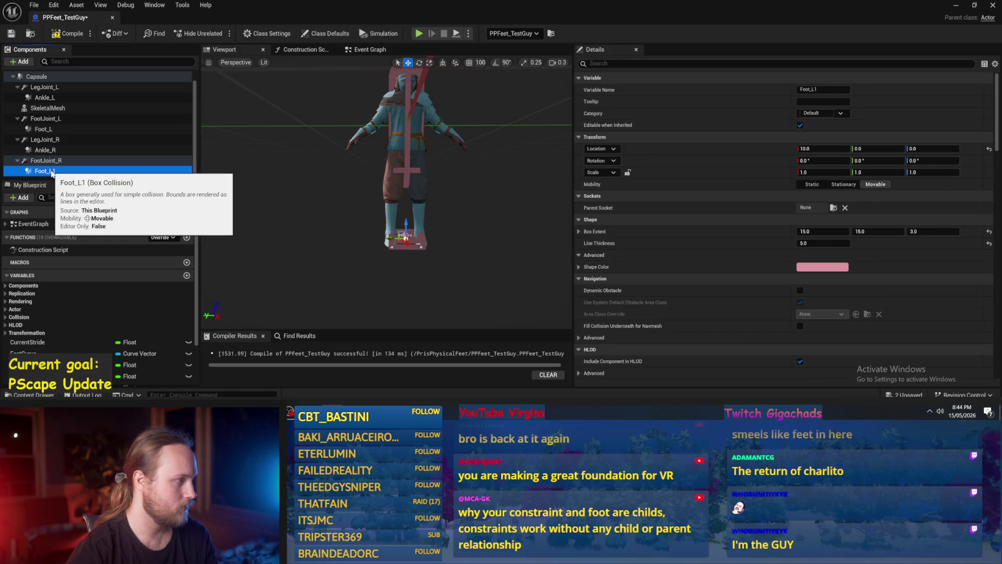
left_click(51, 172)
left_click_drag(44, 172, 77, 177)
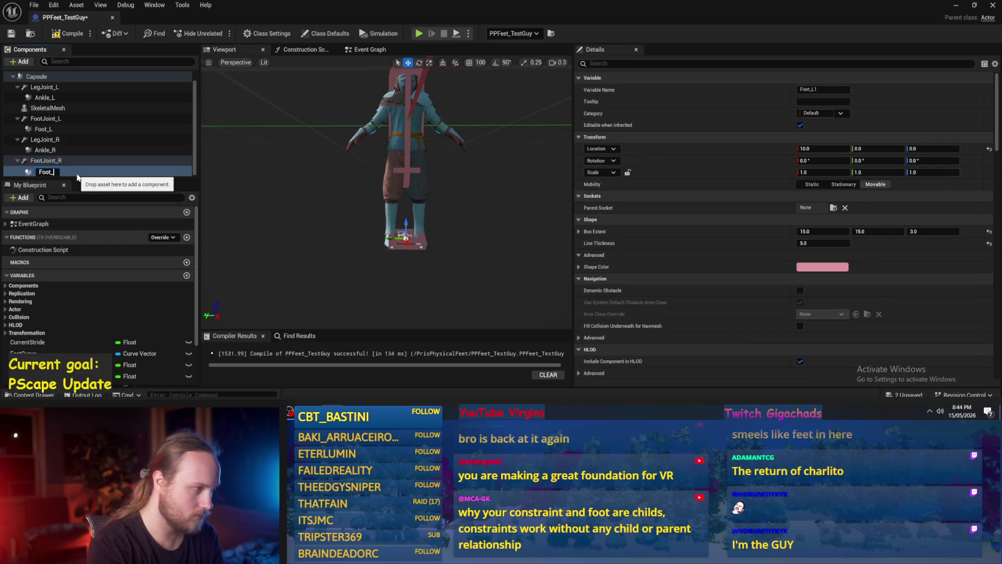
left_click(81, 140)
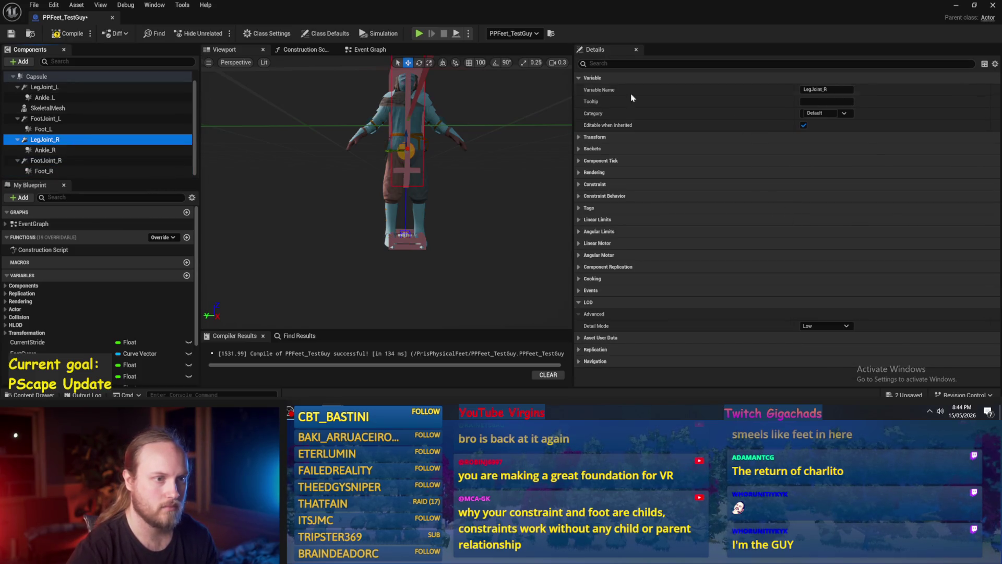
left_click(581, 148)
Expand and collapse LegJoint_R's Details categories to reveal Constraint Behavior.
left_click(581, 148)
left_click(580, 160)
left_click(580, 160)
left_click(579, 172)
left_click(578, 174)
left_click(579, 186)
left_click(579, 185)
left_click(578, 197)
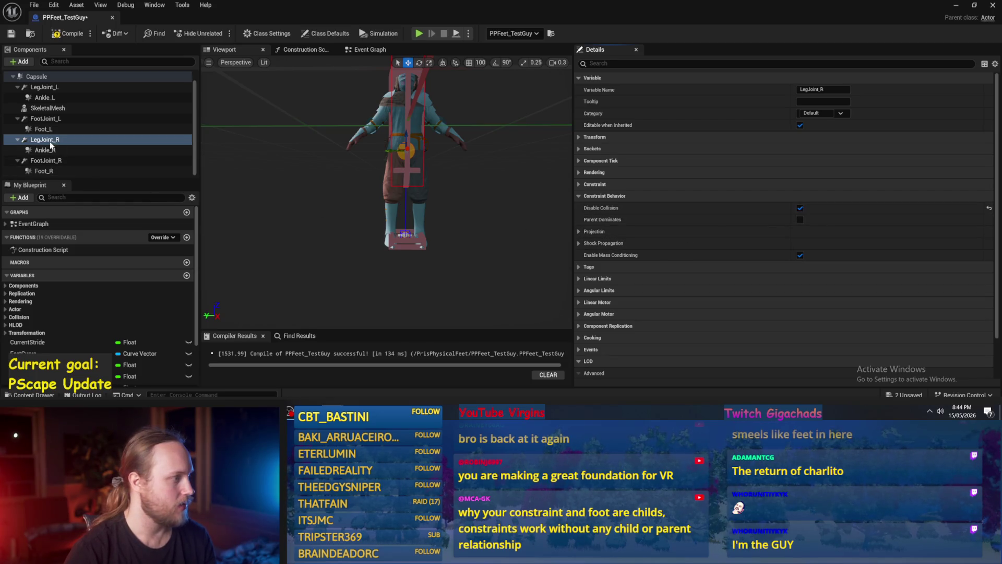
Enable Disable Collision on FootJoint_R and turn it off on LegJoint_R.
left_click(49, 160)
left_click(800, 207)
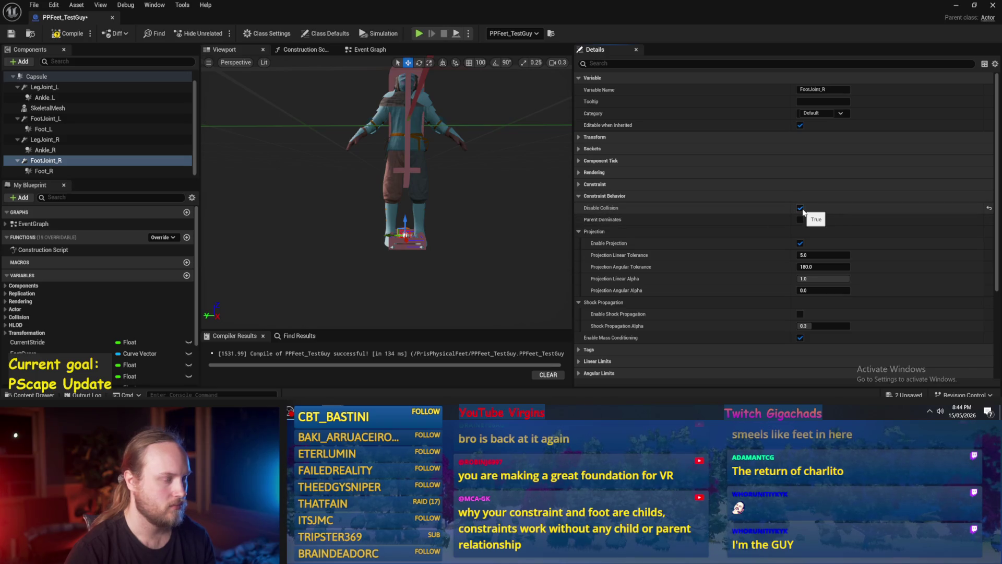
left_click(44, 140)
left_click(791, 210)
left_click(800, 209)
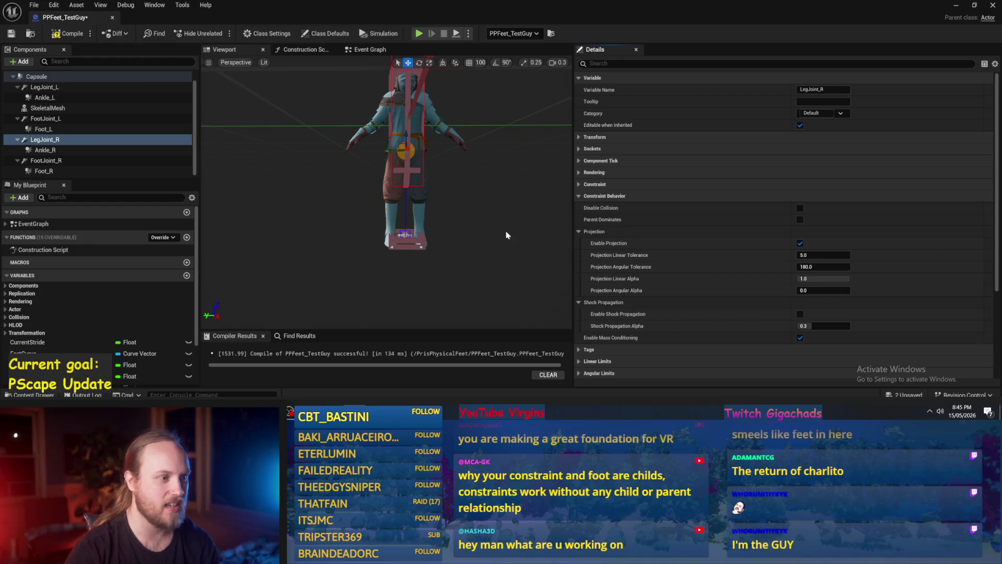
scroll(488, 220, "up", 3)
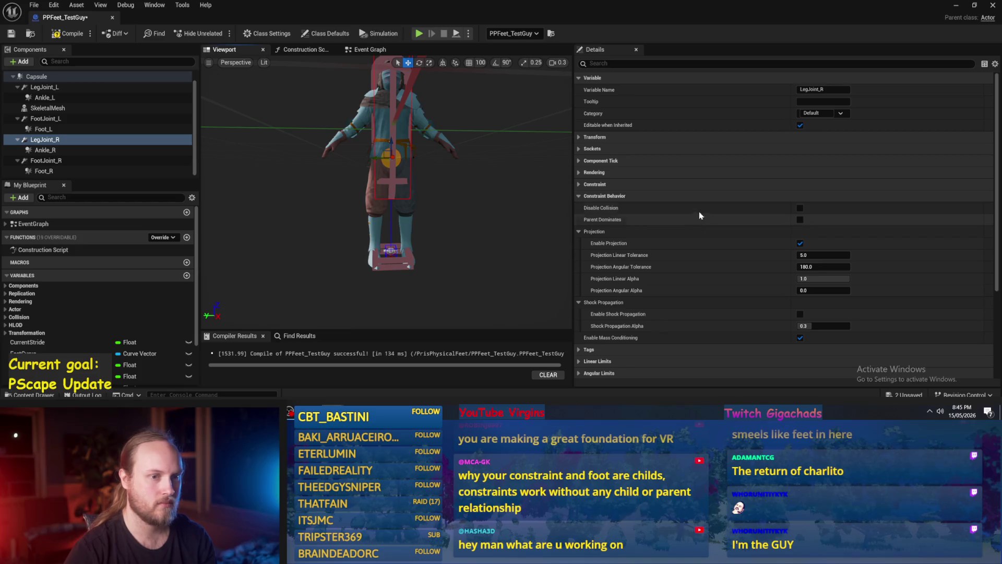
Browse LegJoint_R's transform, tick and Sockets sections while adjusting the viewport.
left_click(585, 137)
left_click_drag(576, 136, 624, 137)
mouse_move(576, 184)
left_mouse_down()
mouse_move(563, 183)
mouse_move(576, 184)
left_mouse_up()
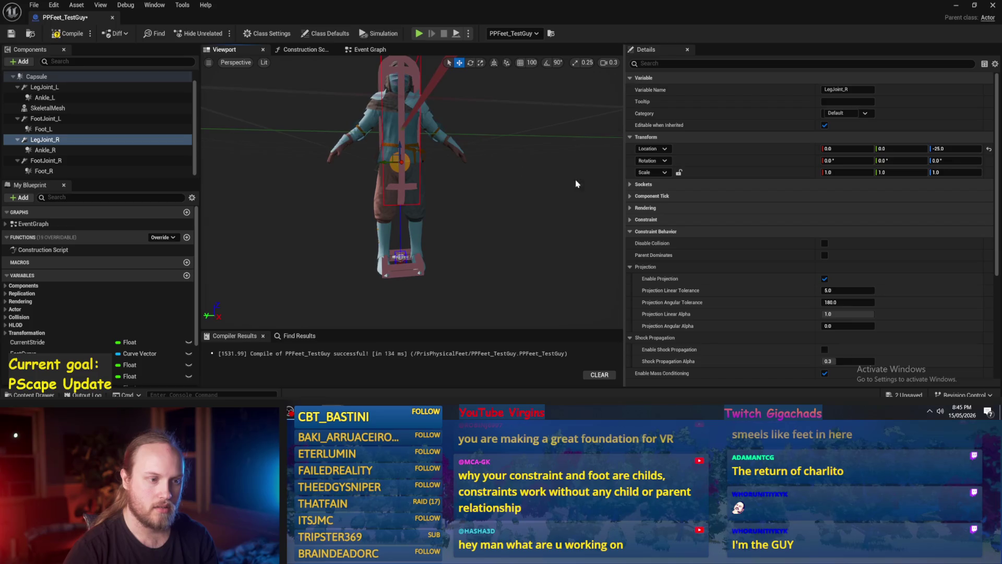
scroll(760, 209, "down", 1)
left_click(630, 182)
left_click(630, 170)
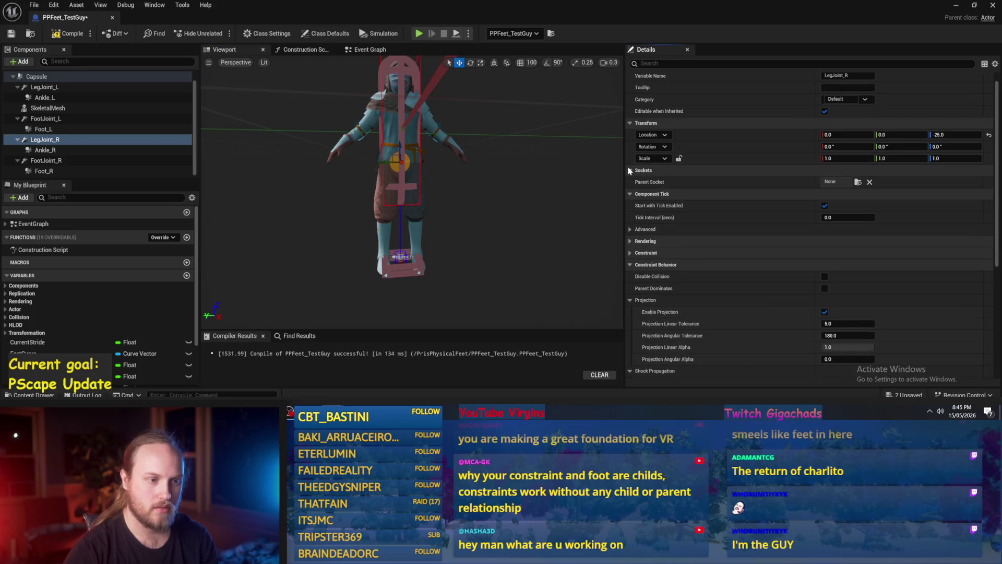
left_click(631, 194)
left_click(630, 171)
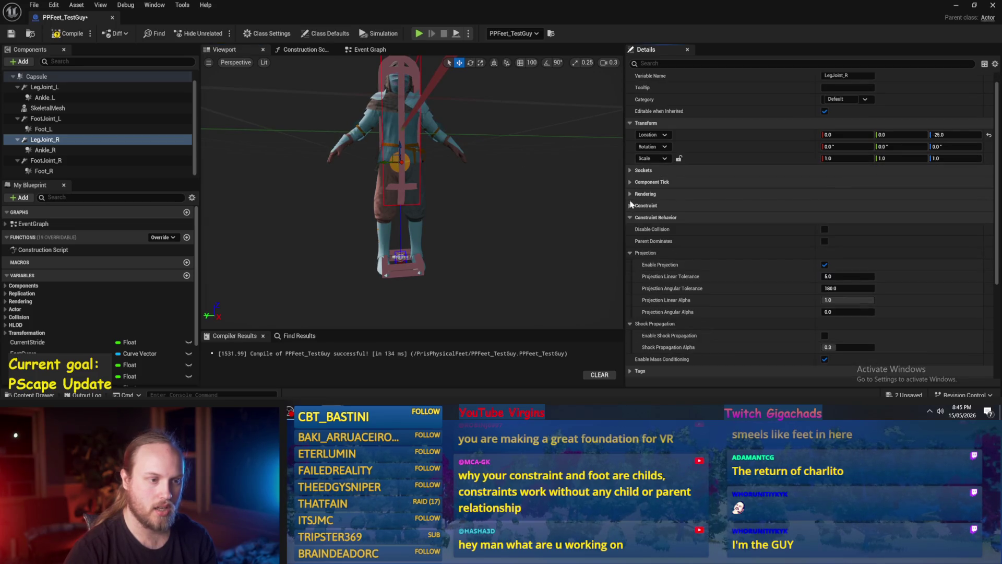
scroll(629, 222, "down", 2)
Set LegJoint_R's Component Name 2 to Ankle_R, and FootJoint_R's names to Ankle_R and Foot_R.
left_click(631, 163)
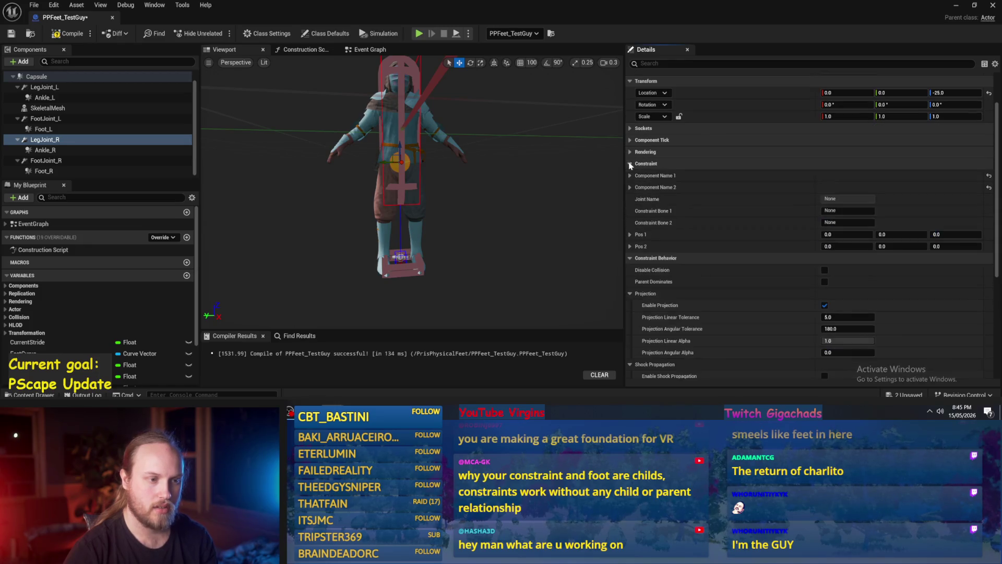
left_click(630, 187)
left_click(630, 175)
left_click(848, 211)
type("Ankle_R")
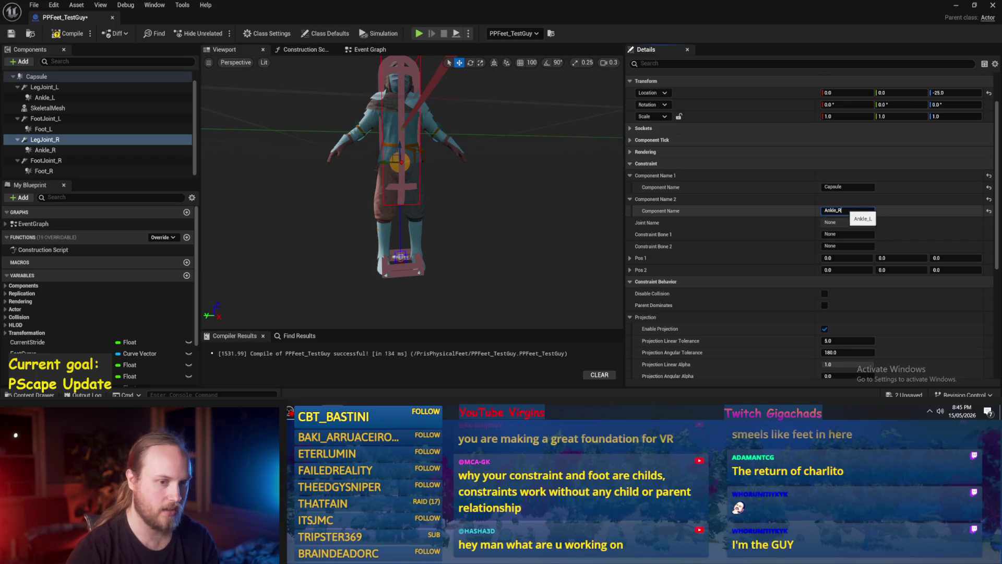
key("Return")
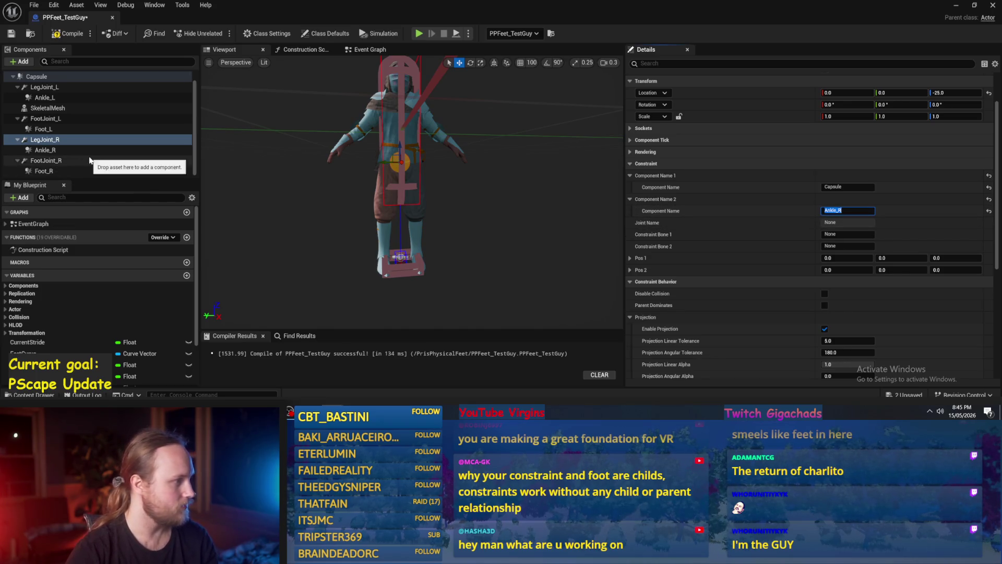
left_click(62, 160)
left_click(849, 210)
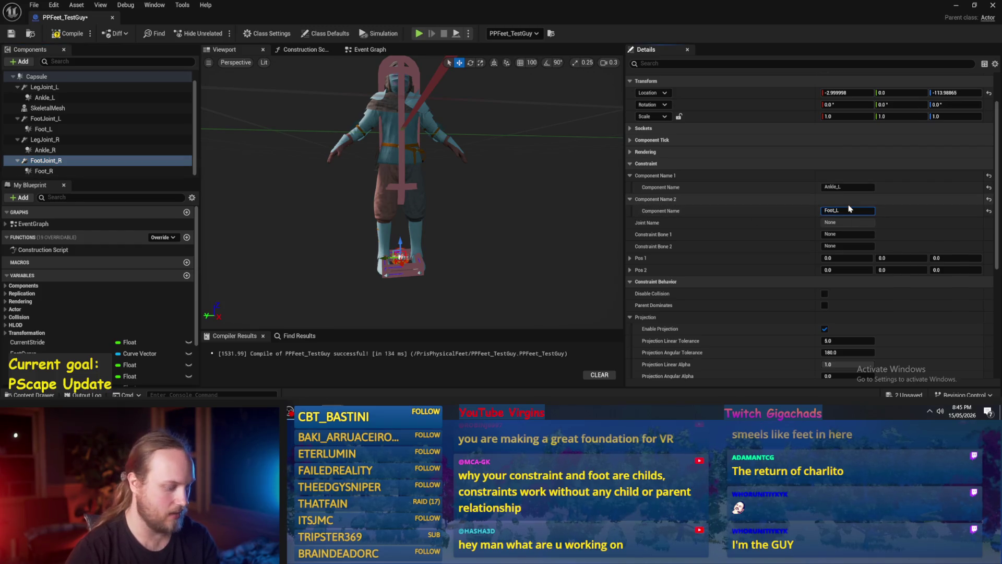
type("R")
left_click(856, 187)
key("BackSpace")
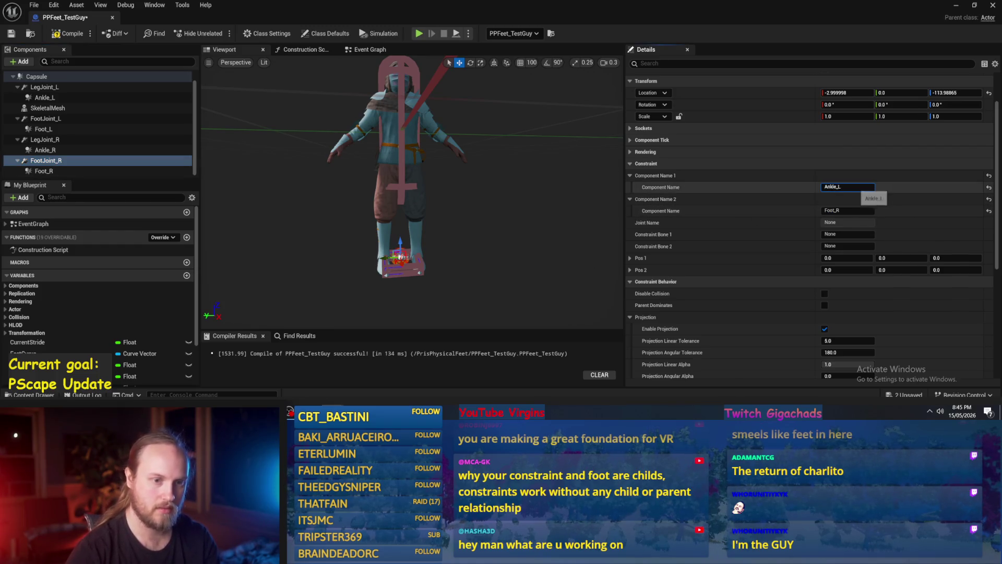
type("R")
key("Return")
Compare the right joints' connections with the left ones and compile the blueprint.
scroll(273, 255, "up", 3)
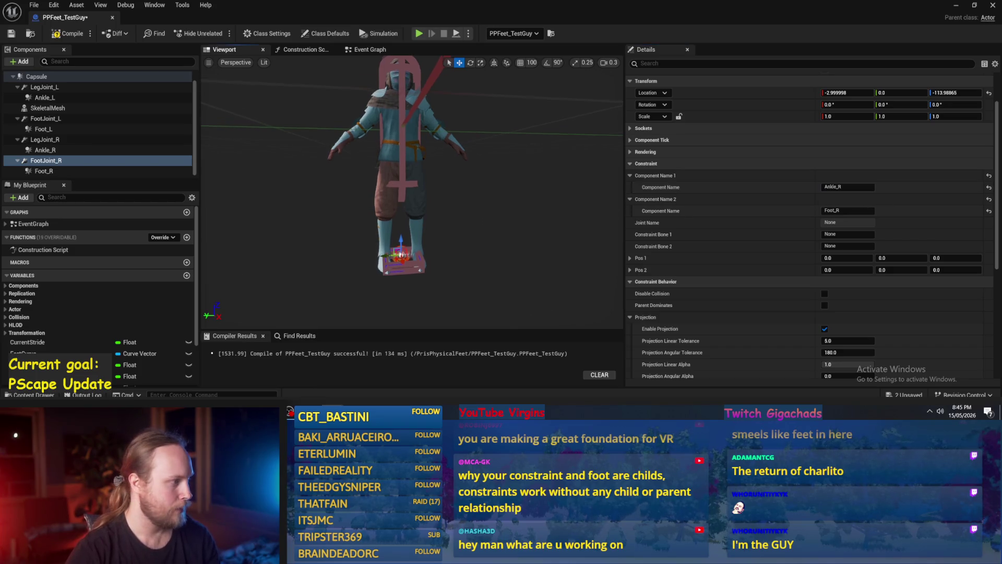
left_click(101, 140)
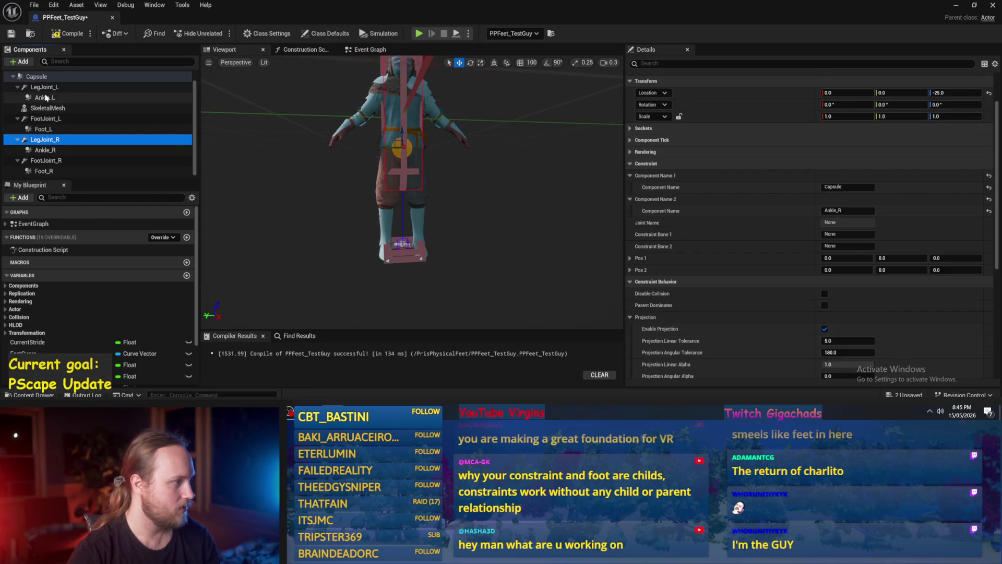
left_click(60, 119)
left_click(72, 35)
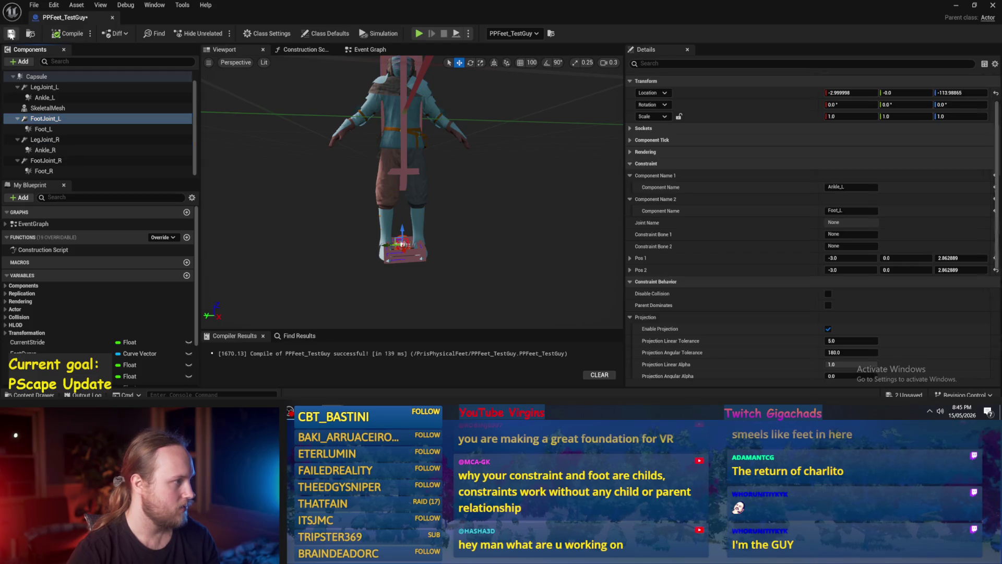
left_click(45, 87)
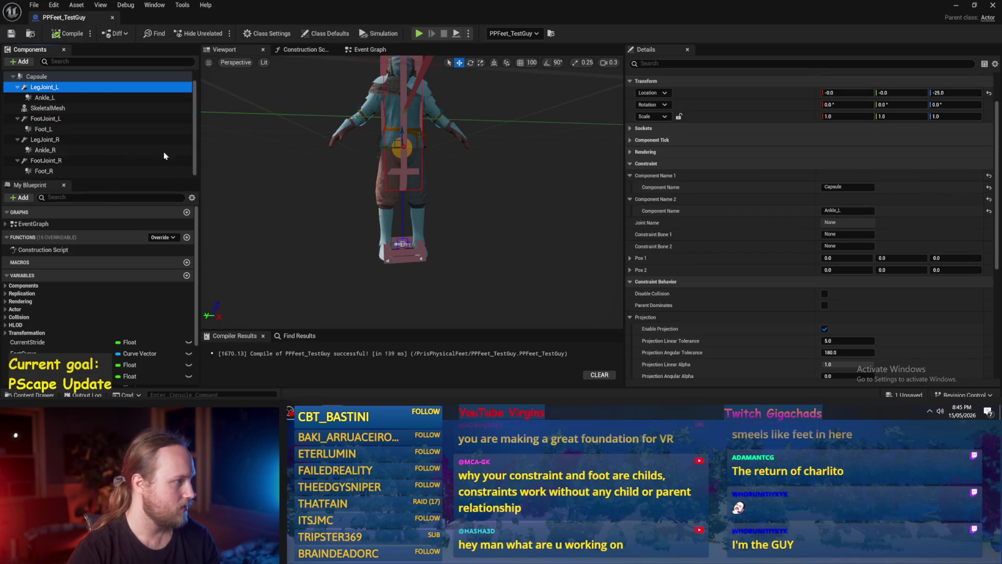
scroll(21, 145, "up", 1)
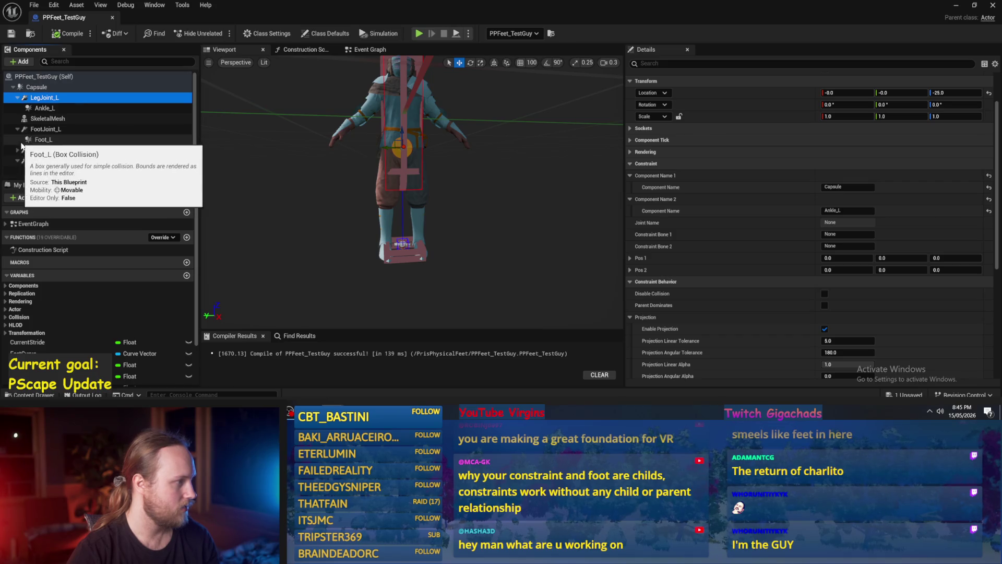
mouse_move(40, 153)
left_mouse_down()
mouse_move(37, 91)
mouse_move(43, 154)
left_mouse_up()
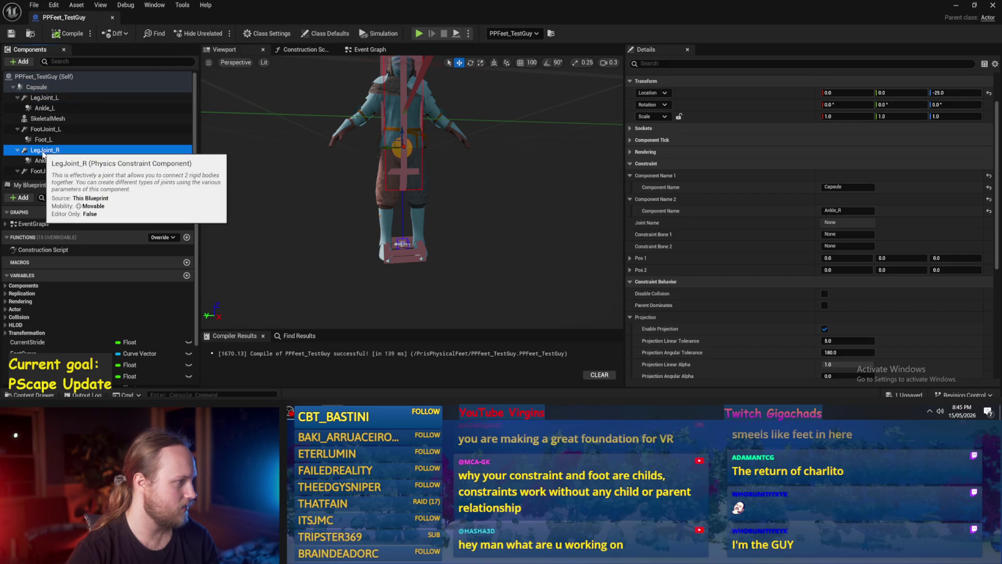
Reattach SkeletalMesh directly under Capsule in the Components panel.
key("f")
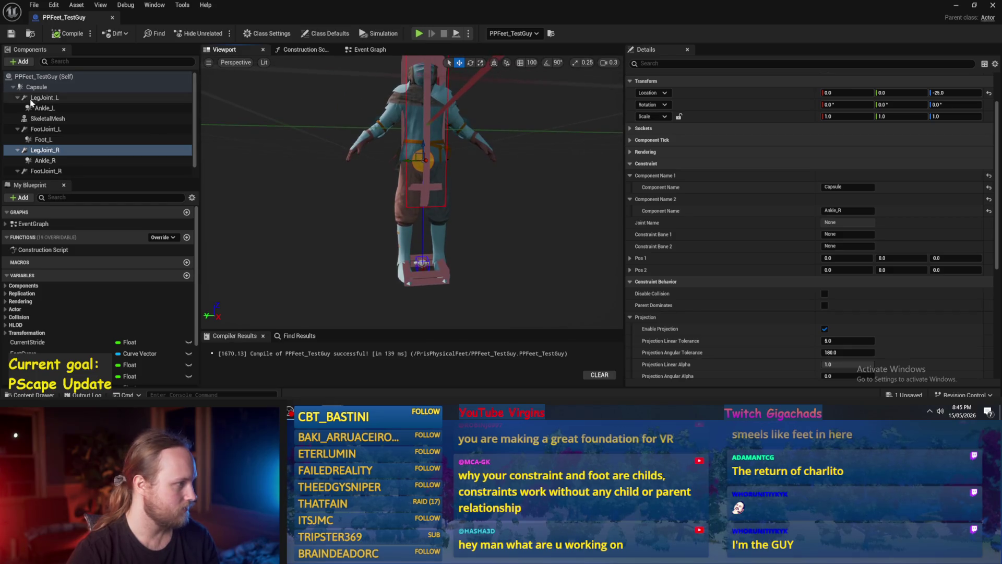
left_click(17, 98)
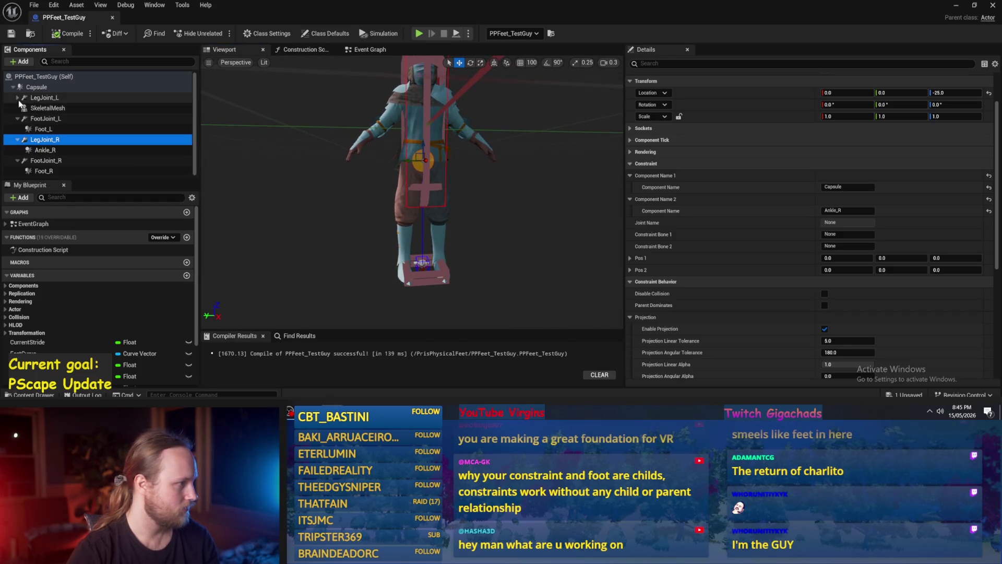
left_click(18, 98)
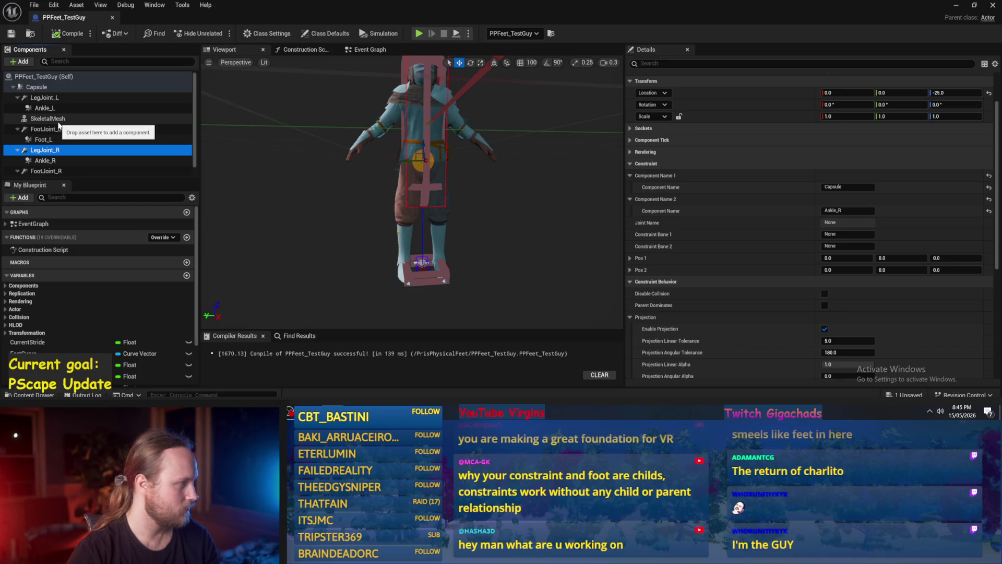
left_click(47, 118)
mouse_move(47, 119)
left_mouse_down()
mouse_move(33, 89)
mouse_move(73, 103)
mouse_move(61, 93)
left_mouse_up()
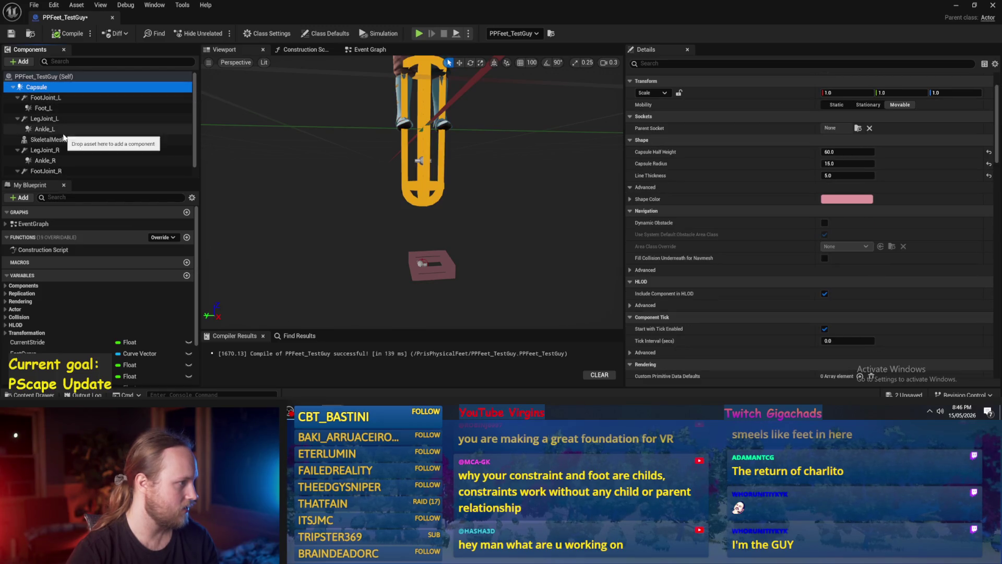
left_click(50, 138)
scroll(50, 137, "down", 1)
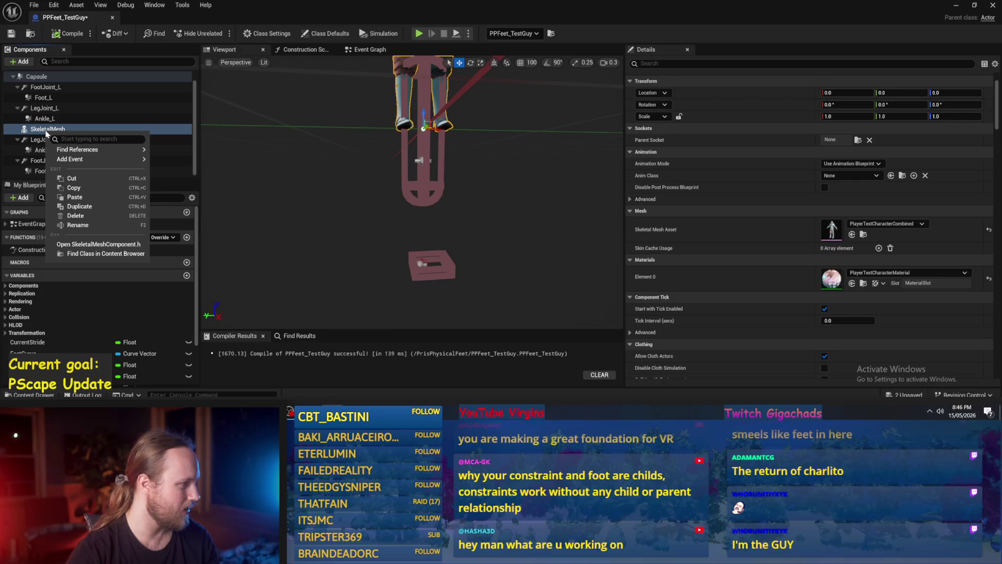
key("Escape")
Try reparenting LegJoint_R and making SkeletalMesh root, undoing to keep Capsule as root.
left_click(39, 140)
left_click_drag(39, 139, 40, 77)
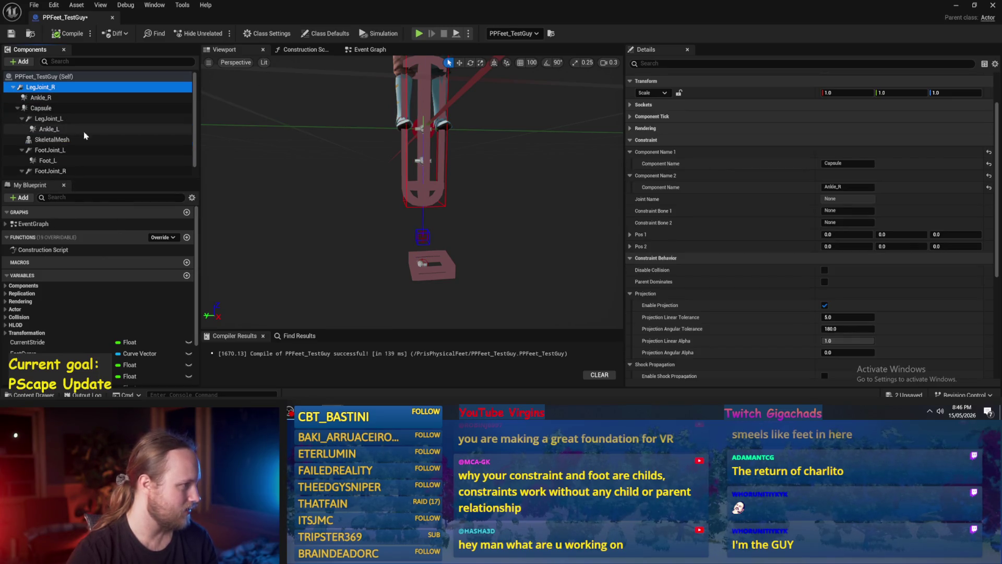
key("ctrl+z")
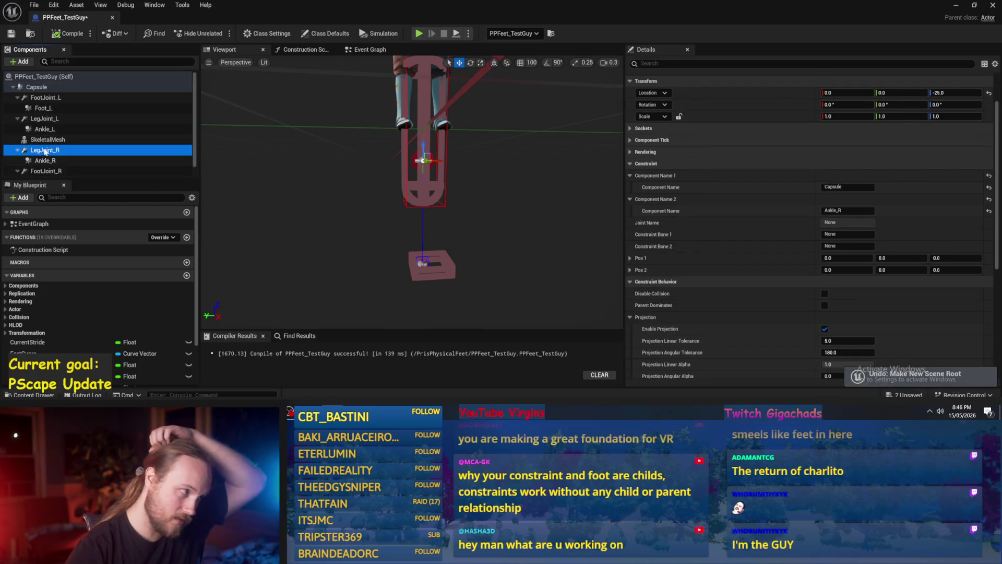
left_click(44, 140)
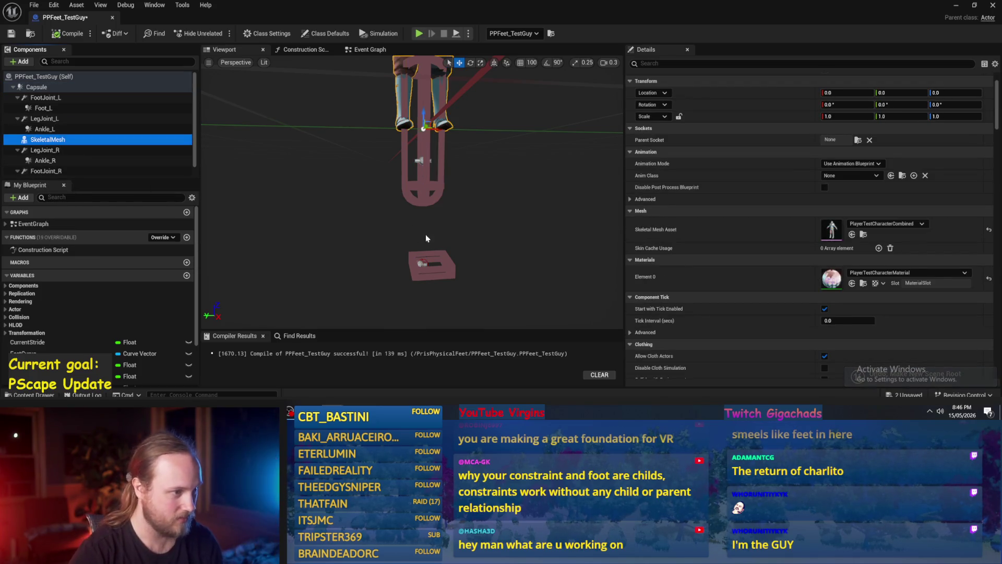
key("ctrl+y")
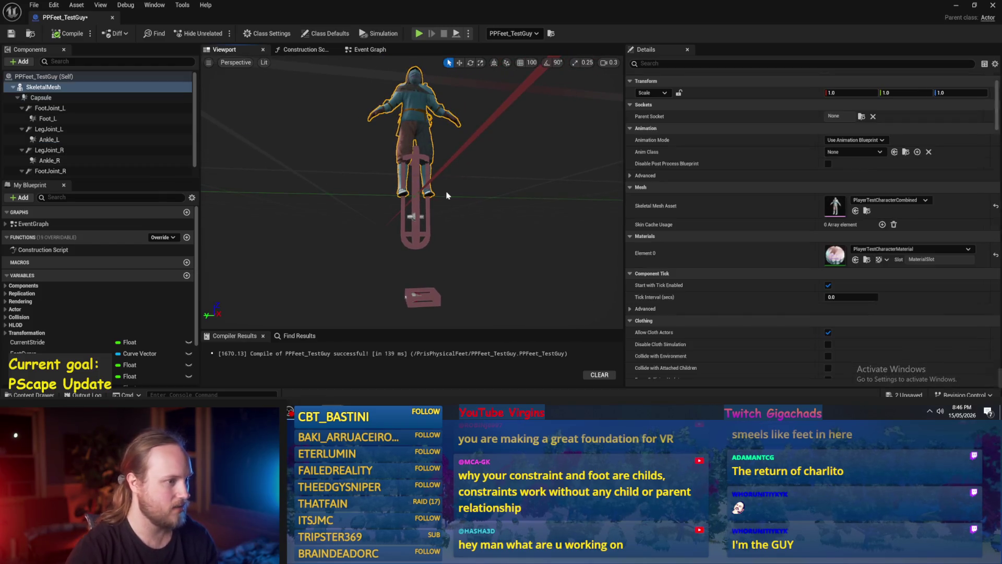
key("ctrl+z")
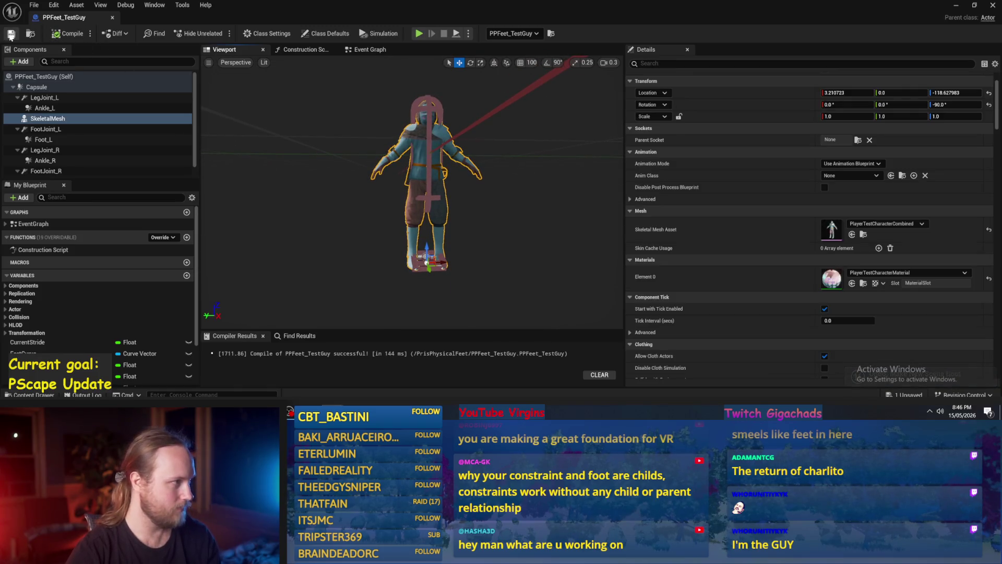
Attach FootJoint_L under Ankle_L in the component hierarchy.
key("f")
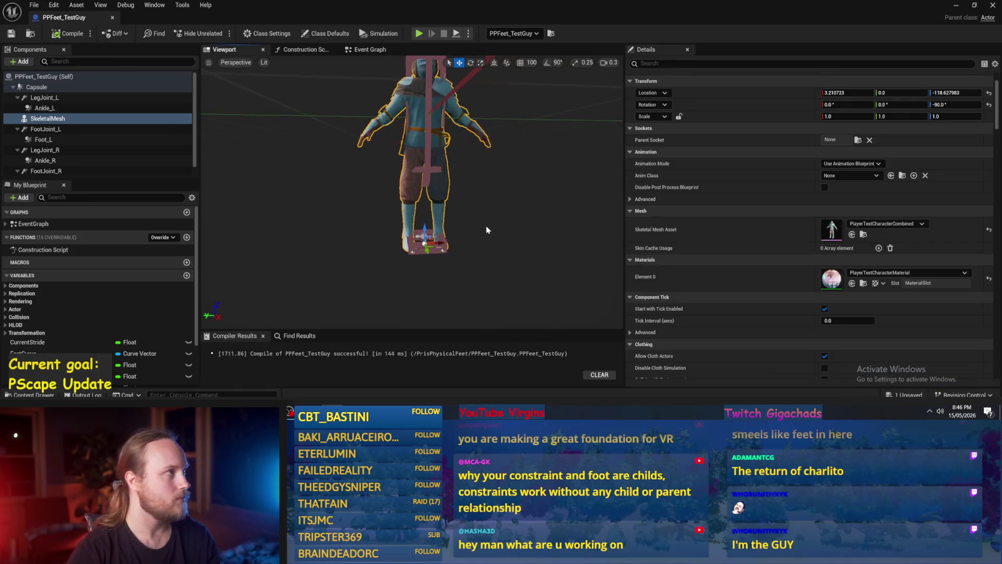
left_click(52, 131)
left_click(50, 99)
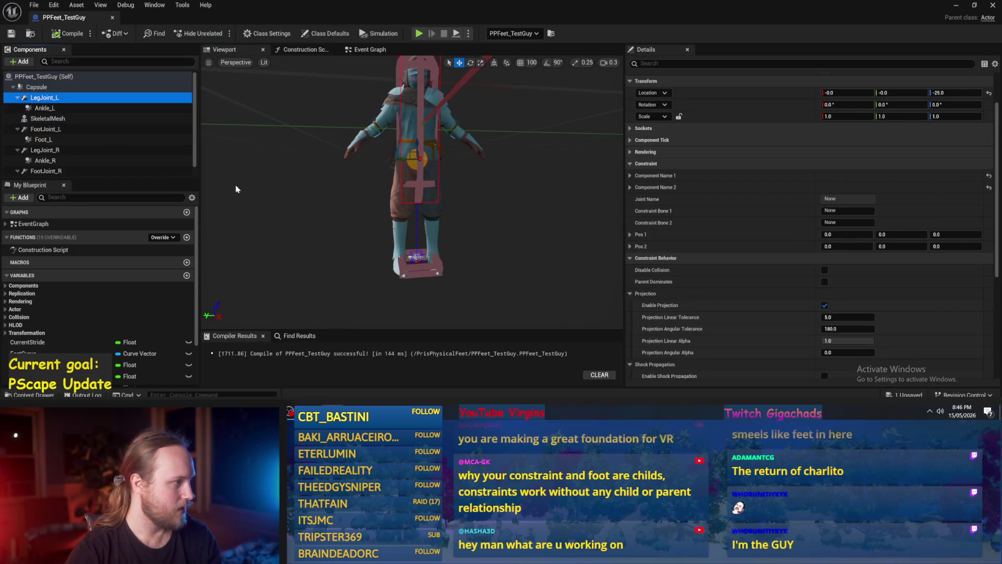
left_click(46, 108)
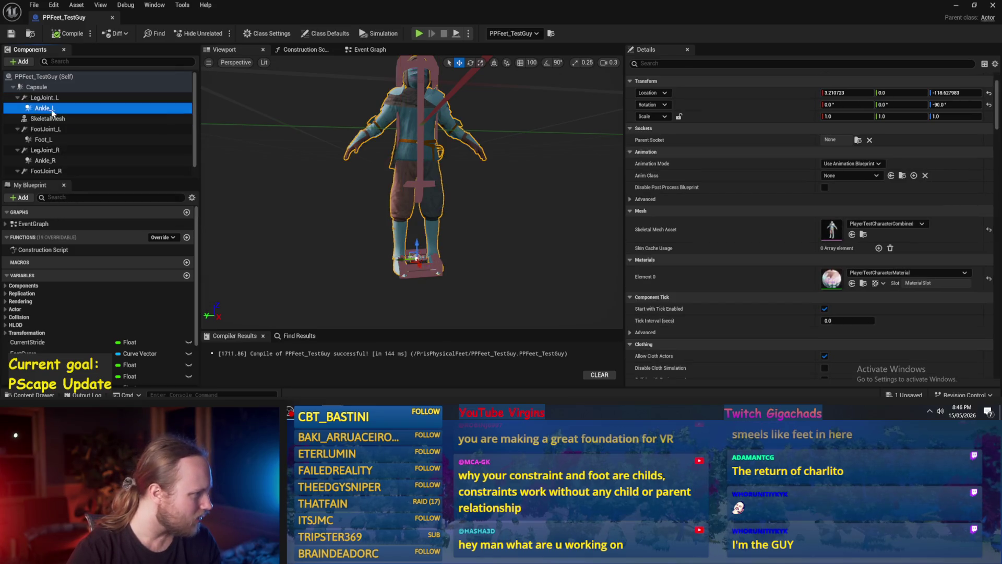
left_click(57, 128)
mouse_move(56, 129)
left_mouse_down()
mouse_move(45, 109)
mouse_move(50, 137)
mouse_move(51, 121)
left_mouse_up()
left_click(53, 140)
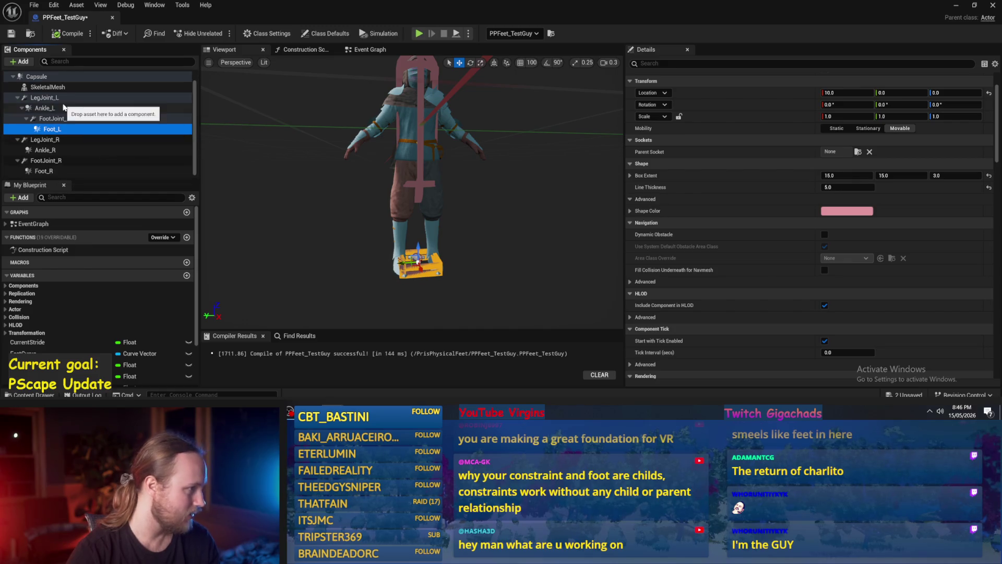
Attach FootJoint_R under Ankle_R, then orbit around the feet to check joint positions.
left_click(46, 160)
left_click_drag(46, 160, 44, 152)
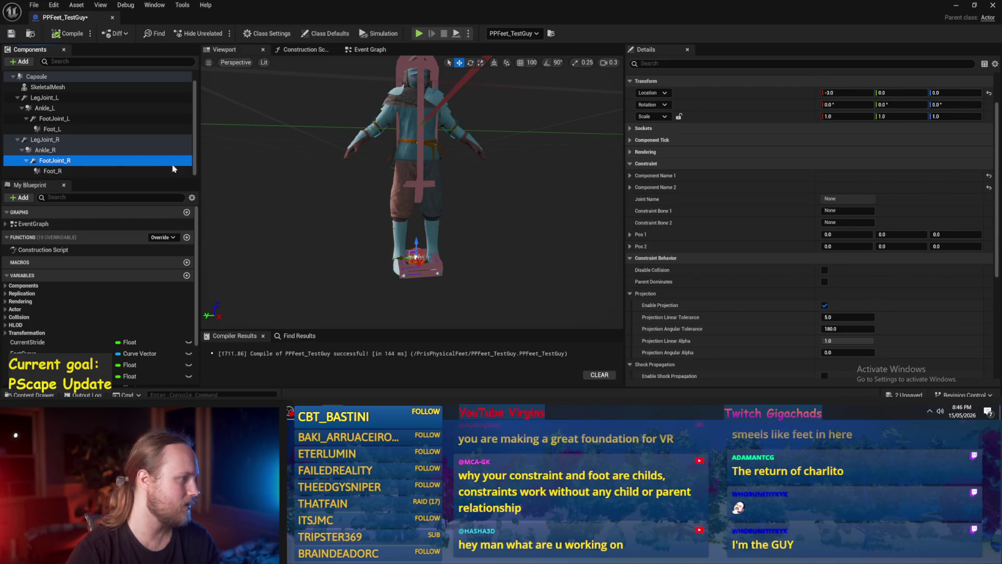
scroll(112, 141, "up", 1)
left_click(351, 228)
scroll(330, 191, "down", 5)
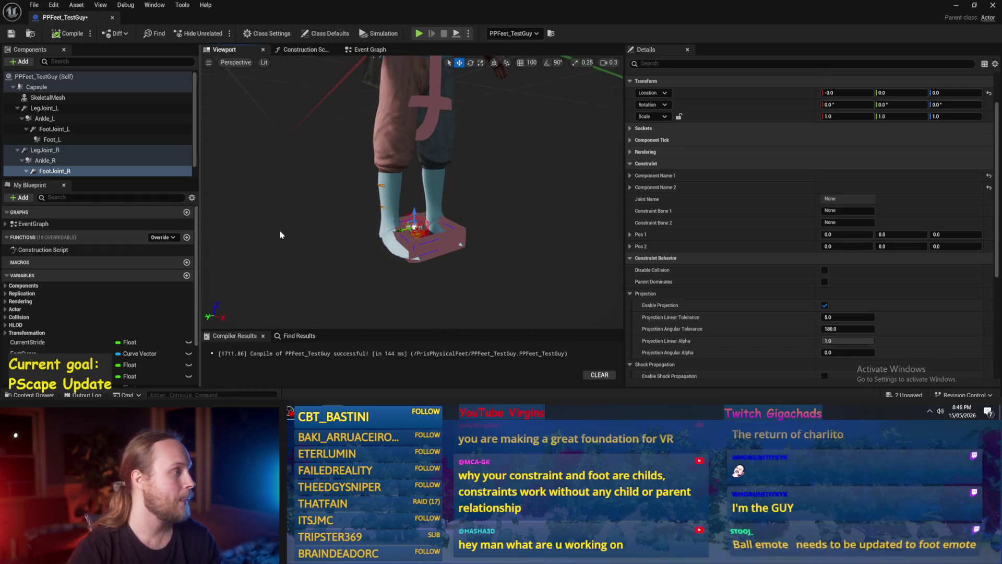
left_click_drag(331, 207, 345, 263)
left_click(57, 129)
left_click(45, 108)
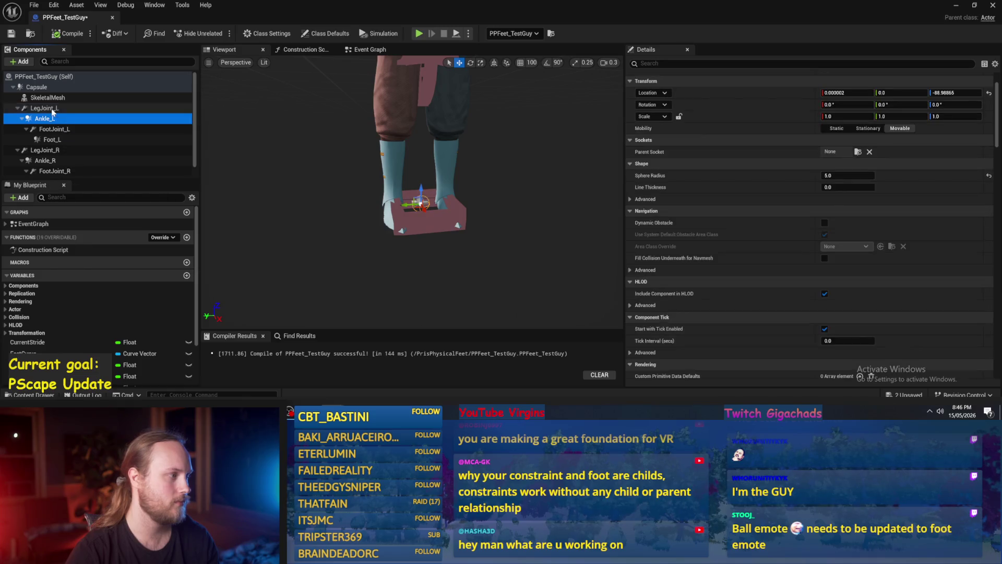
Set LegJoint_L's Location Y to -15 in the Details panel.
key("f")
left_click_drag(345, 263, 349, 270)
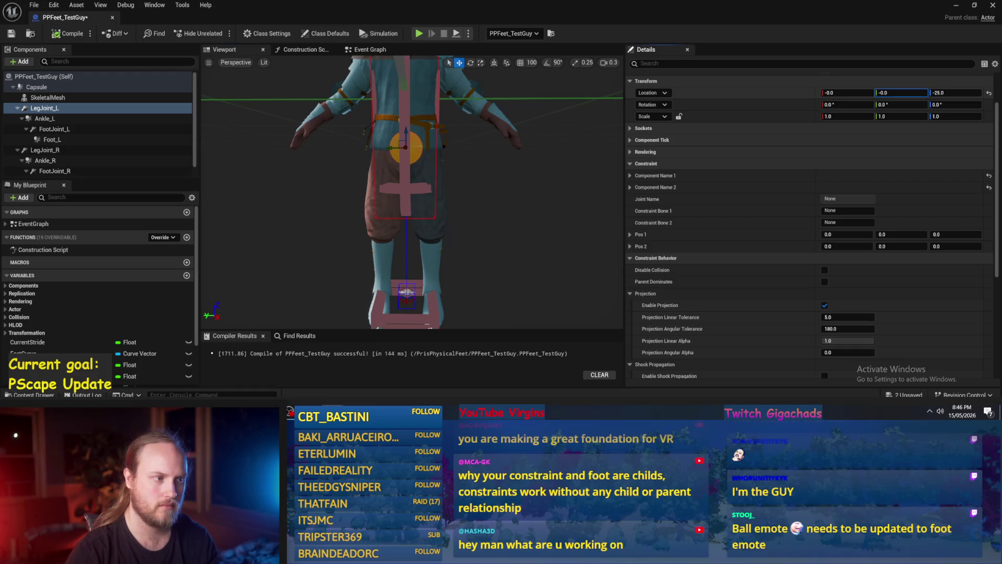
type("9")
key("Return")
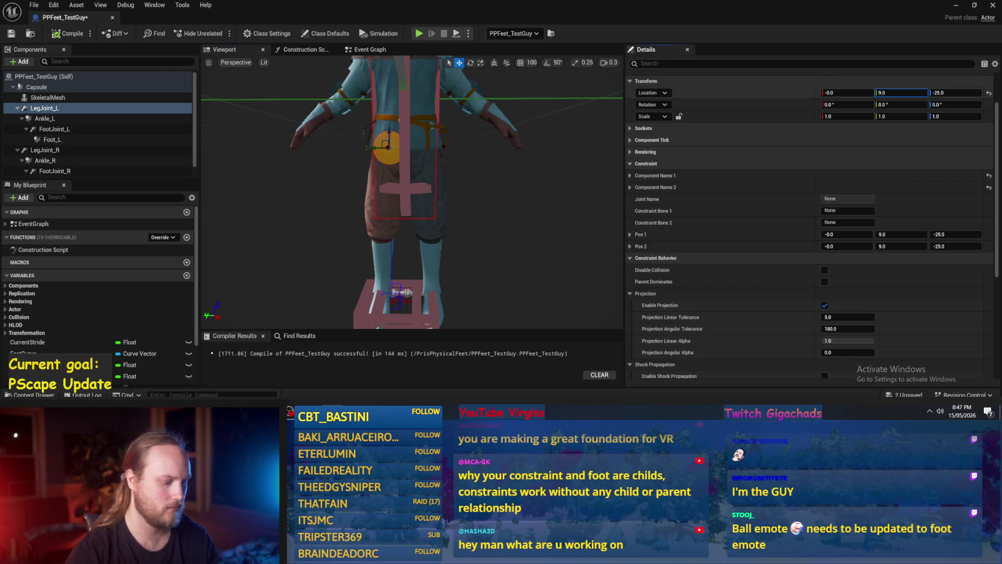
left_click_drag(901, 93, 885, 93)
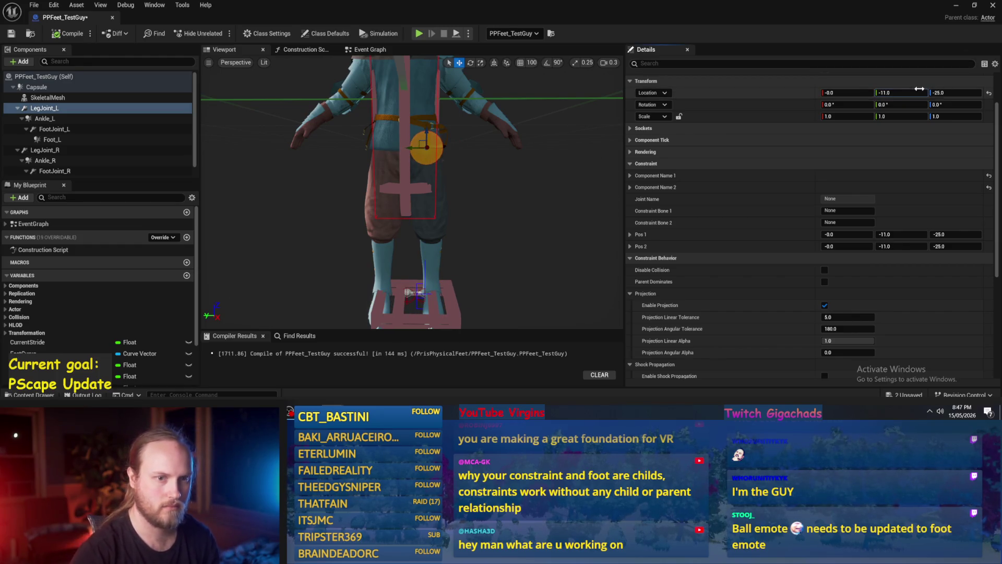
type("-1")
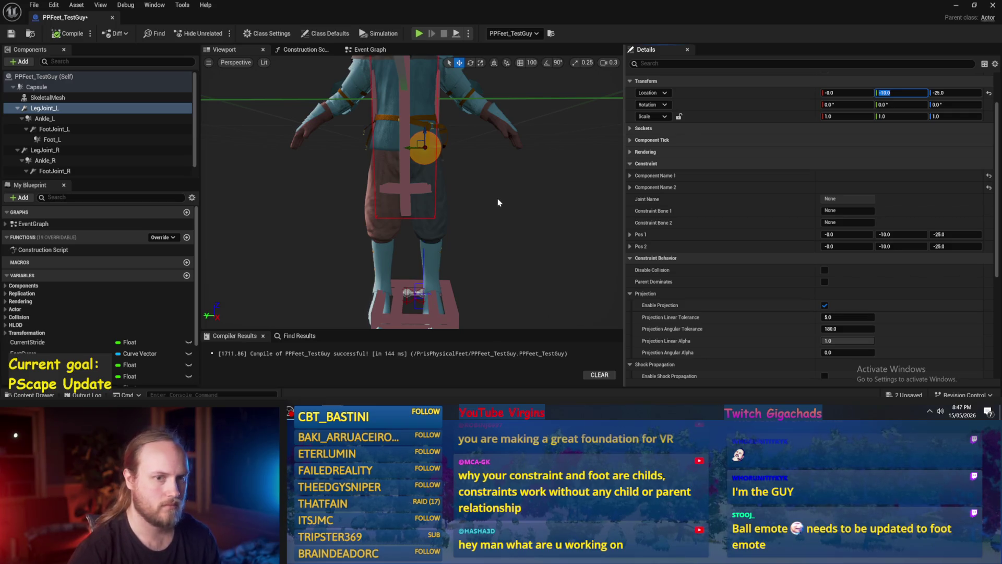
type("15")
key("Return")
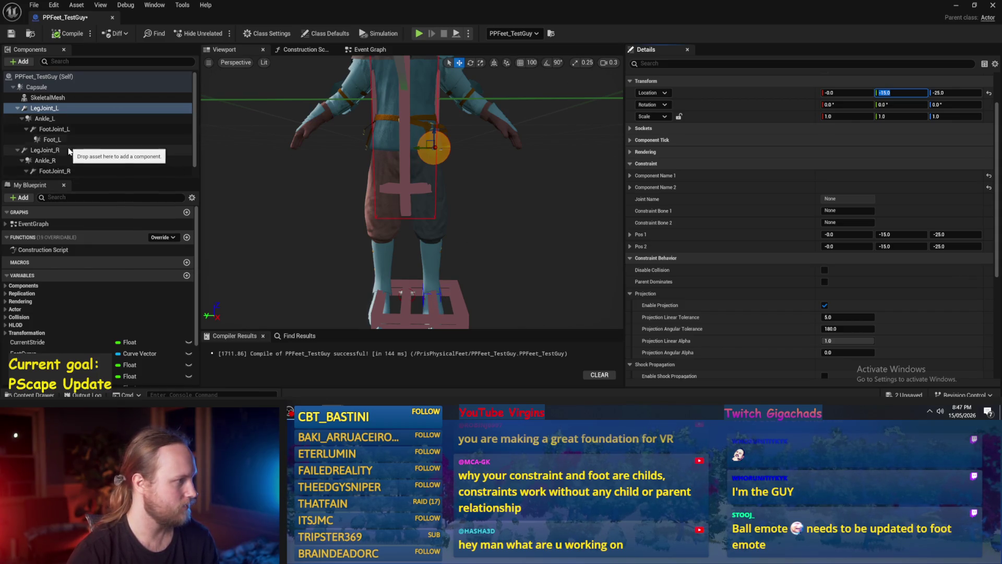
Set LegJoint_R's Location Y to 15, mirroring the left joint.
left_click(65, 150)
left_click(903, 92)
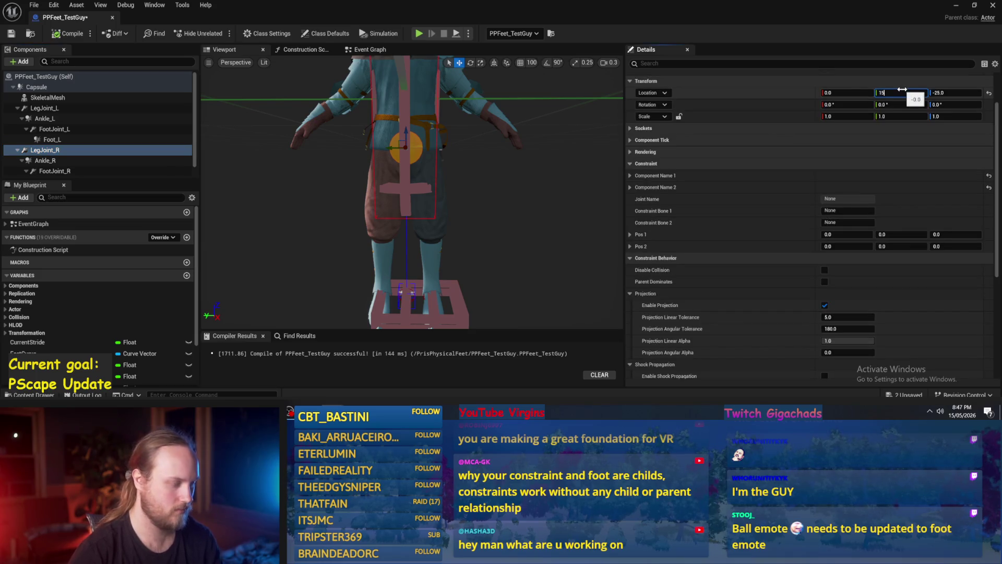
key("Return")
scroll(369, 281, "down", 3)
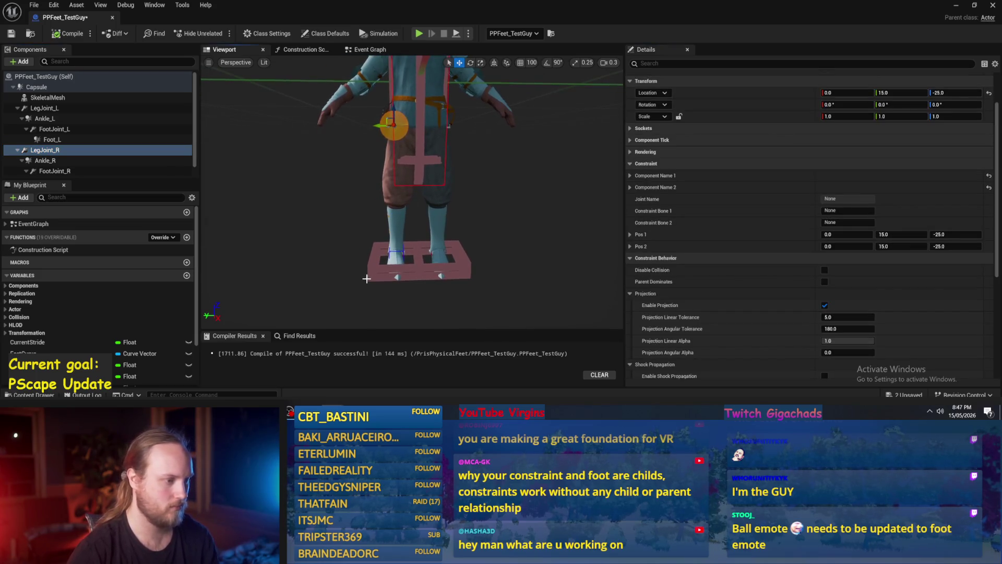
left_click(45, 160)
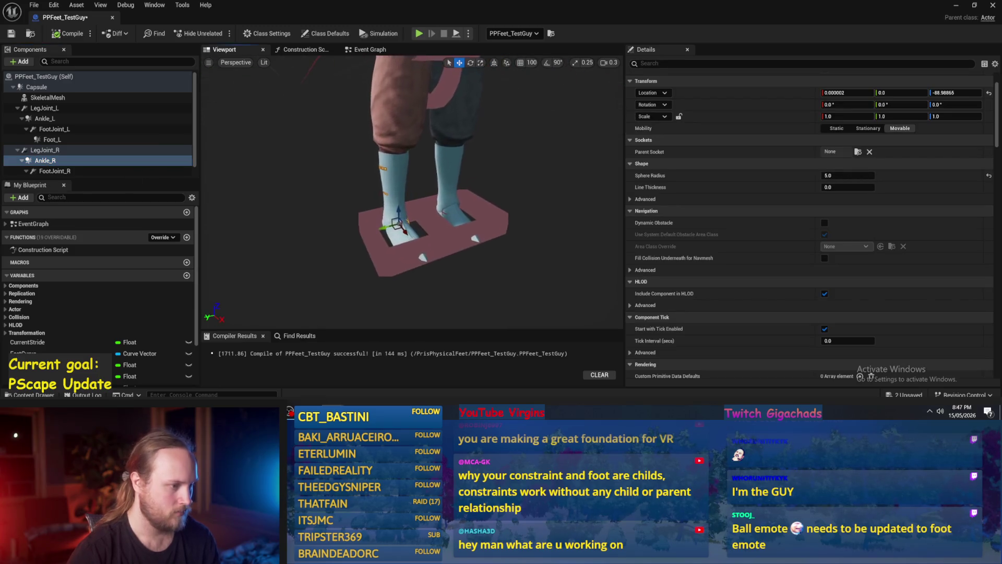
scroll(470, 209, "down", 3)
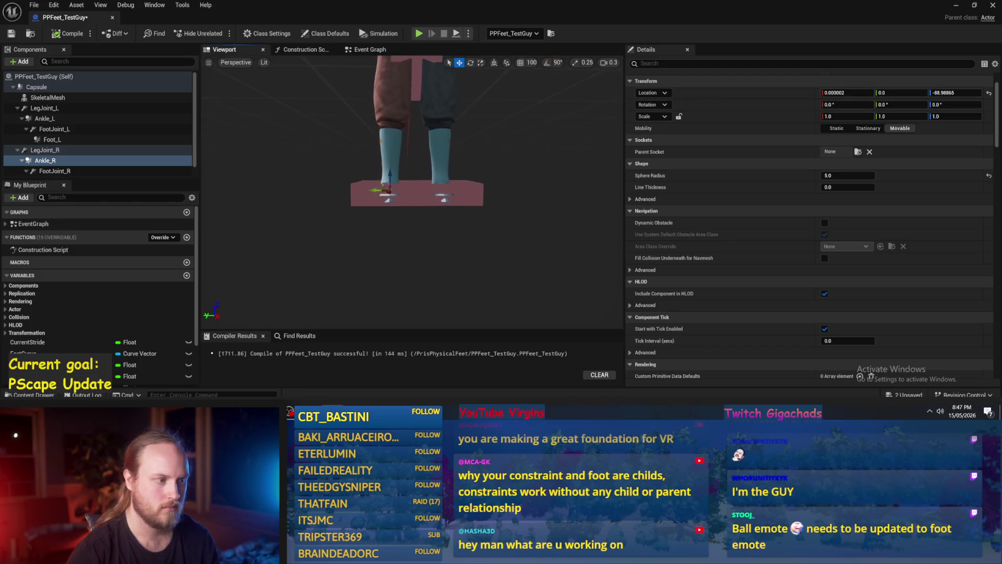
Frame the left leg joints and select the Foot_L collision box.
double_click(55, 129)
left_click_drag(347, 240, 347, 240, "alt")
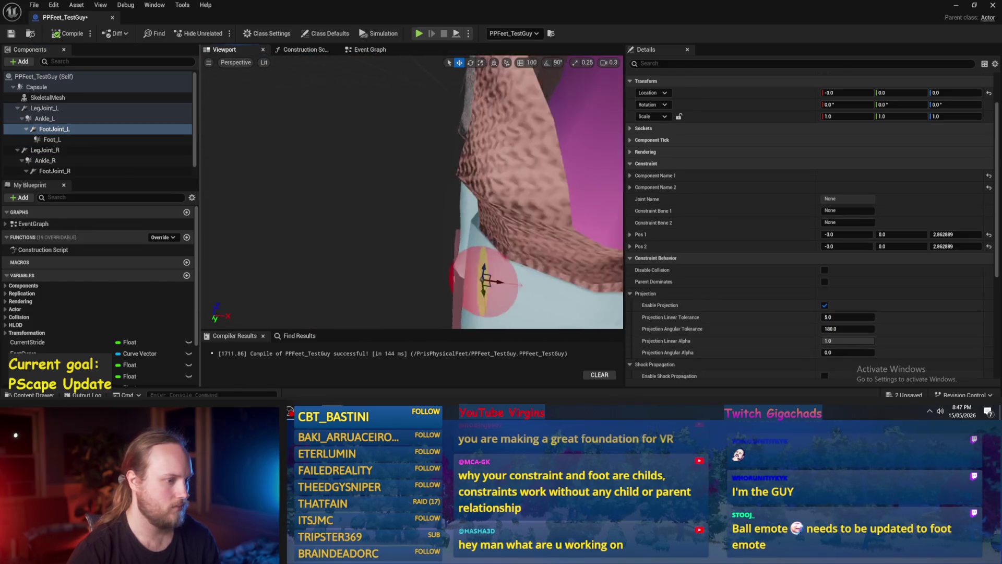
left_click(48, 139)
left_click(52, 129)
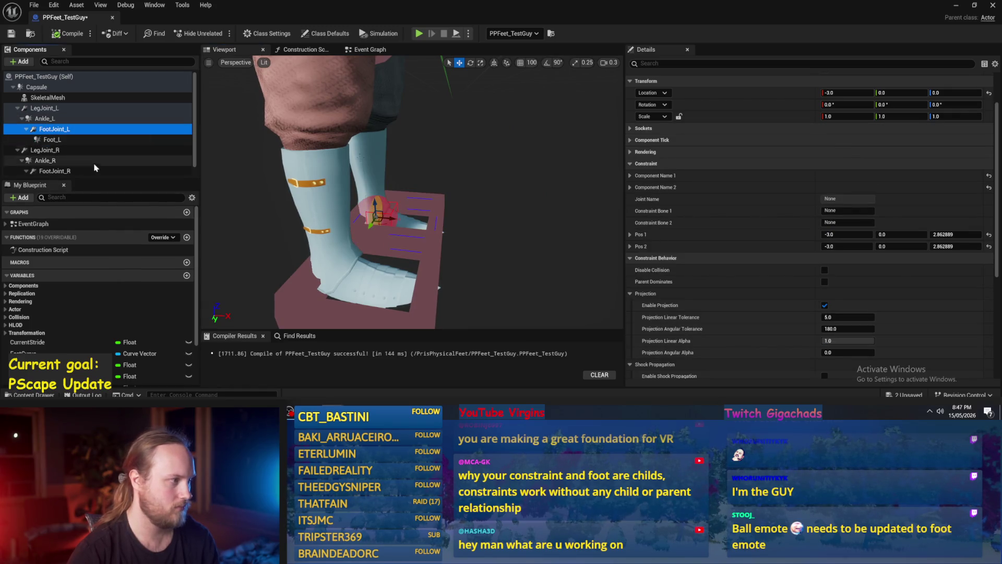
double_click(45, 118)
left_click_drag(412, 193, 413, 193)
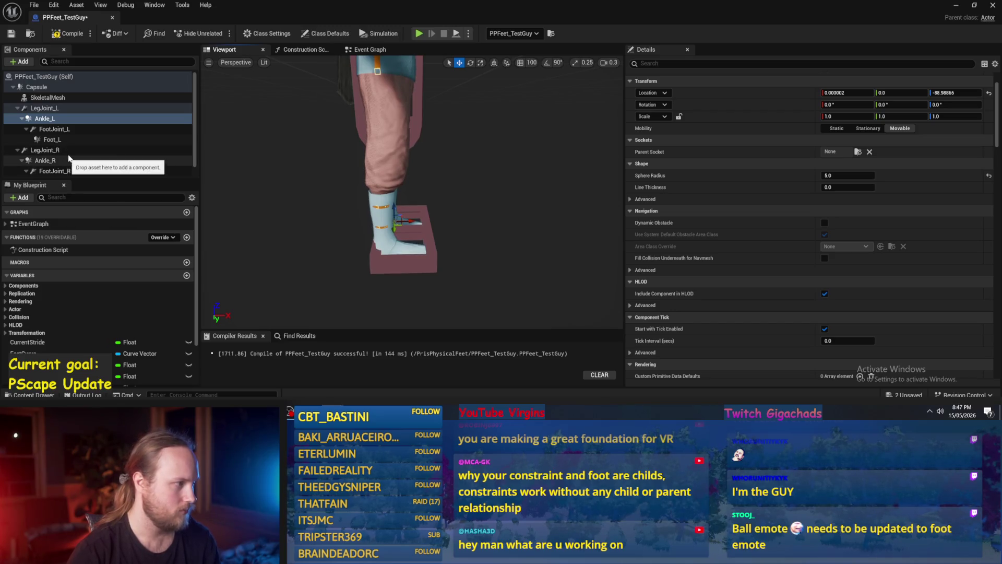
left_click(63, 140)
left_click_drag(412, 193, 412, 193)
Narrow Foot_L's Box Extent Y to 7, then to 6, giving 15, 6, 3.
type("7")
key("Return")
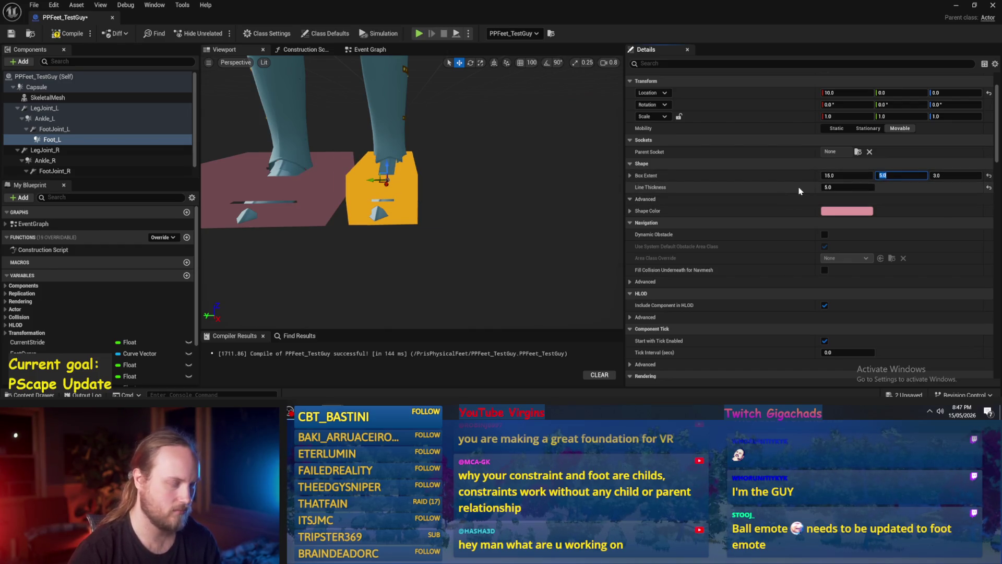
key("Return")
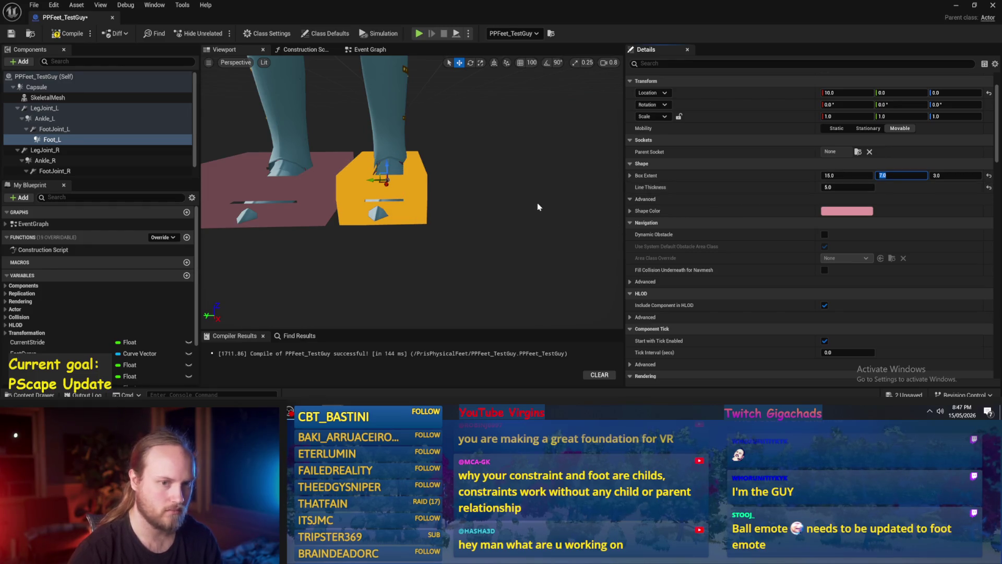
mouse_move(438, 232)
left_mouse_down()
mouse_move(459, 209)
mouse_move(491, 198)
mouse_move(470, 157)
left_mouse_up()
type("6")
key("Return")
mouse_move(412, 193)
left_mouse_down()
mouse_move(439, 172)
mouse_move(426, 188)
left_mouse_up()
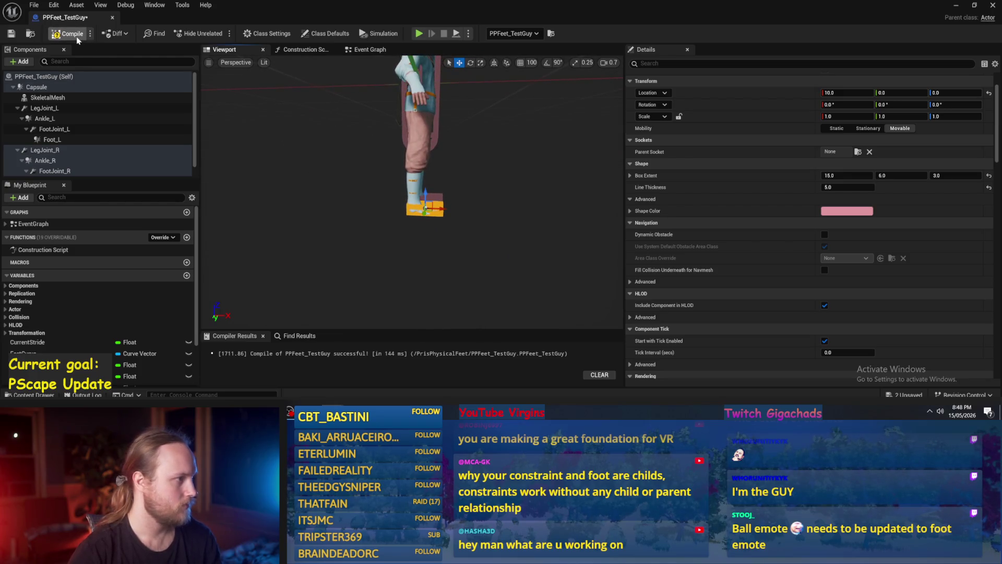
Run a quick Play-In-Editor test of PPFeet_TestGuy and stop it.
left_click(956, 4)
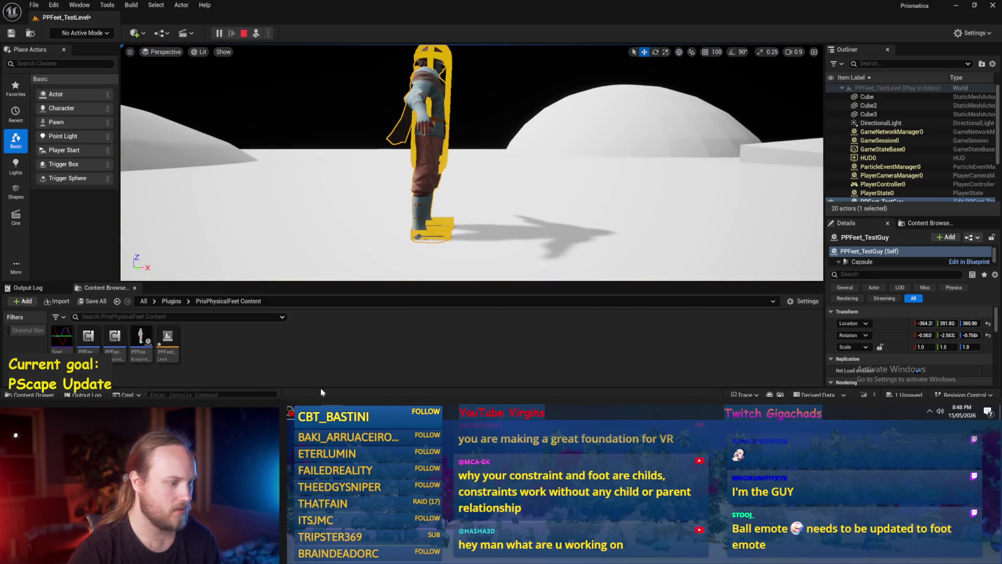
key("Escape")
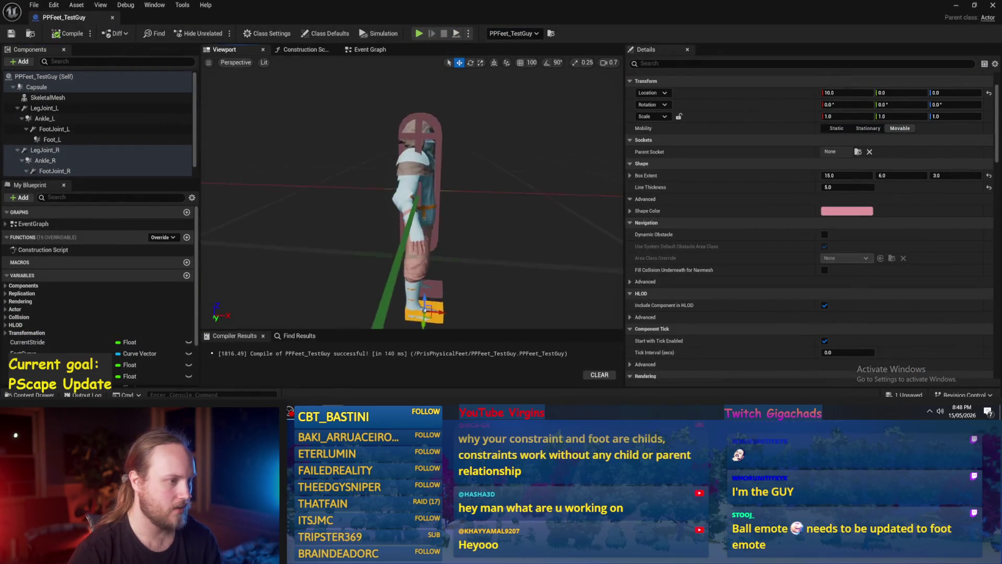
type("mass")
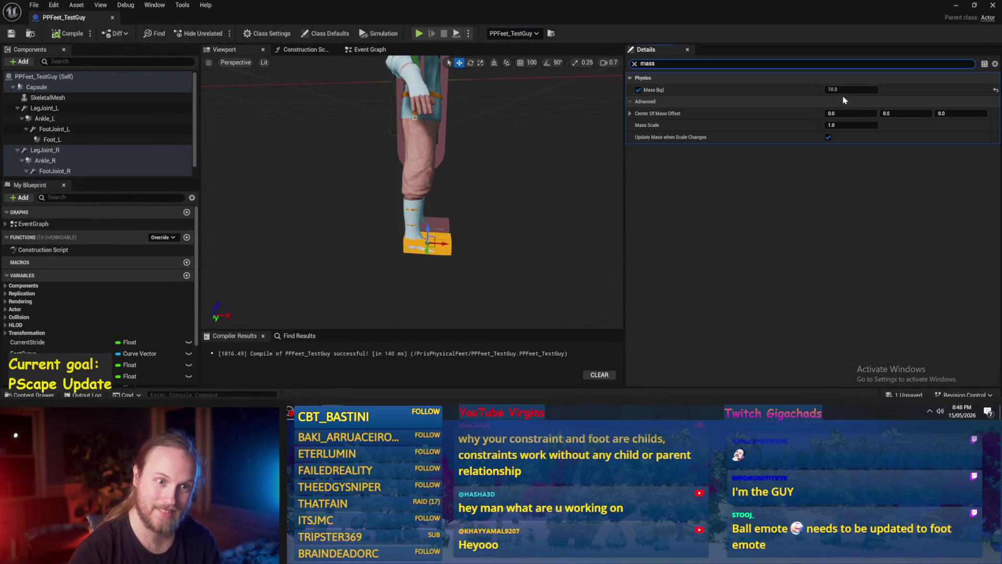
Enter a mass of 2 and compare masses on the right ankle, foot joint and foot.
left_click(849, 90)
type("2")
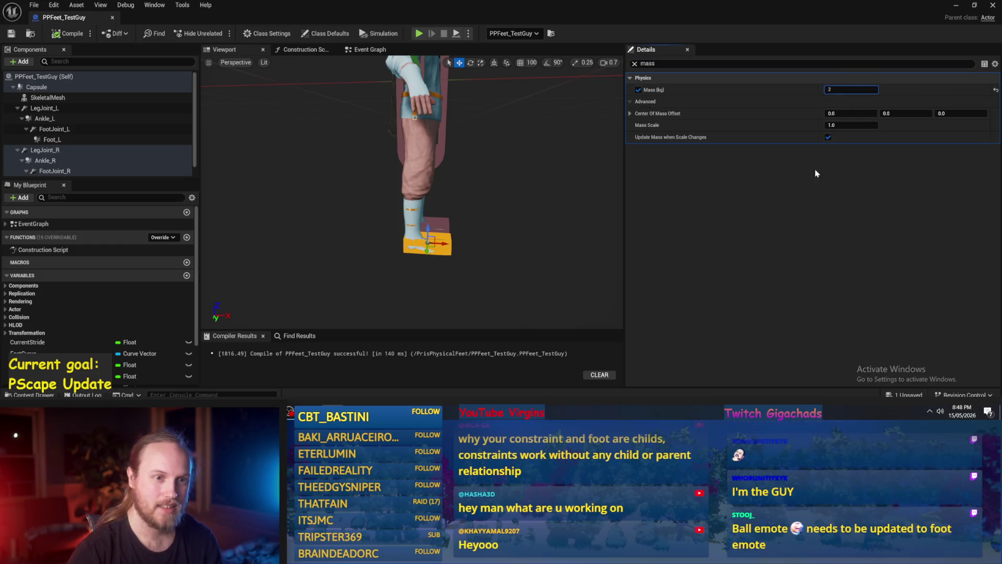
left_click(82, 172)
left_click(76, 162)
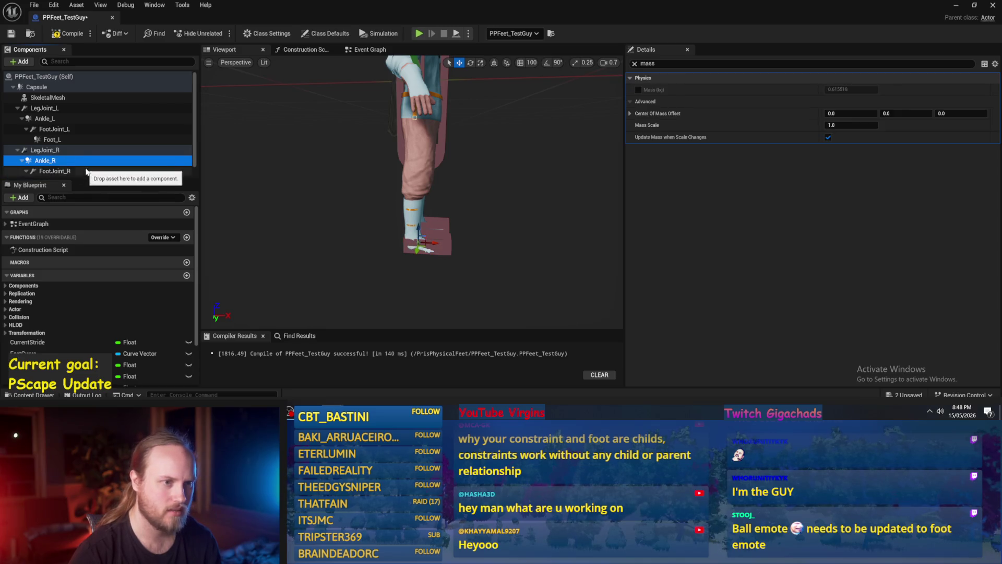
left_click(86, 172)
scroll(87, 179, "down", 1)
left_click(83, 171)
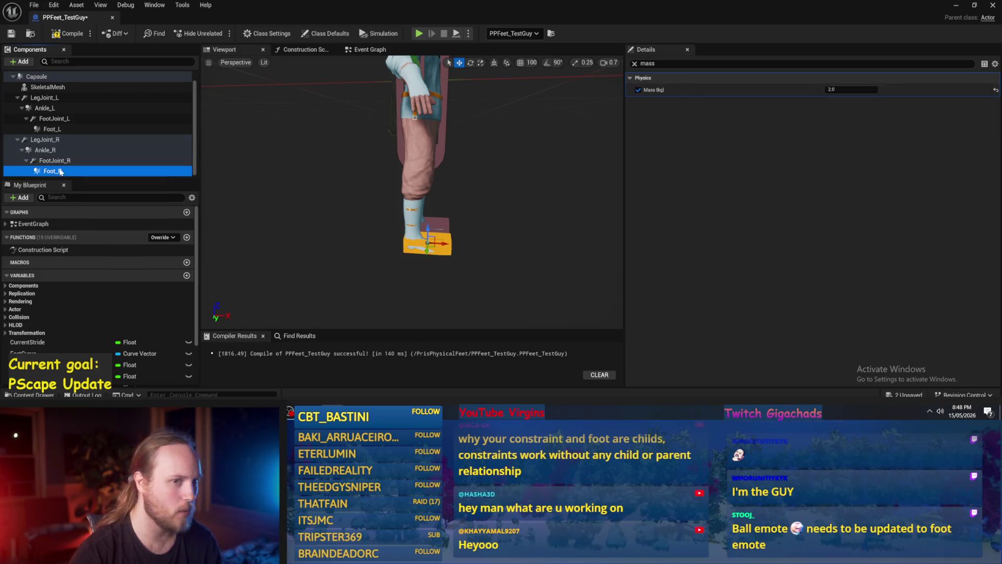
Set Foot_L's mass to 2.0 kg and start a play-in-editor test of the level.
left_click(95, 129)
left_click(839, 89)
key("Return")
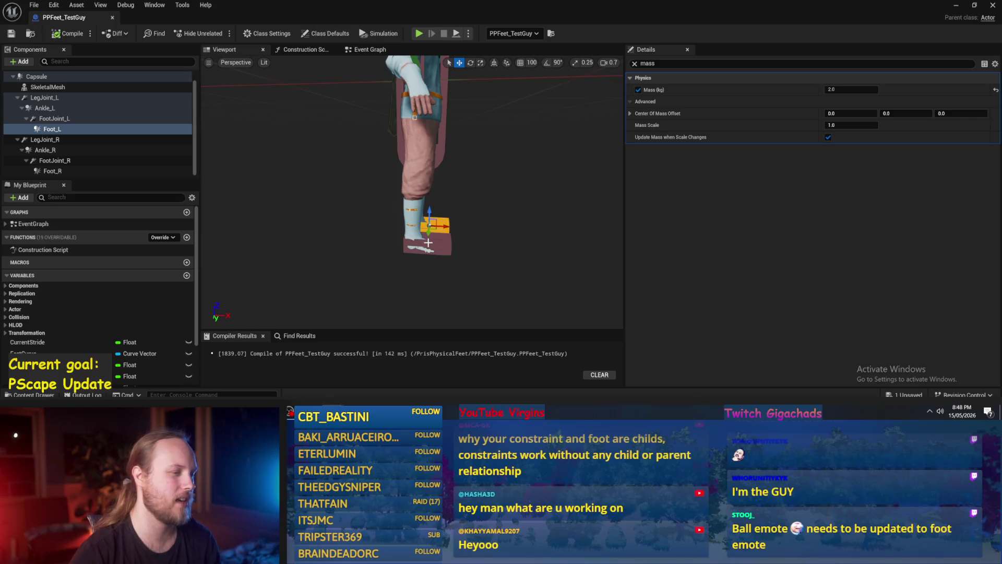
left_click(956, 5)
left_click(217, 33)
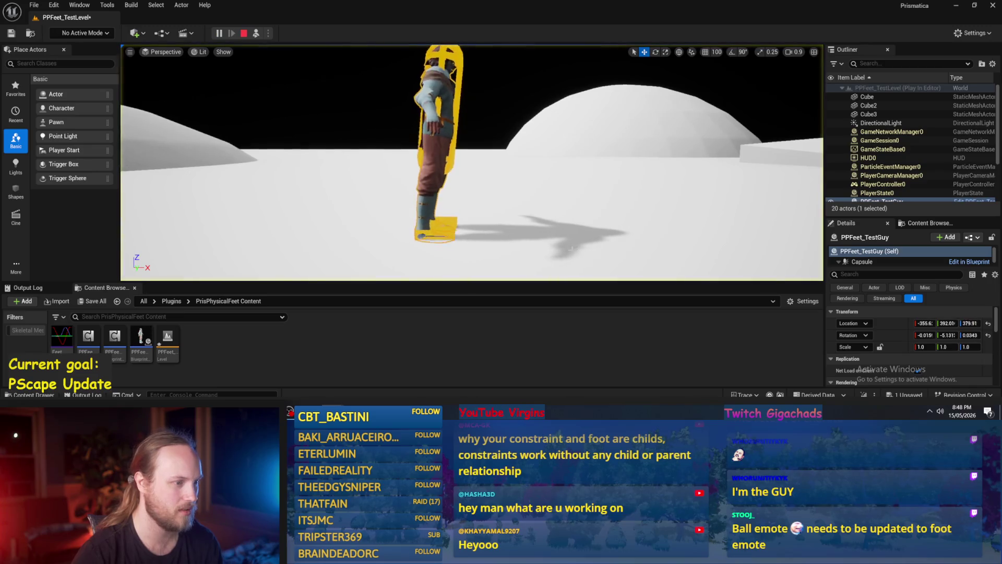
Look around the character in the running game, then stop the play session.
mouse_move(569, 235)
left_mouse_down()
mouse_move(610, 231)
mouse_move(522, 235)
mouse_move(532, 212)
mouse_move(433, 220)
mouse_move(479, 217)
left_mouse_up()
left_click(532, 213)
key("Escape")
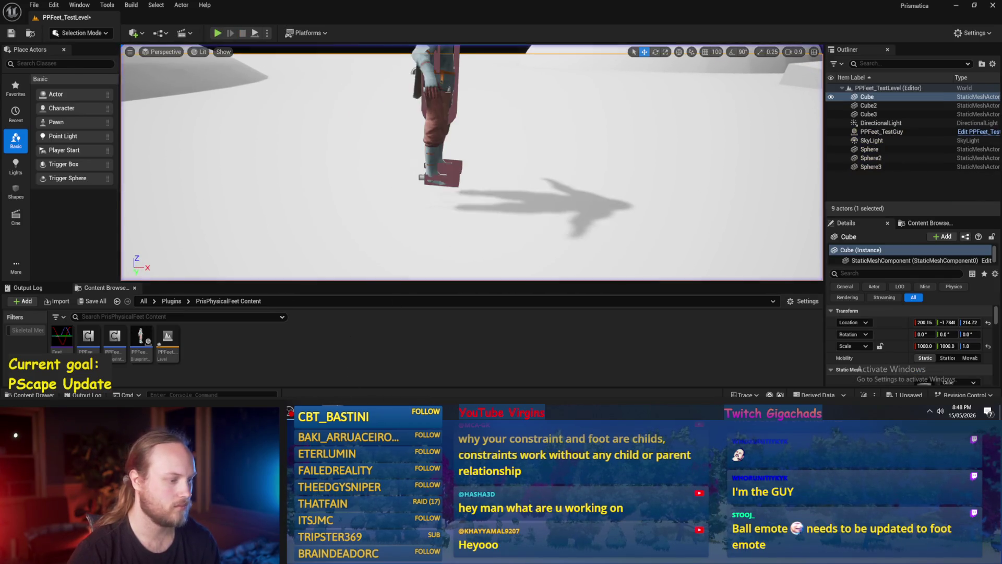
Delete the old node block from PPFeet_TestGuy's Event Graph, keeping Event Tick.
left_click(352, 389)
left_click_drag(549, 206, 496, 206)
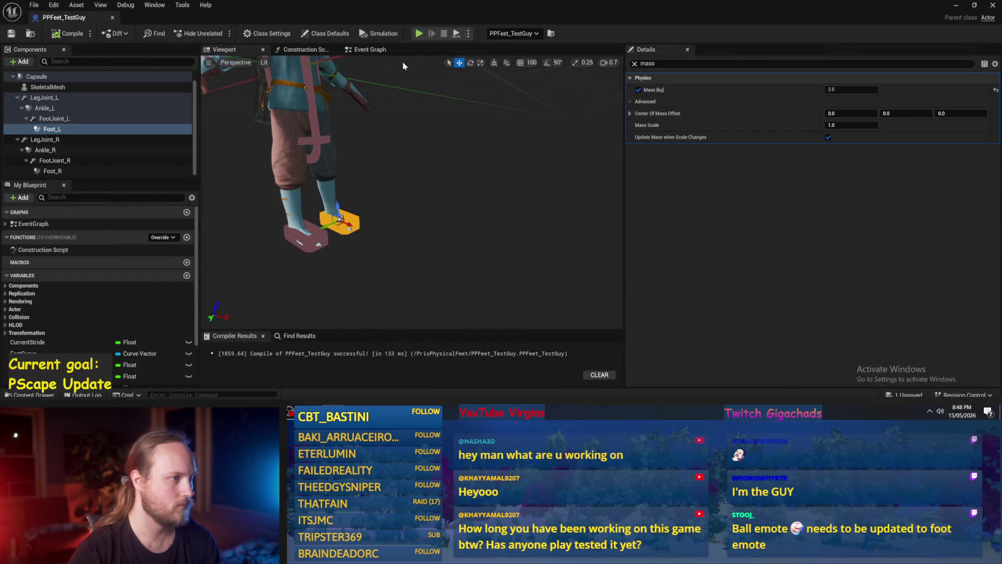
left_click(370, 49)
scroll(439, 171, "down", 5)
scroll(352, 163, "up", 3)
left_click_drag(601, 110, 291, 272)
key("Delete")
scroll(281, 229, "up", 5)
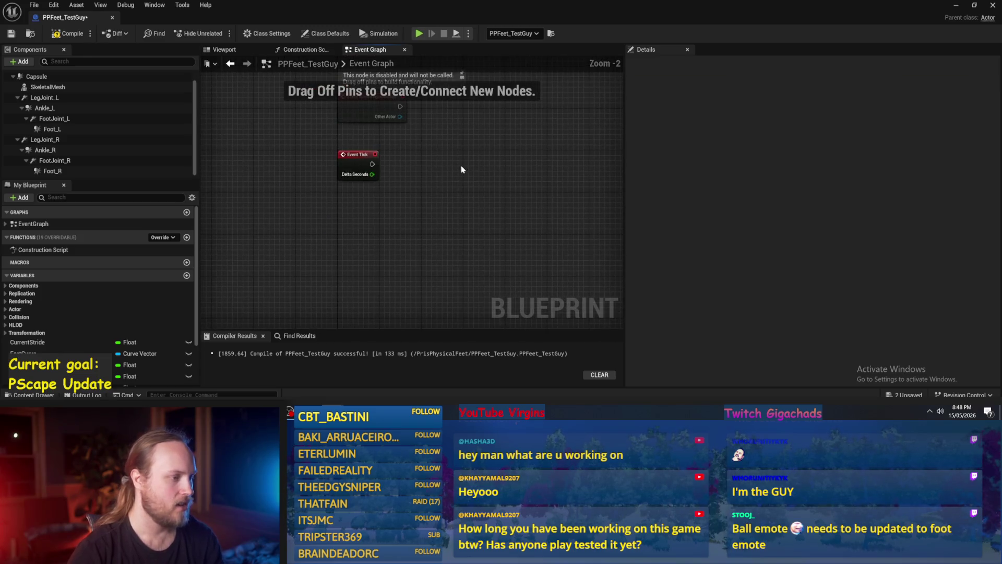
Move the Event Tick node lower in the graph and compile the blueprint.
left_click_drag(359, 188, 348, 251)
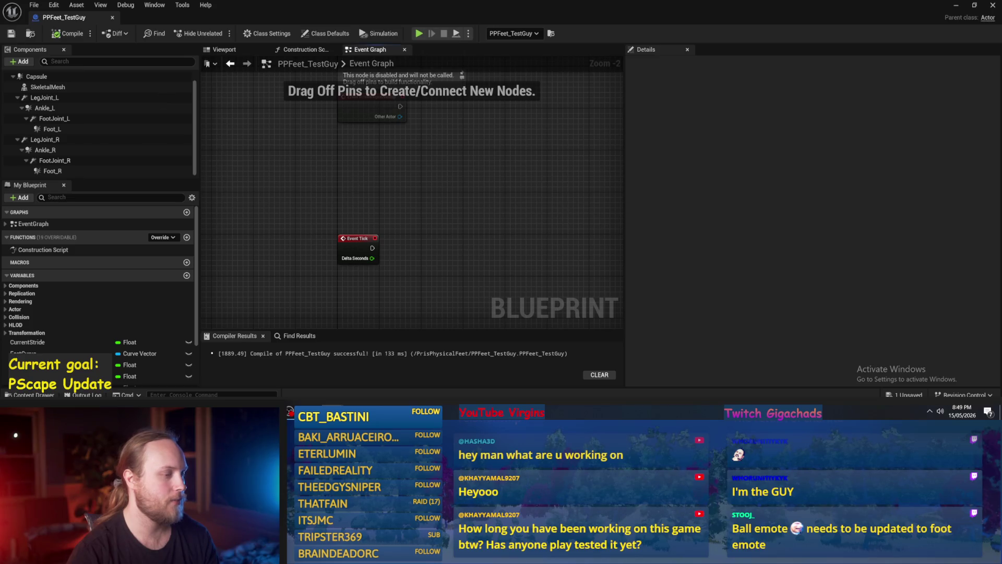
scroll(433, 184, "up", 1)
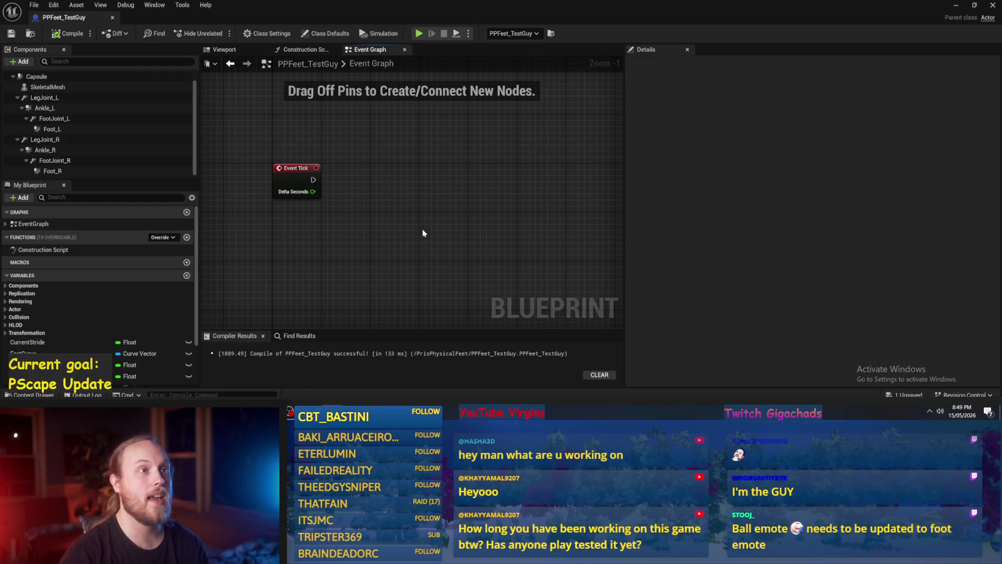
left_click_drag(397, 214, 392, 239)
left_click(68, 33)
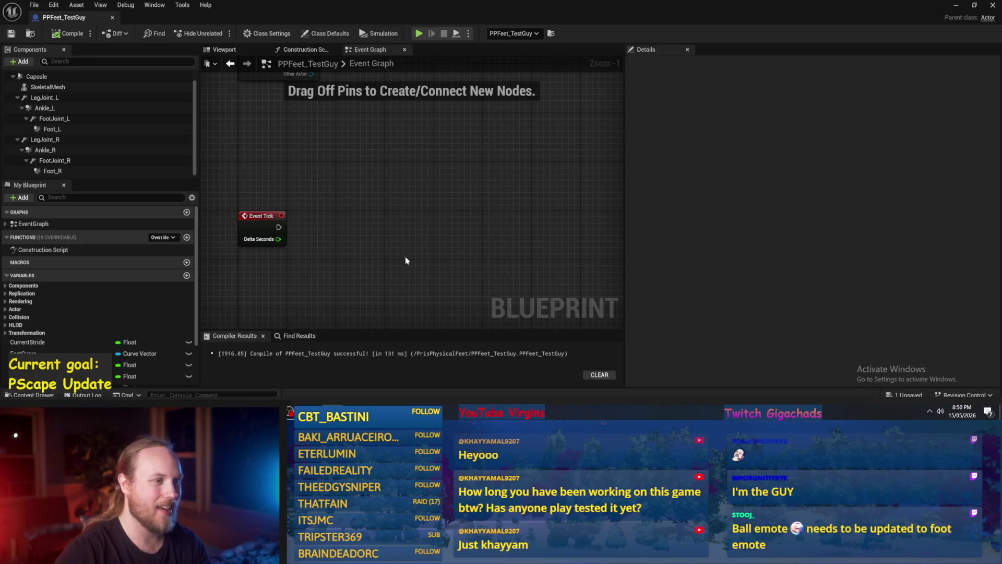
Narrow the Details panel to widen the graph area and recompile the blueprint.
scroll(419, 229, "down", 1)
left_click_drag(423, 239, 426, 165)
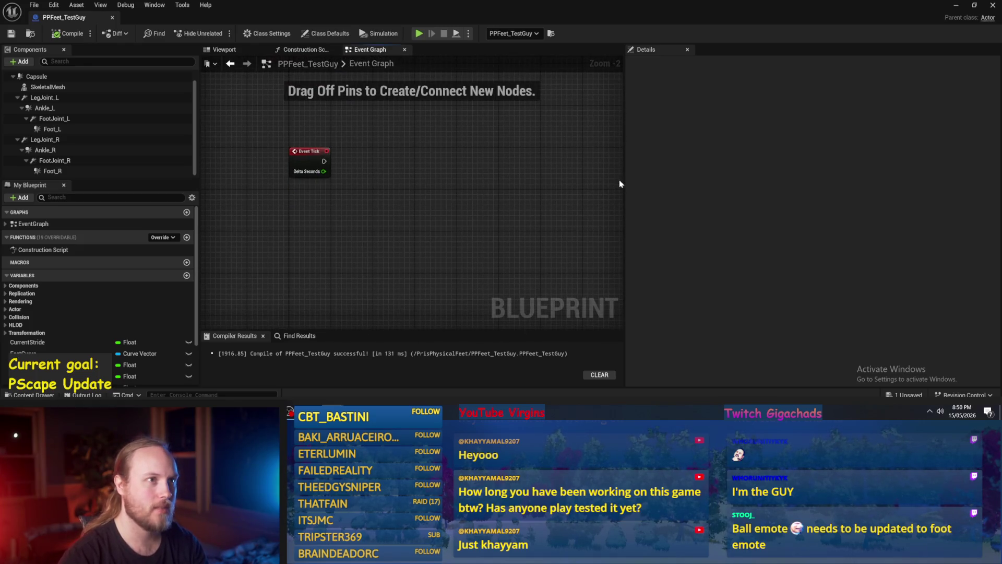
left_click_drag(626, 189, 746, 190)
left_click_drag(438, 198, 439, 232)
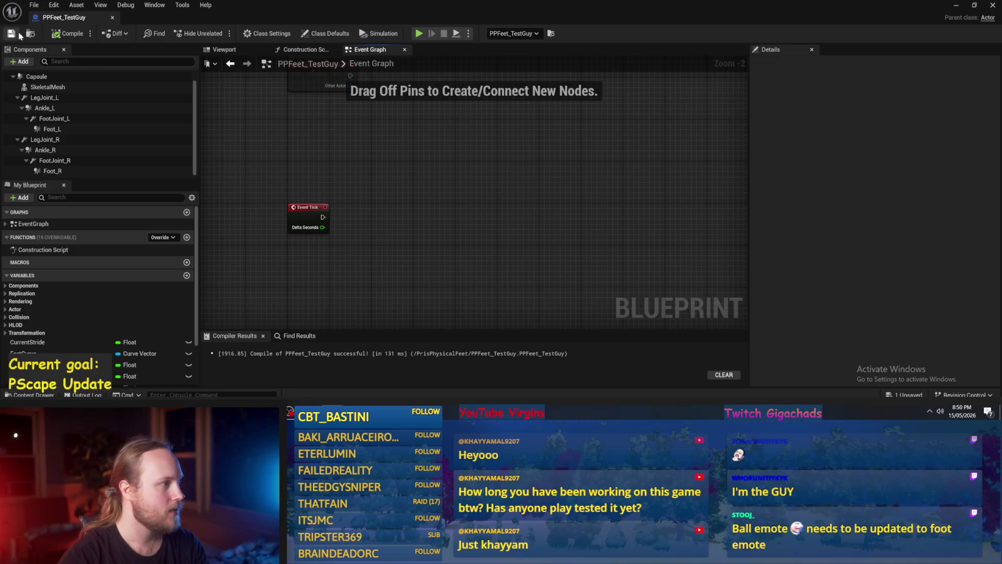
left_click(81, 33)
scroll(325, 252, "up", 1)
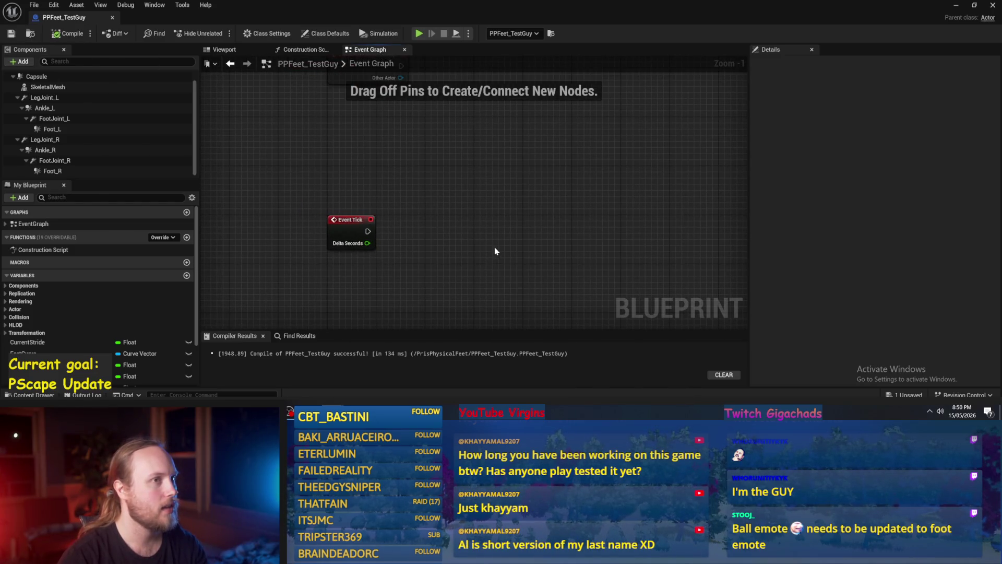
mouse_move(490, 243)
left_mouse_down()
mouse_move(472, 287)
mouse_move(472, 190)
mouse_move(435, 212)
left_mouse_up()
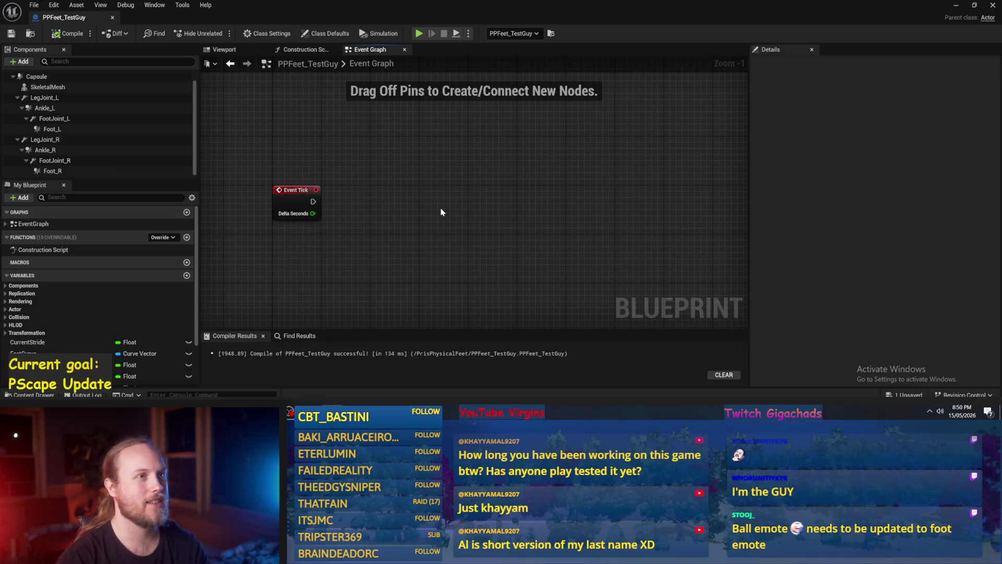
left_click(68, 33)
mouse_move(365, 260)
left_mouse_down()
mouse_move(405, 274)
mouse_move(409, 252)
mouse_move(384, 230)
mouse_move(427, 234)
left_mouse_up()
scroll(438, 259, "up", 1)
scroll(58, 251, "down", 1)
scroll(46, 96, "up", 1)
Drag the Capsule component into the Event Graph as a reference node, then compile and save.
left_click(46, 88)
mouse_move(46, 88)
left_mouse_down()
mouse_move(496, 182)
mouse_move(403, 175)
mouse_move(455, 140)
mouse_move(501, 178)
mouse_move(319, 167)
mouse_move(340, 288)
mouse_move(309, 324)
mouse_move(309, 107)
left_mouse_up()
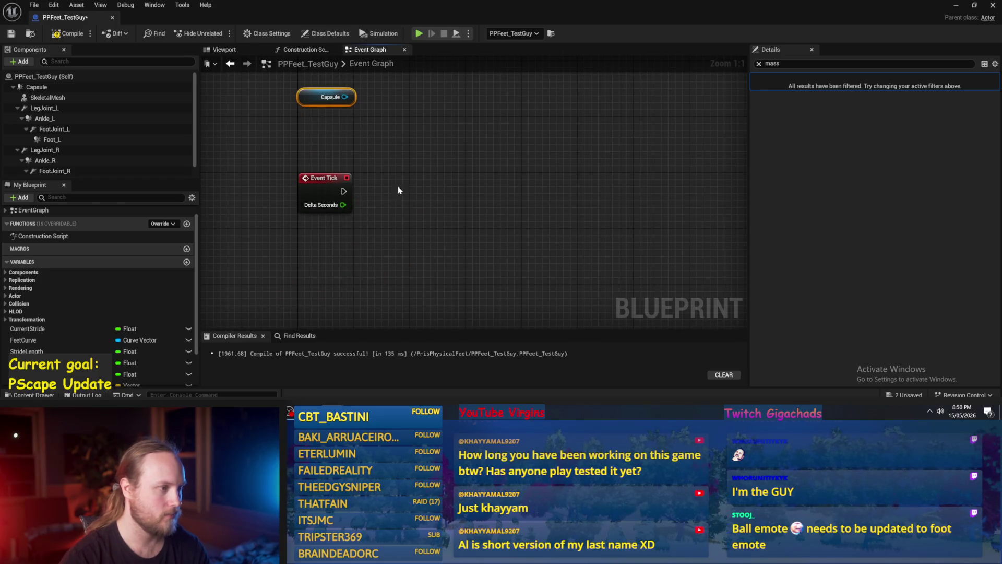
left_click(382, 178)
scroll(426, 195, "down", 2)
left_click(52, 36)
left_click_drag(366, 193, 391, 223)
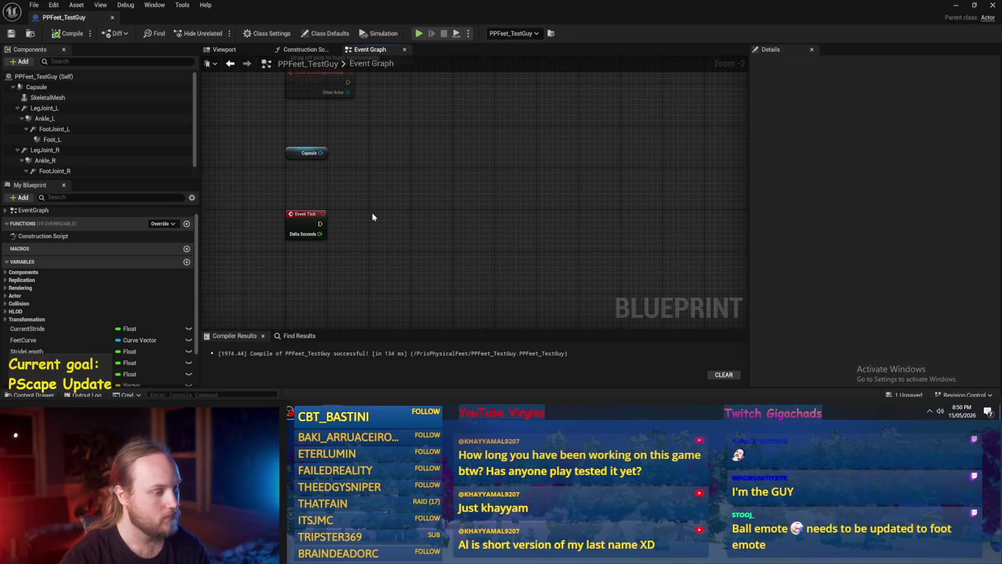
key("F7")
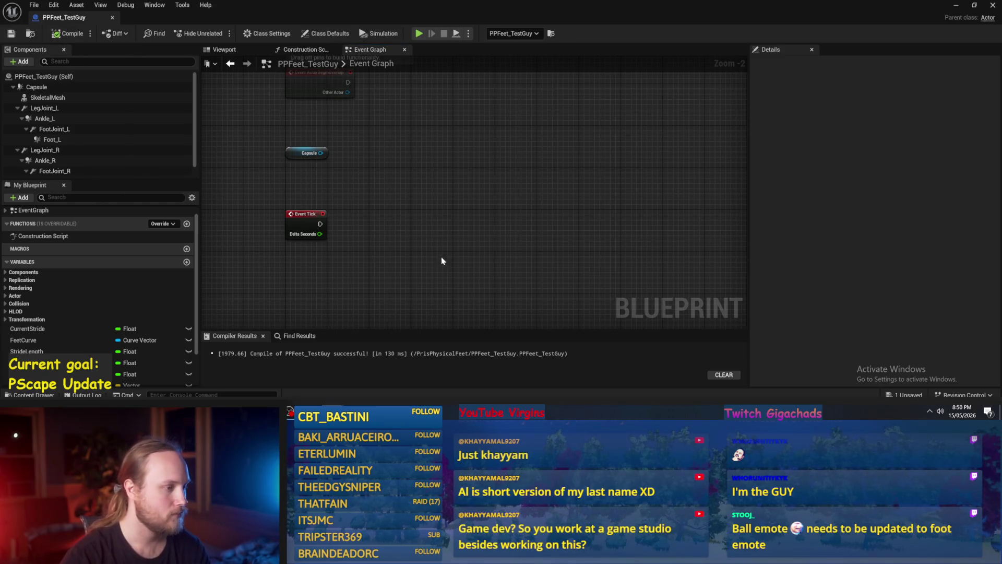
left_click(956, 5)
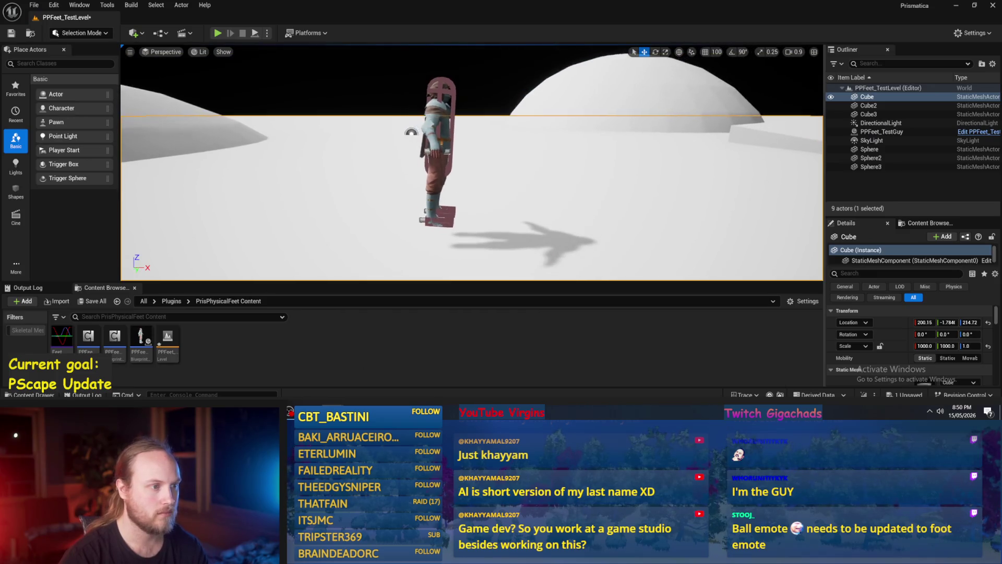
Play-test the level, walking PPFeet_TestGuy around with D, S and W.
left_click(460, 178)
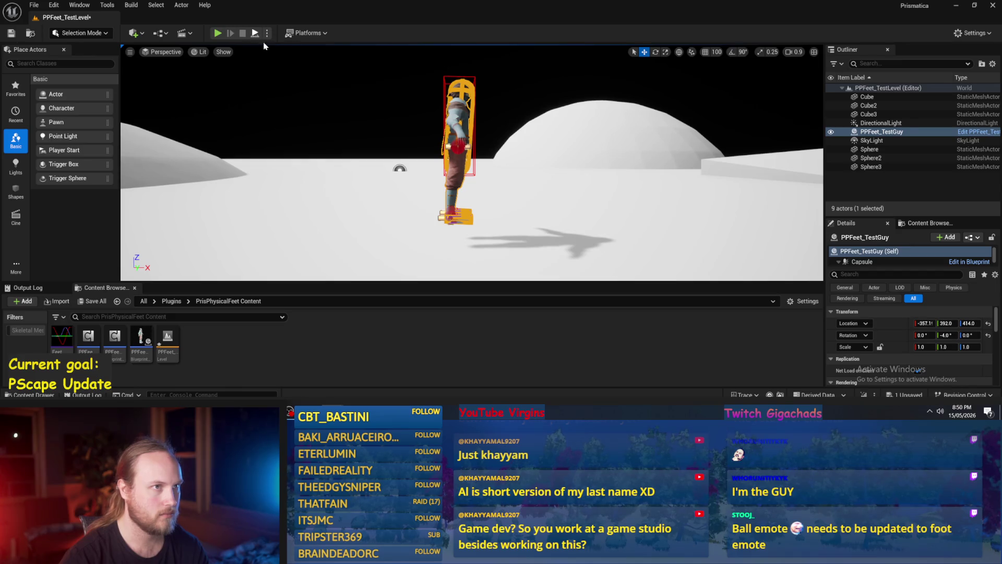
left_click(217, 33)
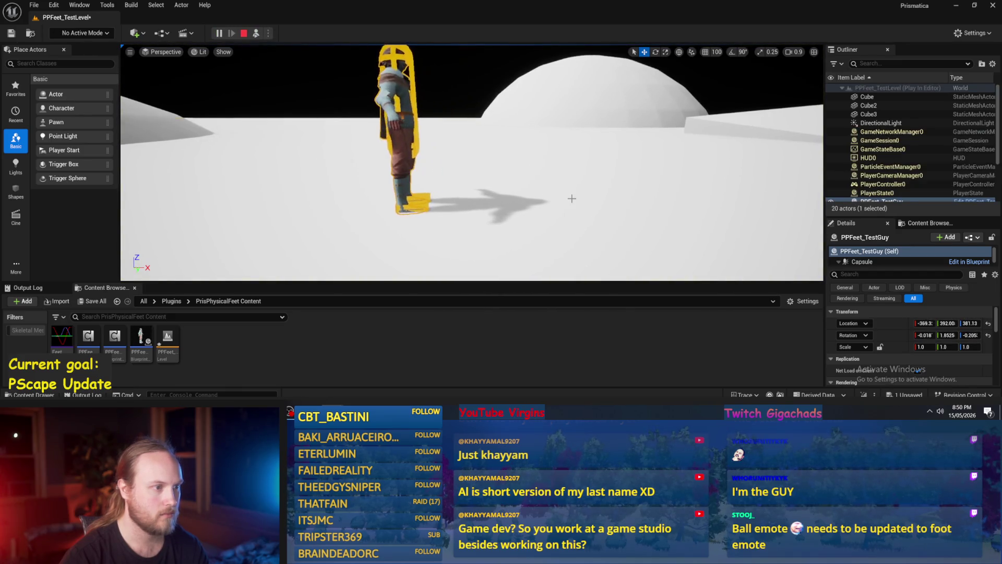
left_click(571, 198)
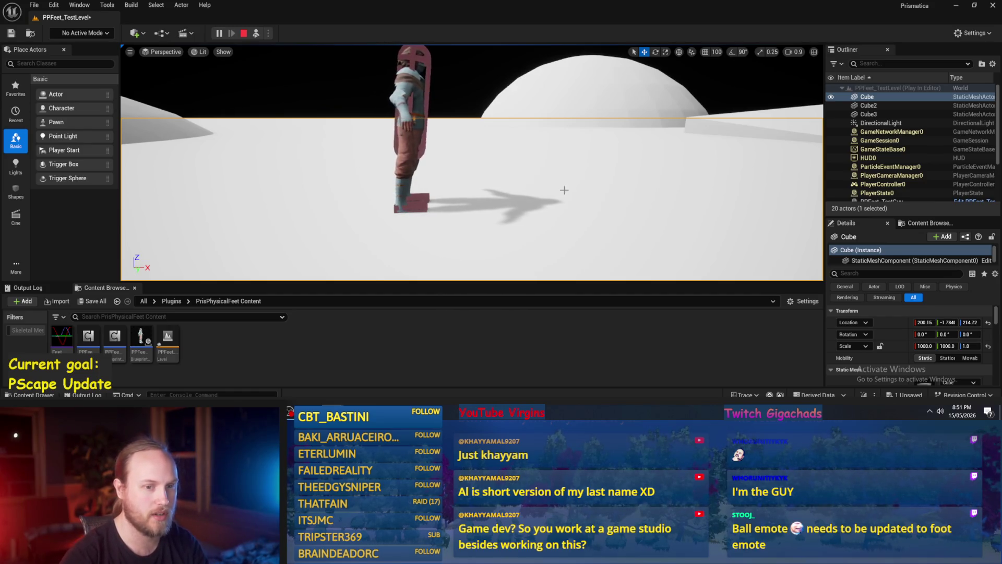
key("d")
key("s")
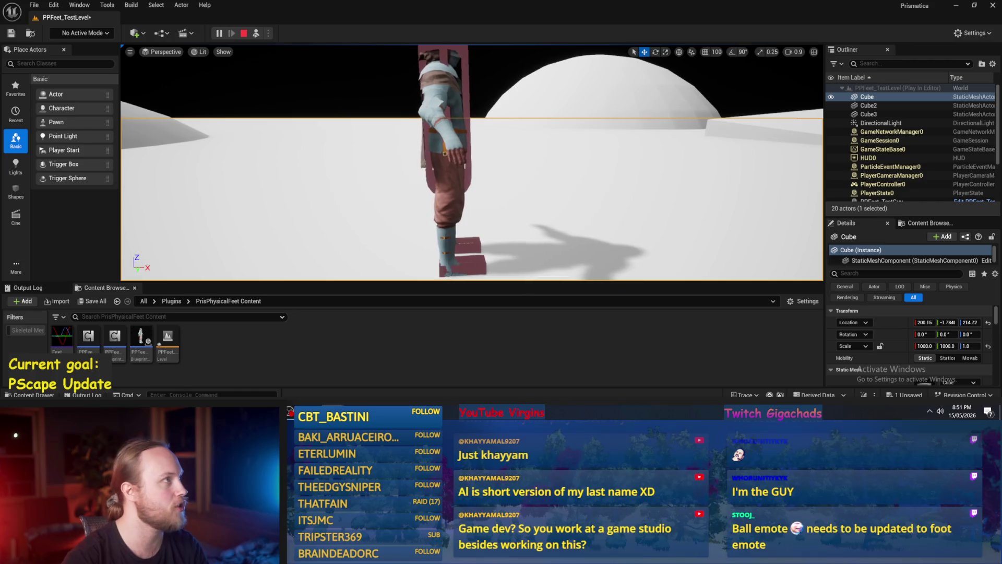
key("w")
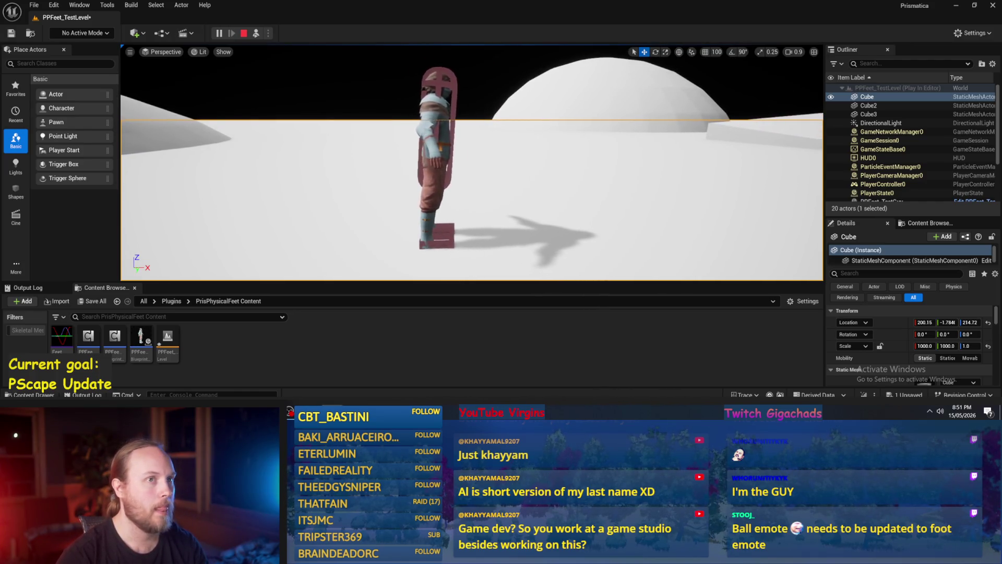
key("s")
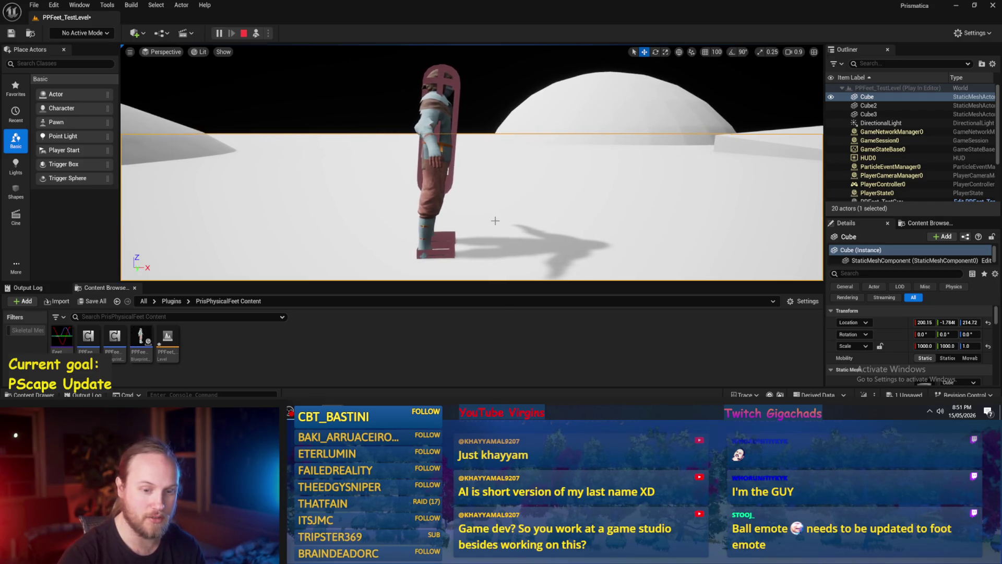
key("Escape")
Reset the character's Rotation Y to 0.0 and run another brief play test.
left_click(437, 196)
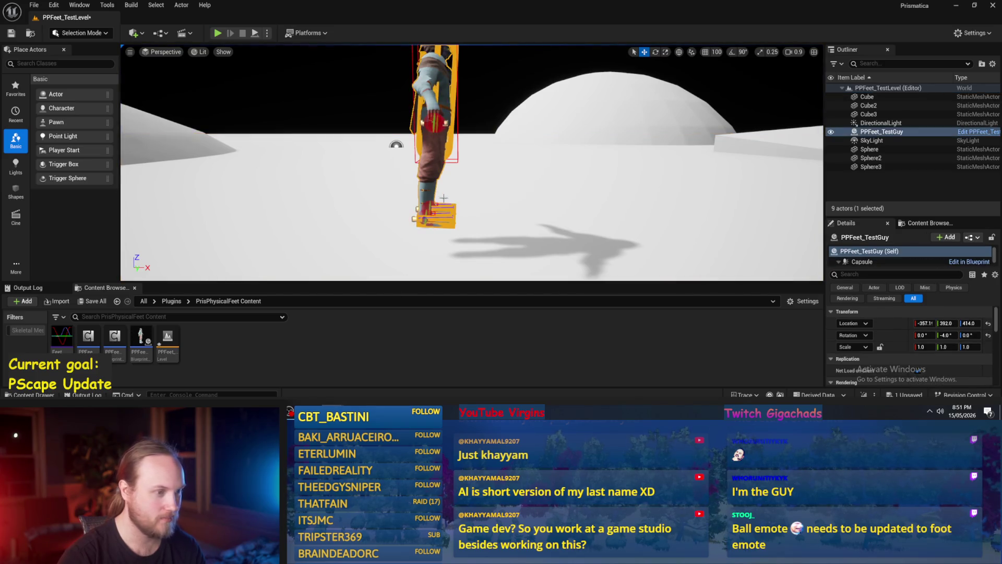
left_click(988, 335)
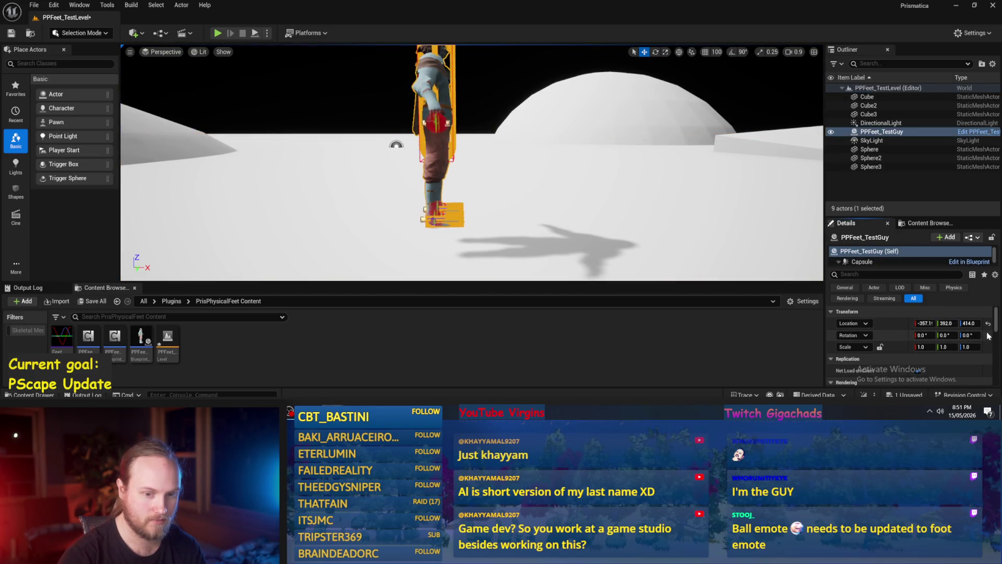
left_click(255, 33)
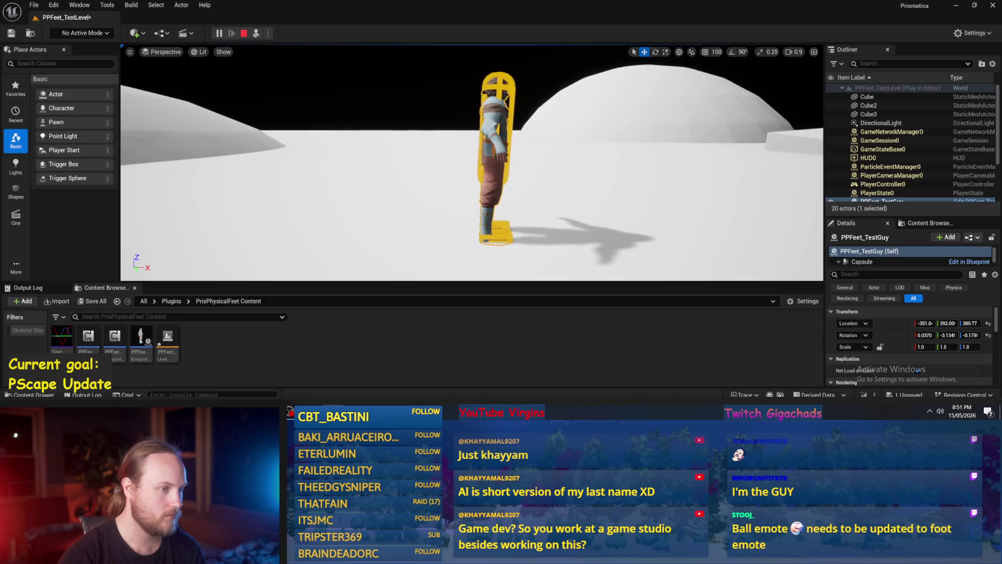
key("Escape")
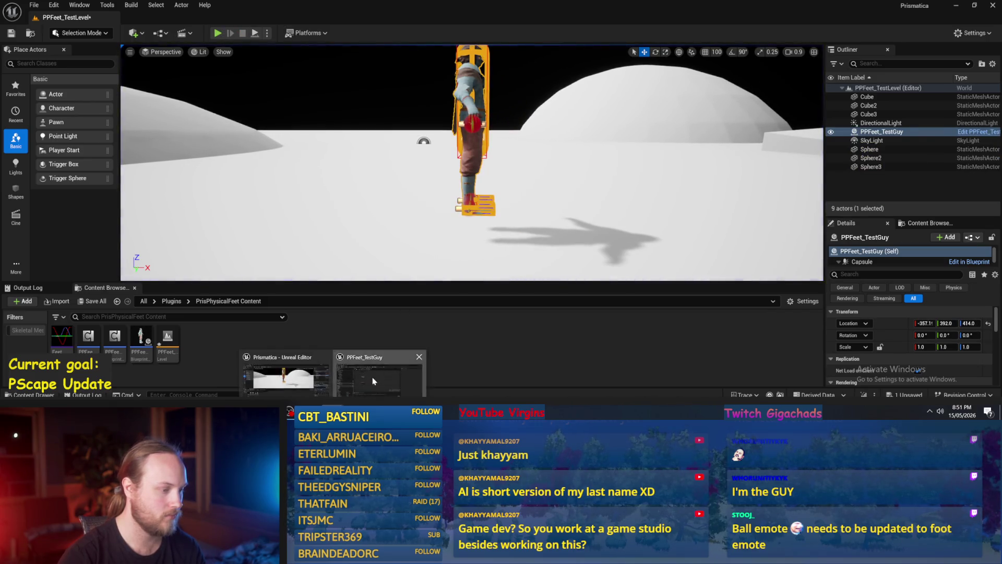
Recompile PPFeet_TestGuy and return to the level editor.
left_click(372, 380)
left_click_drag(406, 254, 434, 217)
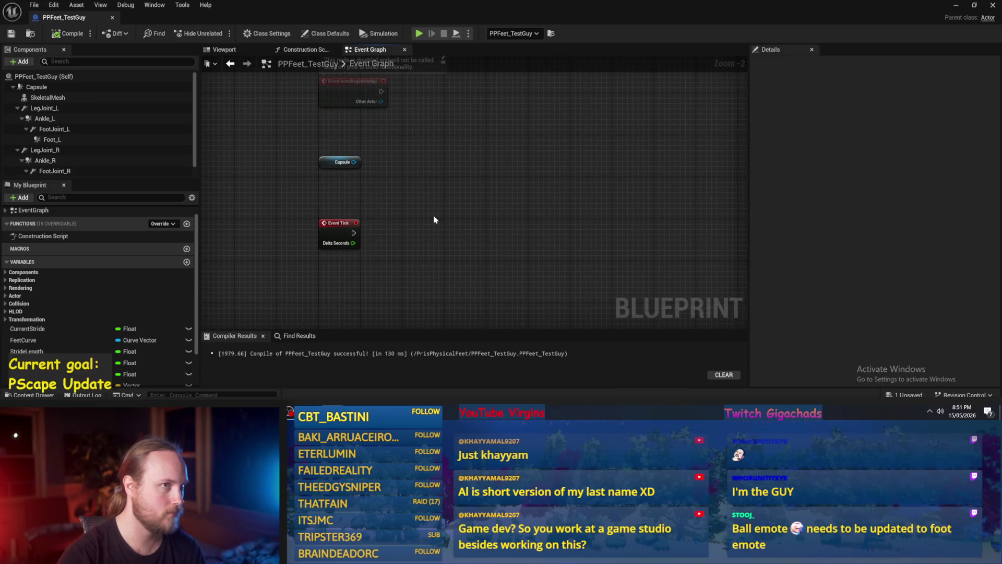
left_click(69, 33)
left_click_drag(502, 290, 569, 238)
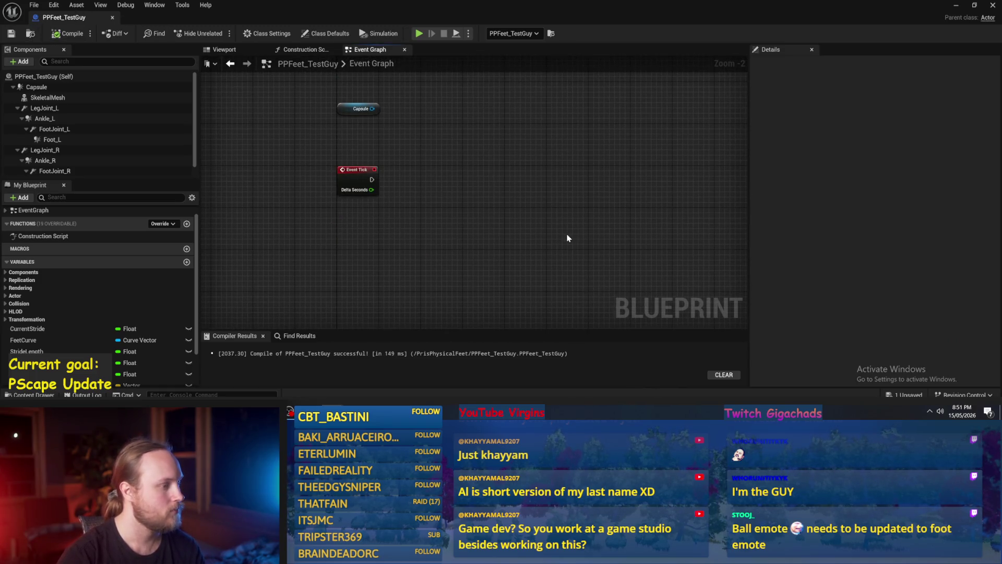
left_click(956, 7)
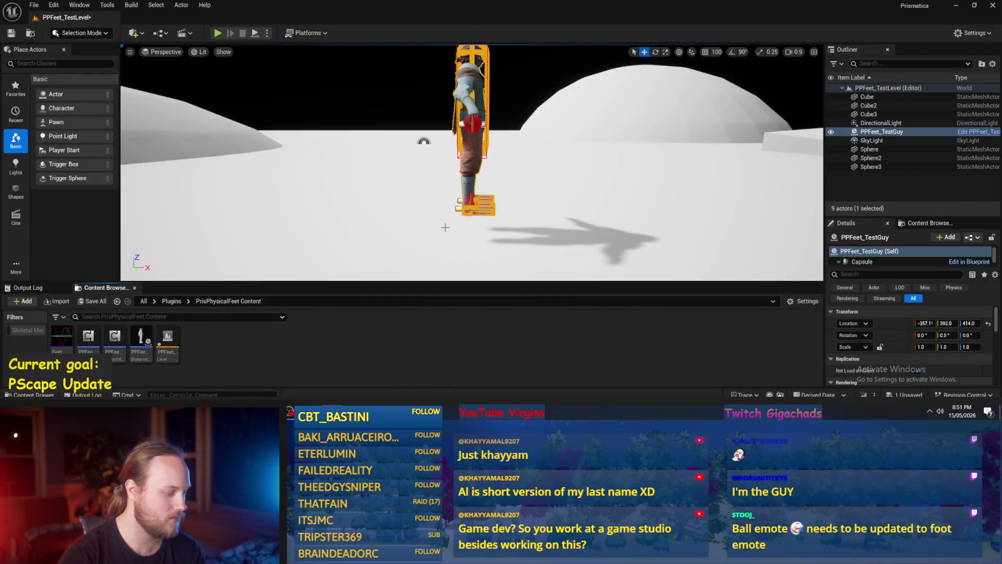
Create an ActorComponent blueprint named PPFeet_Base and force-delete PPFeet_BaseBipedal.
right_click(305, 351)
left_click(342, 107)
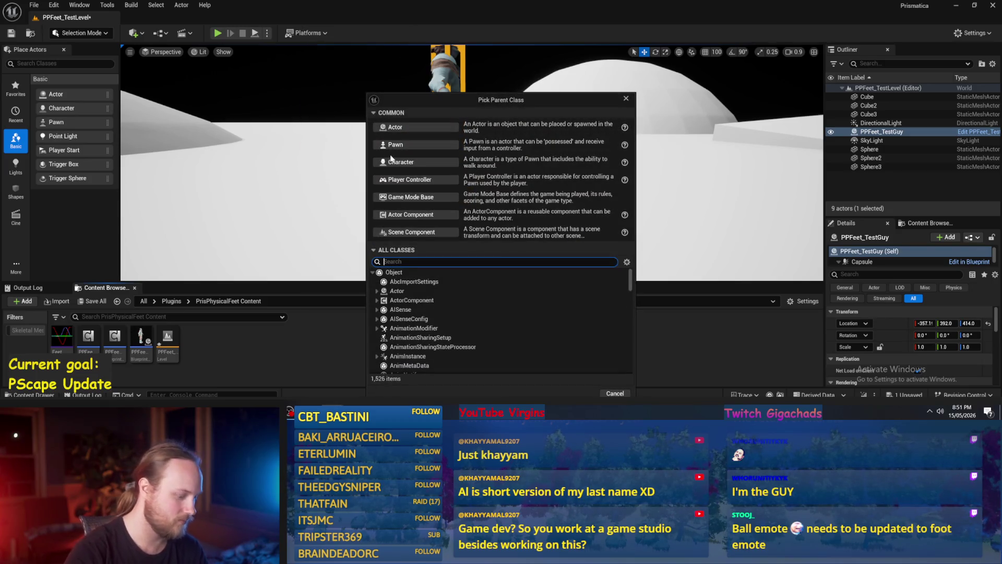
type("cp")
key("BackSpace")
type("ompo")
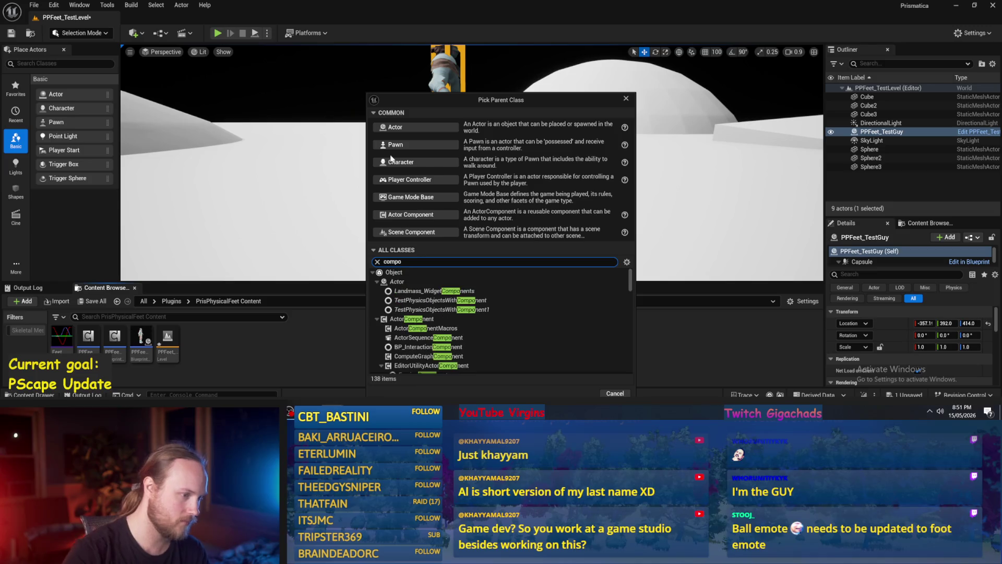
left_click(412, 319)
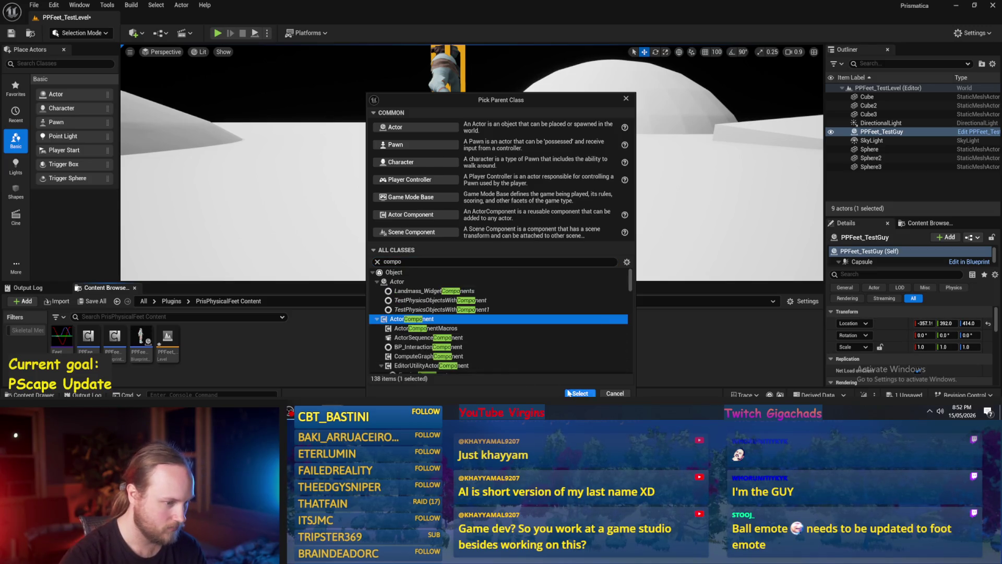
left_click(574, 393)
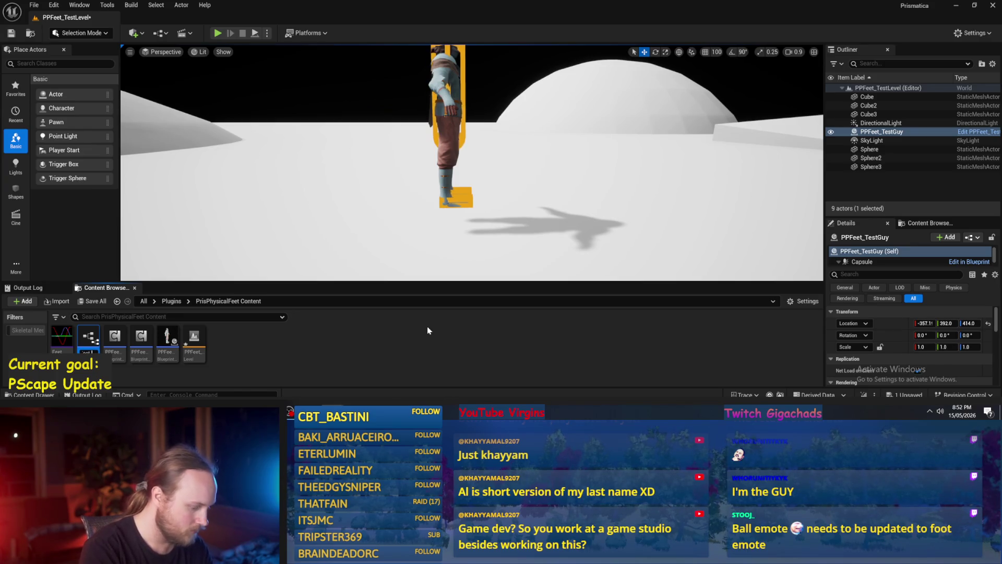
type("eC")
key("Return")
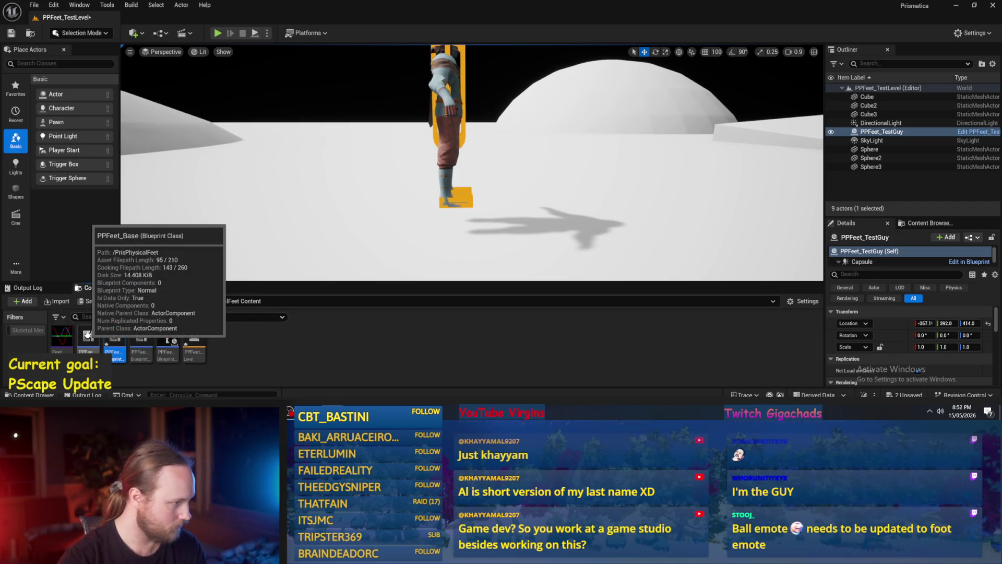
key("Delete")
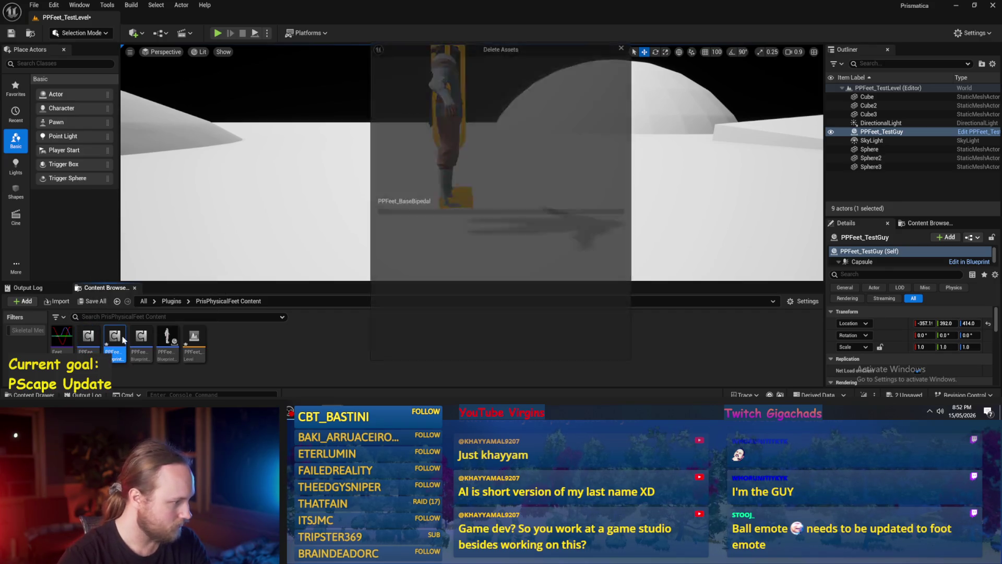
left_click(470, 347)
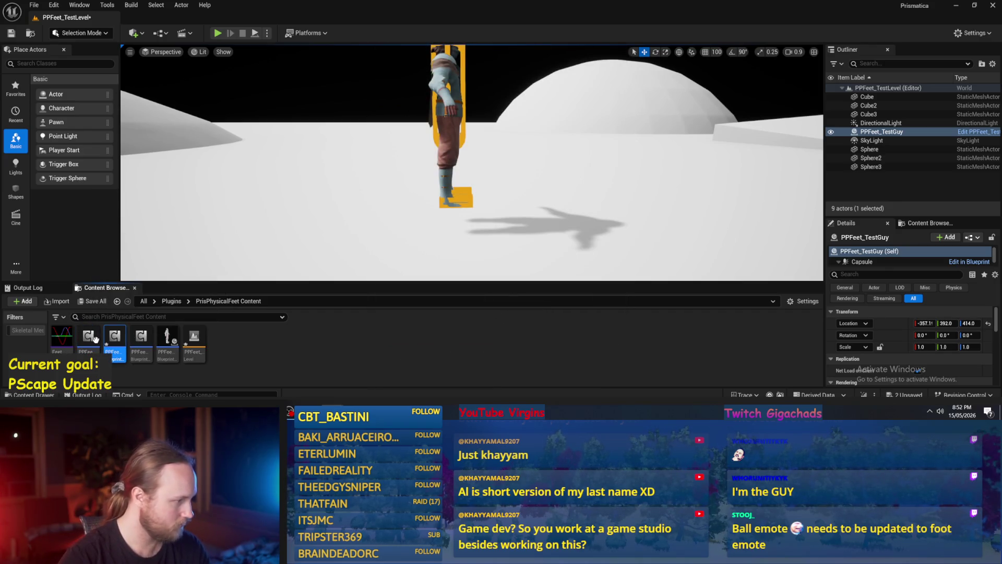
Open PPFeet_Base, delete its Event Tick node and reposition Event Begin Play.
double_click(90, 337)
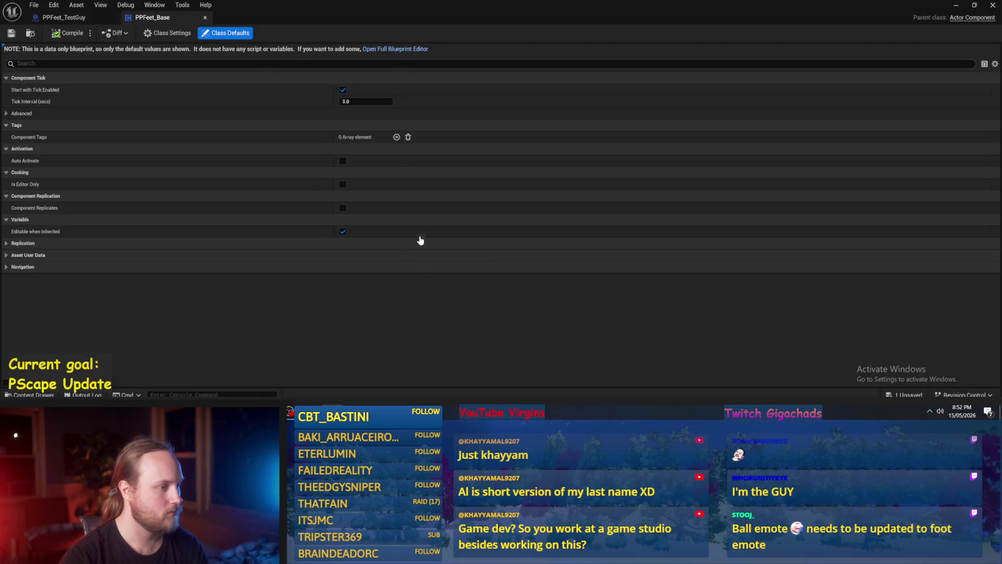
left_click(68, 35)
scroll(454, 231, "down", 1)
left_click(358, 280)
key("Delete")
left_click_drag(369, 261, 366, 116)
left_click(438, 215)
scroll(439, 214, "up", 1)
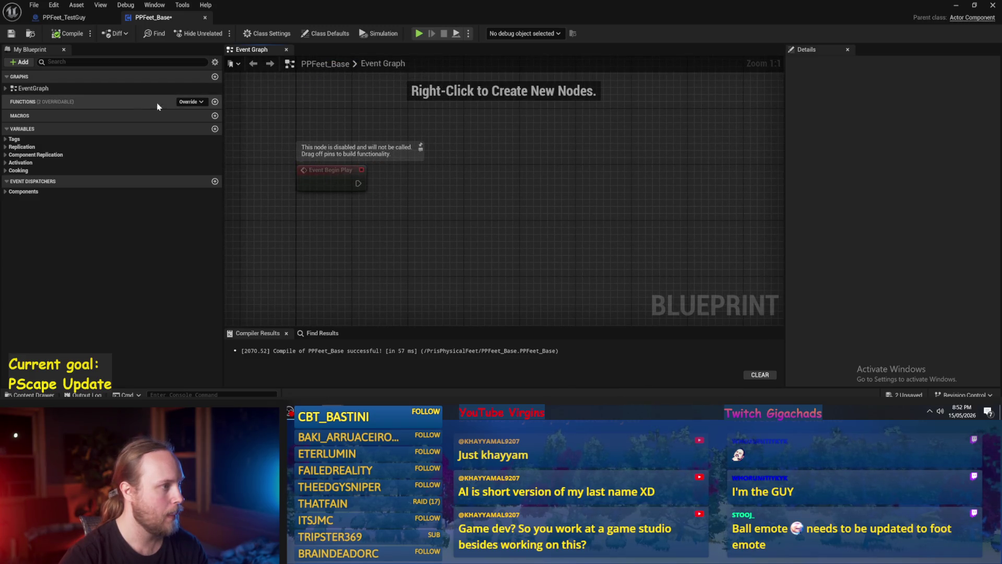
Add a function named InitializePhysicalFeet, then compile and save the blueprint.
left_click(215, 102)
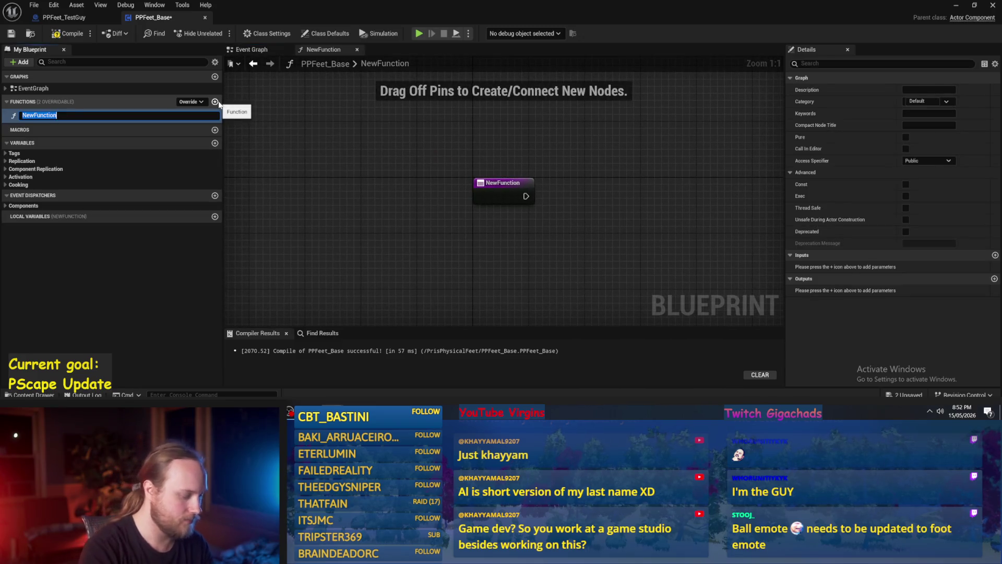
type("InitializePhysic")
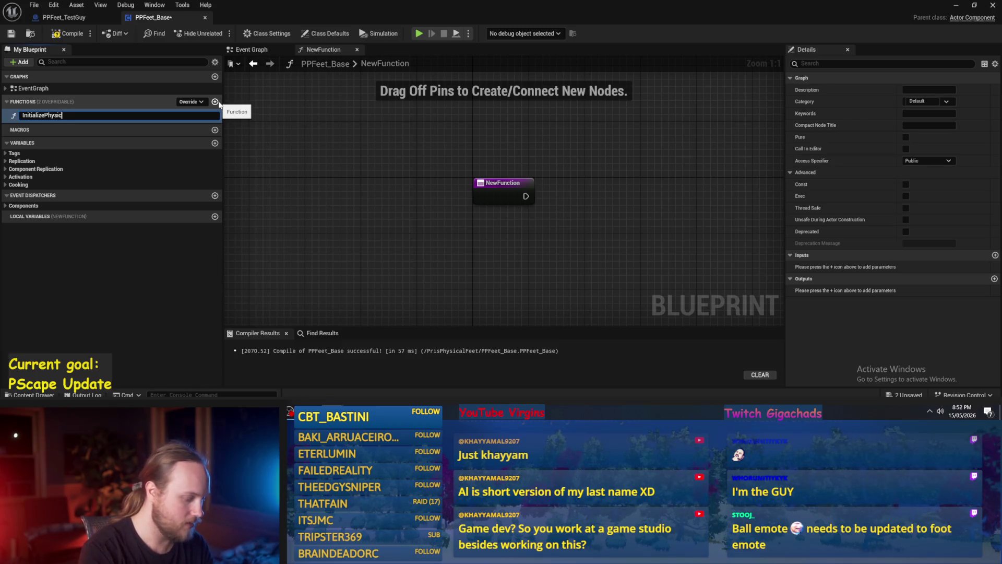
type("alFeet")
key("Return")
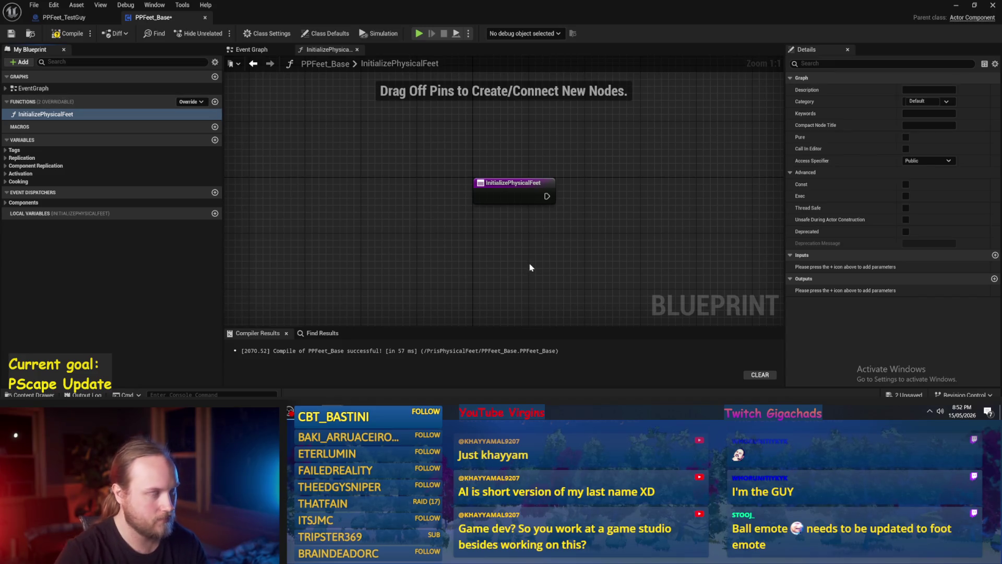
key("F7")
key("ctrl+s")
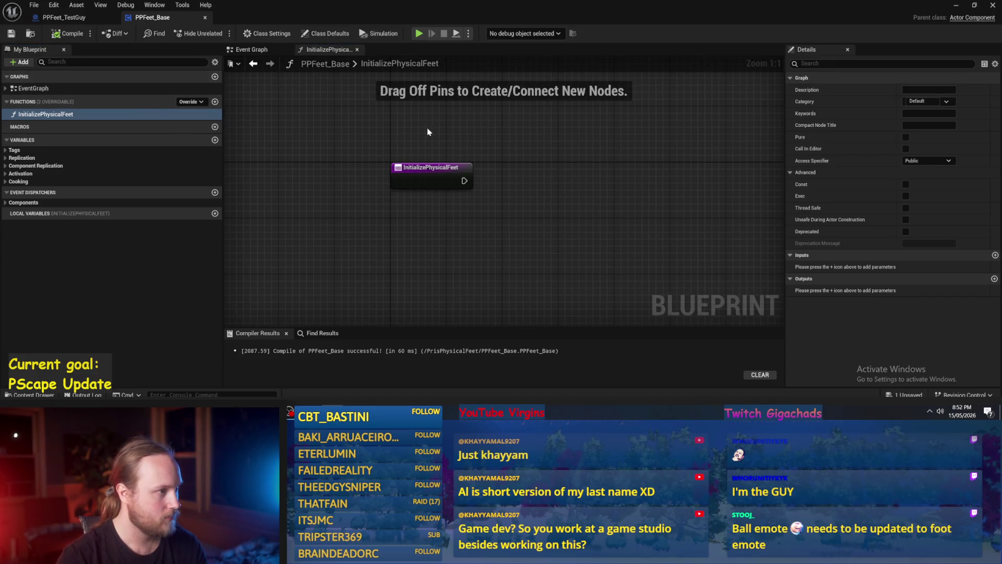
Wire Event Begin Play to an Initialize Physical Feet call and compile.
left_click(263, 63)
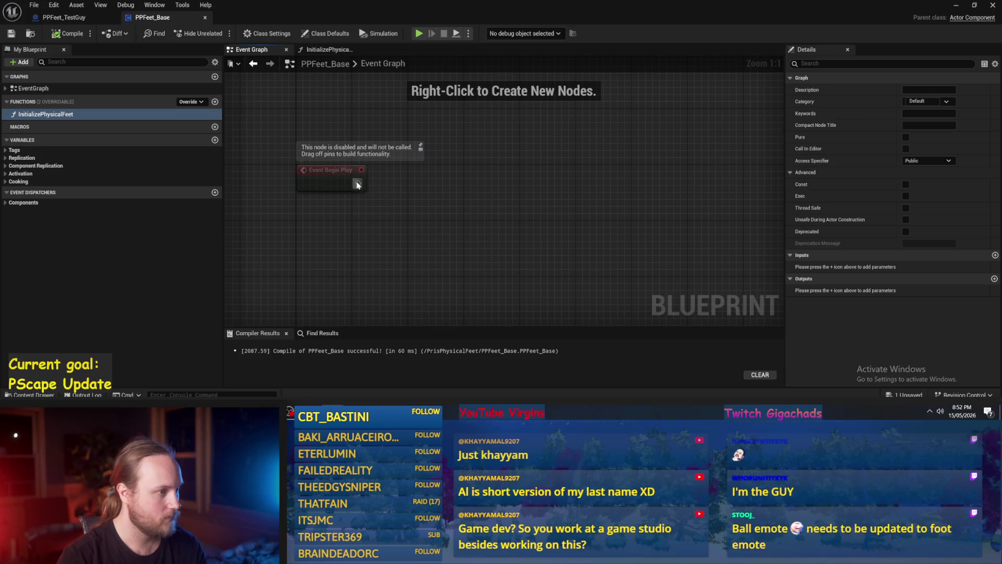
left_click_drag(358, 183, 505, 182)
type("initia")
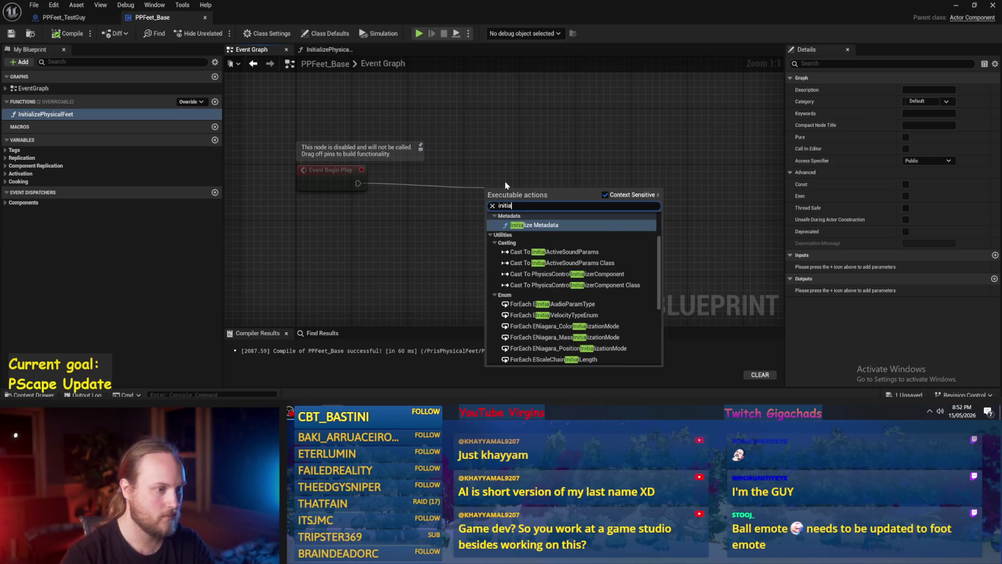
type("lize phy")
key("Return")
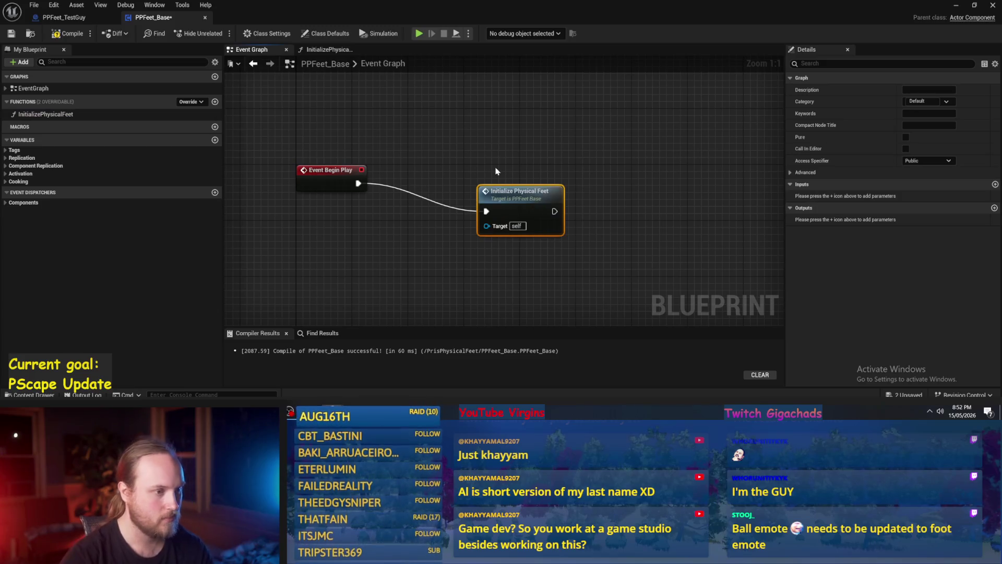
left_click_drag(484, 177, 443, 177)
left_click(313, 131)
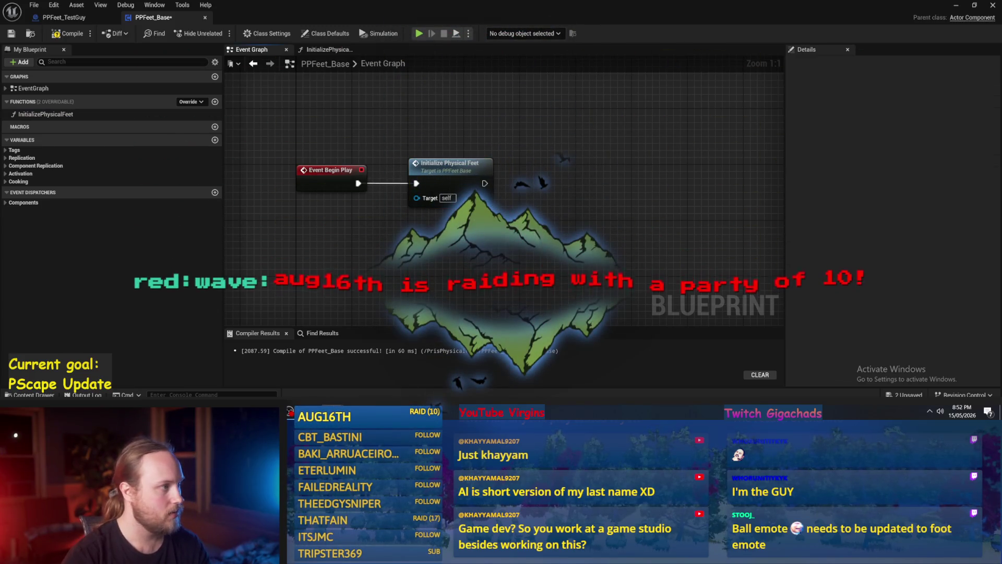
left_click(68, 34)
Tidy the Initialize Physical Feet node's position, recompile, and open the function's graph.
left_click_drag(279, 154, 251, 171)
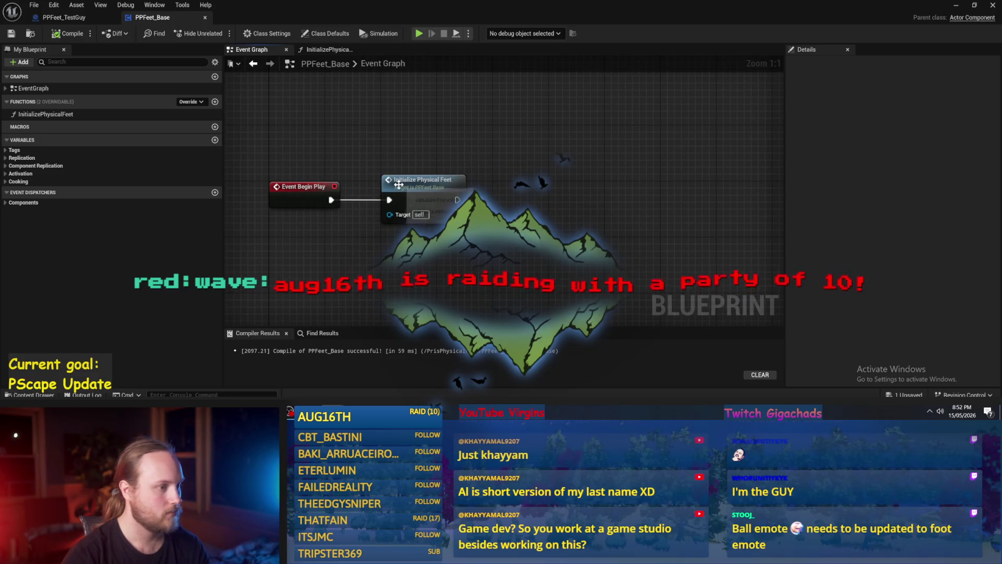
mouse_move(406, 186)
left_mouse_down()
mouse_move(618, 166)
mouse_move(403, 181)
mouse_move(410, 187)
left_mouse_up()
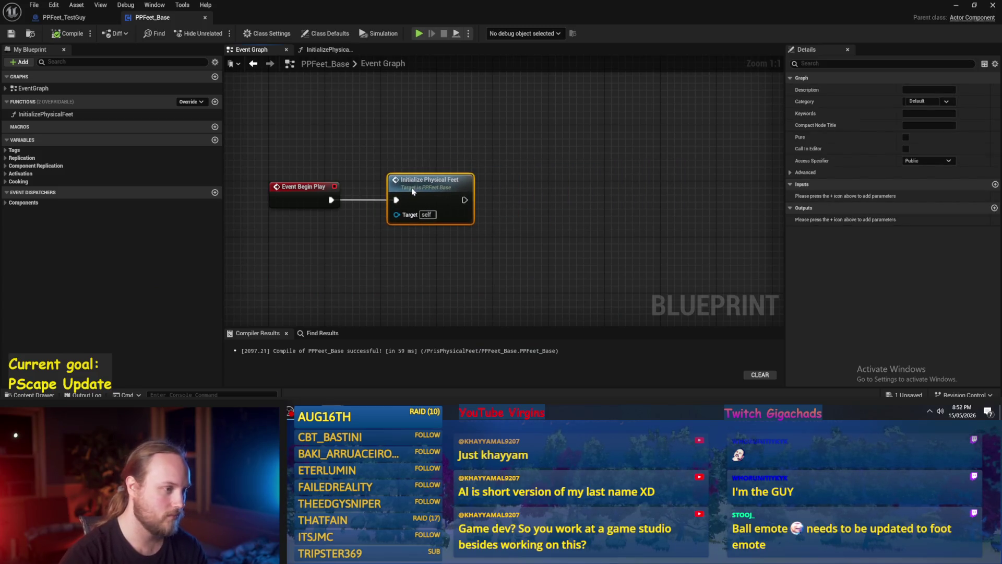
left_click_drag(365, 235, 405, 225)
left_click(72, 38)
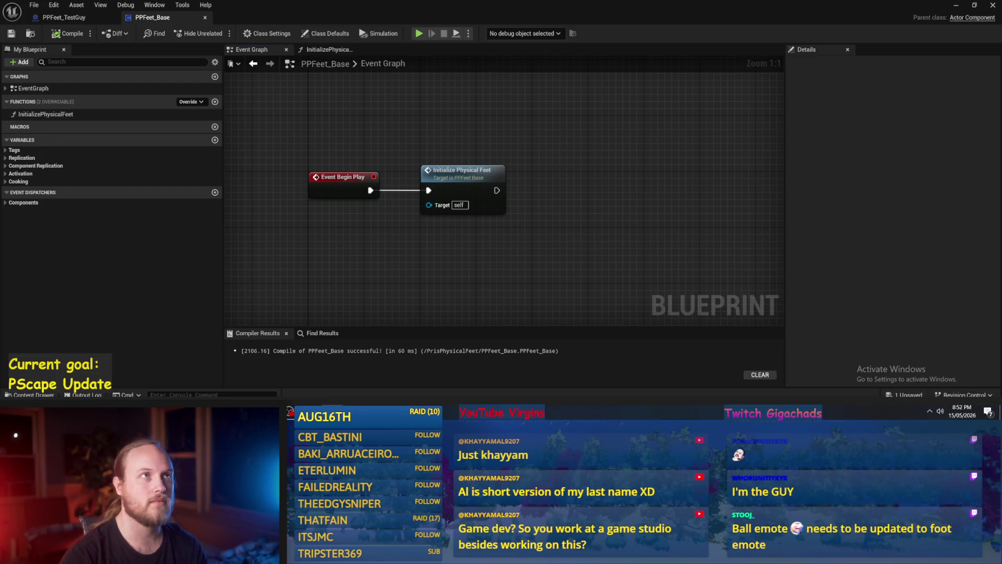
scroll(530, 190, "down", 1)
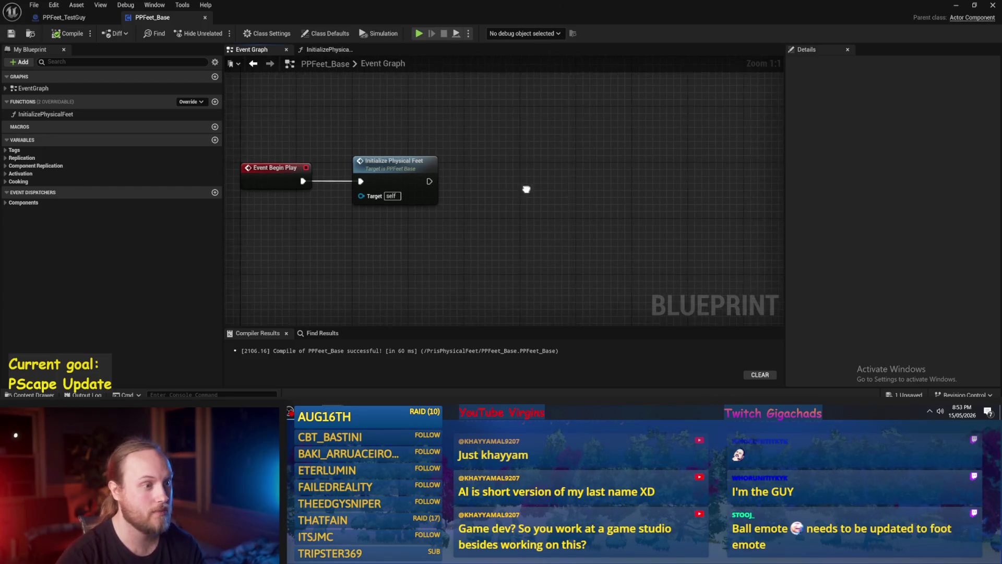
scroll(389, 243, "up", 1)
double_click(427, 199)
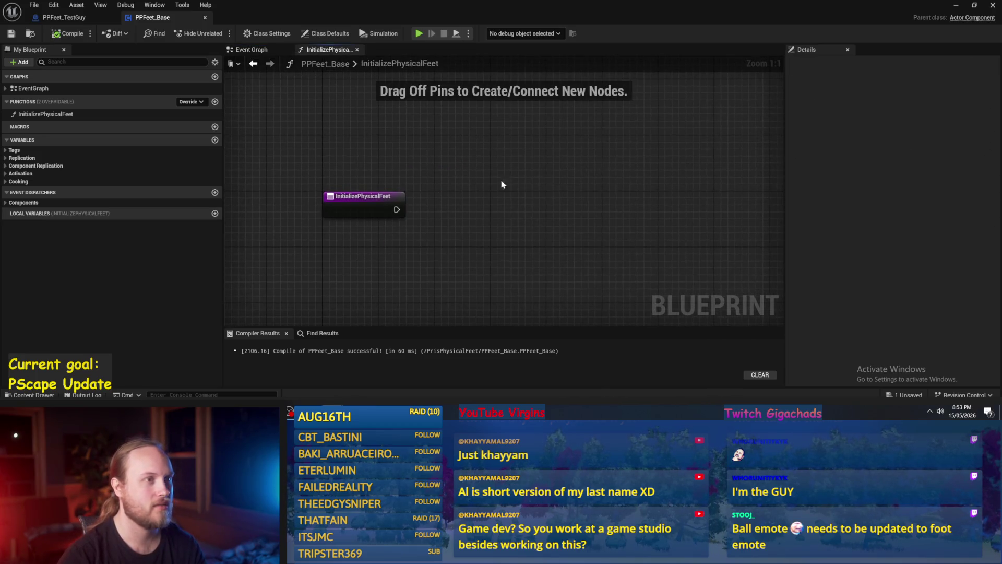
Add a Get Owner node in the InitializePhysicalFeet graph, placed below the function entry node.
left_click_drag(398, 211, 493, 207)
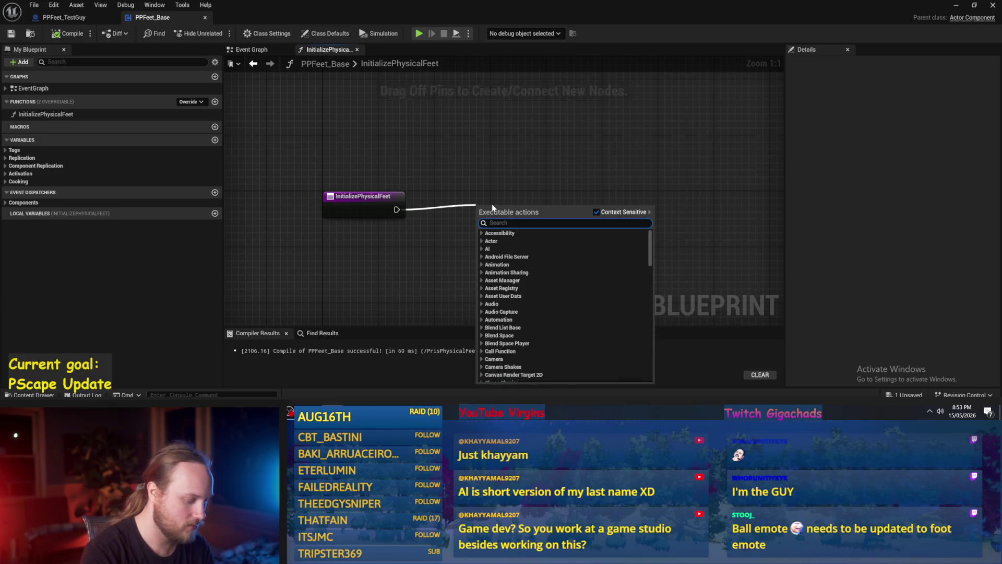
type("get owner")
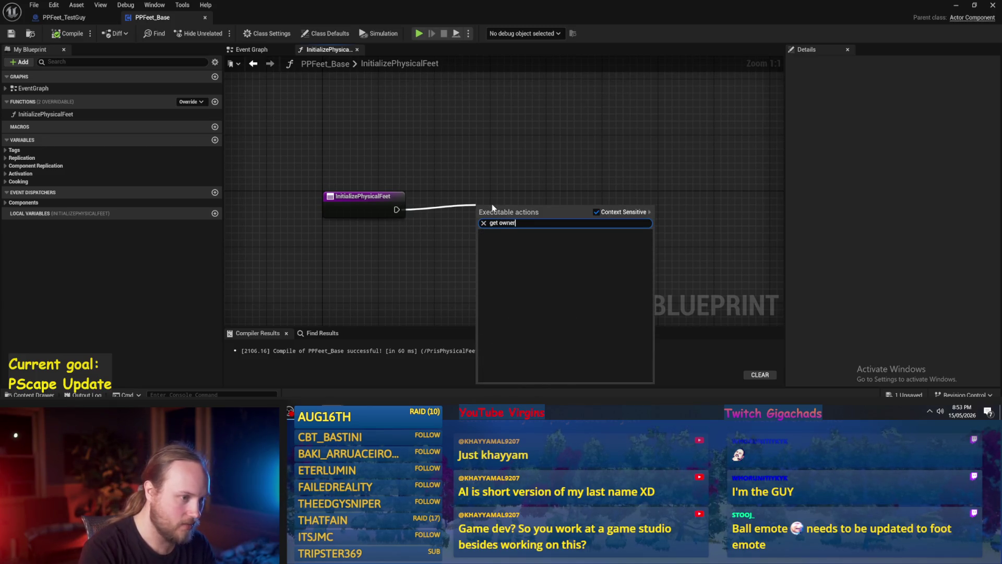
key("Escape")
right_click(485, 188)
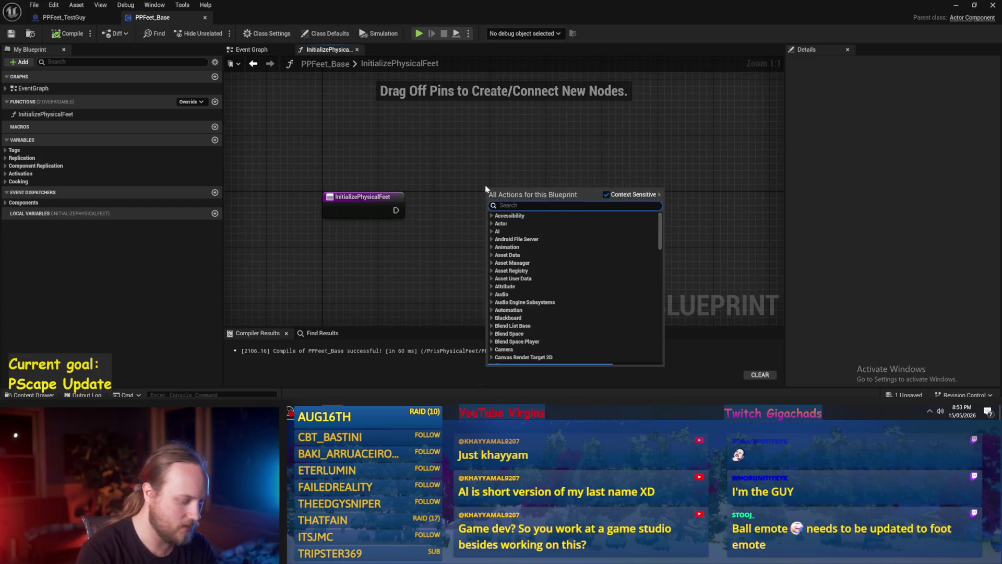
type("get owner")
key("Return")
left_click_drag(530, 202, 372, 259)
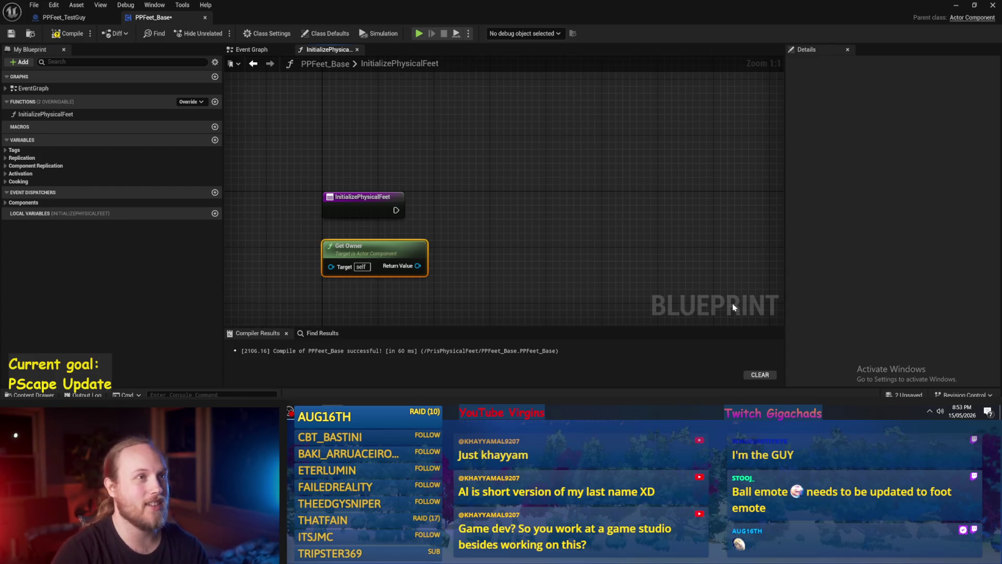
Compile and save the PPFeet_Base blueprint.
mouse_move(570, 261)
left_mouse_down()
mouse_move(621, 228)
mouse_move(515, 233)
left_mouse_up()
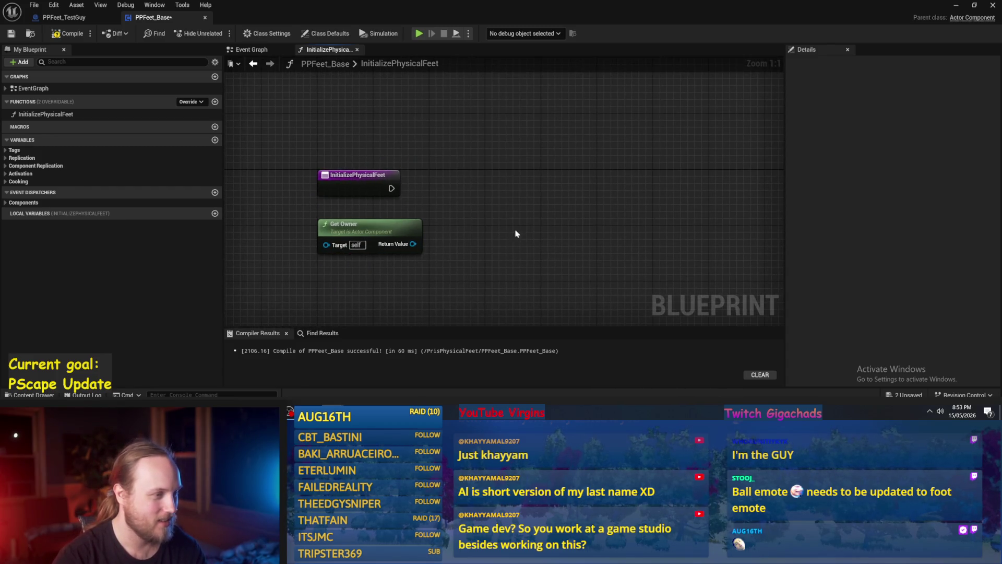
left_click_drag(437, 259, 432, 183)
left_click(66, 34)
left_click(11, 33)
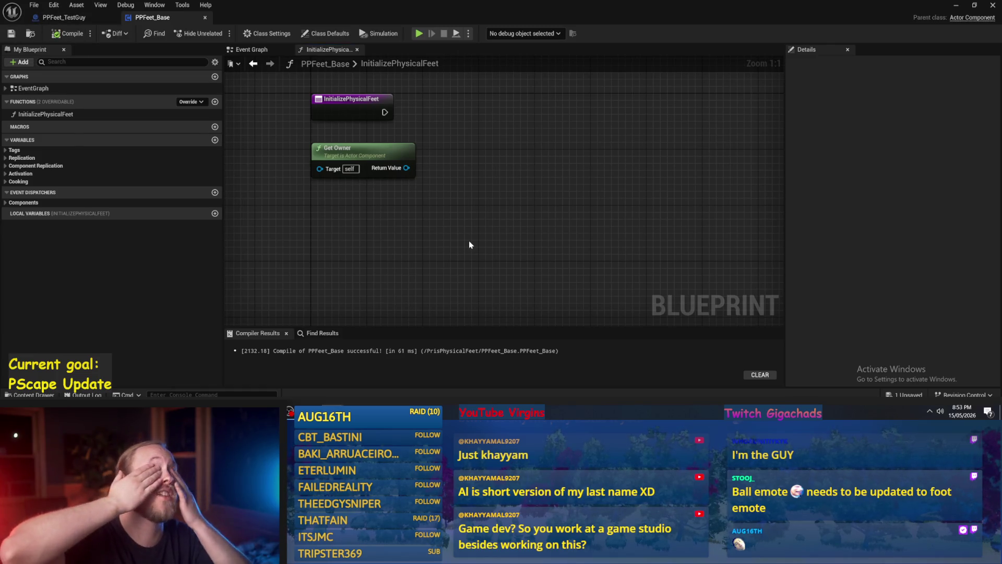
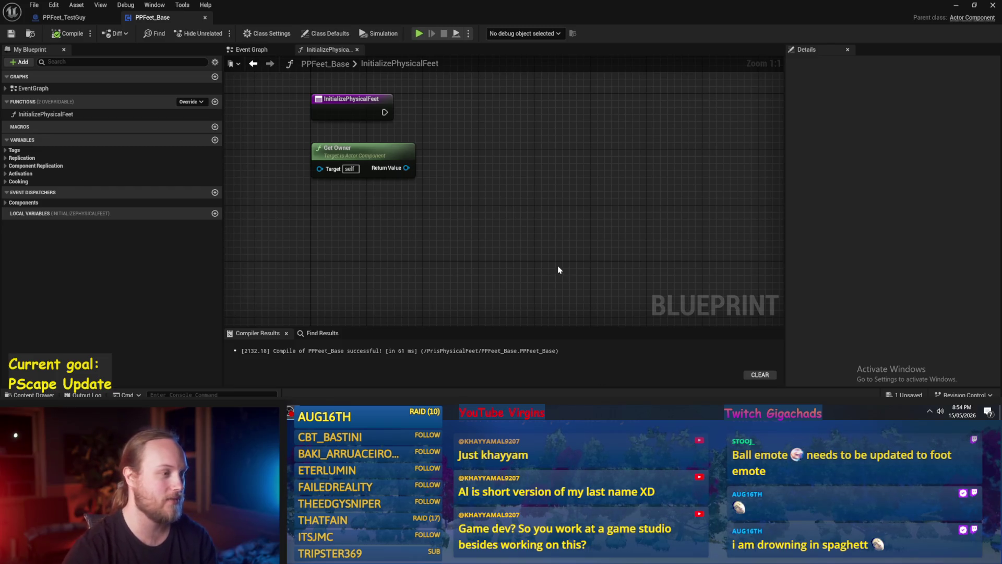
Try wiring Get Owner's Return Value to a cast node, then cancel the search.
mouse_move(572, 167)
left_mouse_down()
mouse_move(570, 221)
mouse_move(489, 189)
mouse_move(490, 197)
mouse_move(495, 154)
mouse_move(484, 189)
left_mouse_up()
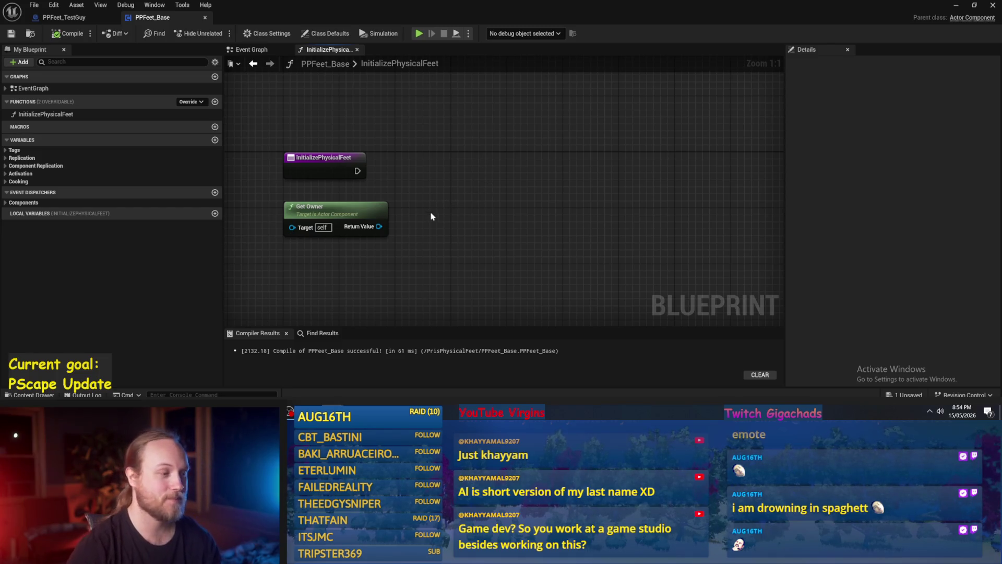
left_click_drag(379, 226, 453, 226)
type("cast to")
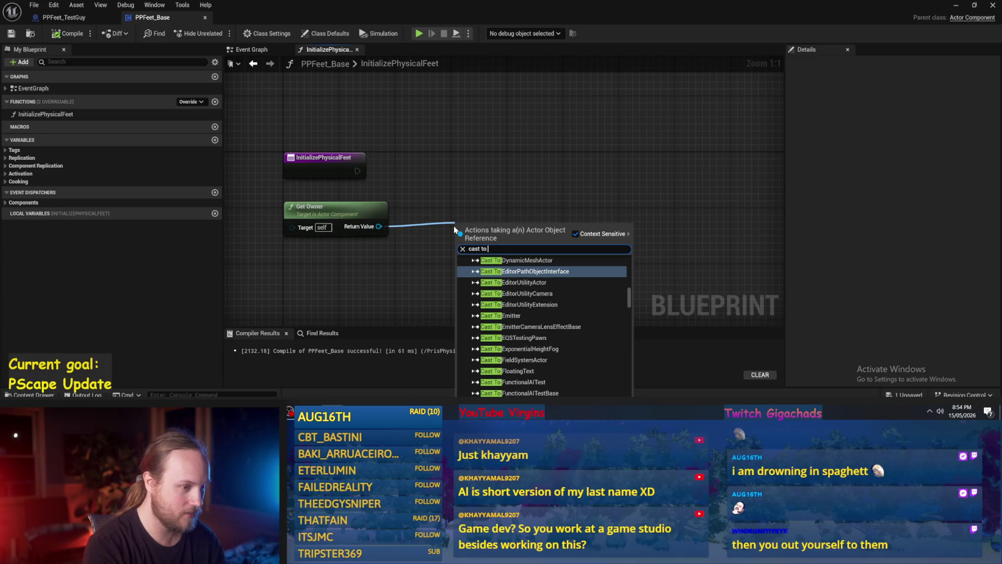
scroll(506, 293, "down", 5)
scroll(507, 293, "up", 5)
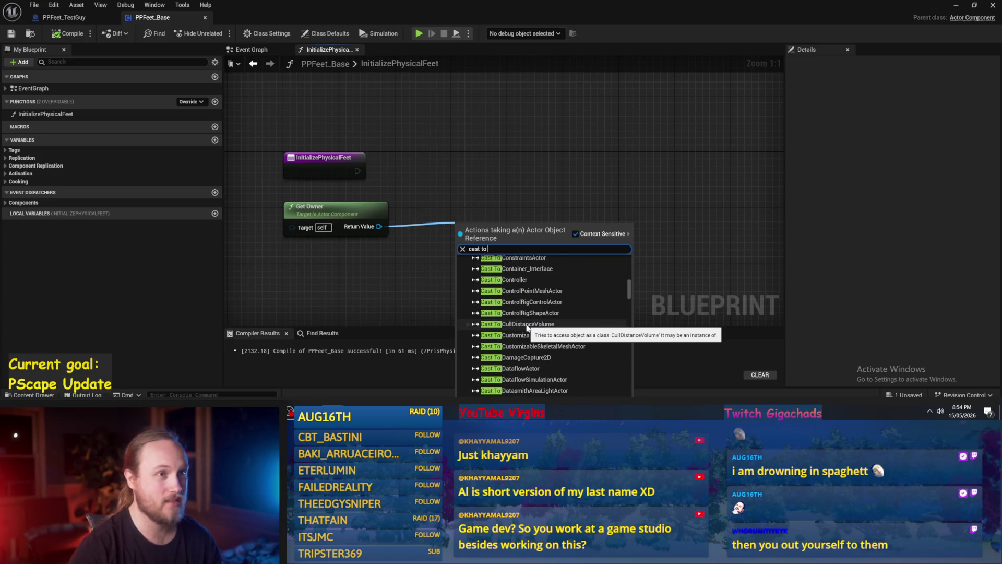
left_click(524, 171)
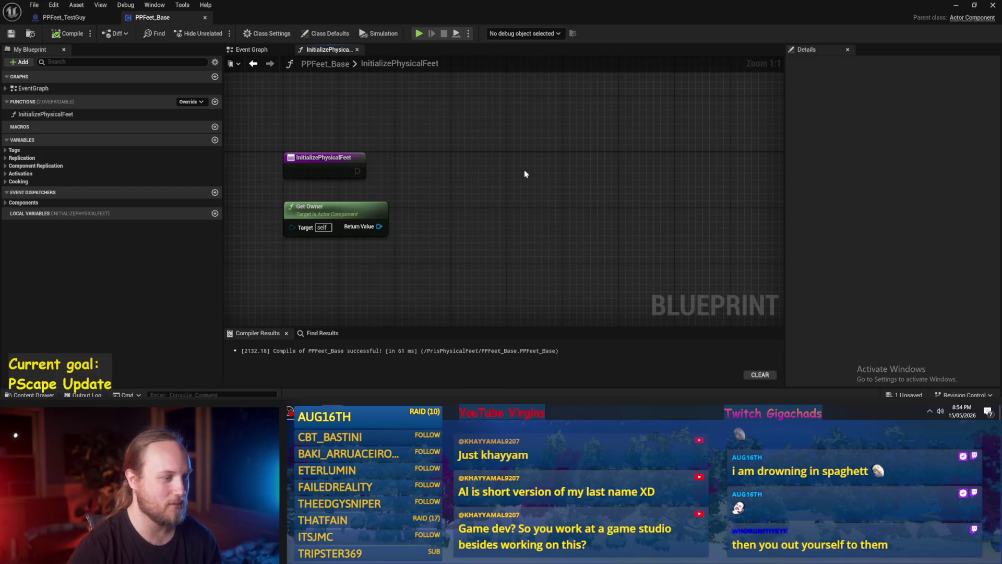
mouse_move(379, 227)
left_mouse_down()
mouse_move(441, 228)
mouse_move(453, 249)
mouse_move(495, 226)
mouse_move(483, 204)
left_mouse_up()
key("Escape")
left_click(346, 208)
left_click(447, 206)
Add Get Component by Class from Get Owner, with Component Class set to Capsule Collision.
left_click_drag(426, 221, 531, 191)
type("get component")
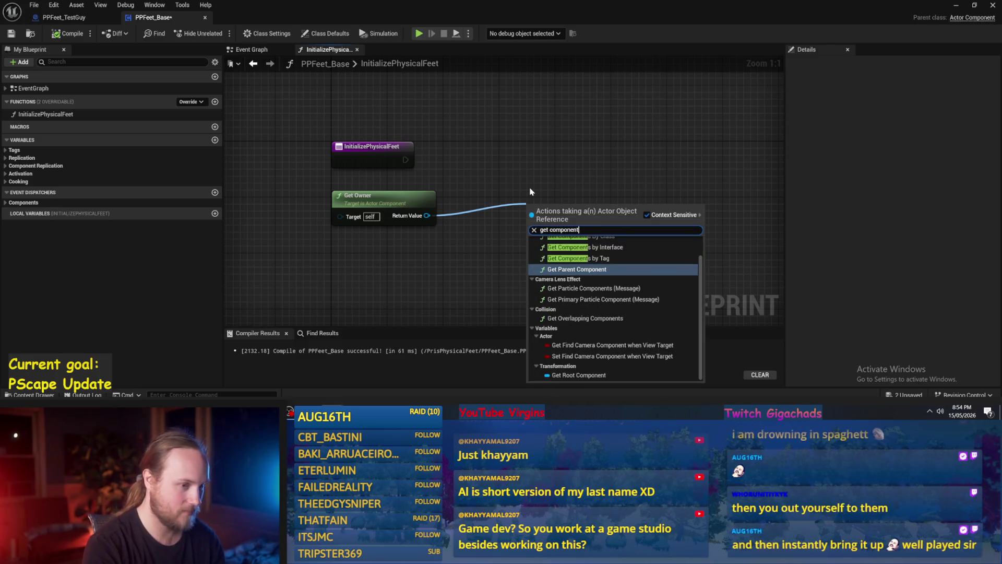
type(" by")
left_click(574, 249)
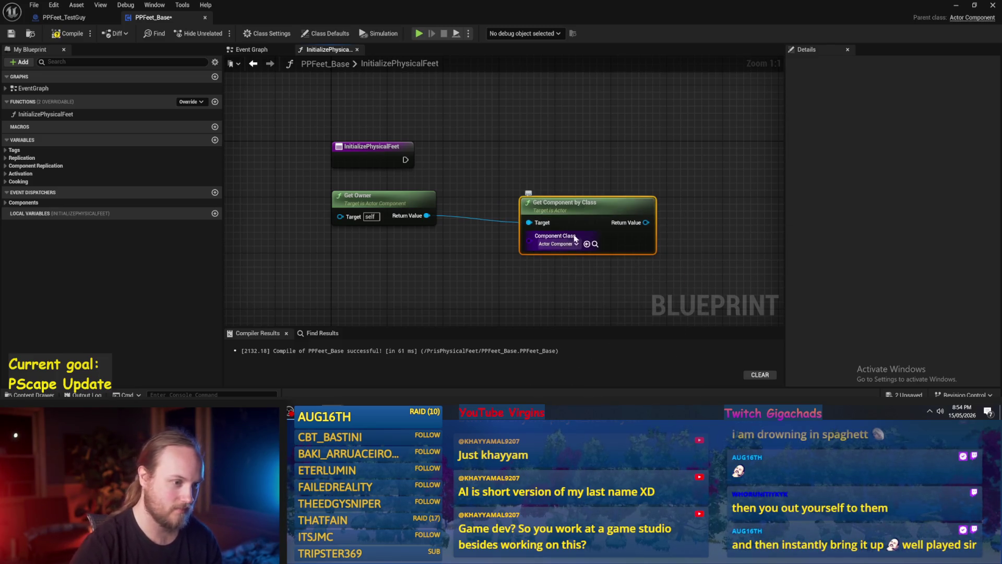
left_click(564, 244)
type("capsule")
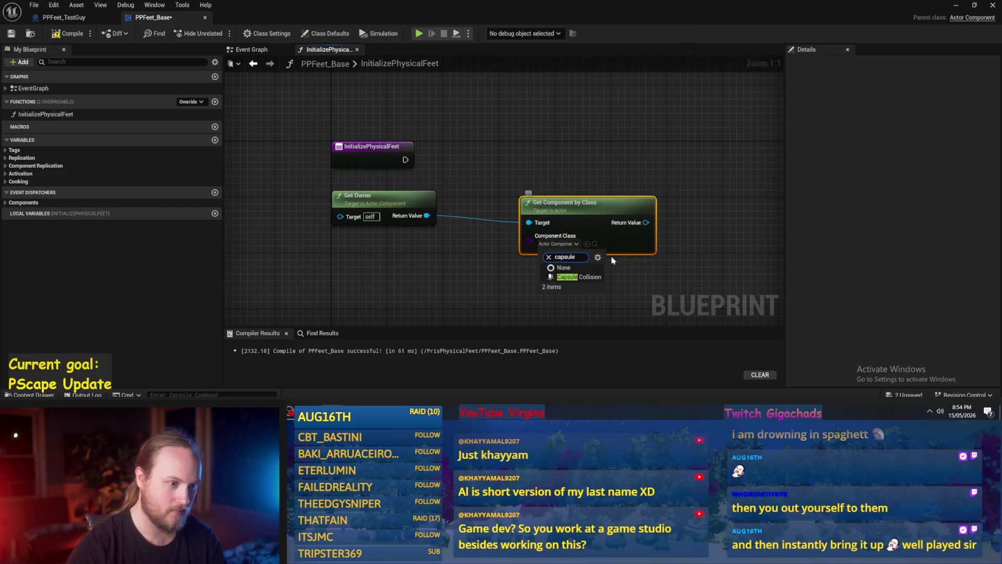
left_click(579, 276)
left_click_drag(558, 226, 482, 215)
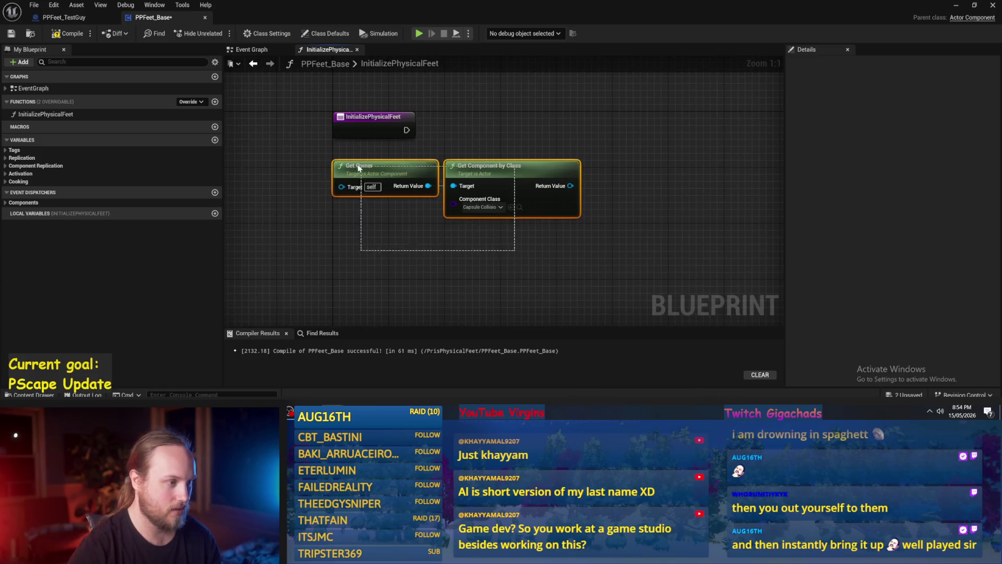
left_click_drag(411, 277, 393, 261)
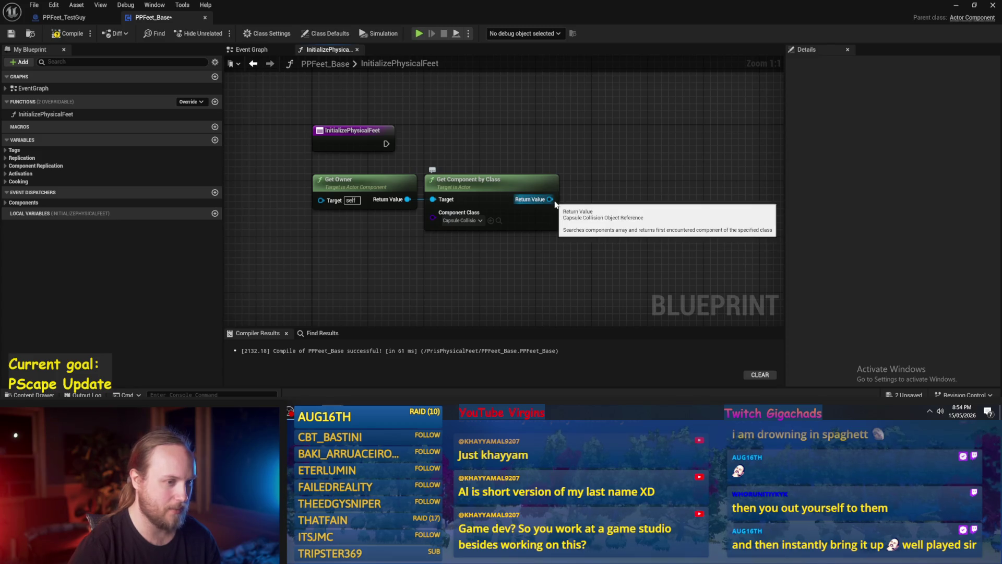
mouse_move(484, 231)
left_mouse_down()
mouse_move(584, 206)
mouse_move(571, 197)
left_mouse_up()
type("get half hei")
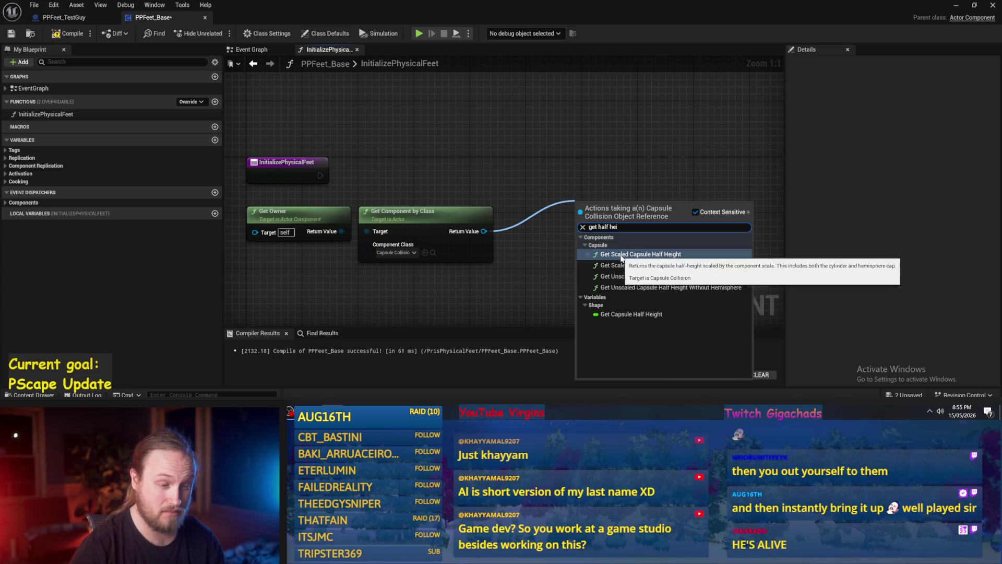
Add Get Scaled Capsule Half Height from the capsule output, compile, save and arrange the nodes.
left_click(620, 255)
left_click_drag(611, 206, 536, 213)
left_click(542, 163)
mouse_move(541, 163)
left_mouse_down()
mouse_move(532, 177)
mouse_move(521, 146)
mouse_move(598, 149)
left_mouse_up()
left_click(68, 33)
left_click(11, 33)
mouse_move(590, 268)
left_mouse_down()
mouse_move(317, 220)
mouse_move(329, 217)
left_mouse_up()
left_click(463, 191)
left_click_drag(463, 191, 445, 200)
left_click(70, 35)
left_click_drag(527, 179, 525, 155)
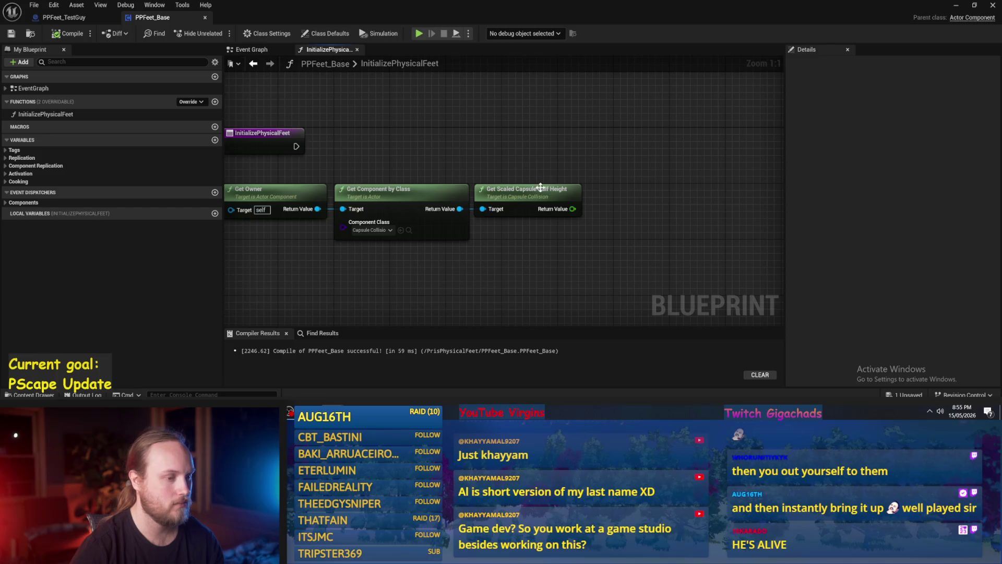
mouse_move(476, 179)
left_mouse_down()
mouse_move(481, 194)
mouse_move(608, 208)
left_mouse_up()
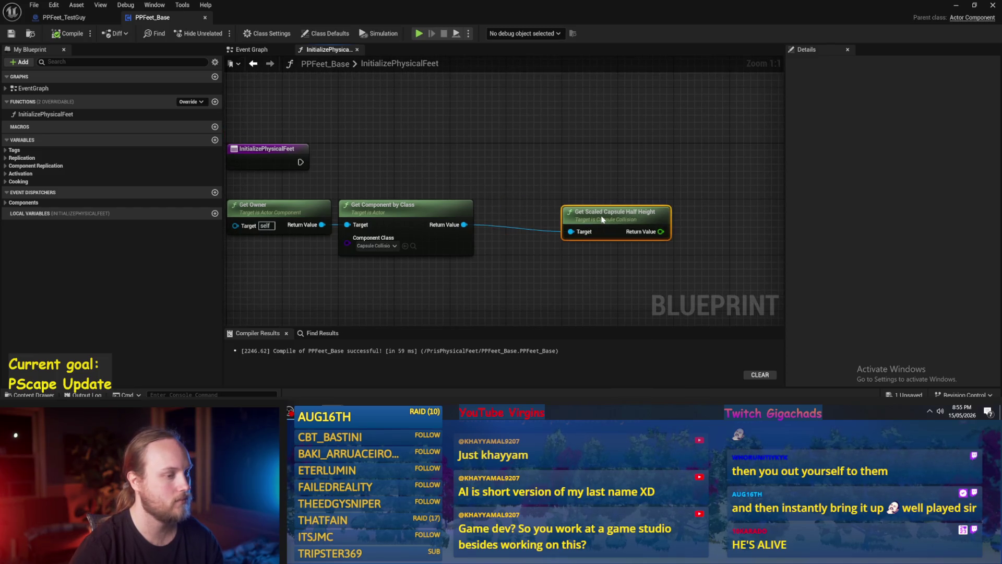
Add Set Capsule Half Height on the capsule component, executed from InitializePhysicalFeet.
left_click_drag(464, 224, 527, 158)
type("set")
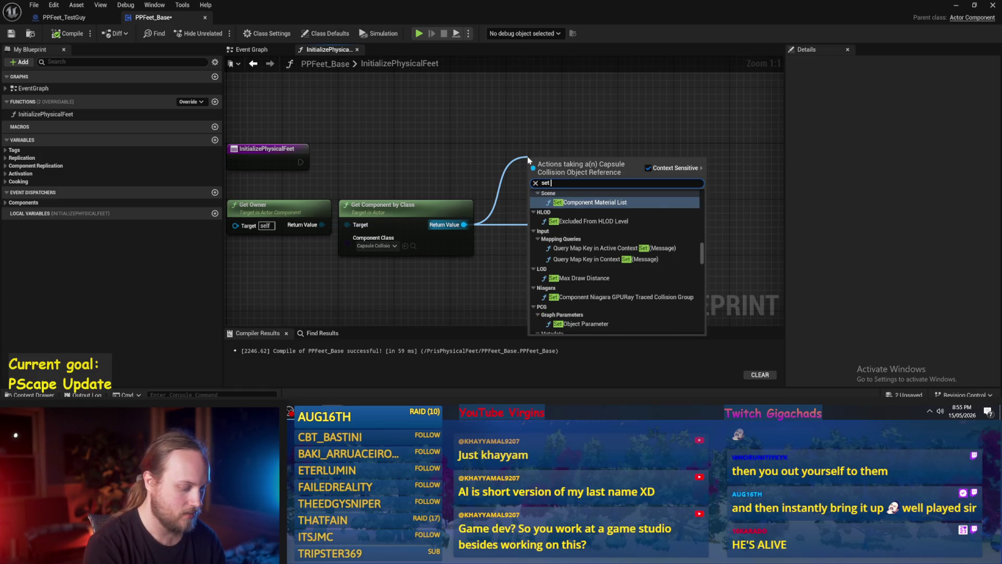
type("capsule half")
key("Return")
mouse_move(595, 154)
left_mouse_down()
mouse_move(642, 105)
mouse_move(761, 111)
left_mouse_up()
left_click(476, 166)
mouse_move(301, 162)
left_mouse_down()
mouse_move(672, 146)
mouse_move(703, 134)
mouse_move(766, 154)
mouse_move(656, 144)
left_mouse_up()
left_click_drag(490, 197, 438, 242)
Multiply the scaled capsule half height by 0.6 (changed from 0.66666).
left_click_drag(512, 262, 554, 256)
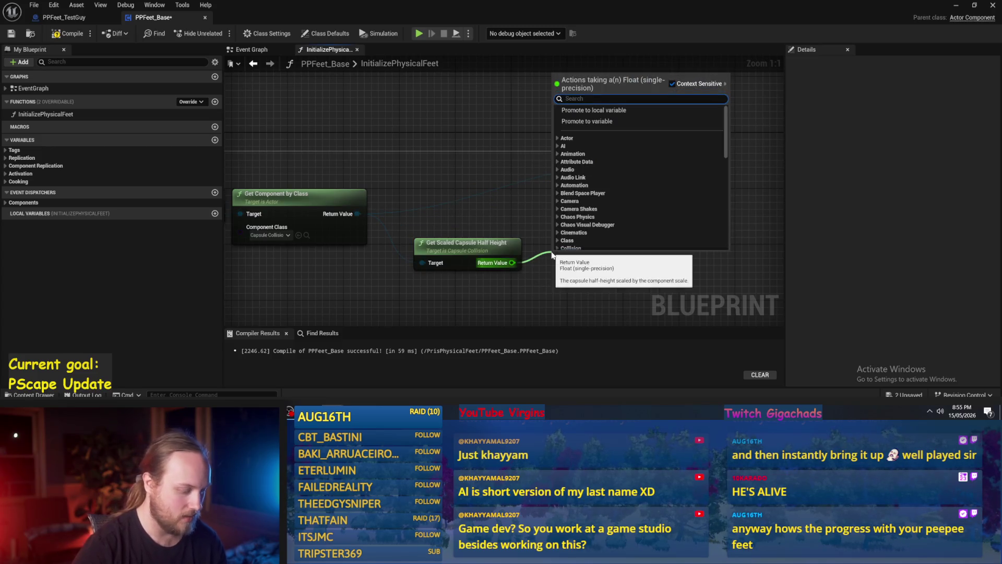
type("*")
key("Return")
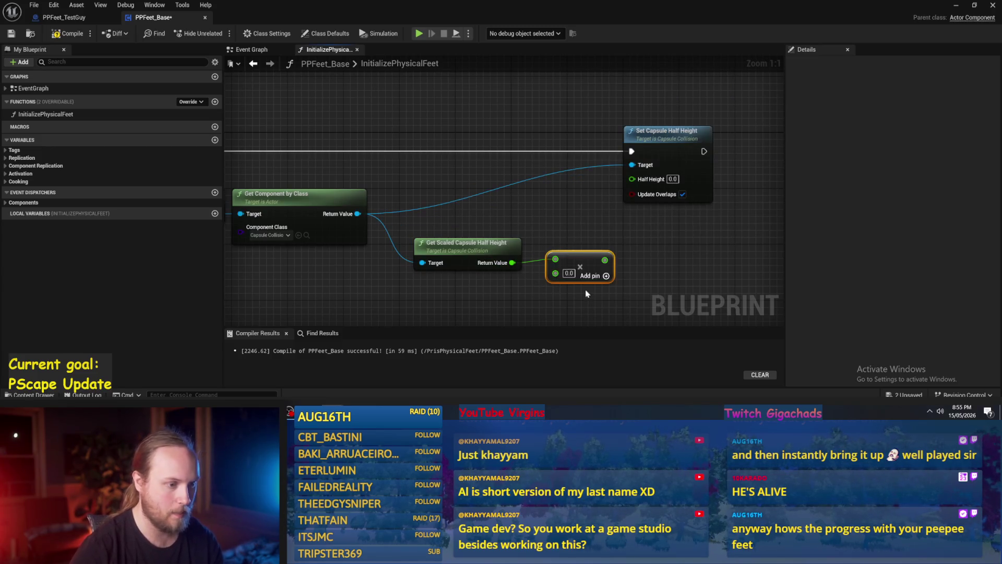
type("0.66666")
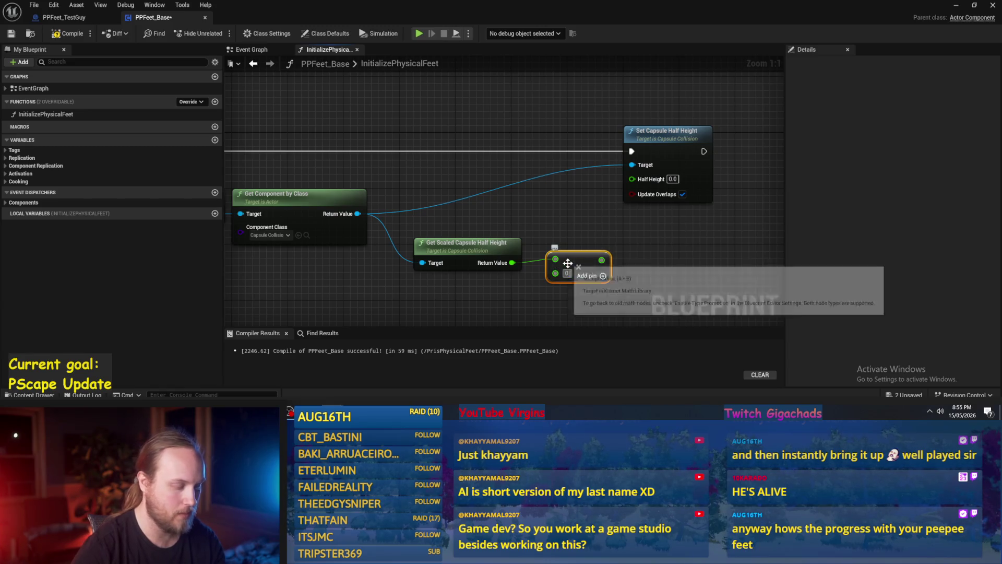
left_click(652, 269)
left_click(600, 263)
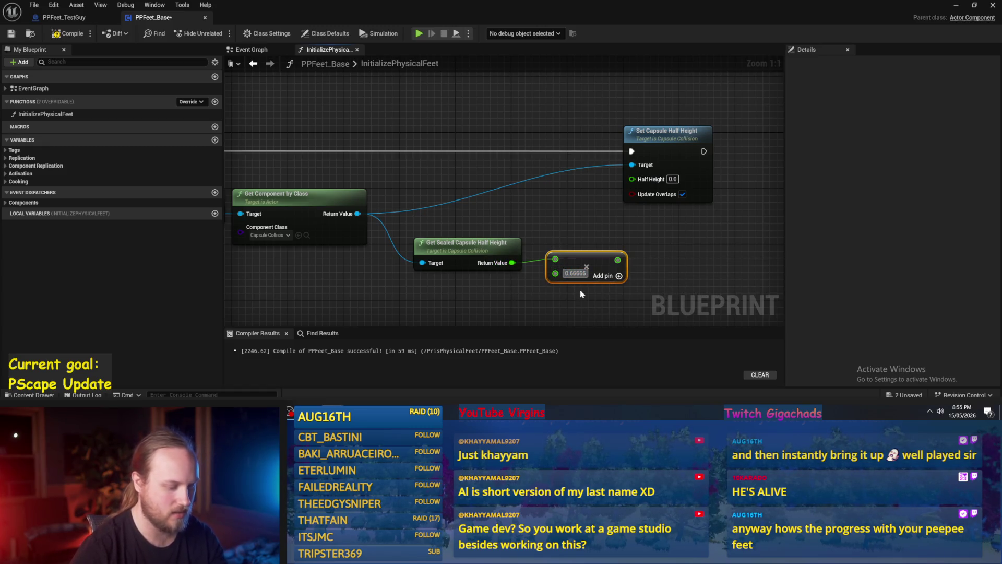
left_click(584, 273)
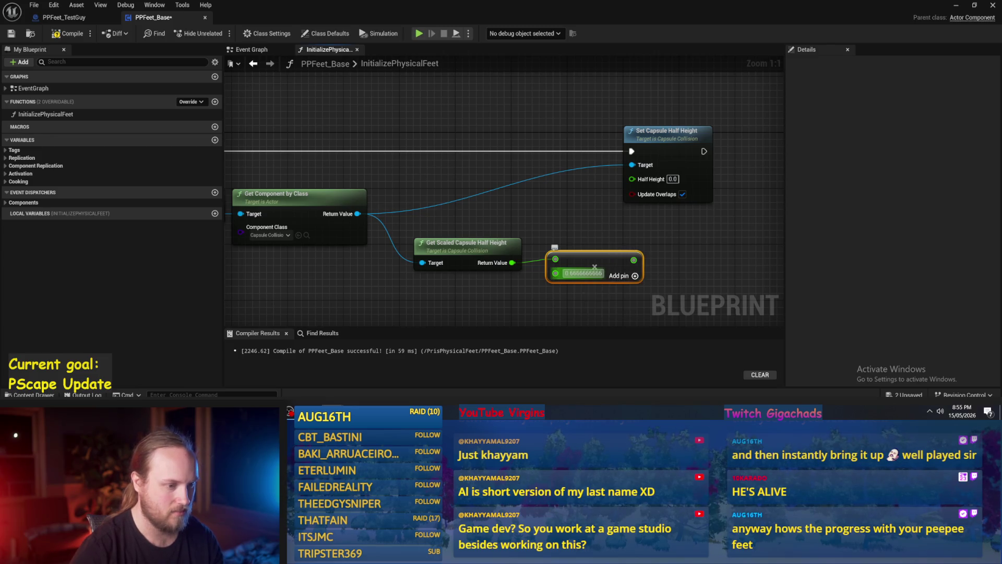
type("0.6")
left_click(643, 294)
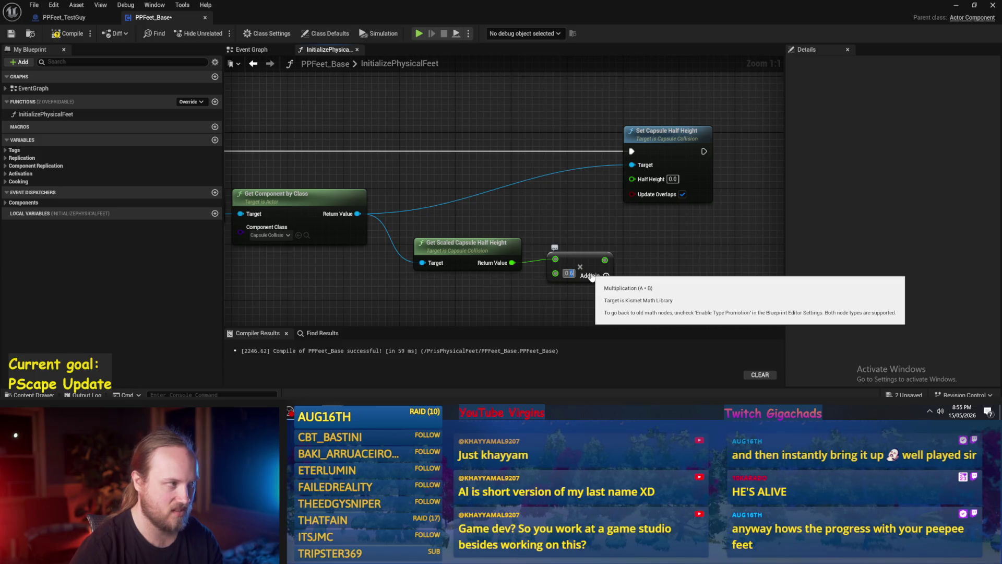
left_click(63, 17)
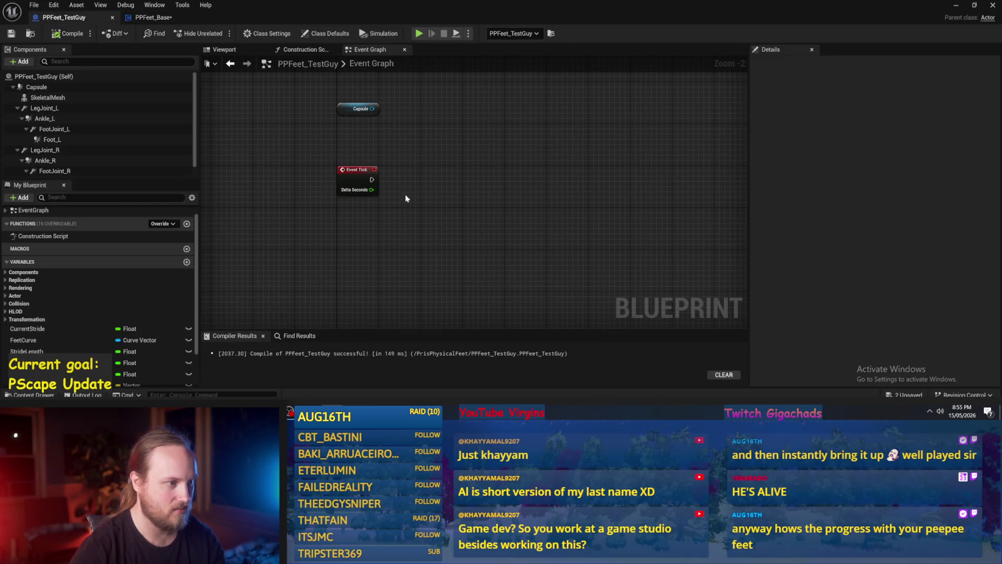
Select the Capsule in PPFeet_TestGuy's viewport and compile PPFeet_TestGuy.
left_click(225, 49)
mouse_move(425, 208)
left_mouse_down()
mouse_move(506, 208)
mouse_move(425, 208)
mouse_move(485, 184)
mouse_move(501, 217)
mouse_move(444, 217)
mouse_move(494, 229)
mouse_move(488, 250)
mouse_move(500, 222)
mouse_move(497, 237)
mouse_move(470, 245)
mouse_move(351, 360)
left_mouse_up()
left_click(450, 177)
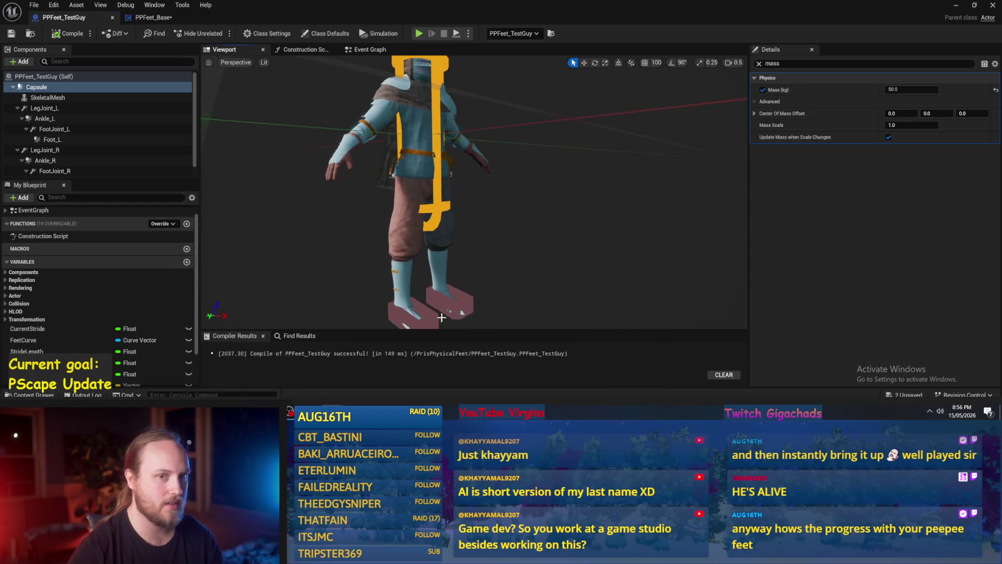
left_click_drag(539, 272, 546, 273)
left_click(65, 36)
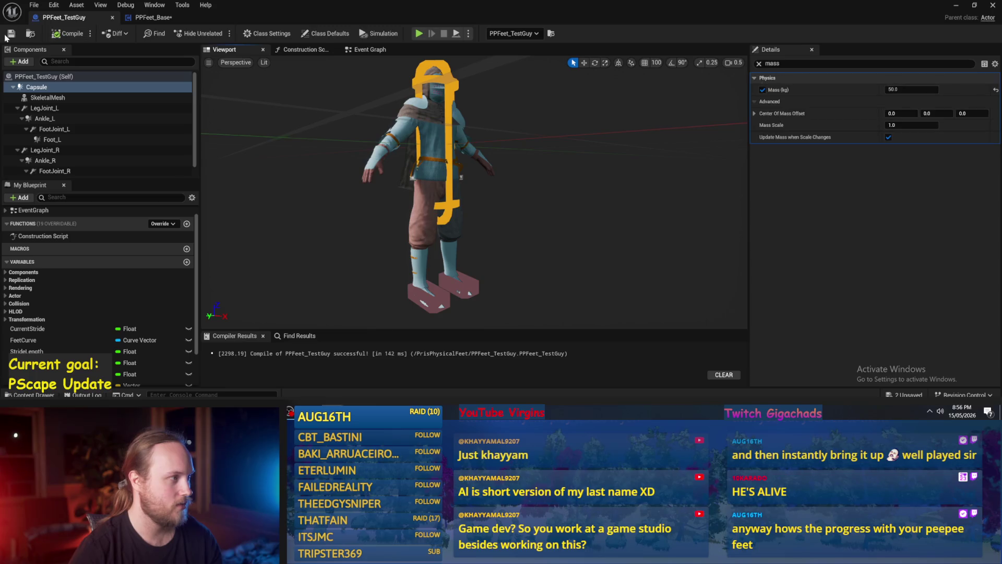
Compile and save PPFeet_Base, then view the TestGuy capsule's properties with the mass filter cleared.
left_click(153, 17)
left_click_drag(518, 177, 589, 167)
left_click(67, 34)
left_click(11, 33)
left_click(76, 21)
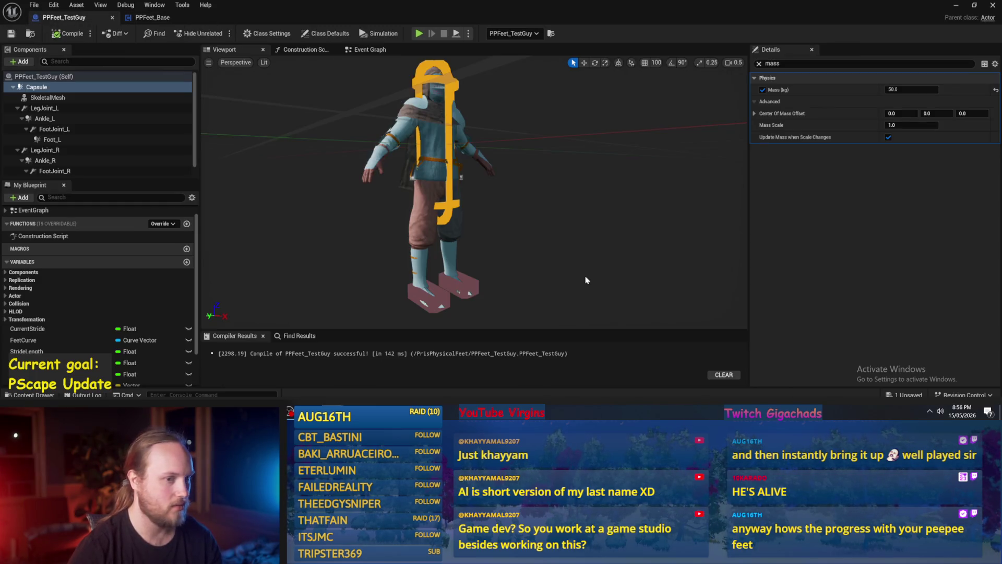
left_click(759, 64)
left_click_drag(679, 209, 600, 213)
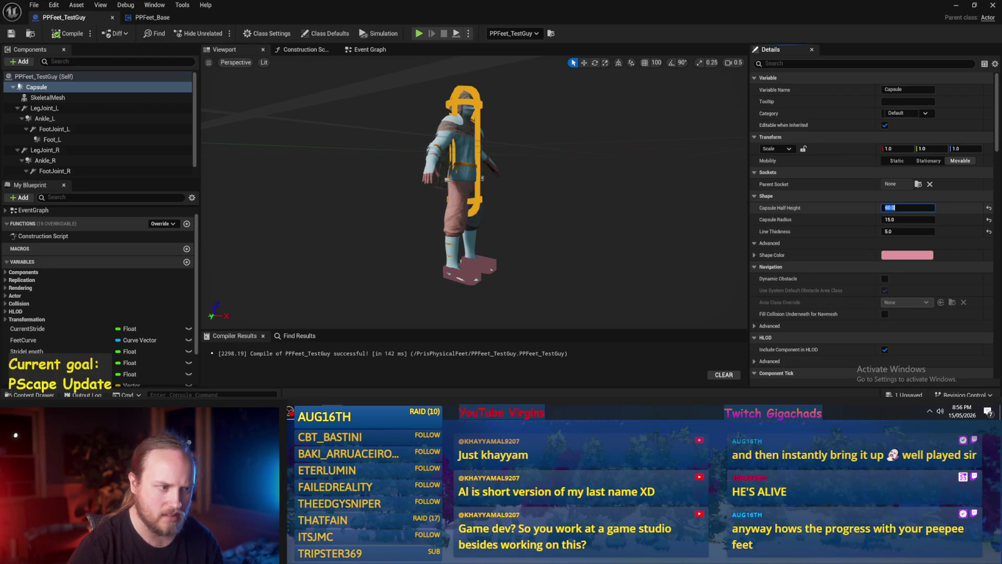
Set the Capsule Half Height to 86*0.7 (60.2), after trying 88, 86 and 43.
left_click_drag(565, 242, 538, 224)
left_click(908, 208)
type("172/2")
key("Return")
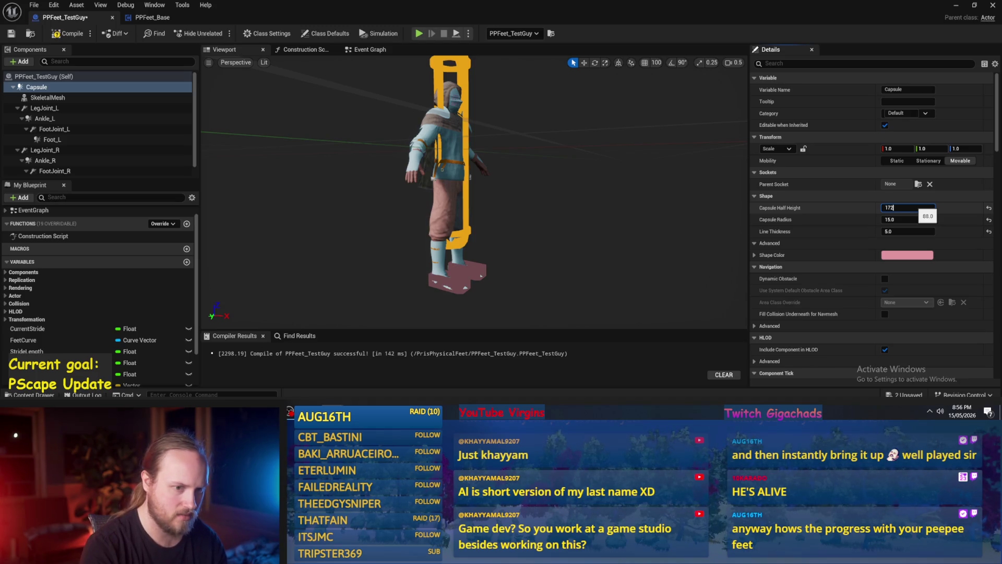
key("Return")
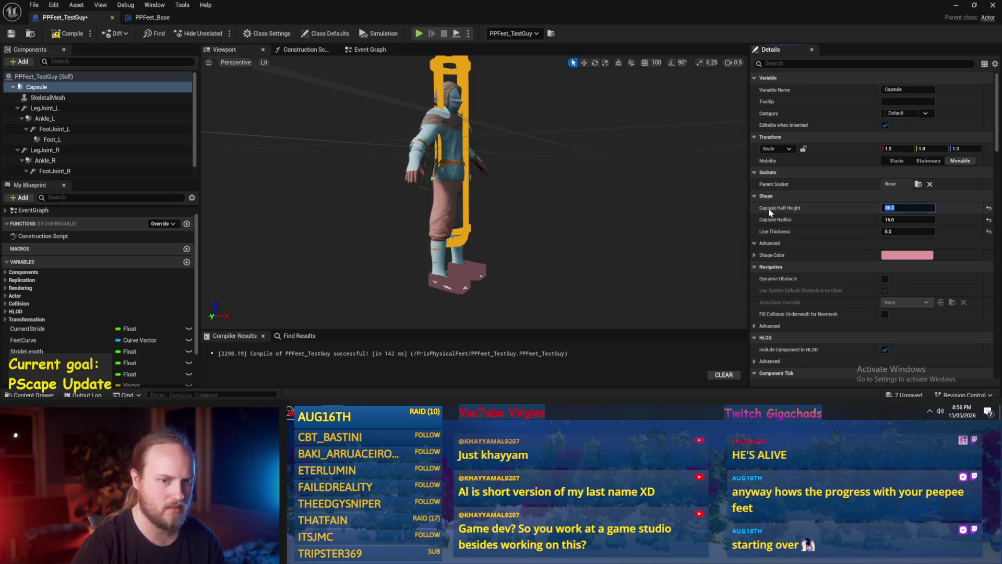
type("/2")
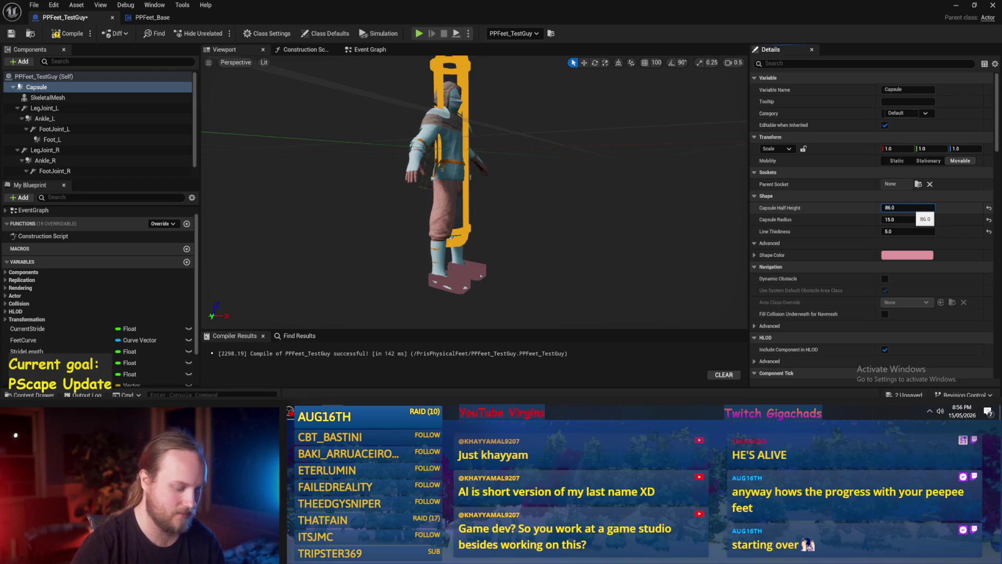
key("Return")
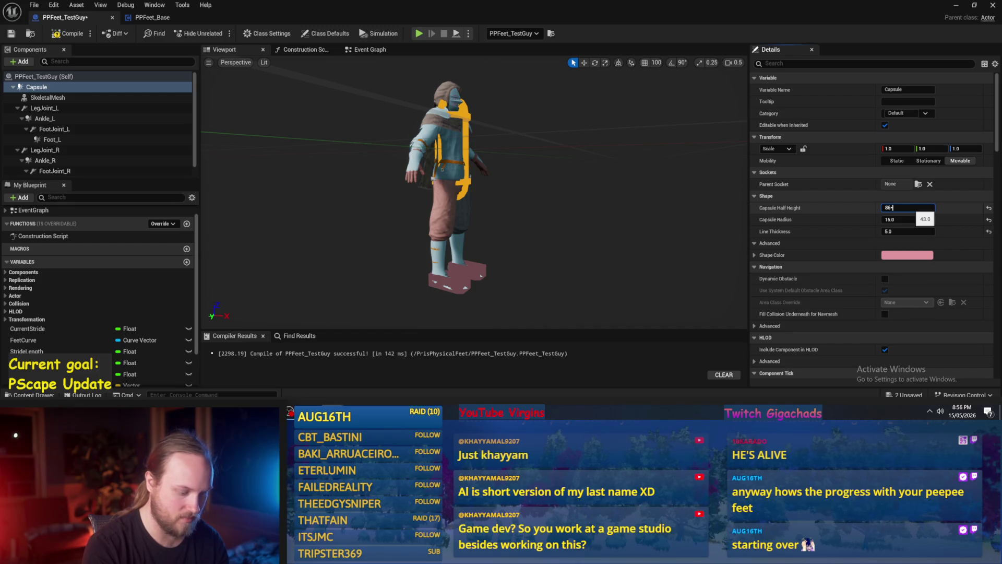
key("Return")
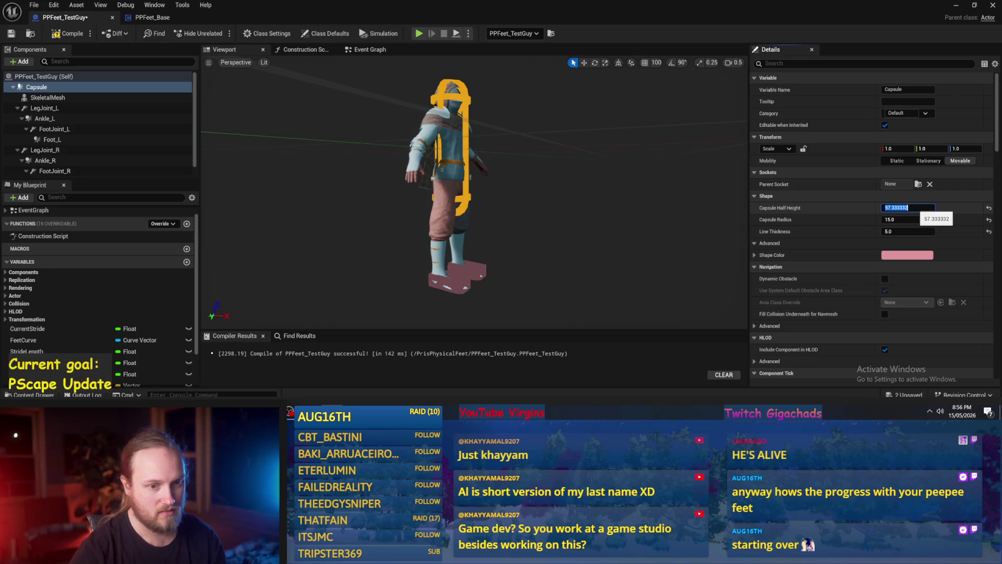
key("ctrl+z")
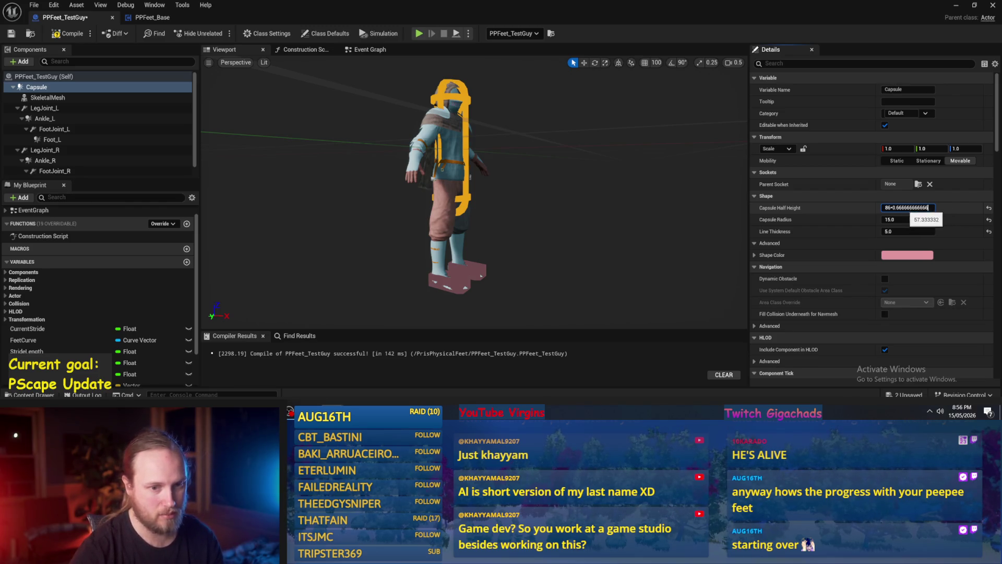
type("7")
key("Return")
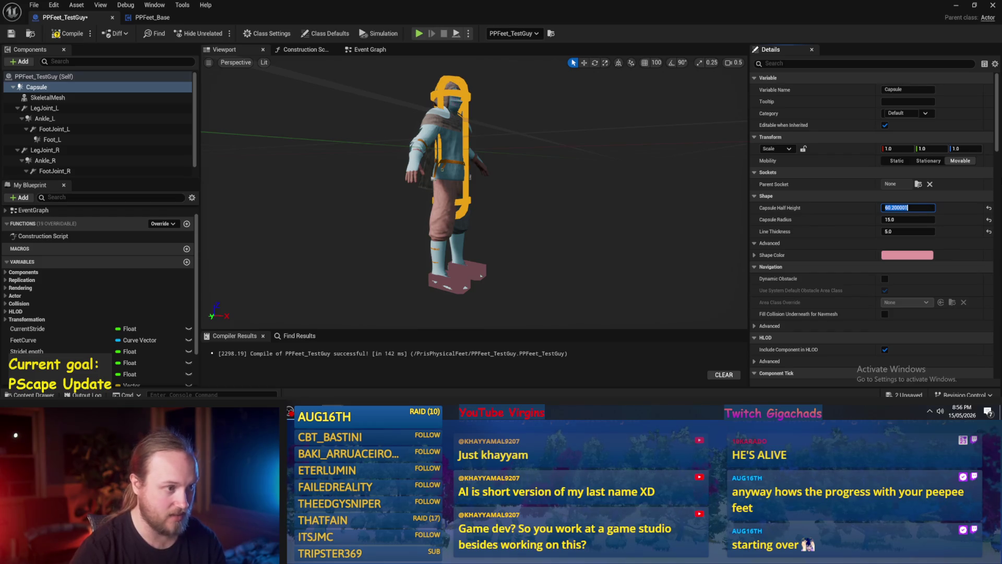
left_click(956, 218)
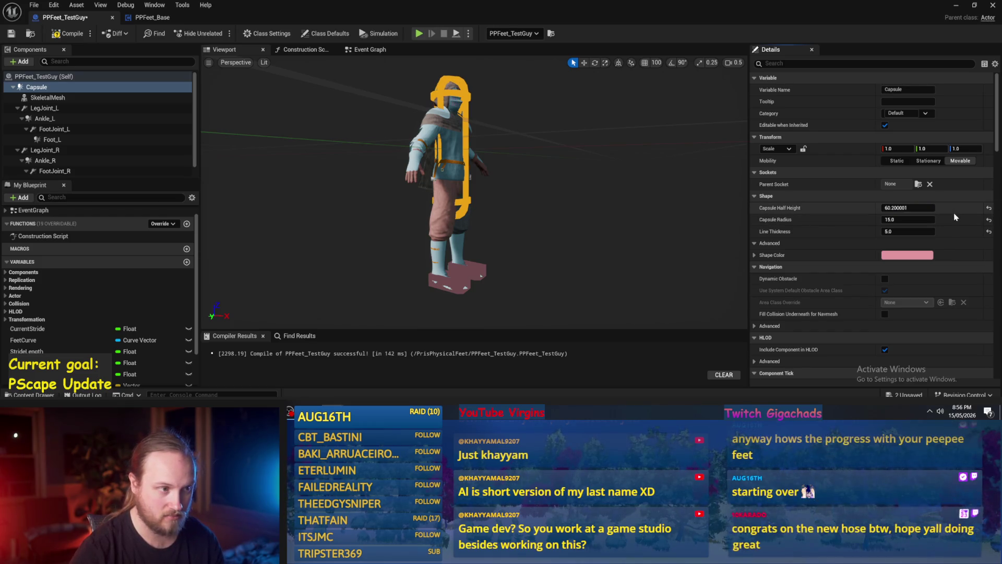
mouse_move(599, 246)
left_mouse_down()
mouse_move(542, 240)
mouse_move(495, 185)
left_mouse_up()
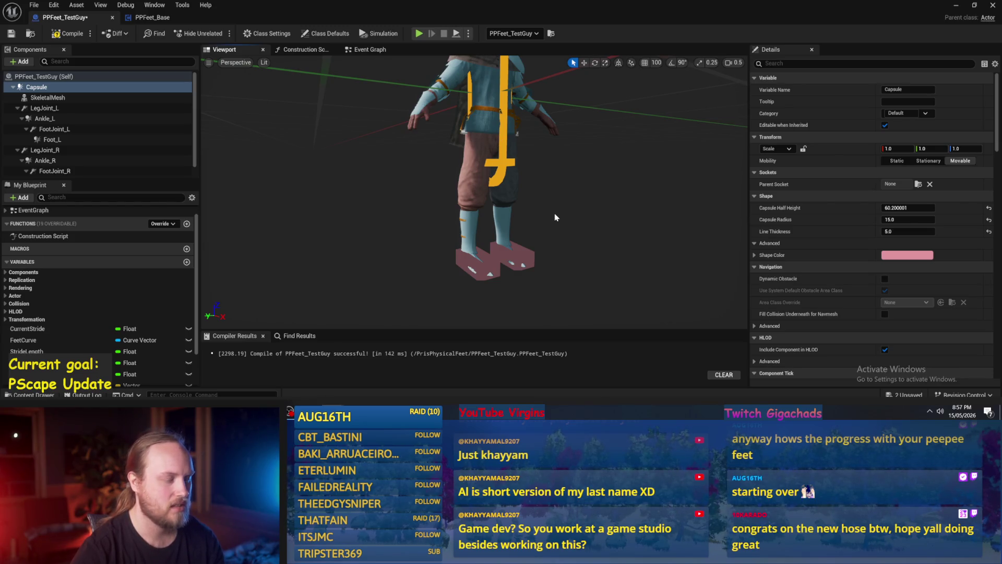
Frame and orbit around the character, then drag Capsule Half Height up to about 78.9.
key("f")
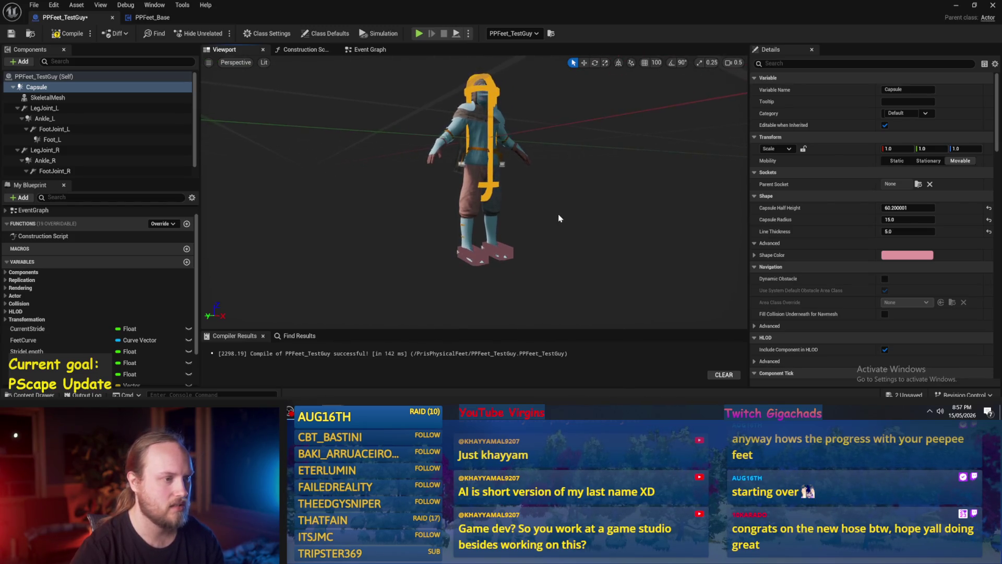
left_click_drag(561, 221, 479, 165)
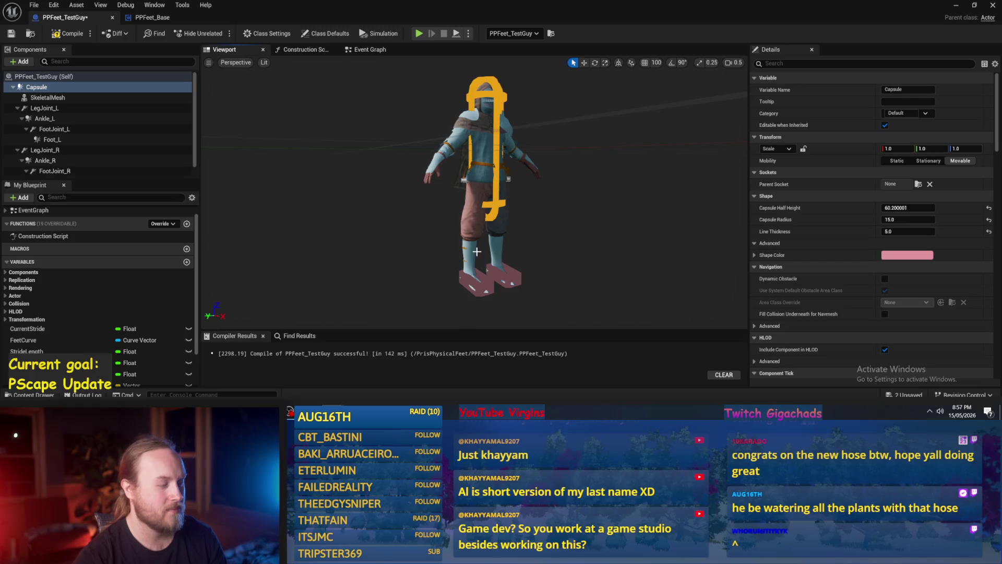
left_click_drag(472, 219, 472, 177)
left_click_drag(462, 212, 412, 193)
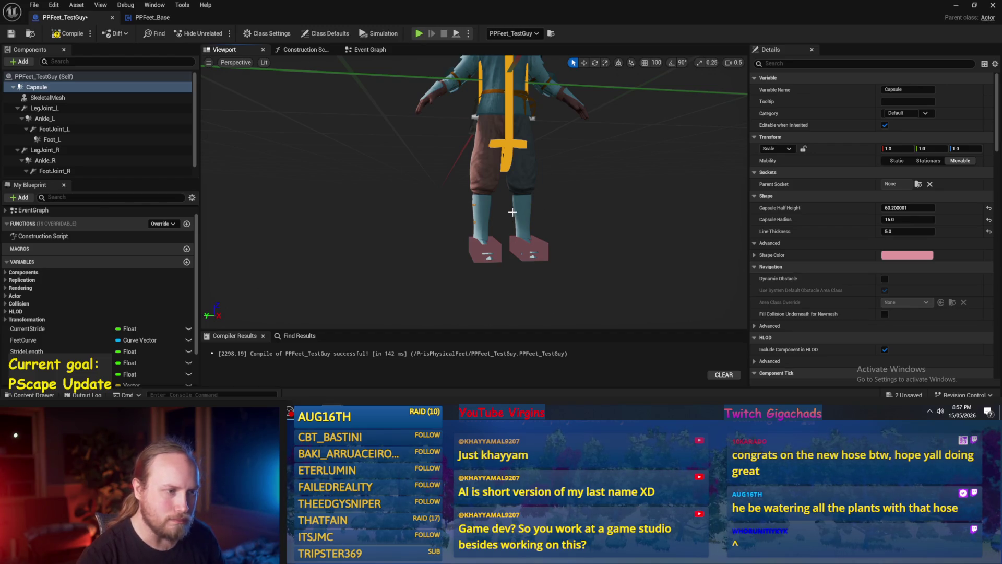
mouse_move(505, 221)
left_mouse_down()
mouse_move(501, 204)
mouse_move(462, 242)
mouse_move(557, 280)
mouse_move(501, 240)
left_mouse_up()
left_click_drag(898, 207, 906, 209)
left_click(905, 208)
Try a capsule half height of 80 and lower the skeletal mesh, then undo both changes.
type("80")
key("Return")
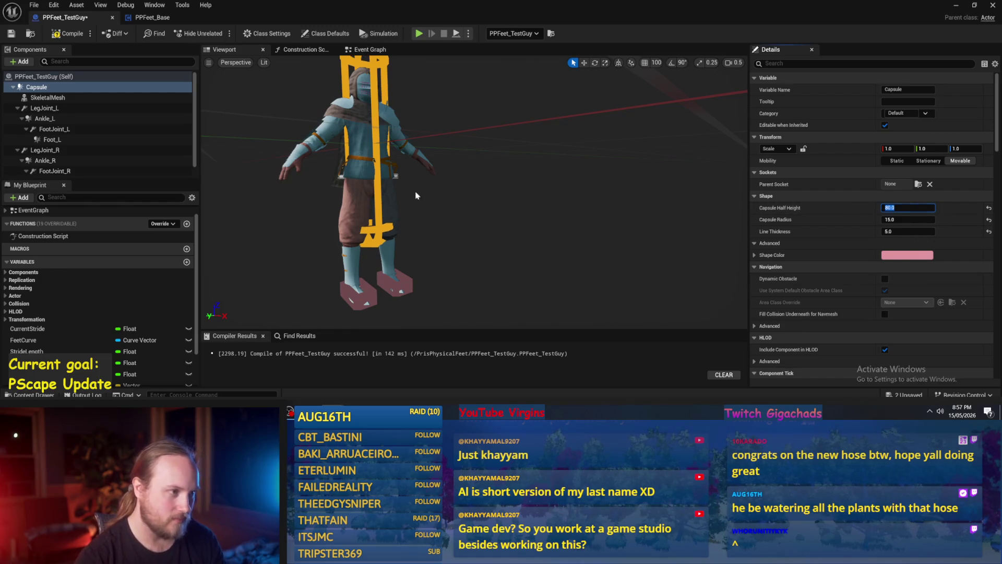
left_click_drag(416, 195, 428, 196)
left_click(389, 207)
key("e")
key("w")
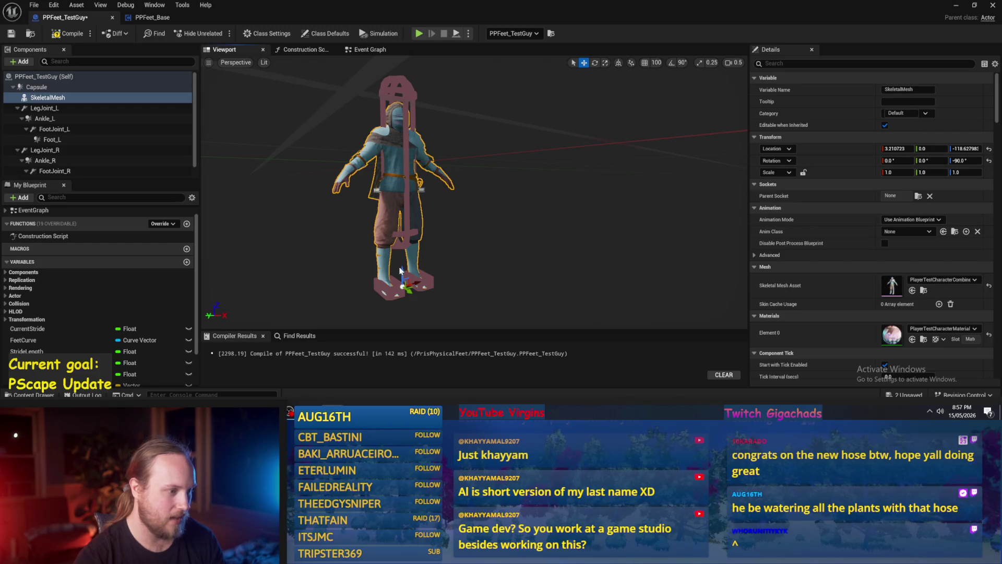
left_click(406, 248)
key("q")
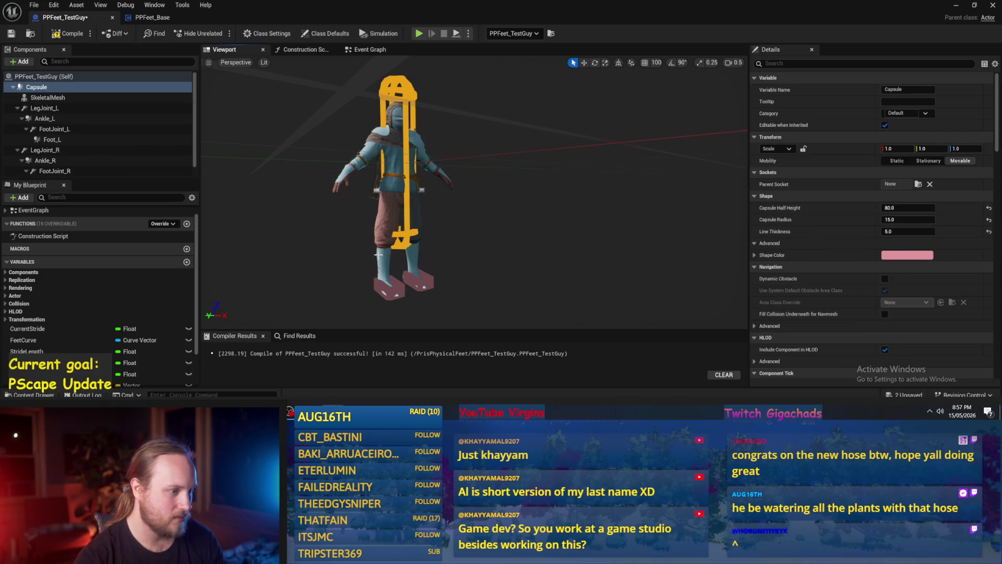
left_click(378, 254)
key("w")
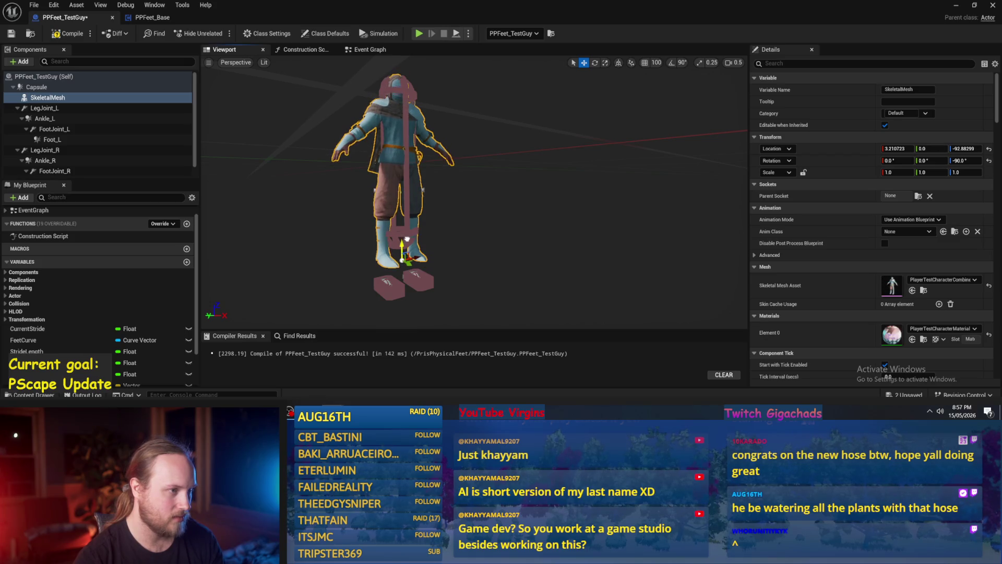
left_click_drag(407, 239, 417, 265)
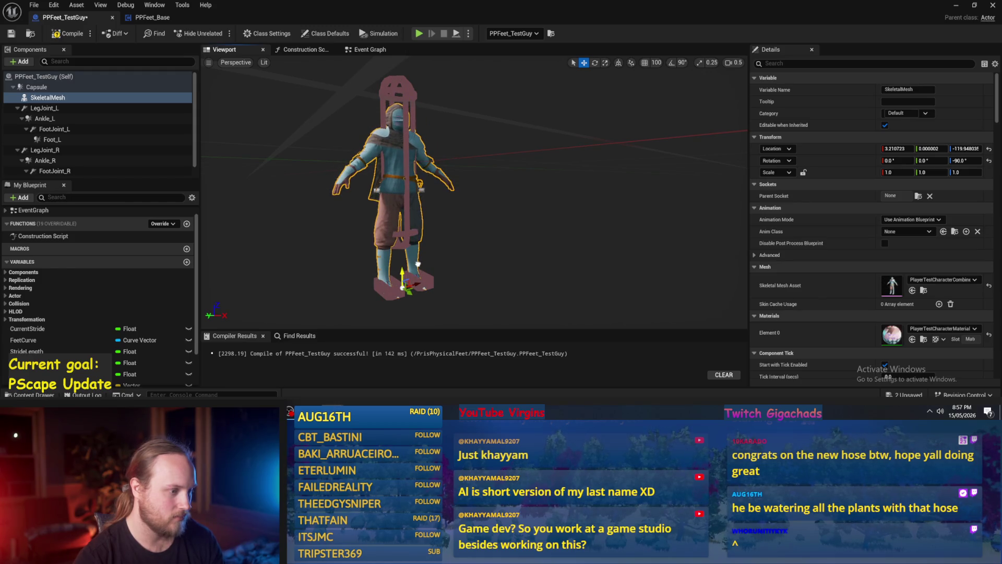
key("ctrl+z")
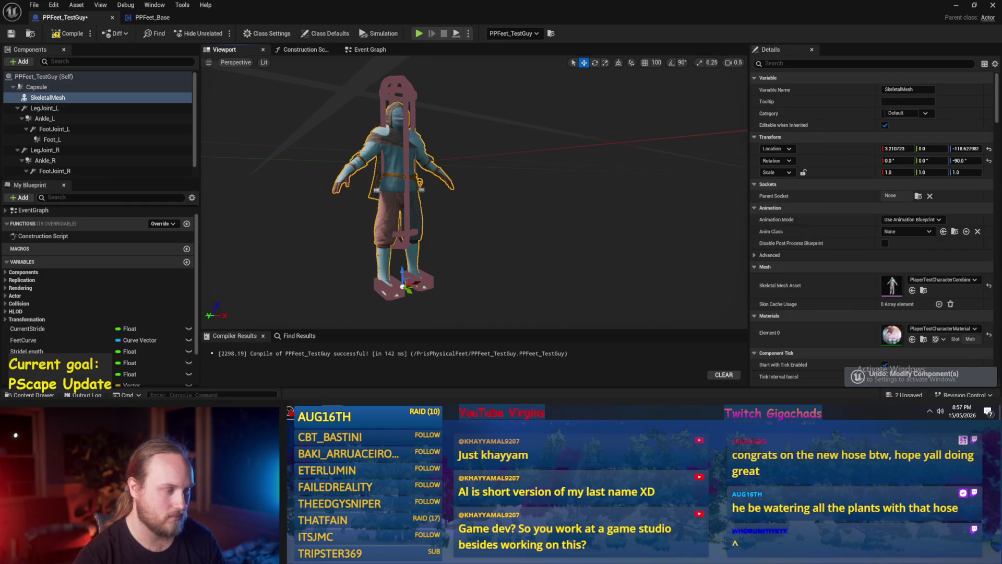
key("ctrl+z")
key("ctrl+z")
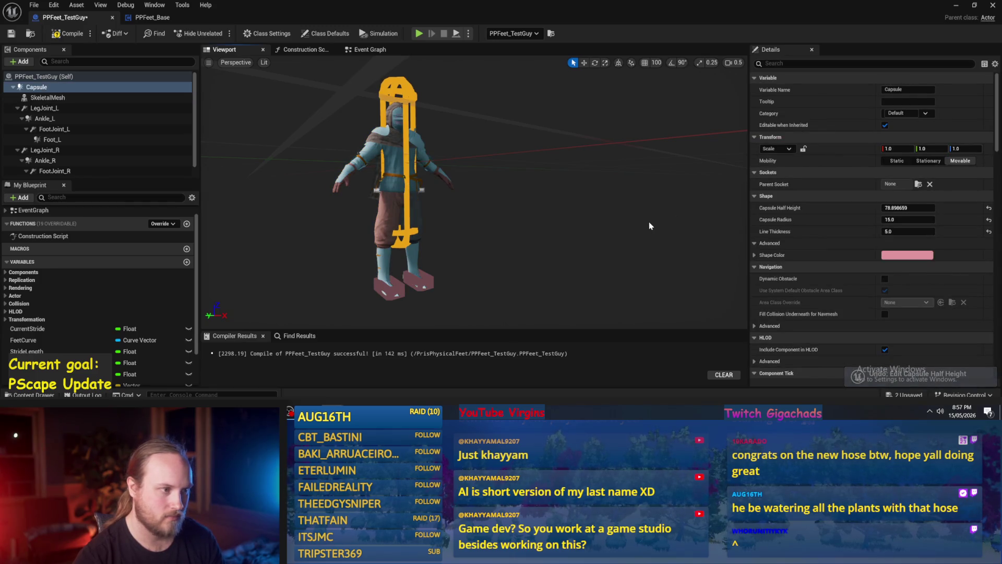
Set the Capsule Half Height to 60 and inspect the foot boxes from the front.
left_click(896, 208)
type("60")
key("Return")
left_click_drag(522, 239, 602, 228)
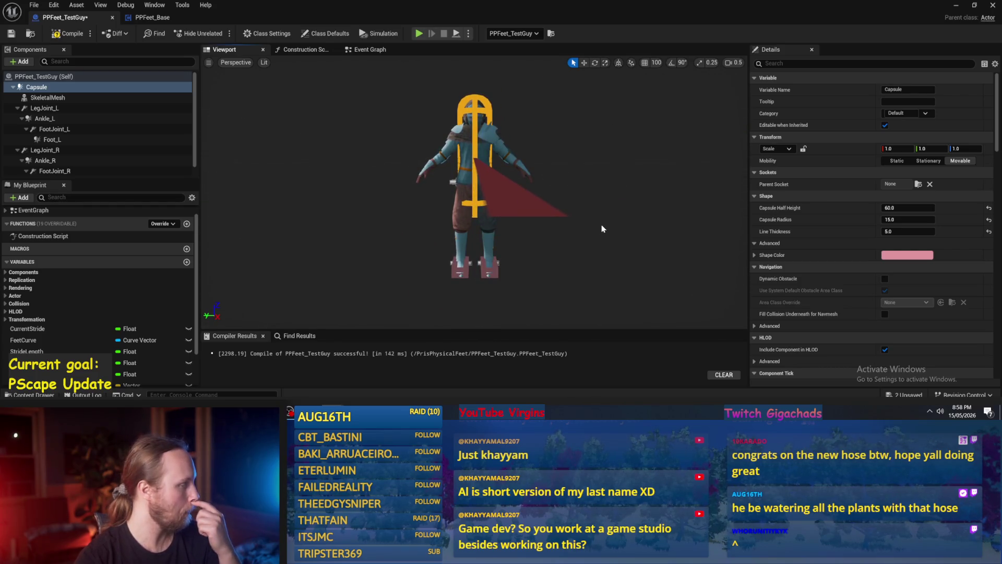
left_click_drag(474, 284, 475, 261)
left_click_drag(361, 233, 360, 233)
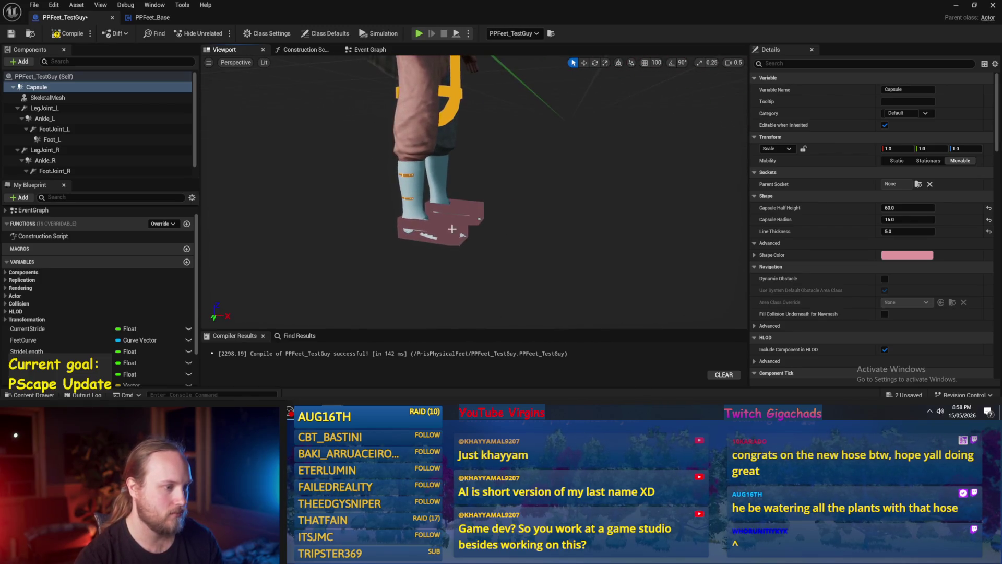
left_click(423, 230)
key("w")
left_click_drag(475, 261, 475, 261)
key("q")
Bring up the Multiply node in PPFeet_Base's InitializePhysicalFeet graph.
left_click(157, 20)
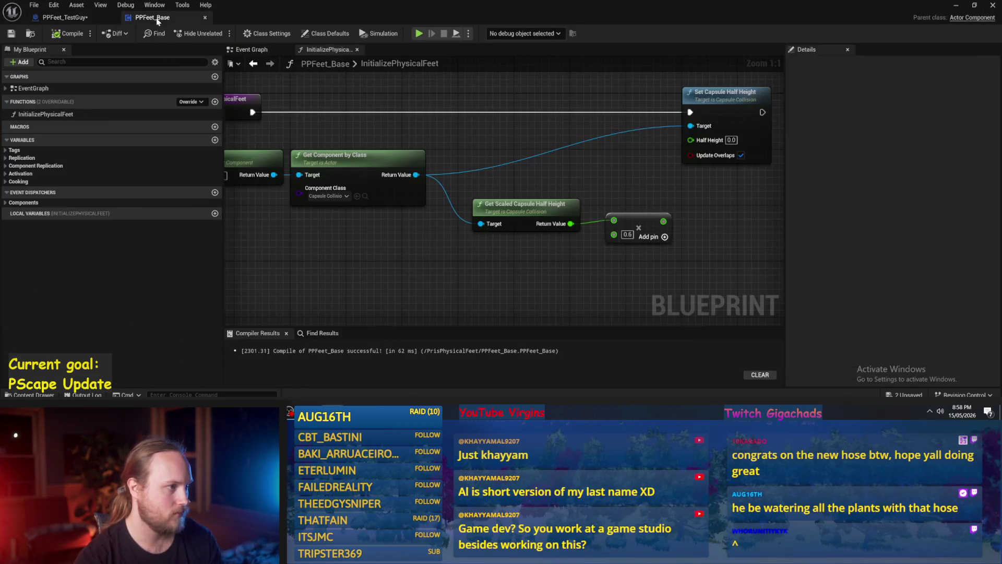
mouse_move(558, 196)
left_mouse_down()
mouse_move(470, 206)
mouse_move(496, 206)
left_mouse_up()
left_click(500, 204)
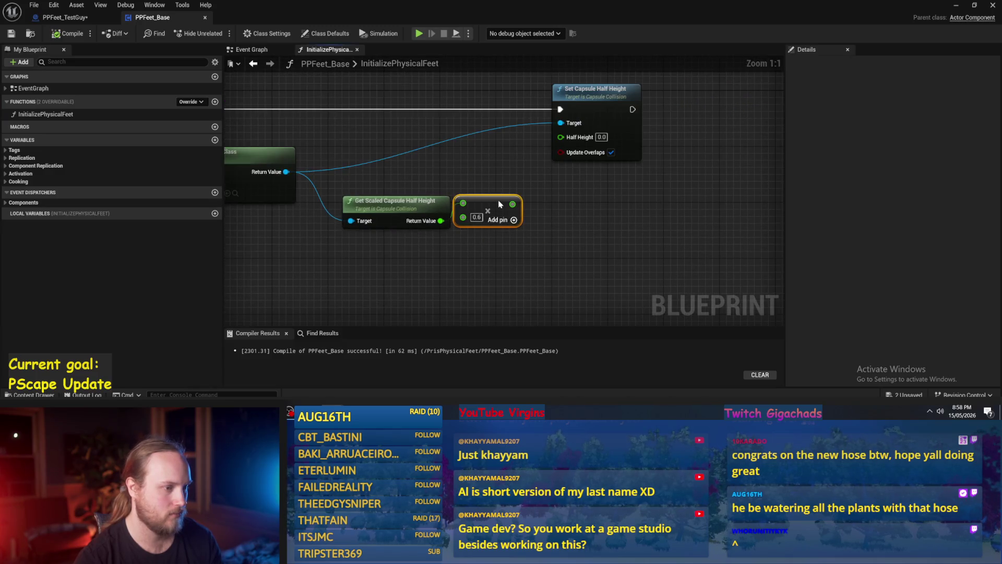
Change the multiplier to 0.8, move Set Capsule Half Height right, then compile and save.
left_click(486, 178)
left_click(476, 217)
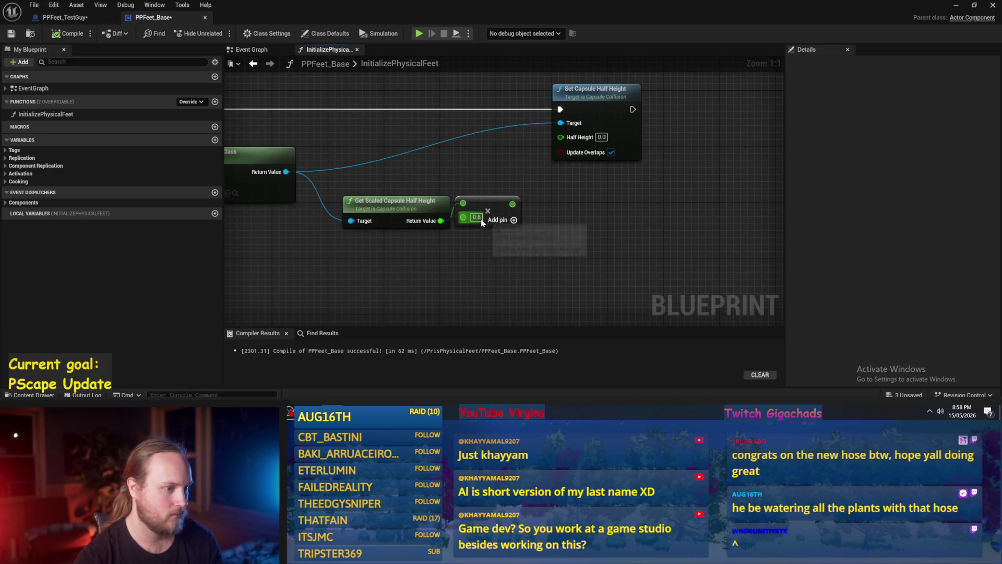
type("0.8")
key("Return")
scroll(565, 236, "down", 4)
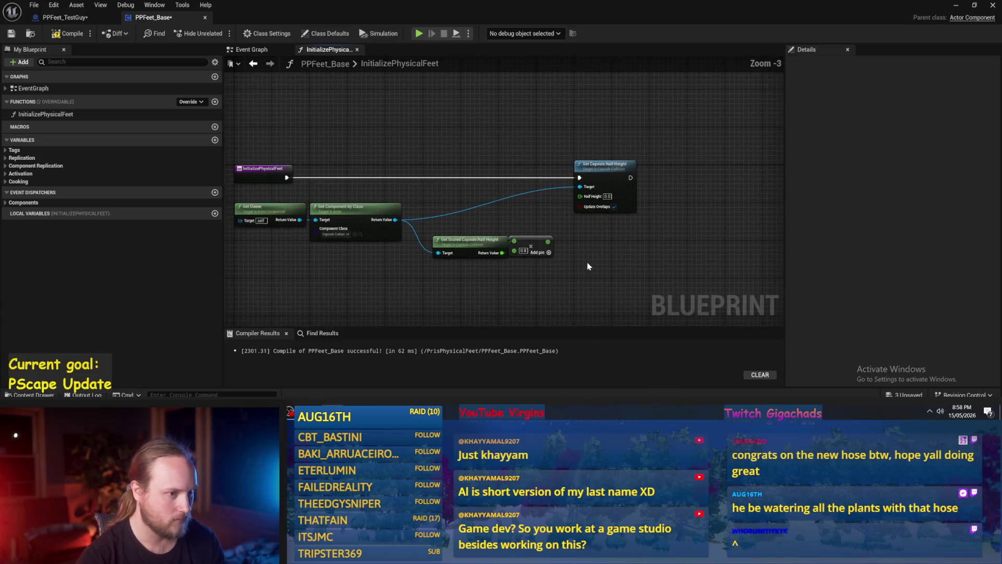
left_click(563, 173)
left_click_drag(563, 172, 636, 172)
left_click(521, 159)
left_click(68, 33)
left_click(12, 34)
Inspect PPFeet_TestGuy's skeletal mesh and capsule from a side view.
left_click(65, 18)
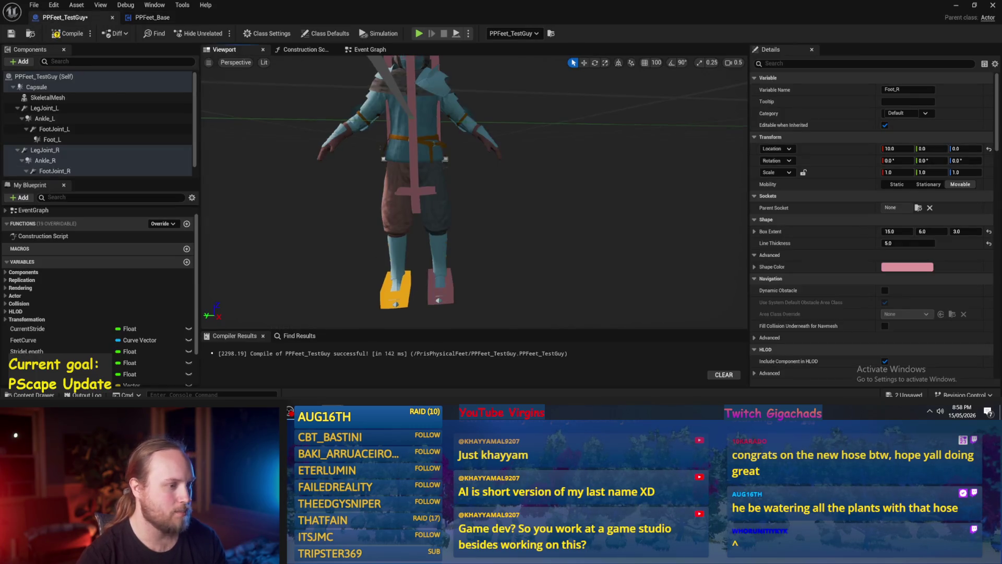
scroll(442, 227, "down", 3)
left_click(443, 227)
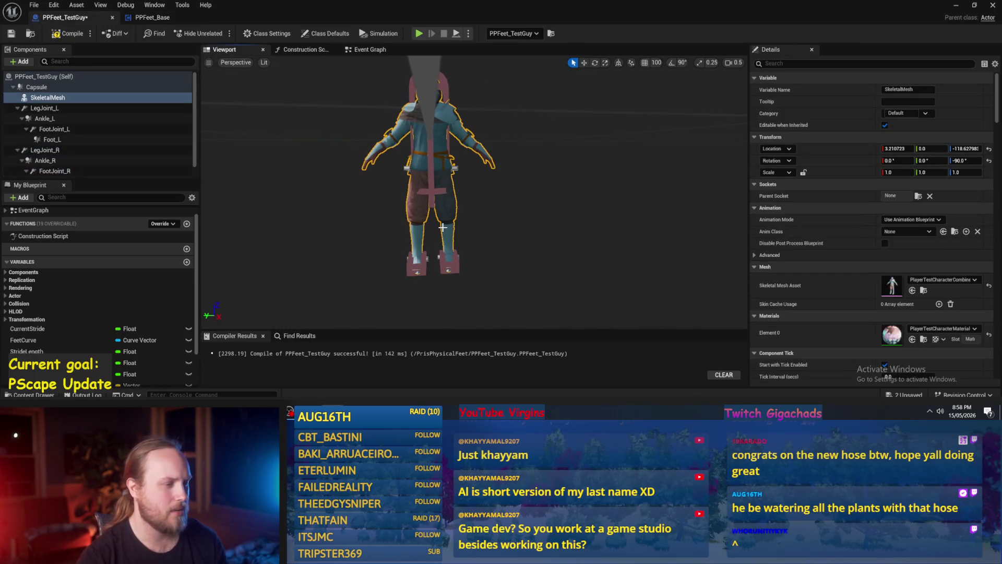
left_click_drag(431, 230, 522, 240)
left_click(431, 184)
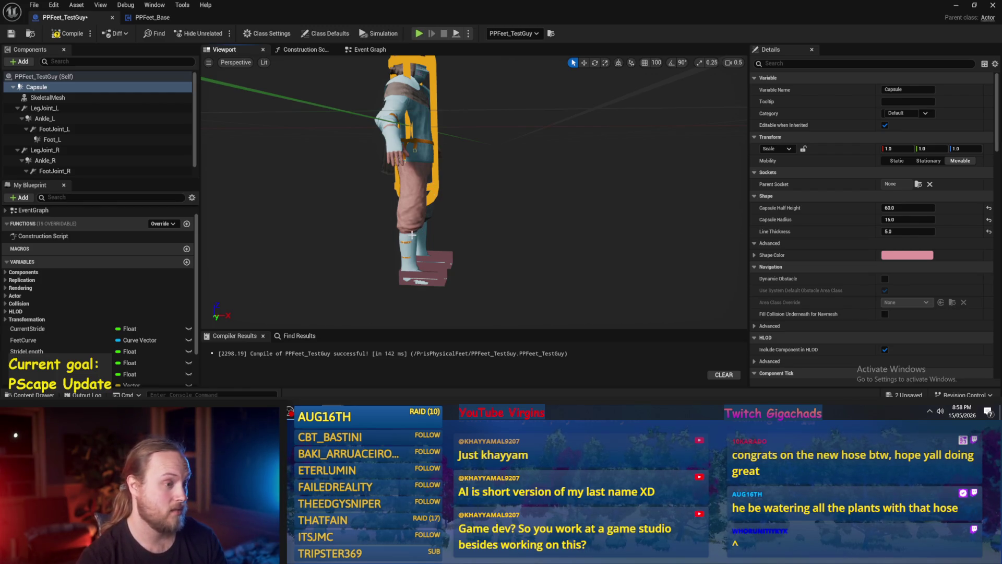
left_click(148, 18)
Pan to the height nodes and try moving the half-height and multiply nodes, then undo.
mouse_move(555, 271)
left_mouse_down()
mouse_move(693, 208)
mouse_move(656, 237)
mouse_move(406, 187)
left_mouse_up()
scroll(591, 259, "up", 2)
left_click_drag(459, 205, 422, 167)
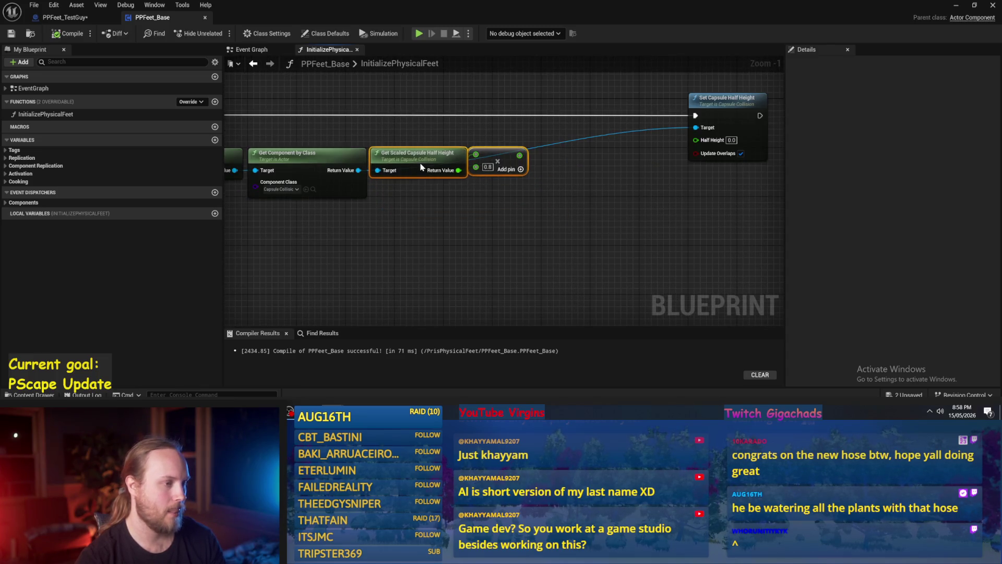
key("ctrl+z")
scroll(397, 172, "up", 1)
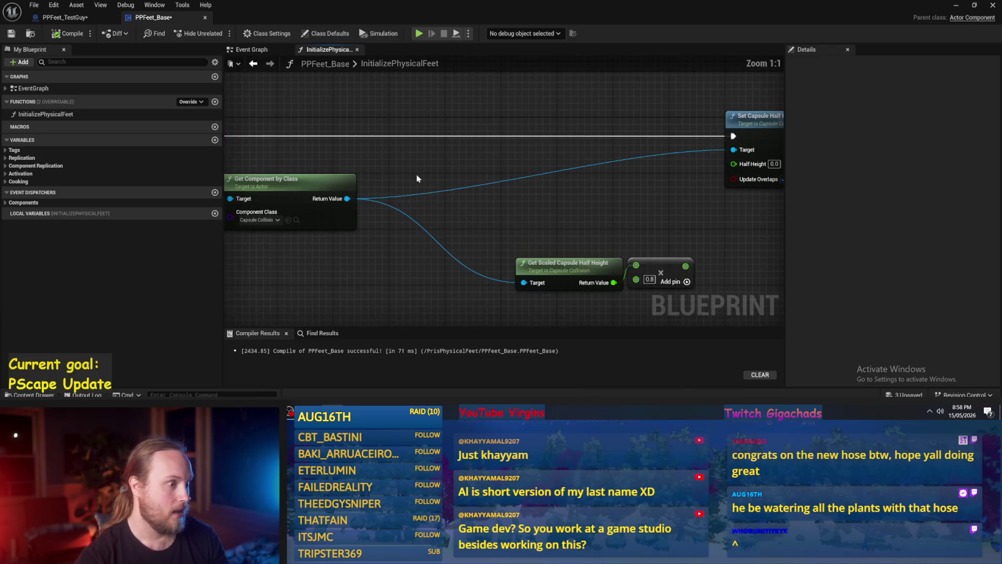
scroll(451, 171, "down", 2)
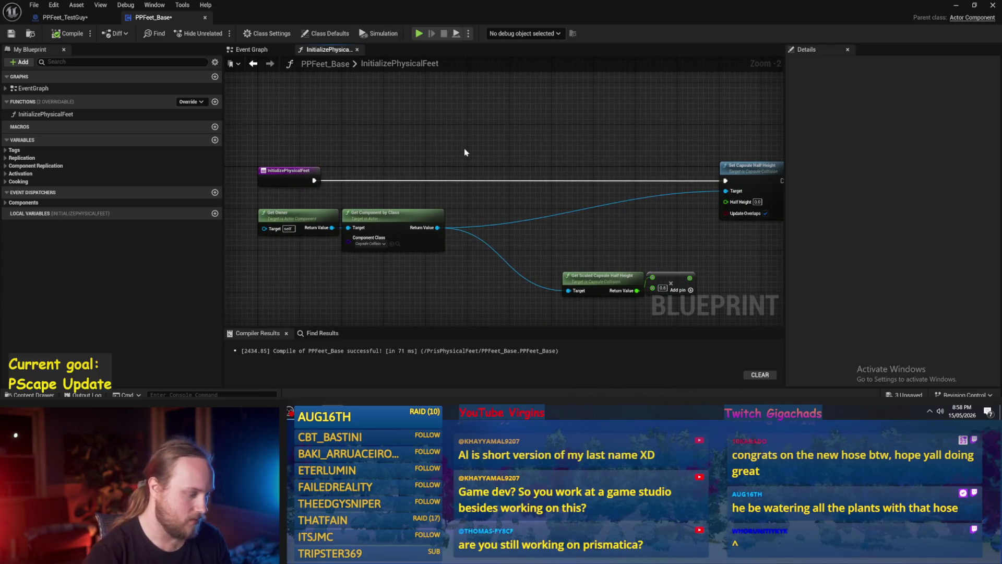
right_click(483, 147)
key("Escape")
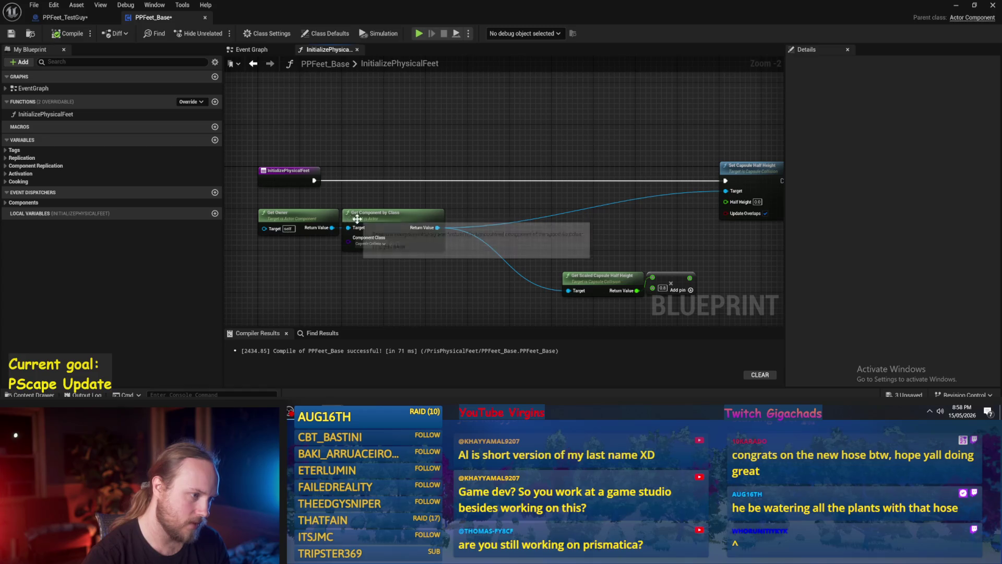
Duplicate Get Owner and add an Add Component by Class node from it, class Box Collision.
left_click(308, 218)
key("ctrl+c")
key("ctrl+v")
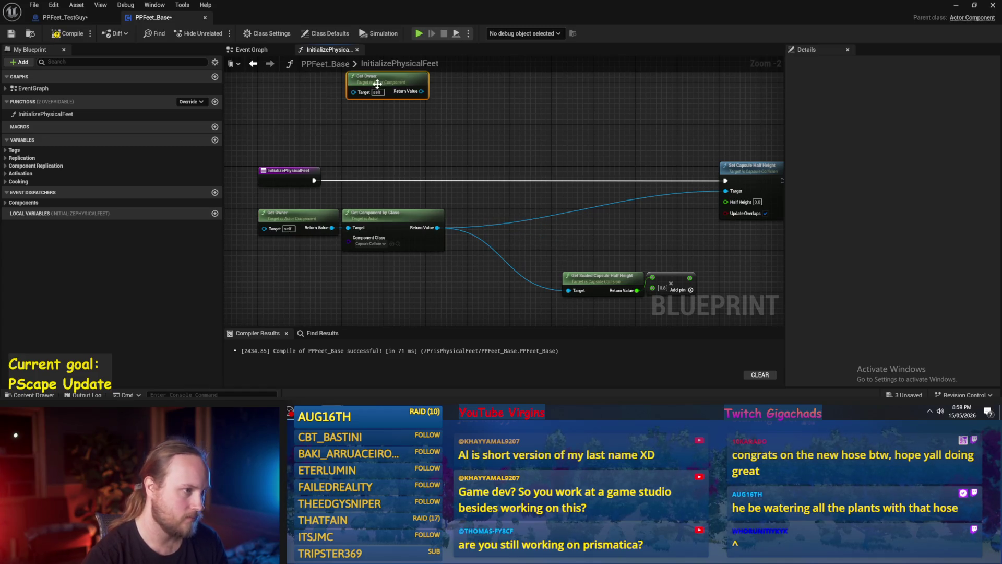
scroll(420, 140, "up", 2)
left_click_drag(377, 112, 468, 143)
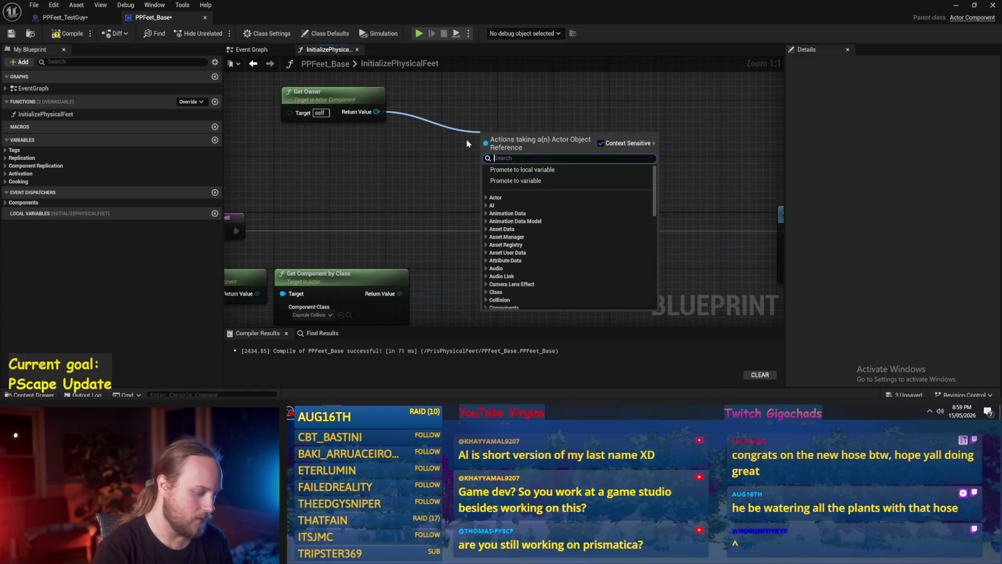
type("add compo")
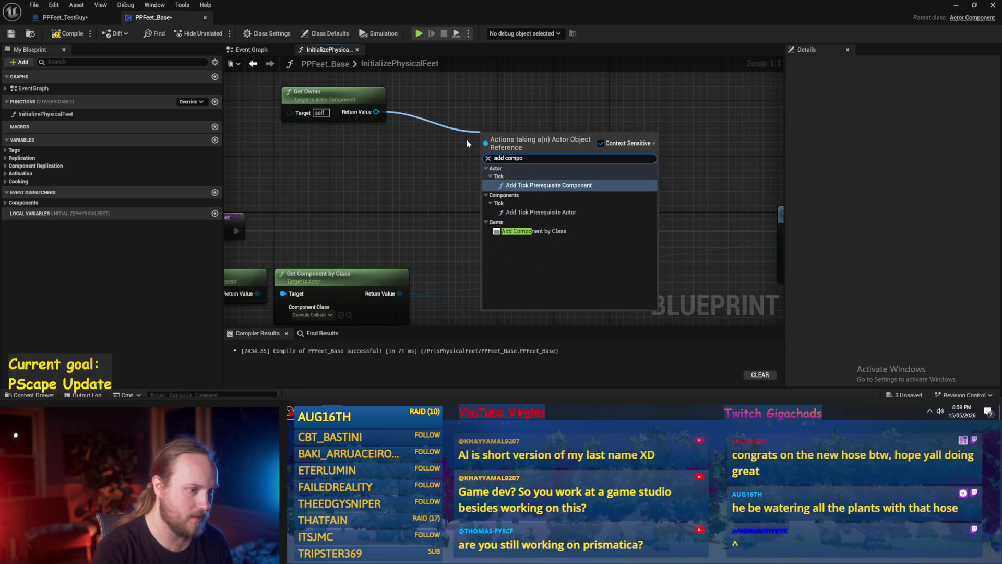
left_click(532, 231)
left_click_drag(519, 132, 486, 118)
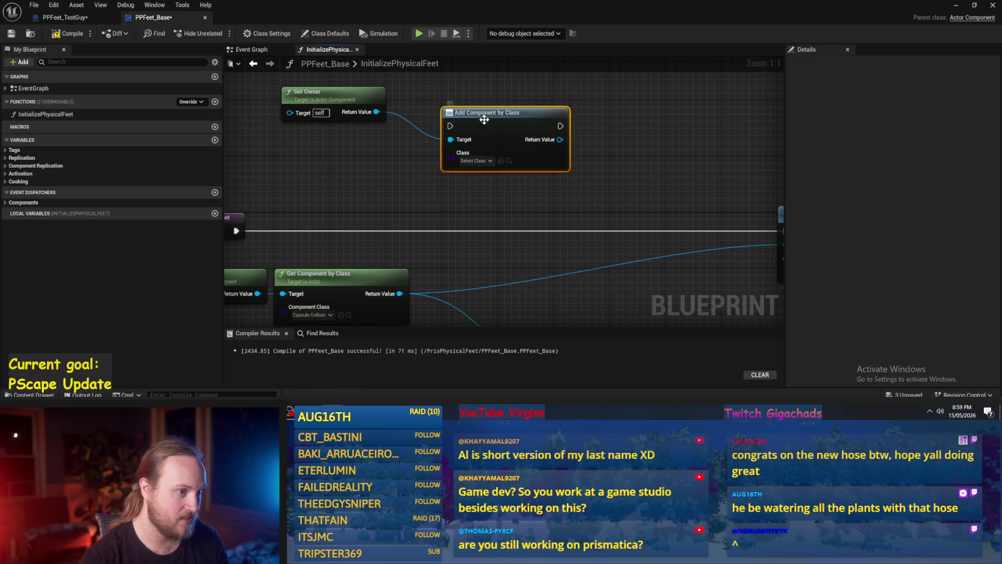
left_click(475, 161)
type("box coll")
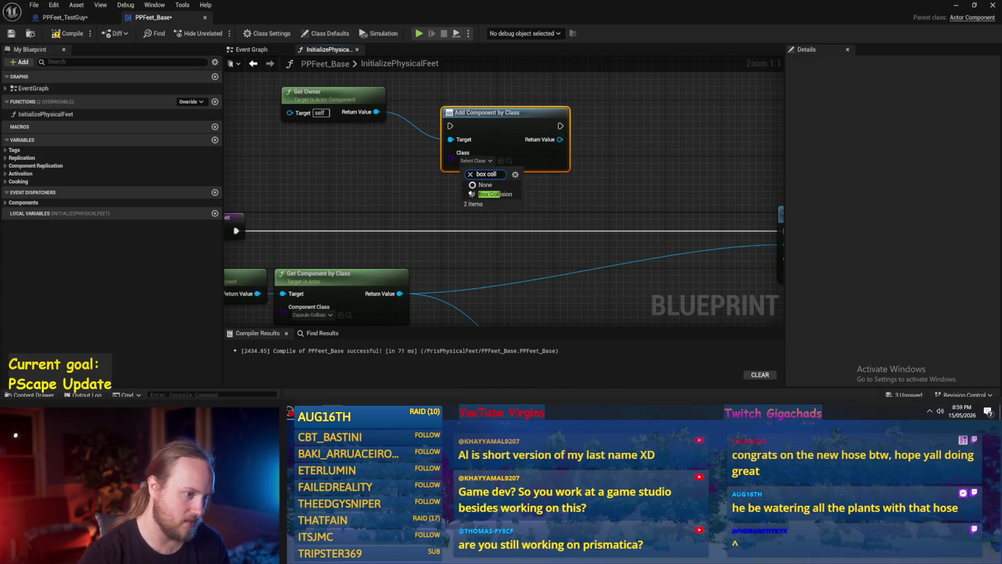
left_click(493, 197)
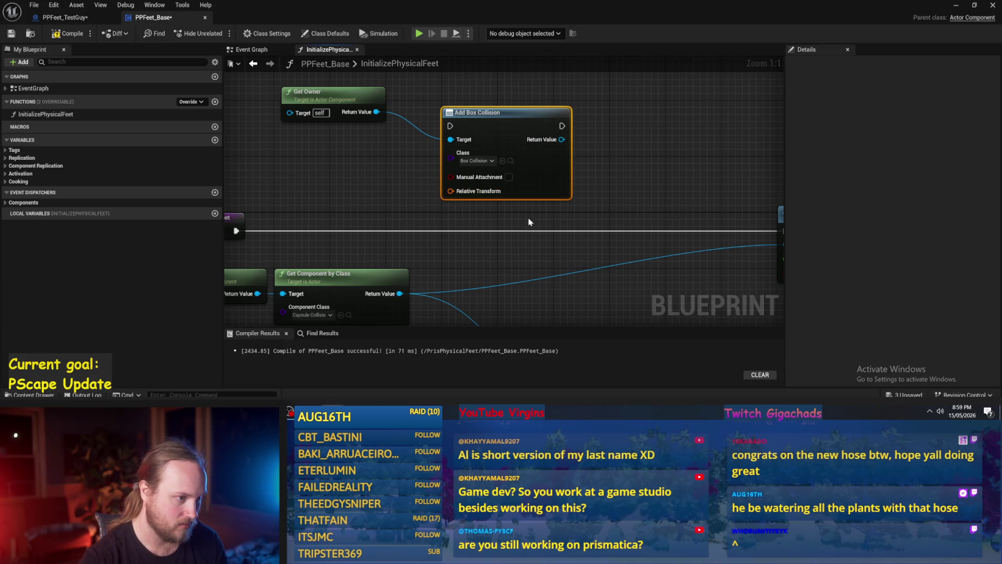
Search the box collision reference's actions for a naming node, trying 'name' and 'set component'.
left_click_drag(525, 148, 566, 150)
type("name")
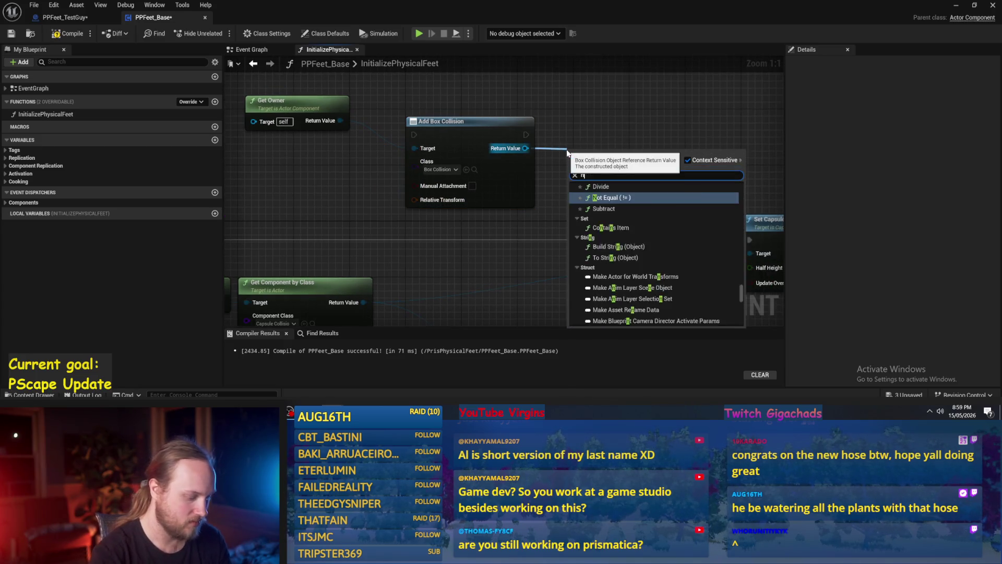
scroll(646, 286, "down", 5)
scroll(646, 286, "down", 2)
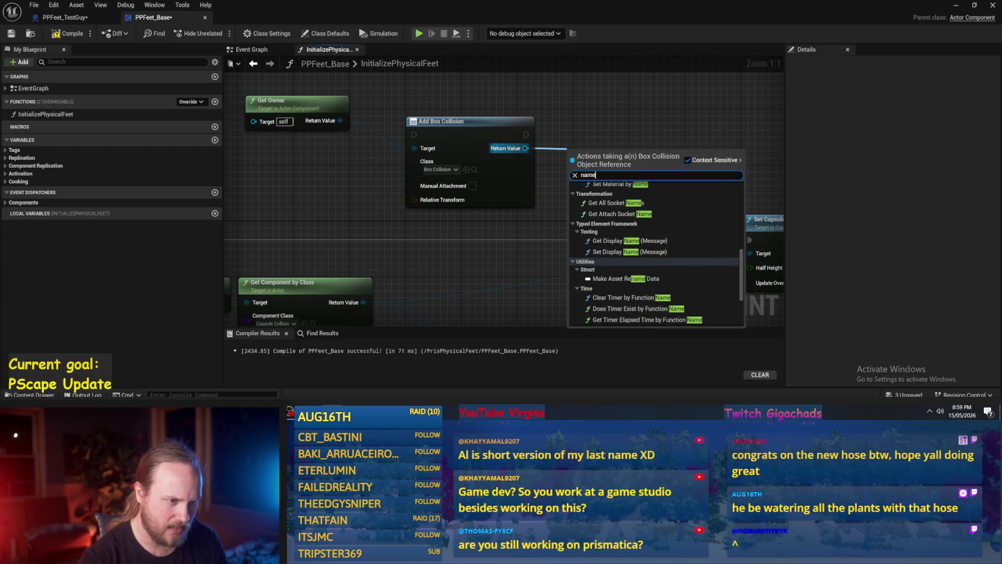
key("BackSpace")
key("BackSpace")
key("BackSpace")
type("Setcomponent n")
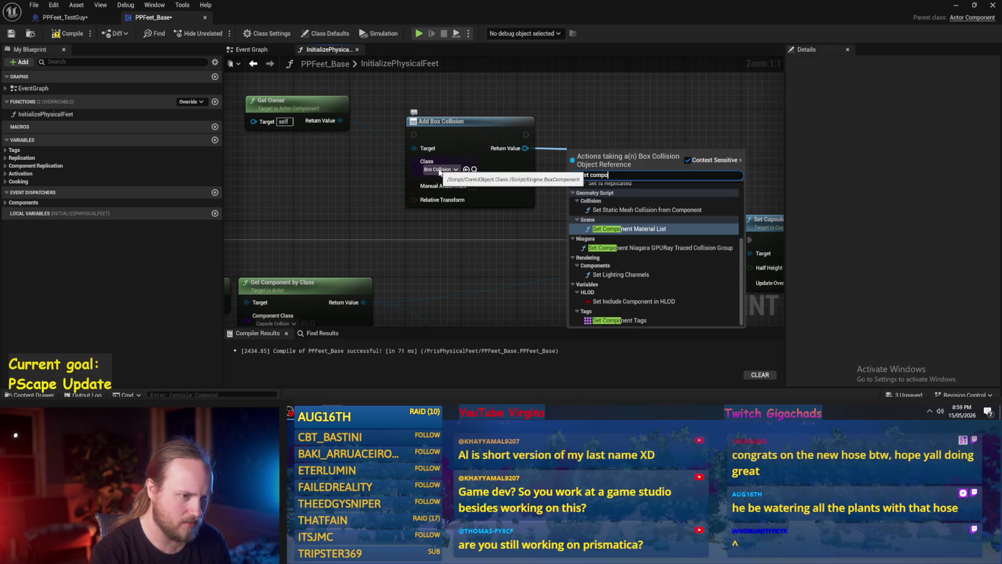
key("BackSpace")
key("BackSpace")
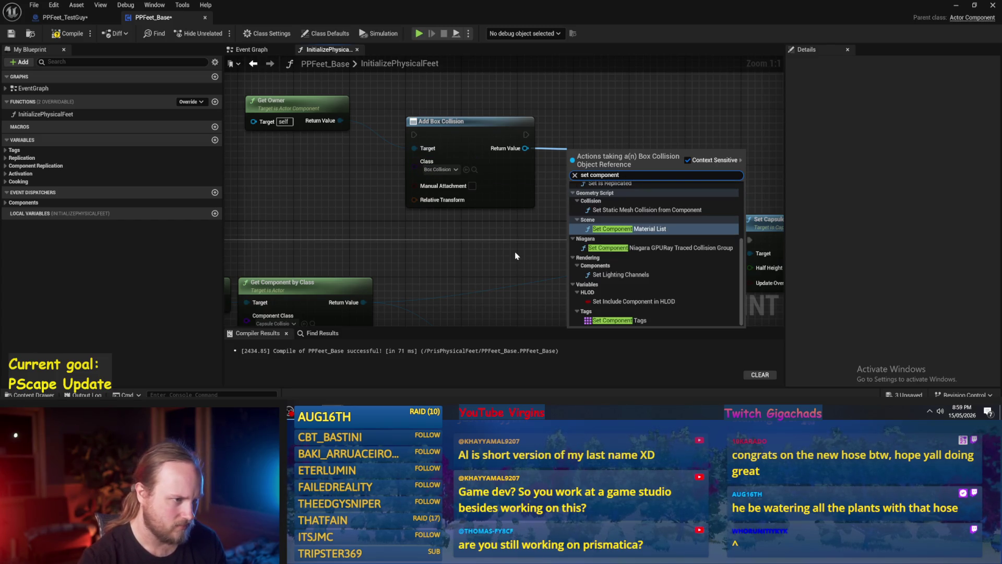
mouse_move(437, 202)
left_mouse_down()
mouse_move(479, 233)
mouse_move(477, 124)
mouse_move(499, 149)
left_mouse_up()
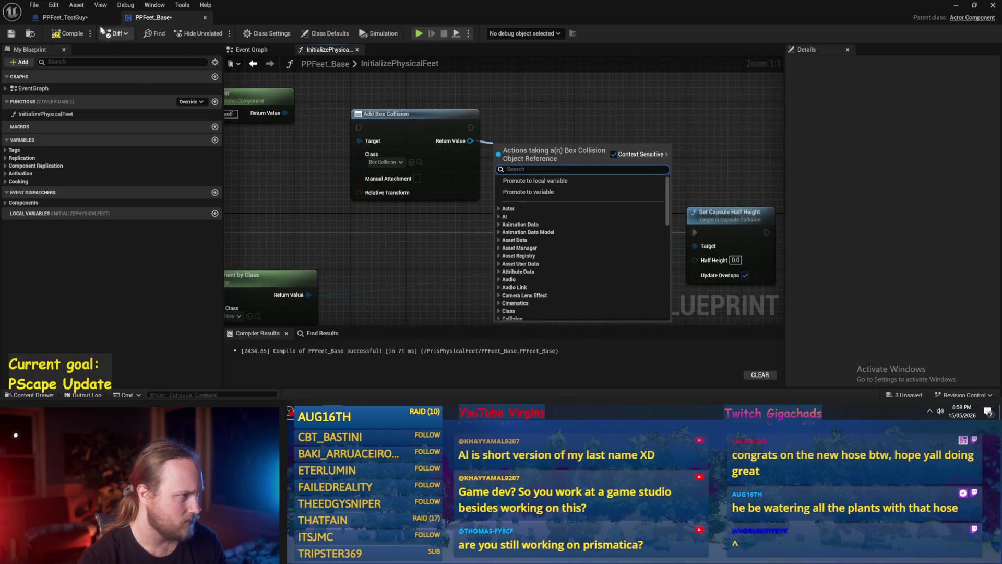
Inspect the FootJoint_R component in PPFeet_TestGuy, then return to PPFeet_Base.
left_click(83, 19)
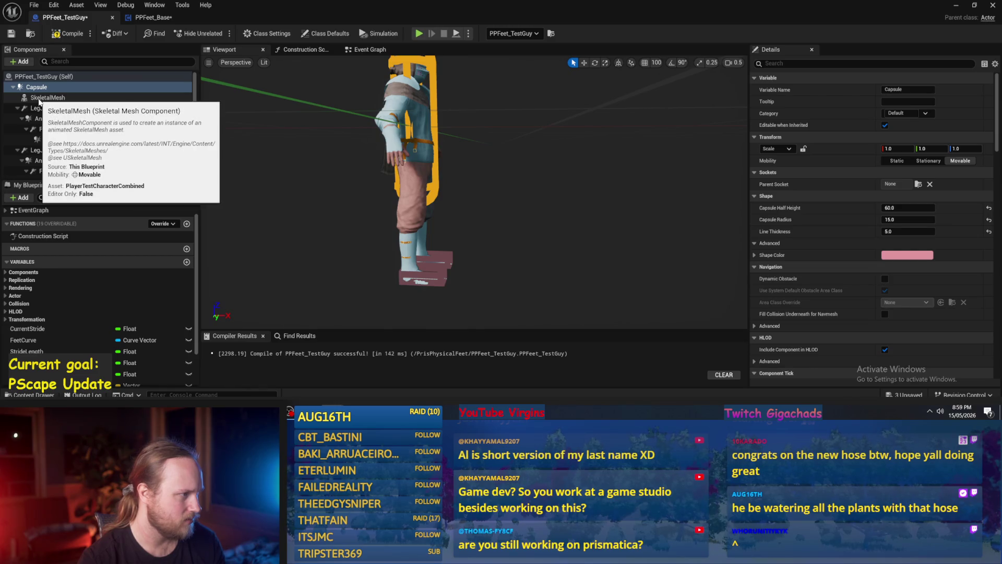
left_click(42, 171)
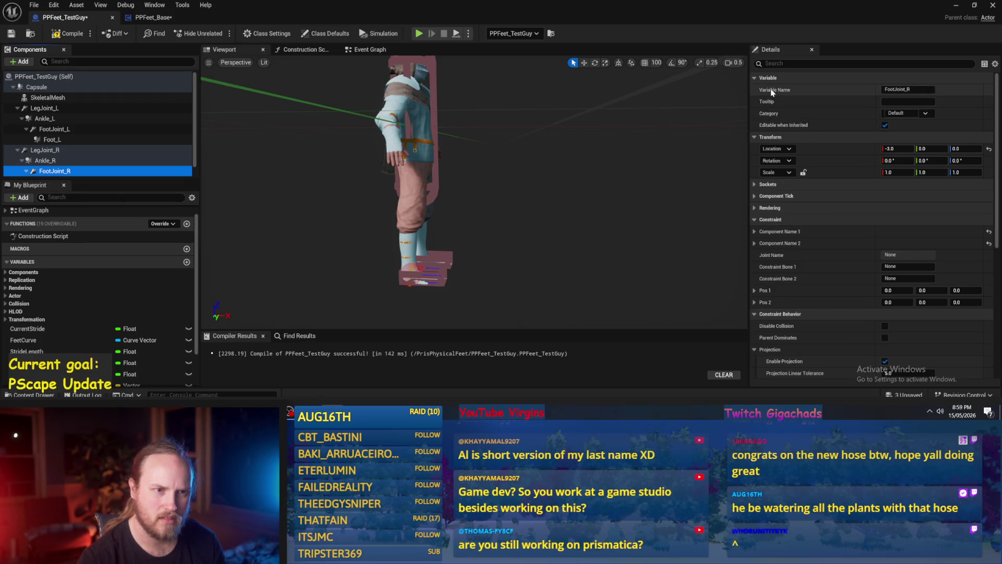
left_click(155, 19)
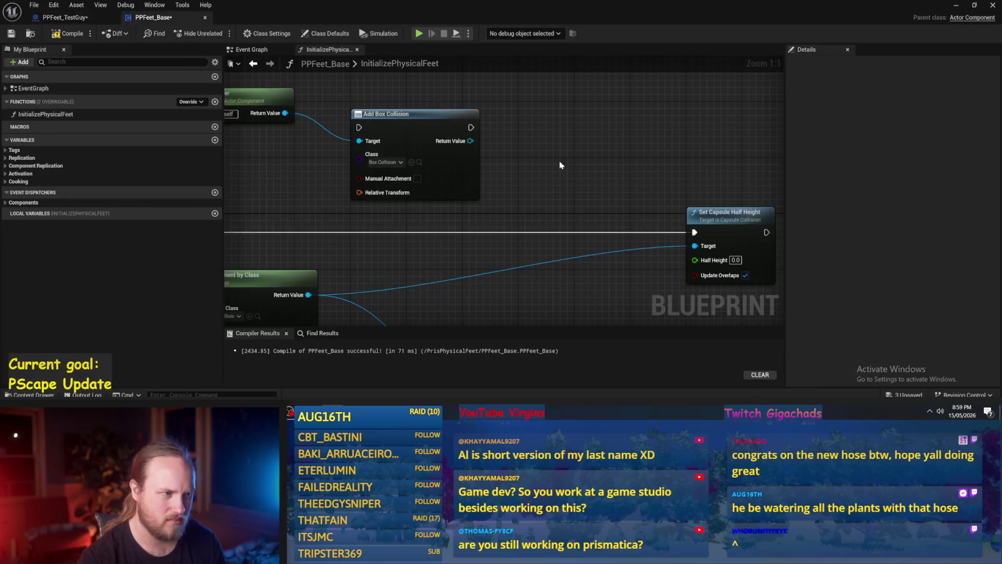
Search the box collision reference's actions for 'set name' and dismiss without adding a node.
left_click_drag(476, 138, 574, 139)
type("set name")
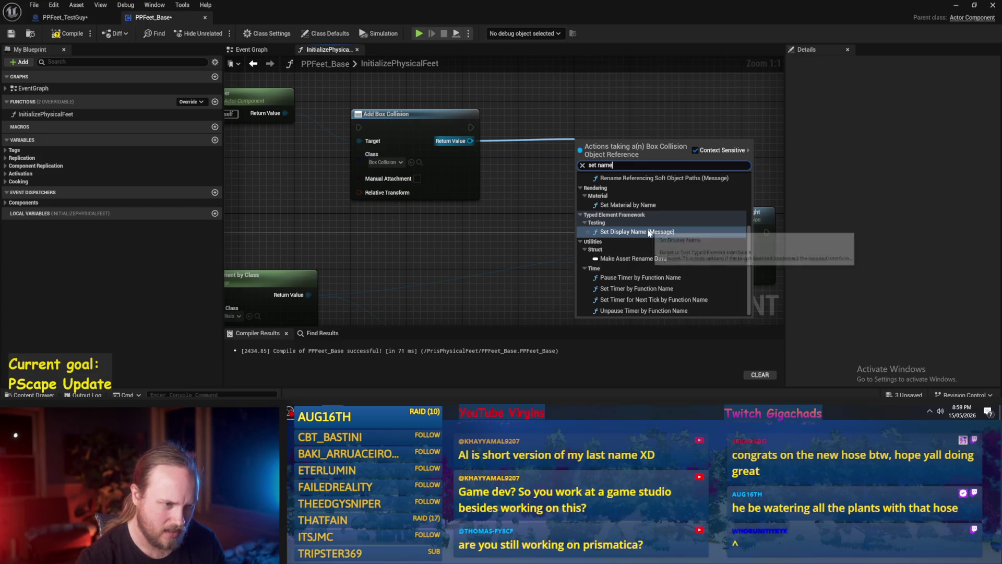
scroll(666, 253, "up", 1)
scroll(666, 253, "down", 1)
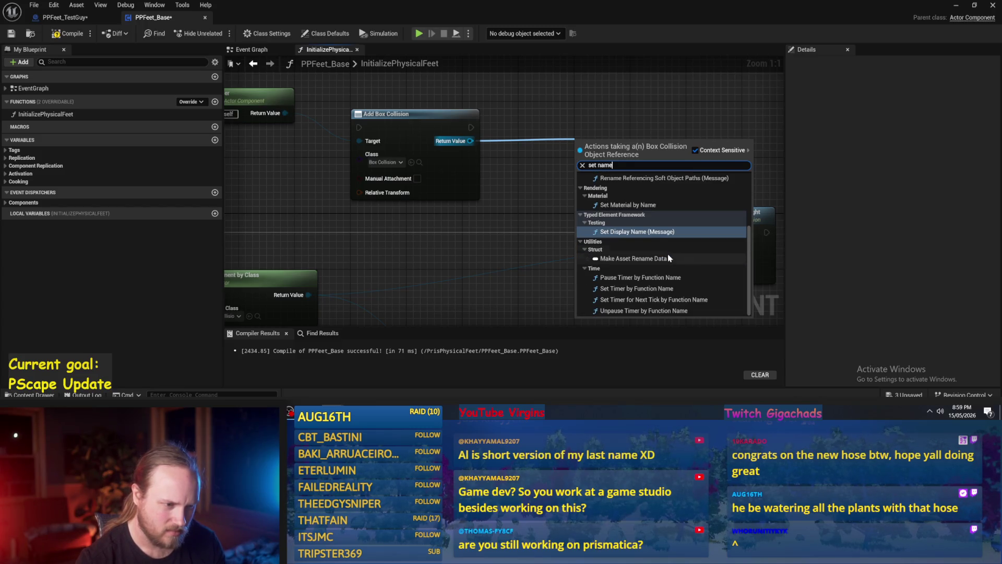
scroll(669, 259, "up", 4)
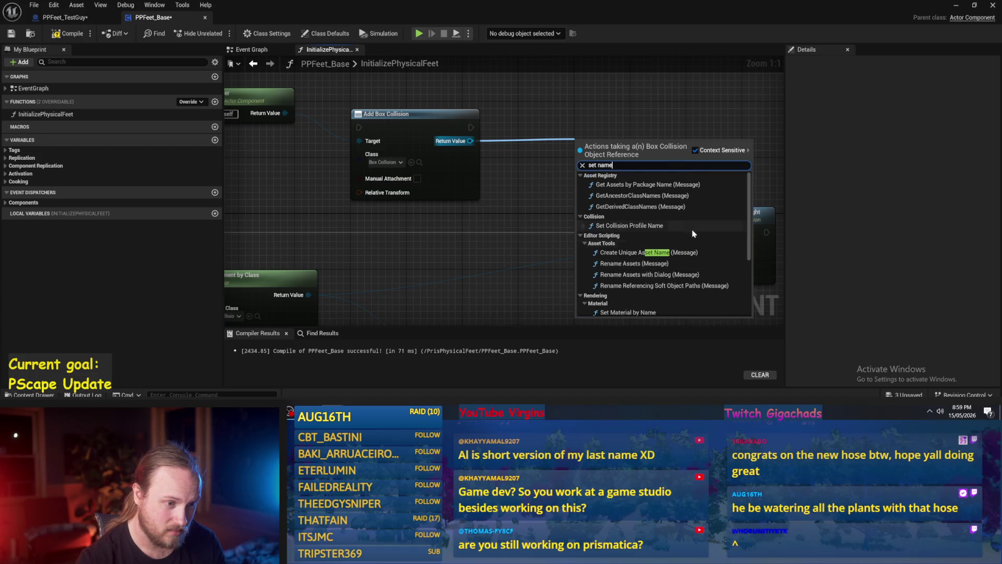
left_click(522, 186)
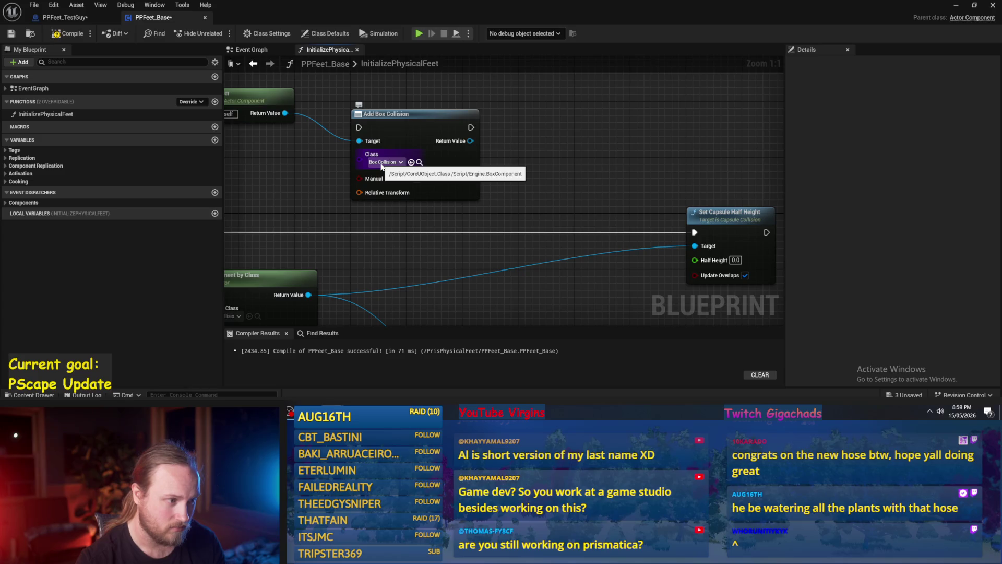
Review Ankle_R and the Foot_R box collision in PPFeet_TestGuy, compile it, and return to PPFeet_Base.
left_click(65, 17)
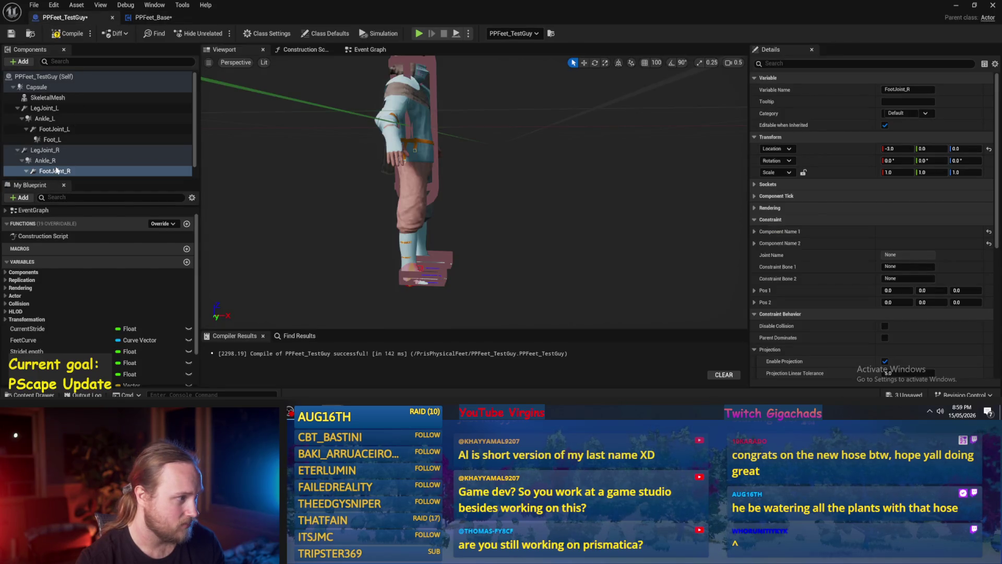
left_click(55, 161)
scroll(54, 161, "down", 1)
left_click(61, 170)
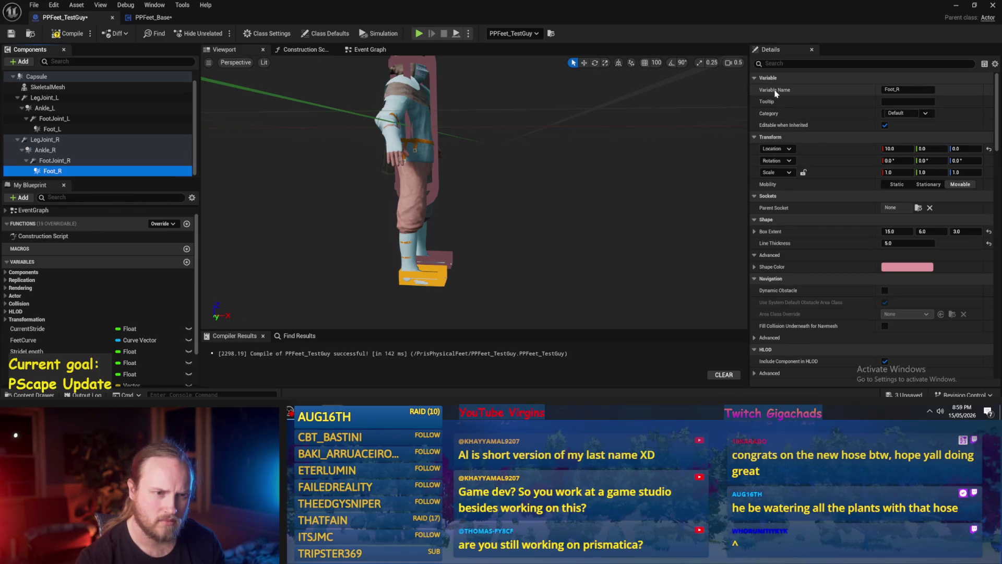
scroll(776, 93, "down", 1)
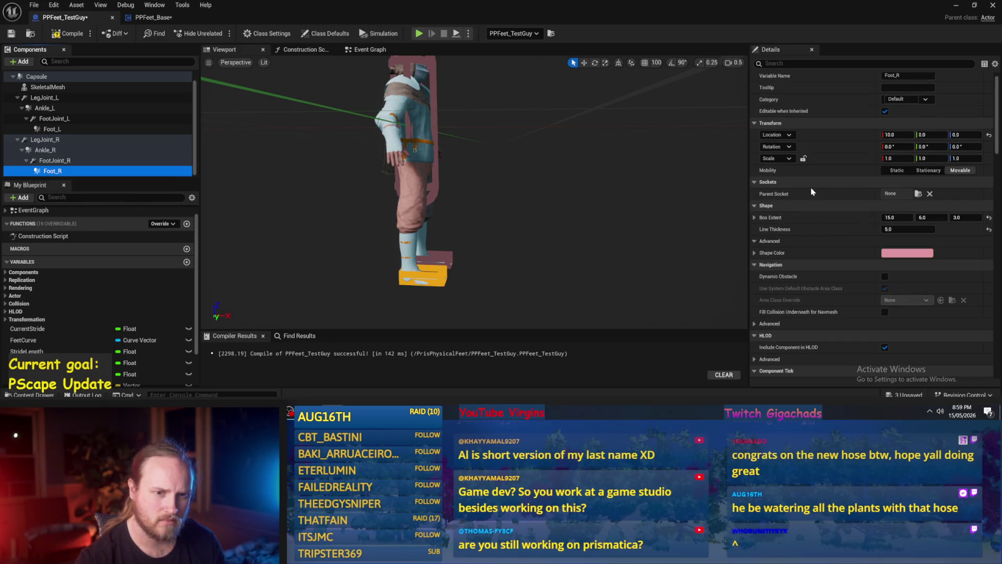
scroll(798, 193, "down", 2)
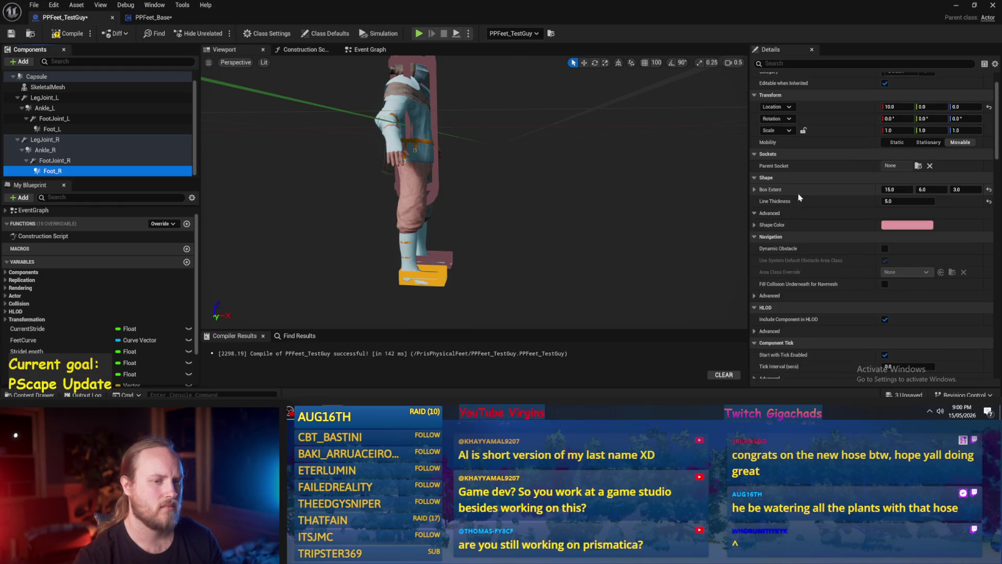
scroll(799, 197, "down", 3)
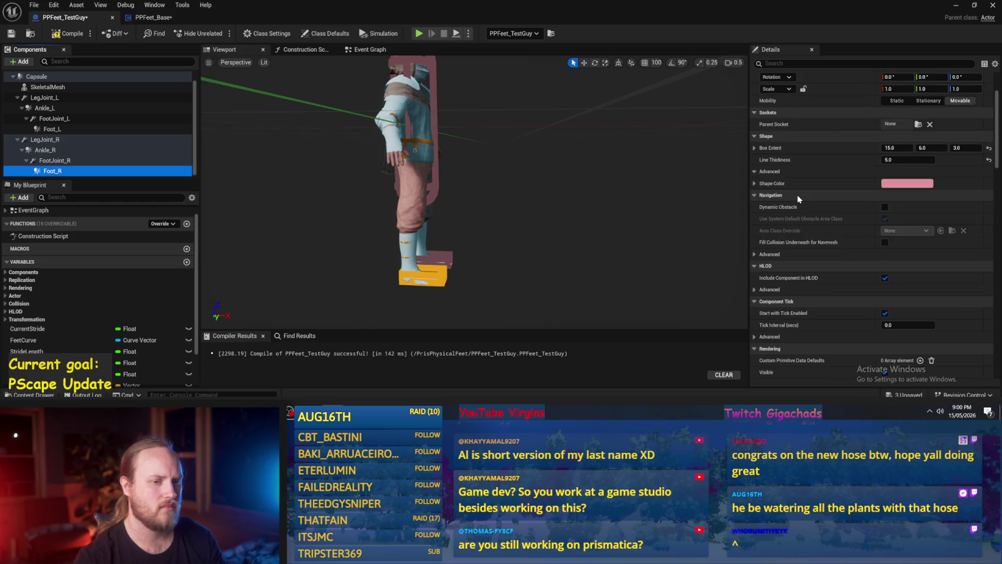
left_click(67, 33)
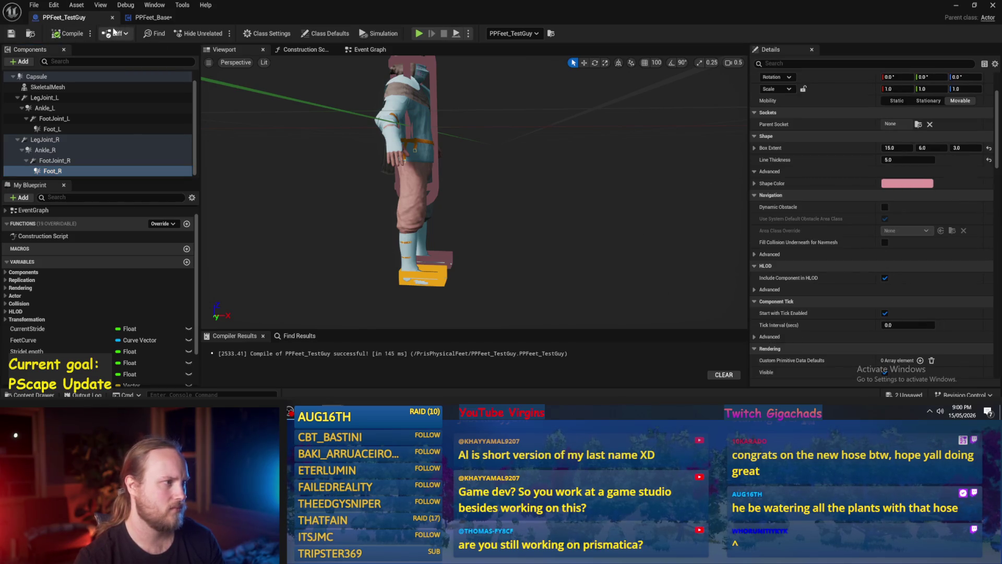
left_click(152, 18)
left_click_drag(461, 215, 466, 194)
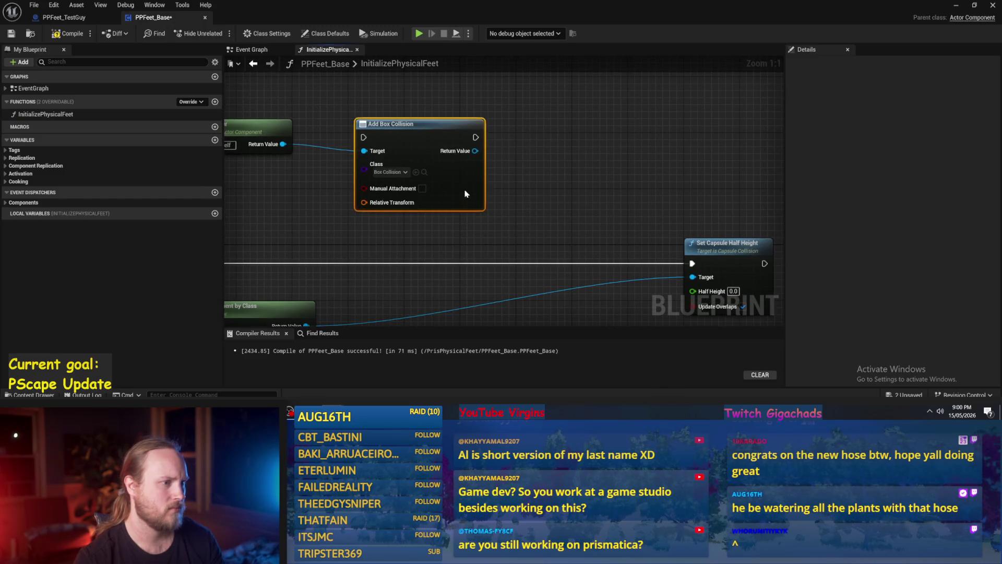
Compile PPFeet_Base and promote Add Box Collision's return value to a new Foot_L variable.
left_click(498, 173)
left_click(67, 33)
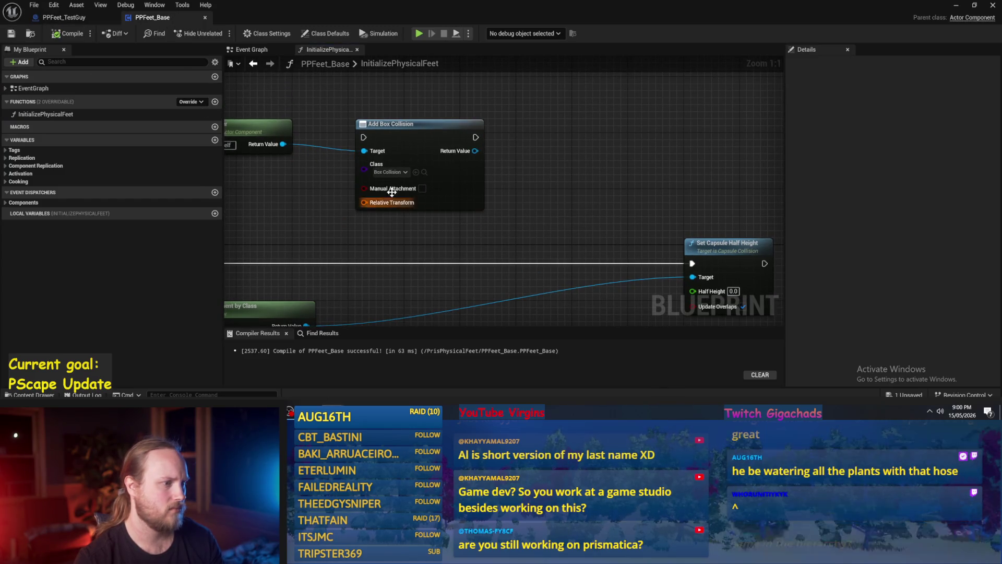
left_click_drag(523, 170, 597, 177)
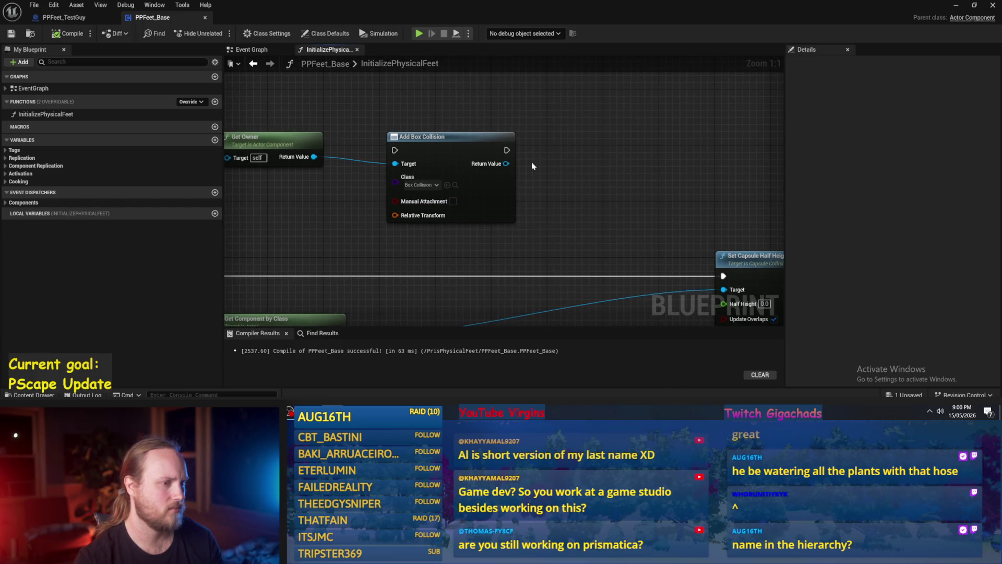
right_click(504, 163)
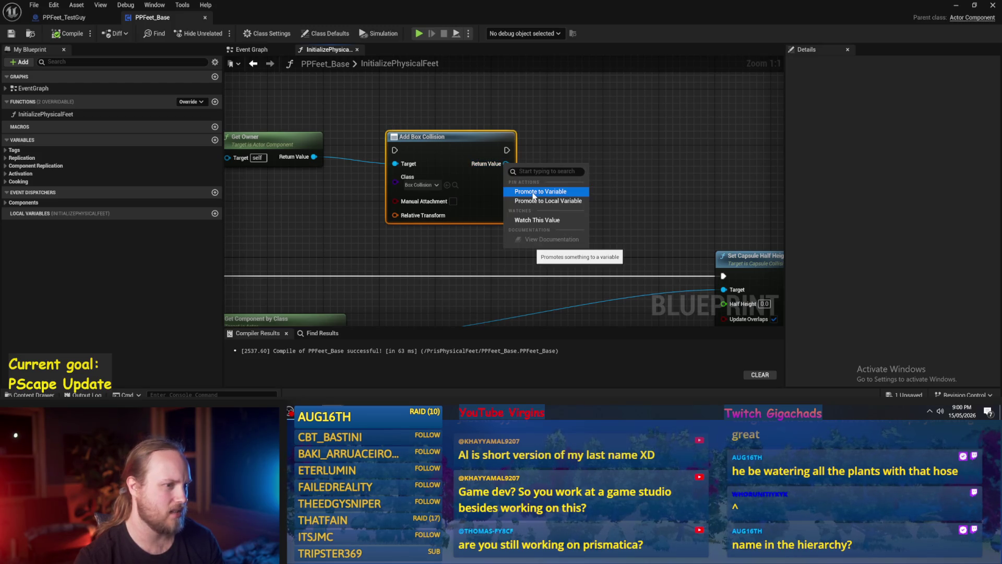
left_click(534, 192)
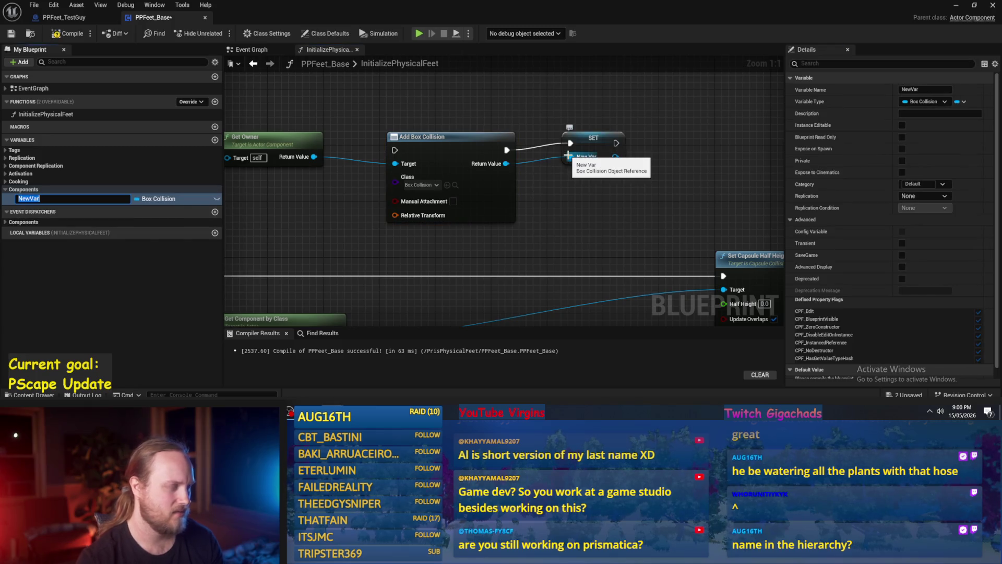
type("Fo")
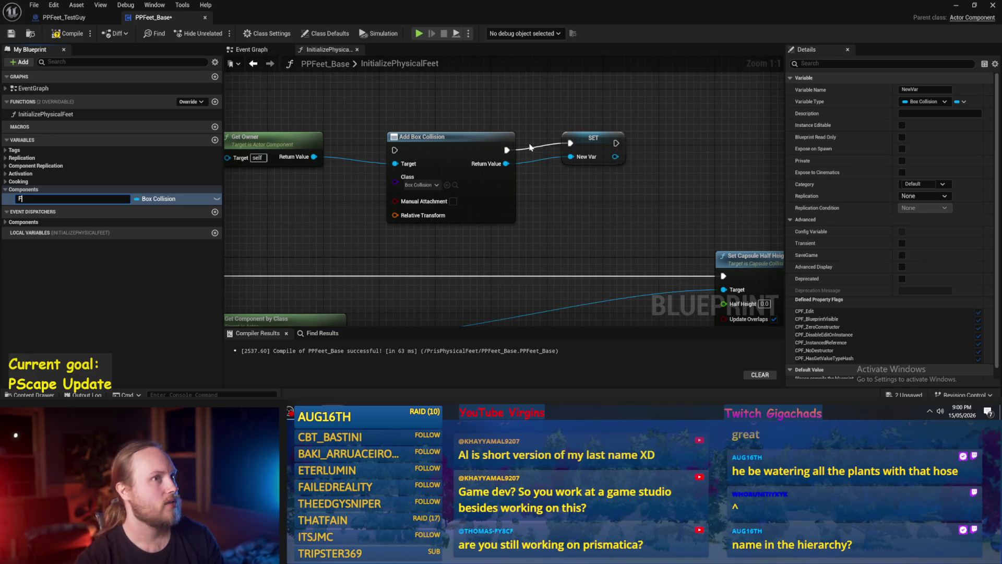
type("et")
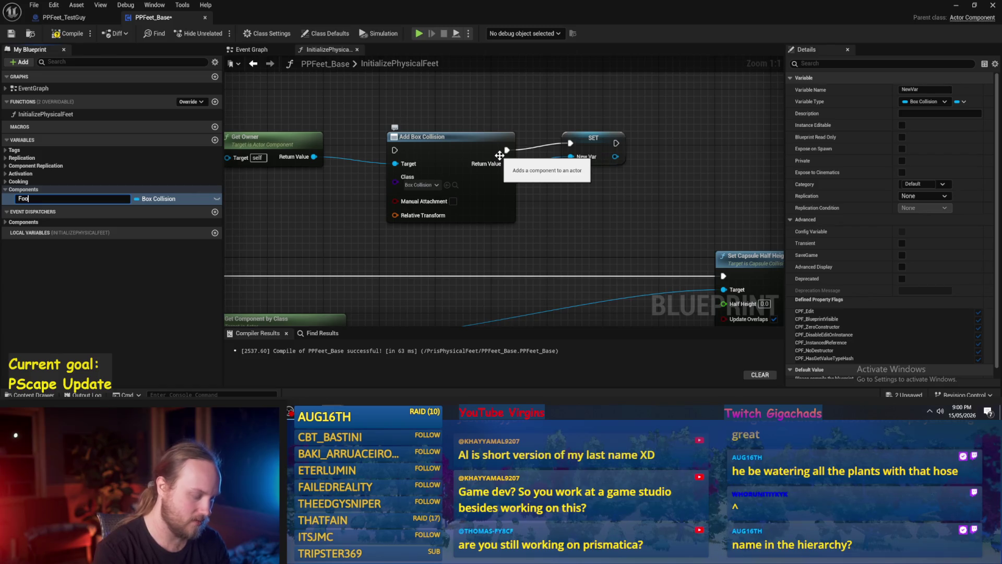
key("Return")
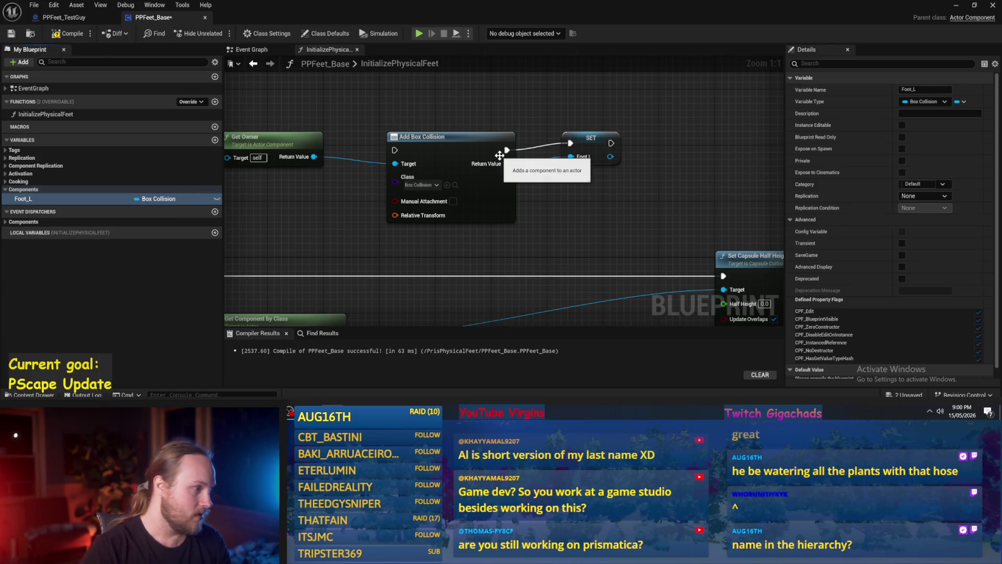
Select the SET Foot L node, then compile and save the blueprint.
scroll(589, 195, "down", 2)
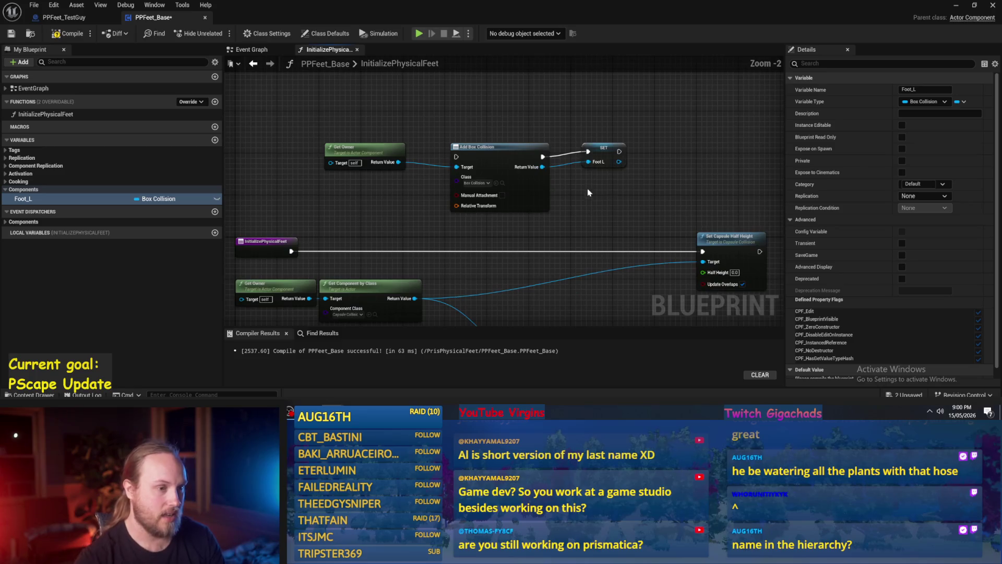
left_click(599, 158)
scroll(543, 209, "up", 2)
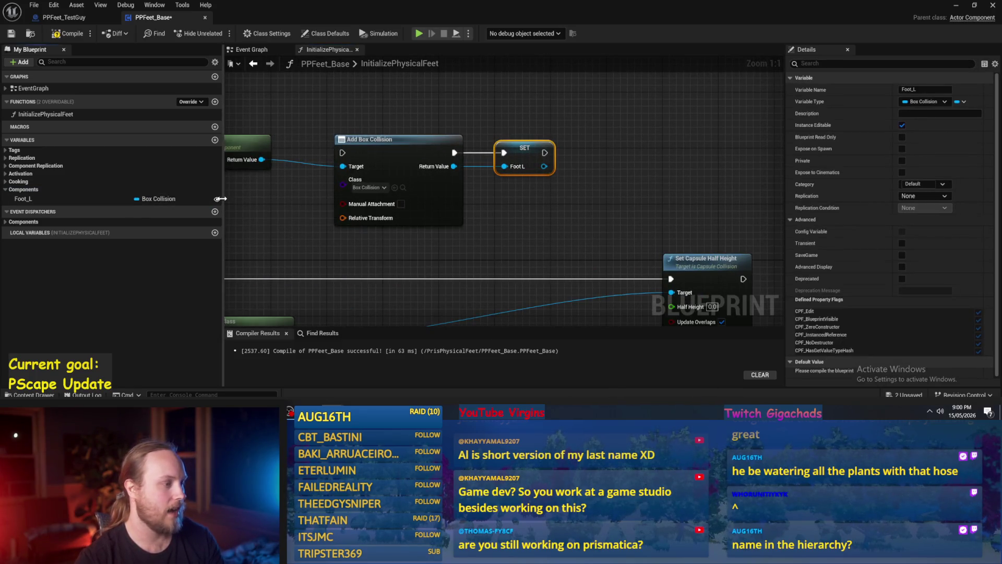
left_click(429, 232)
left_click(11, 35)
Move Add Box Collision and SET onto the execution line after InitializePhysicalFeet, regrouping the capsule lookup nodes.
left_click_drag(528, 201, 608, 201)
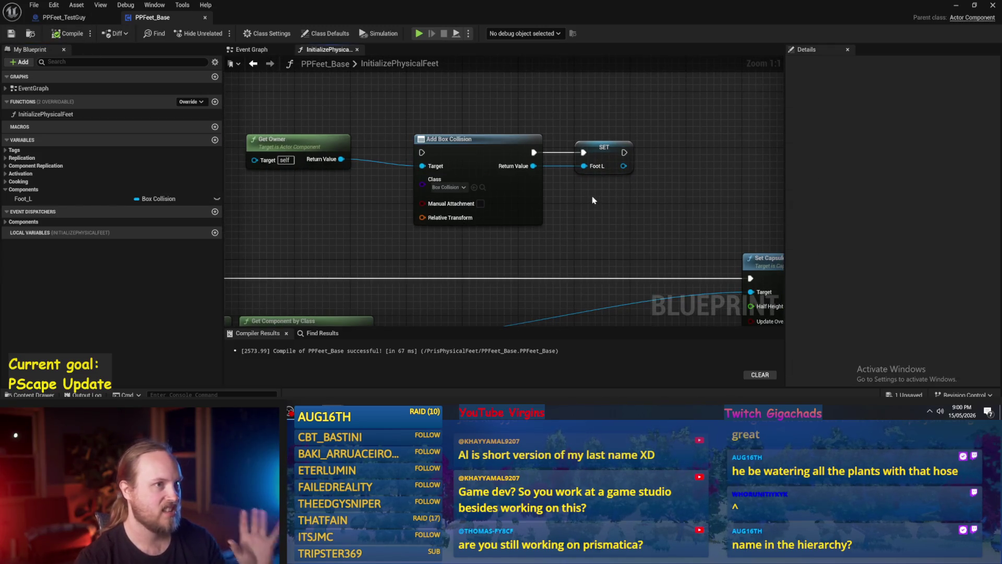
scroll(593, 199, "down", 2)
left_click_drag(525, 188, 269, 249)
left_click_drag(302, 211, 412, 273)
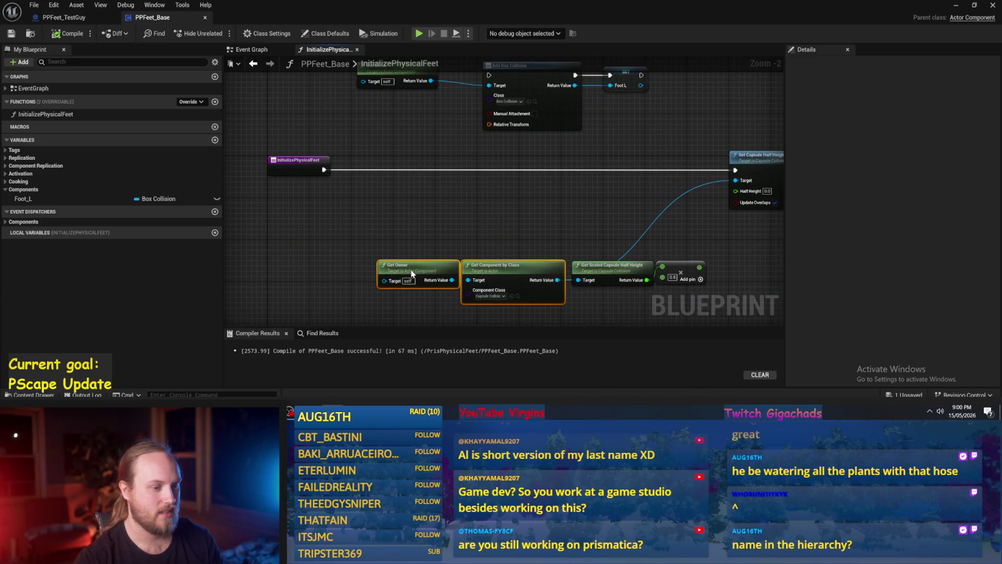
left_click_drag(610, 85, 500, 126)
mouse_move(487, 116)
left_mouse_down()
mouse_move(416, 175)
mouse_move(398, 210)
left_mouse_up()
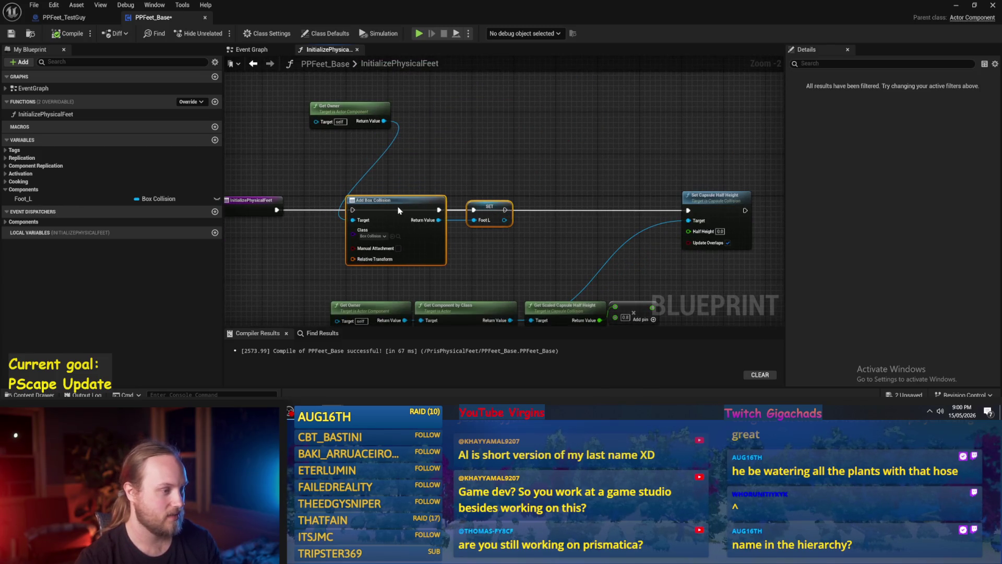
scroll(398, 211, "up", 2)
left_click_drag(252, 217, 345, 219)
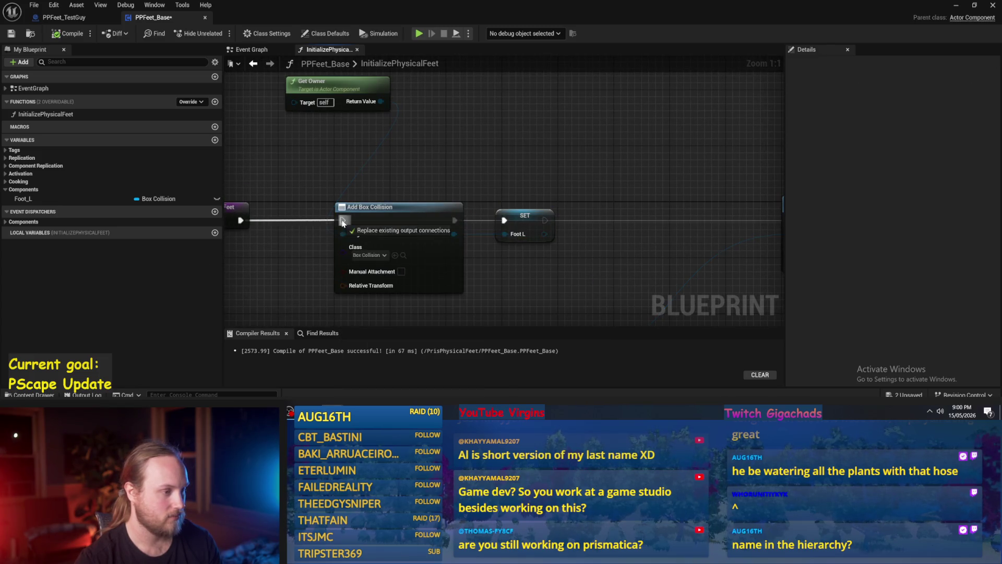
Duplicate the Add Box Collision and SET pair to the right, shifting Set Capsule Half Height further right.
mouse_move(427, 231)
left_mouse_down()
mouse_move(575, 149)
mouse_move(593, 240)
mouse_move(599, 234)
left_mouse_up()
key("ctrl+c")
key("ctrl+v")
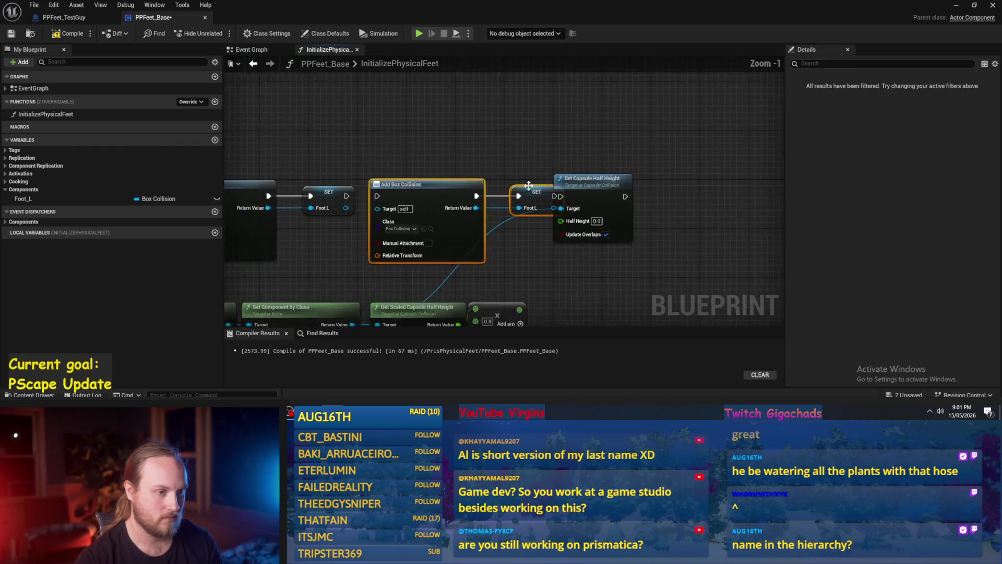
scroll(599, 233, "down", 2)
left_click_drag(600, 187, 697, 187)
scroll(376, 206, "up", 1)
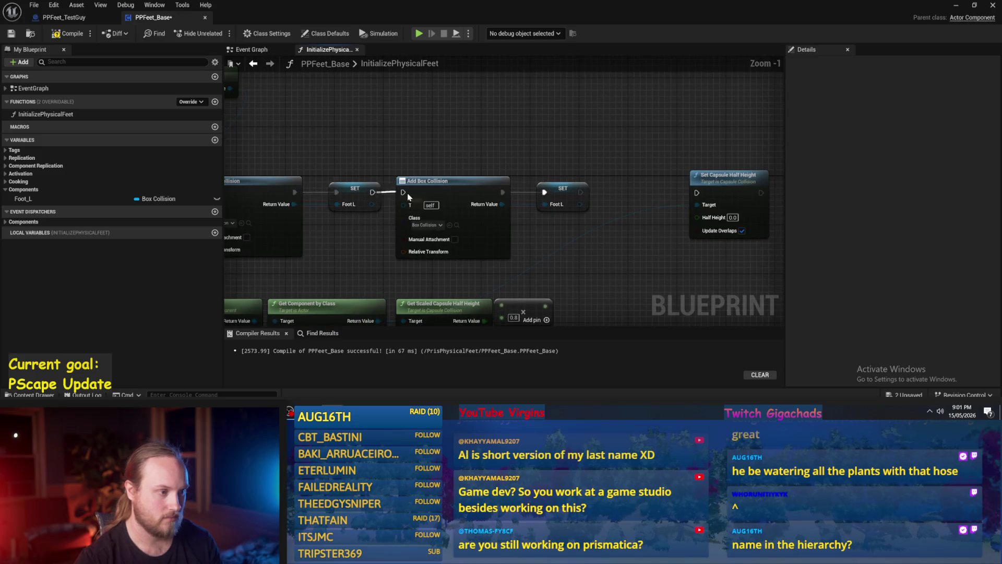
Paste a second Get Owner and wire its Return Value into the second Add Box Collision's Target.
left_click_drag(288, 84, 331, 163)
key("ctrl+c")
key("ctrl+v")
left_click_drag(485, 149, 473, 162)
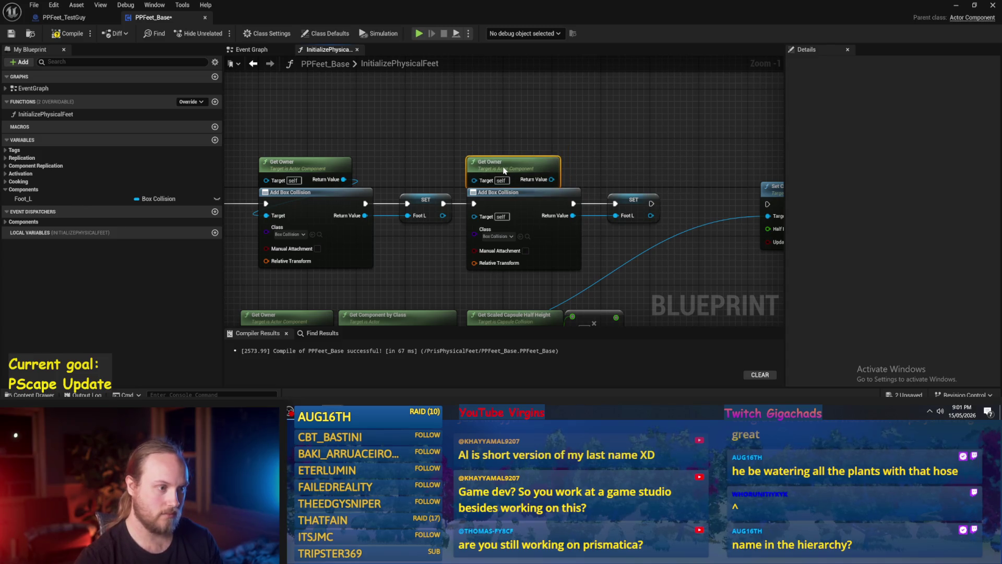
mouse_move(551, 179)
left_mouse_down()
mouse_move(475, 228)
mouse_move(480, 217)
left_mouse_up()
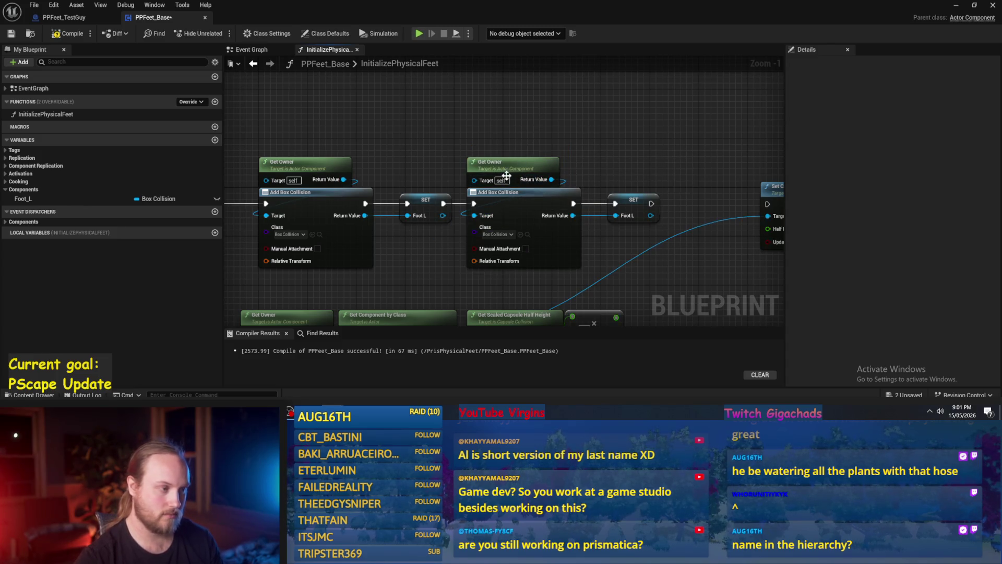
left_click_drag(477, 173, 336, 133)
right_click(365, 146)
Promote Get Owner's return value to OwningActor and place its SET node before Add Box Collision.
left_click(407, 211)
type("OwningActor")
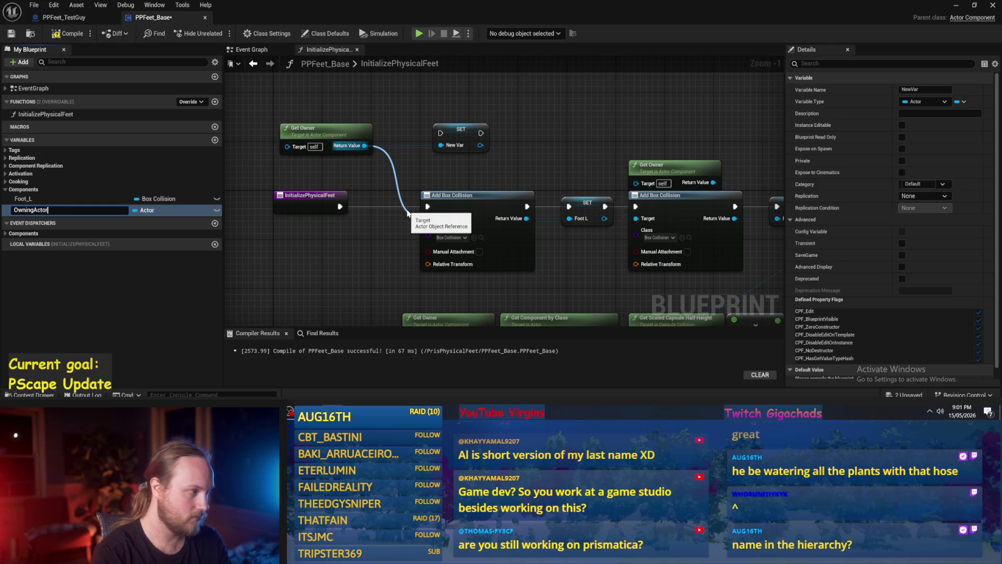
key("Return")
mouse_move(461, 139)
left_mouse_down()
mouse_move(389, 162)
mouse_move(381, 213)
mouse_move(428, 208)
mouse_move(412, 219)
left_mouse_up()
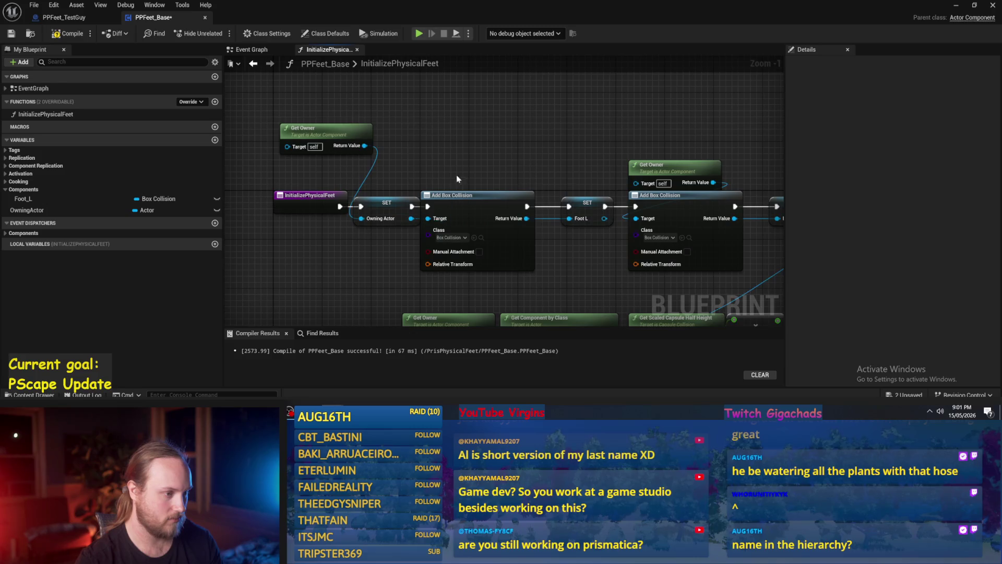
scroll(438, 150, "down", 1)
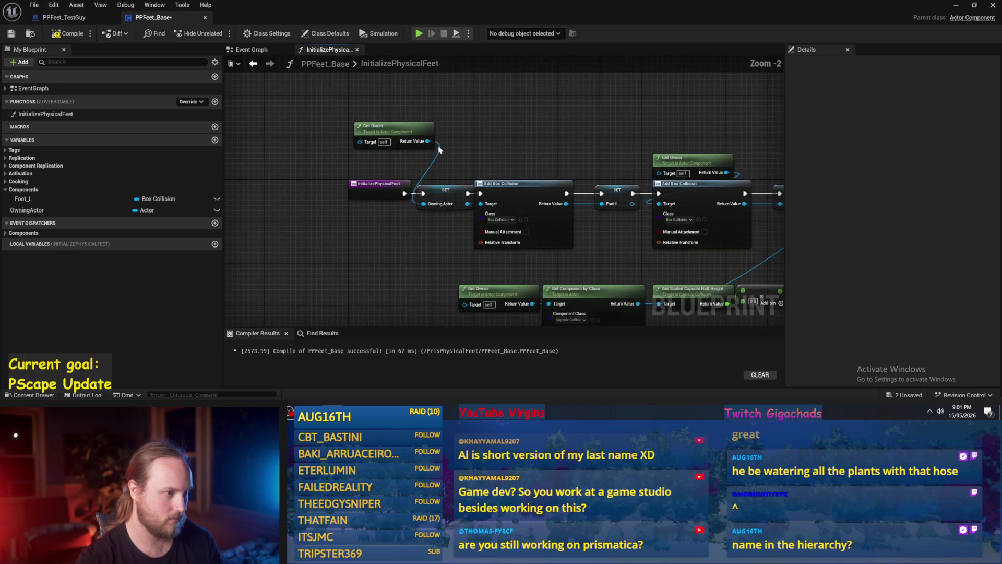
mouse_move(404, 136)
left_mouse_down()
mouse_move(394, 162)
mouse_move(425, 233)
mouse_move(441, 230)
left_mouse_up()
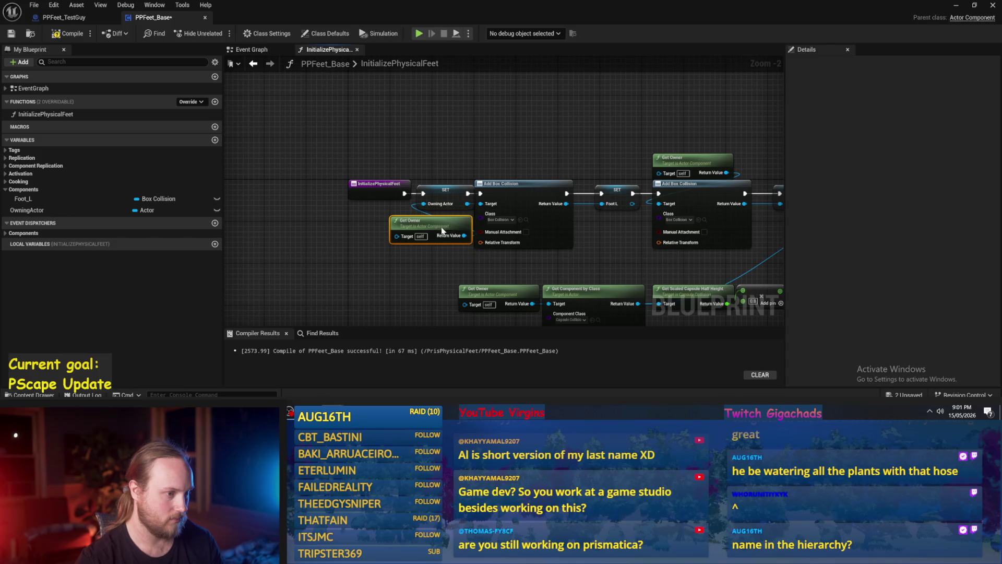
key("ctrl+a")
scroll(414, 185, "down", 2)
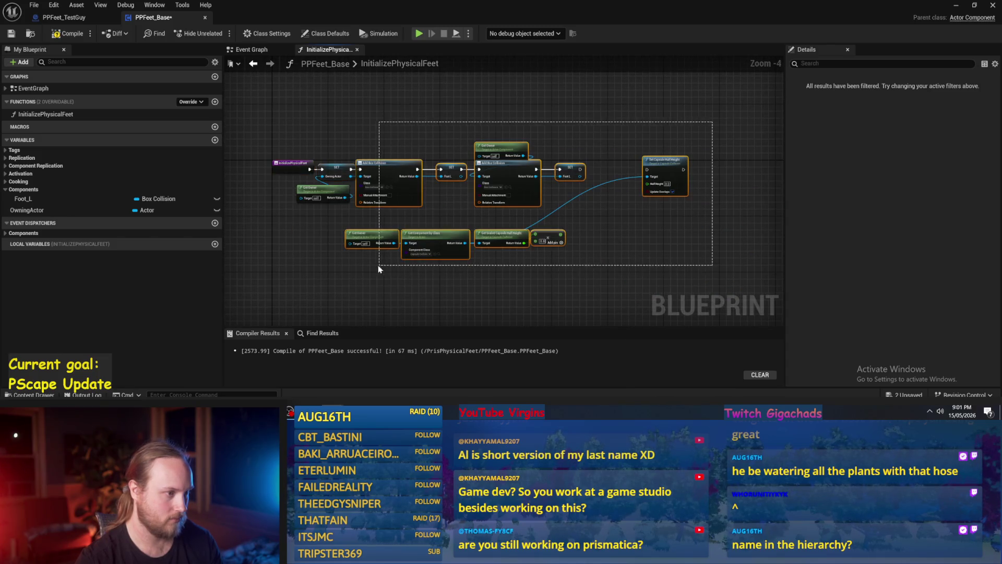
Spread all nodes right along the execution line, pushing the second foot's group further out.
mouse_move(334, 168)
left_mouse_down()
mouse_move(399, 169)
mouse_move(363, 176)
left_mouse_up()
scroll(441, 163, "up", 3)
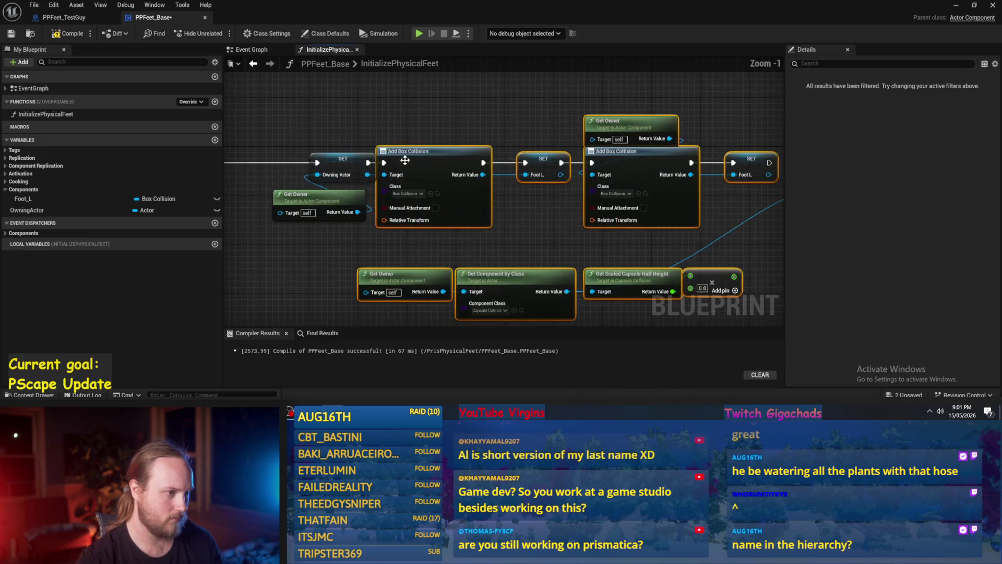
left_click_drag(572, 86, 464, 95)
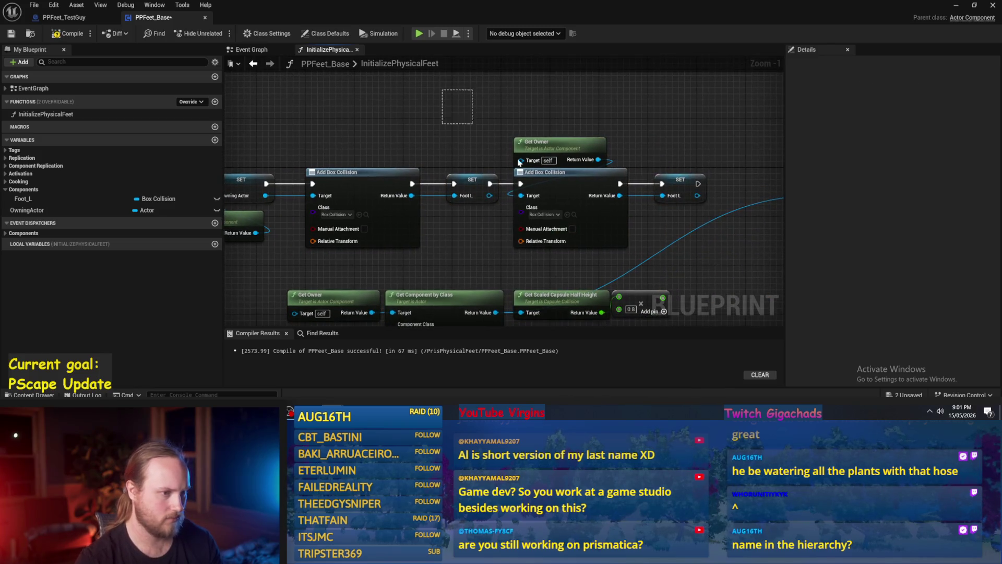
left_click_drag(478, 170, 484, 170)
mouse_move(575, 189)
left_mouse_down()
mouse_move(574, 120)
mouse_move(641, 120)
mouse_move(573, 122)
left_mouse_up()
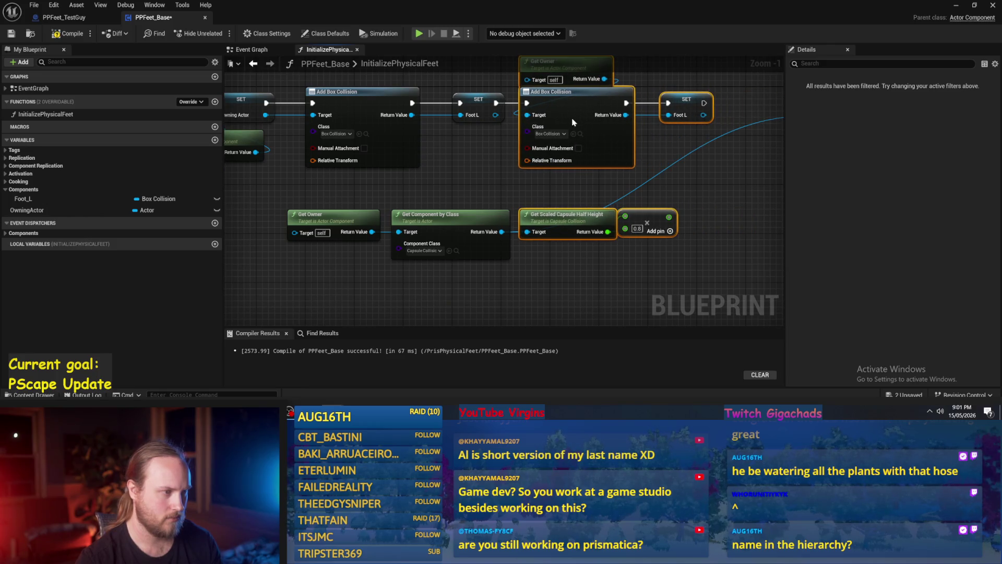
mouse_move(450, 163)
left_mouse_down()
mouse_move(496, 187)
mouse_move(489, 202)
mouse_move(387, 246)
left_mouse_up()
left_click(490, 204)
Add OwningActor getters wired to the Add Box Collision Targets, shifting SET Owning Actor and Get Owner left.
mouse_move(27, 210)
left_mouse_down()
mouse_move(161, 200)
mouse_move(495, 132)
mouse_move(476, 198)
left_mouse_up()
left_click(519, 140)
left_click_drag(500, 127, 476, 176)
left_click_drag(400, 139, 394, 152)
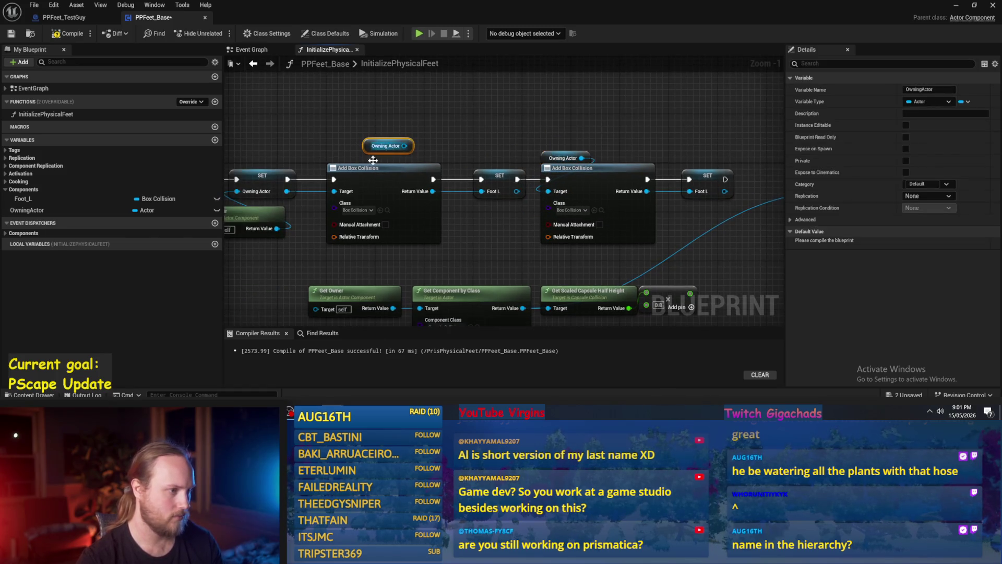
left_click_drag(333, 192, 405, 146)
left_click_drag(225, 191, 429, 187)
mouse_move(498, 240)
left_mouse_down()
mouse_move(430, 186)
mouse_move(333, 186)
left_mouse_up()
left_click_drag(465, 146, 396, 151)
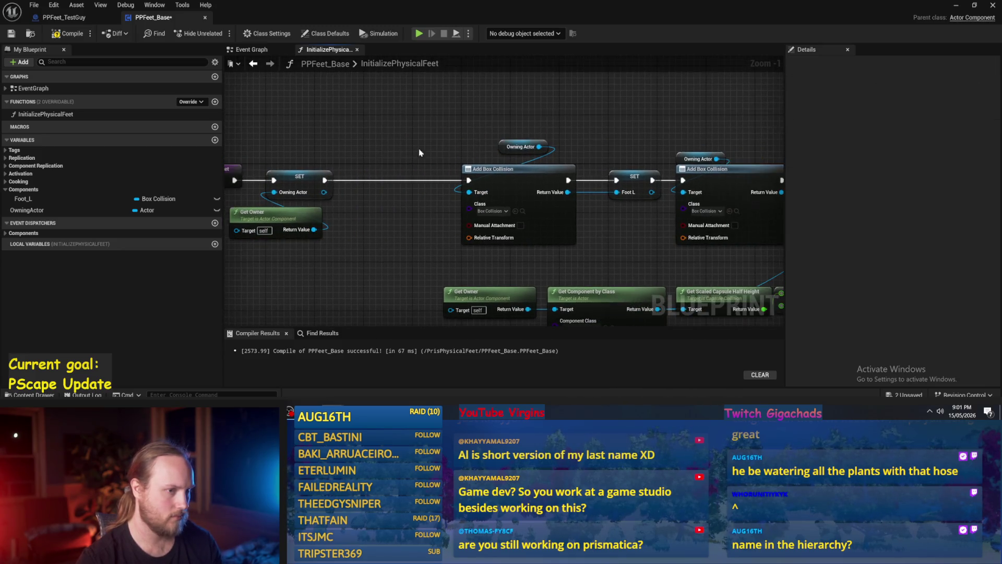
left_click_drag(502, 146, 466, 161)
left_click_drag(610, 178, 457, 174)
left_click(564, 174)
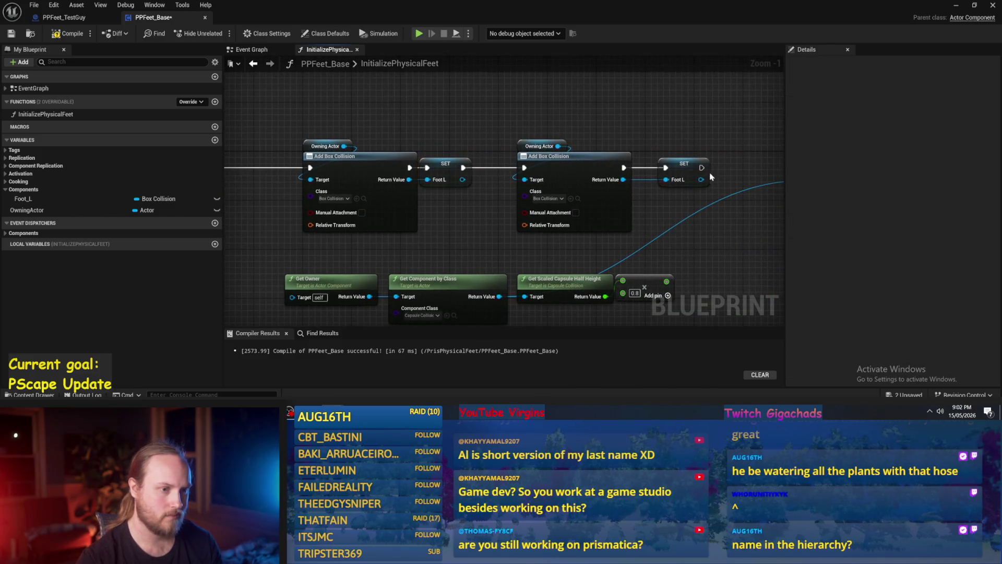
Replace the duplicate SET Foot L with a new Foor_R variable set from the second Add Box Collision.
left_click(669, 158)
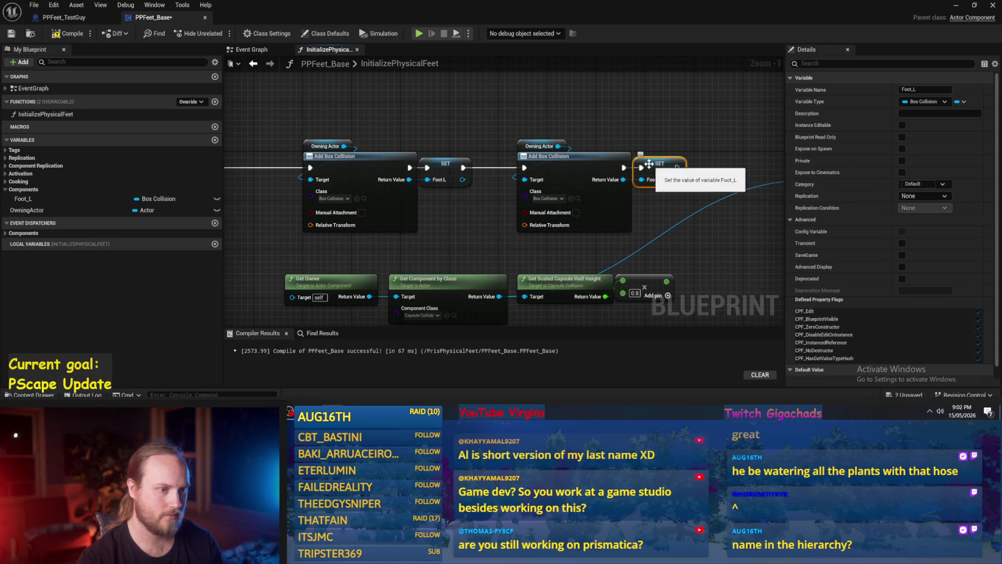
key("Delete")
right_click(624, 180)
left_click(646, 208)
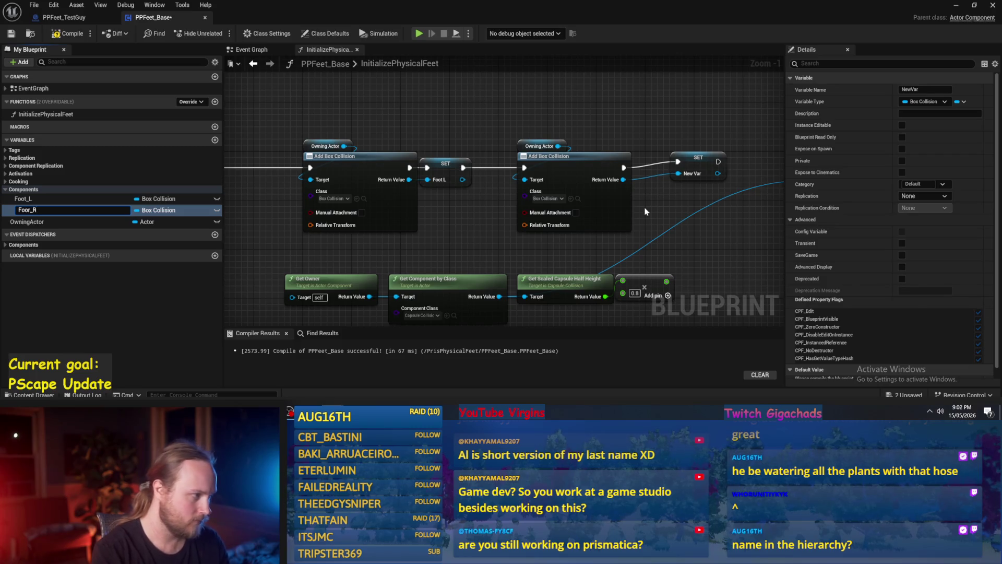
key("Return")
scroll(615, 172, "up", 1)
left_click_drag(617, 161, 576, 168)
Compile the blueprint and start an 'add component' search from the Owning Actor pin.
left_click(586, 101)
left_click(492, 149)
left_click(492, 138)
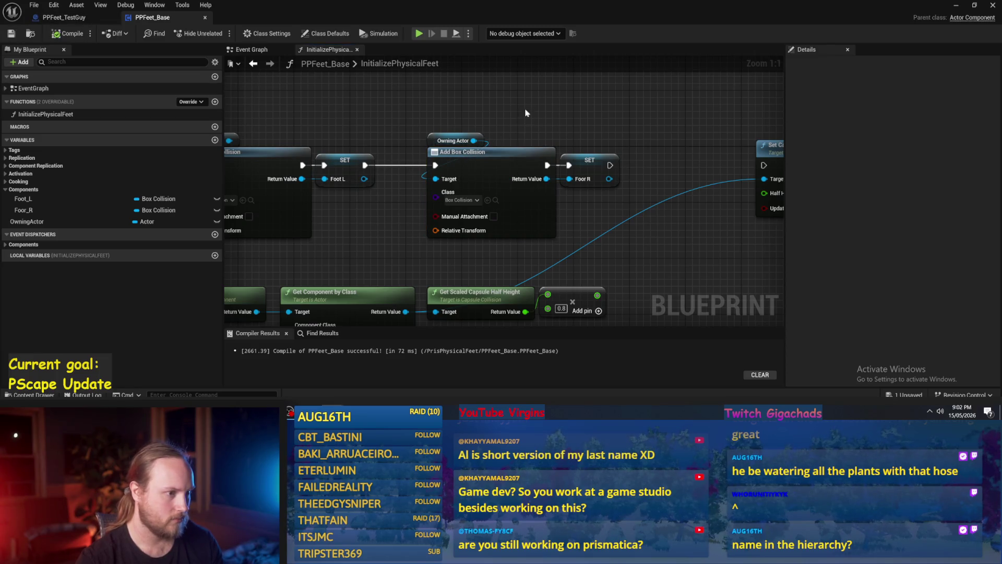
mouse_move(460, 160)
left_mouse_down()
mouse_move(527, 183)
mouse_move(521, 123)
left_mouse_up()
type("add component")
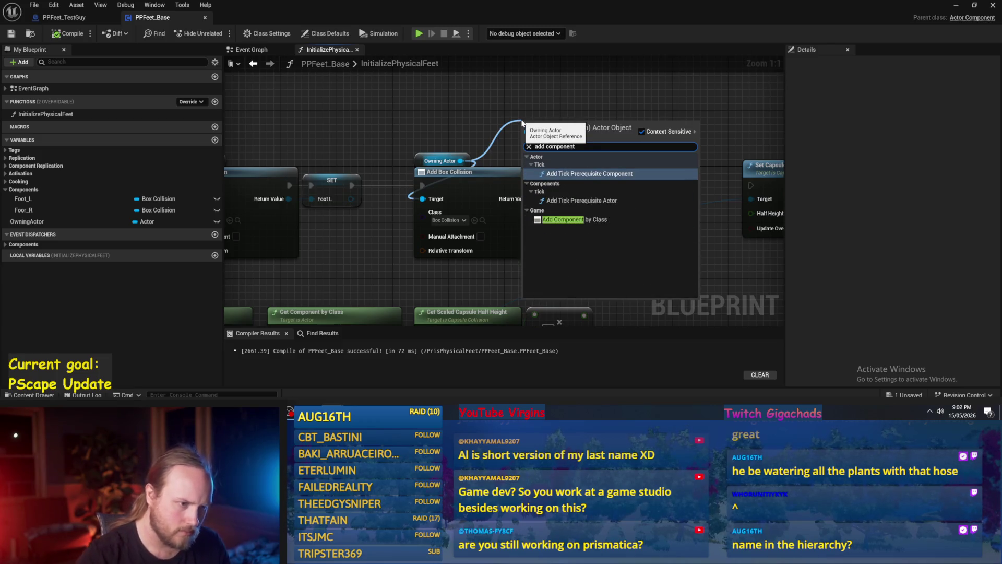
Cancel the search and regroup Set Capsule Half Height with the capsule lookup nodes.
key("Escape")
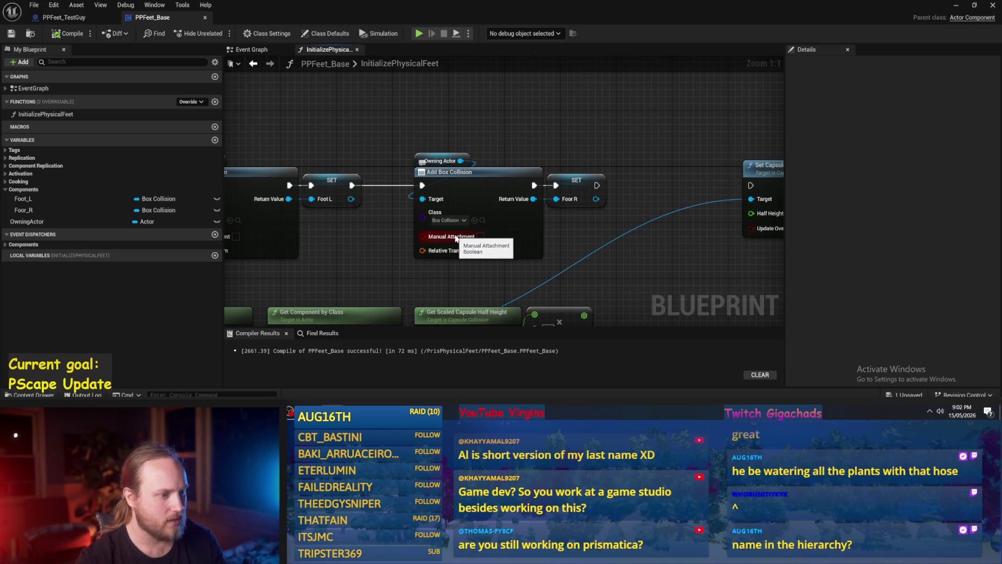
scroll(495, 250, "down", 2)
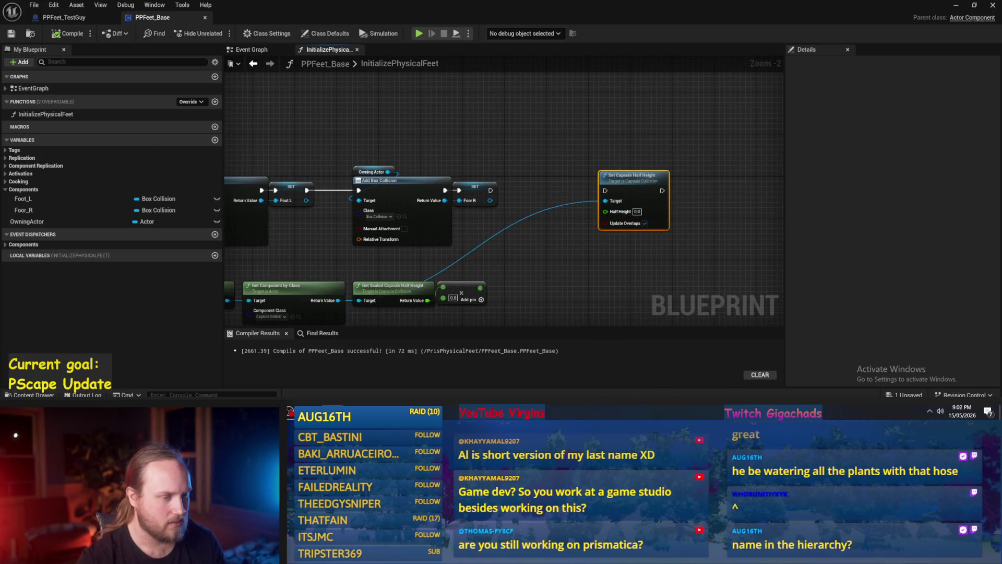
mouse_move(621, 128)
left_mouse_down()
mouse_move(493, 239)
mouse_move(565, 224)
mouse_move(547, 210)
mouse_move(545, 248)
left_mouse_up()
left_click_drag(563, 206, 616, 200)
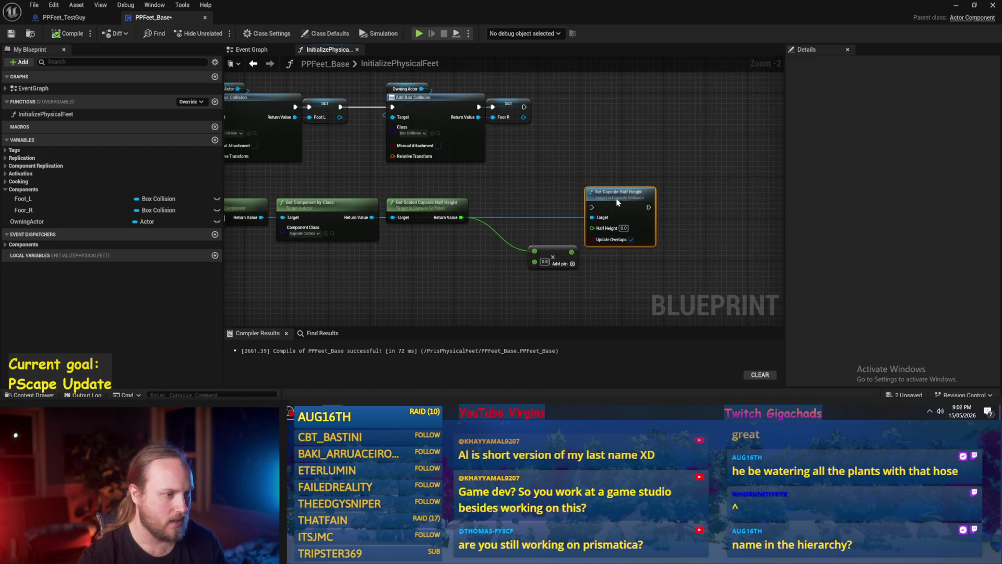
left_click_drag(245, 256, 522, 193)
scroll(365, 250, "down", 1)
left_click_drag(365, 251, 384, 229)
scroll(383, 229, "up", 2)
Replace the redundant Get Owner with an Owning Actor getter feeding Get Component by Class, regrouping the nodes.
left_click(302, 209)
key("Delete")
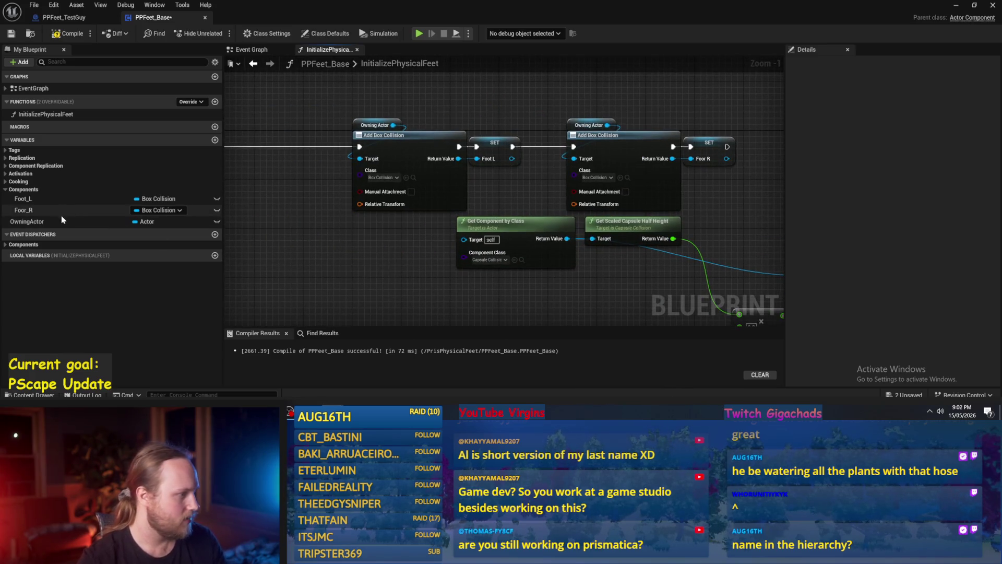
mouse_move(26, 222)
left_mouse_down()
mouse_move(371, 251)
mouse_move(361, 238)
mouse_move(469, 245)
mouse_move(463, 239)
left_mouse_up()
left_click(384, 244)
left_click_drag(370, 242, 461, 280)
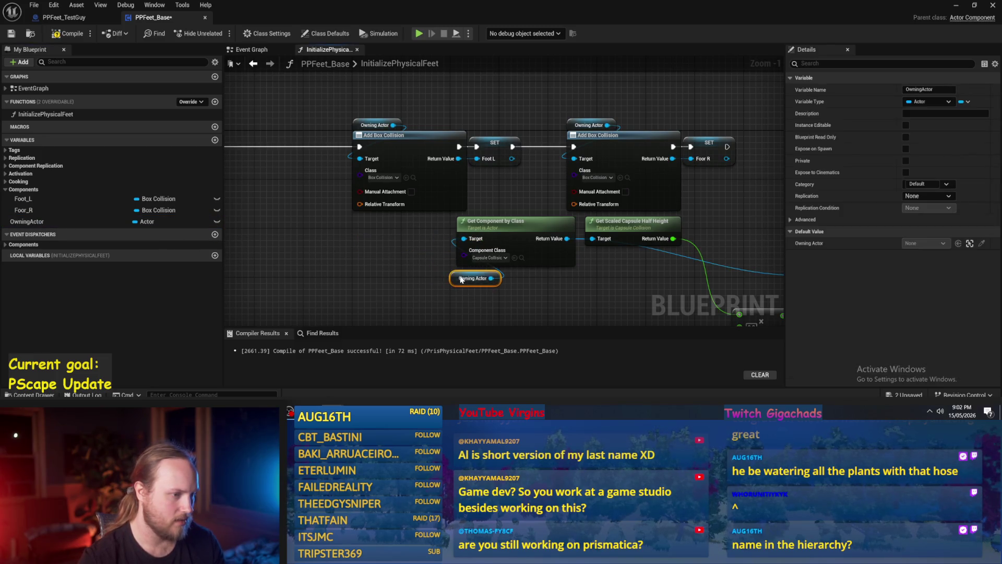
left_click_drag(334, 261, 580, 180)
mouse_move(395, 192)
left_mouse_down()
mouse_move(277, 215)
mouse_move(285, 248)
left_mouse_up()
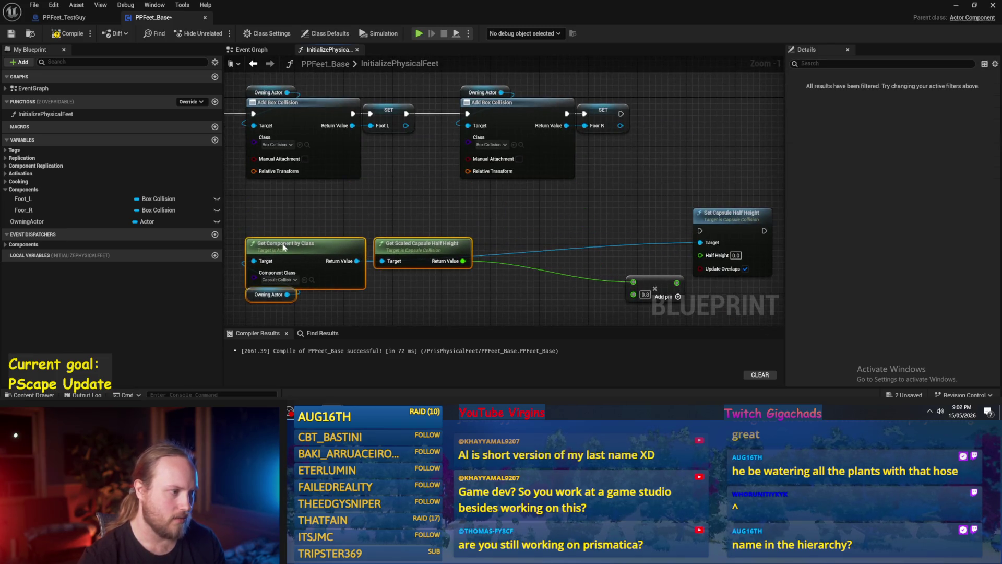
scroll(342, 223, "up", 1)
Split the Relative Transform pin on both Add Box Collision nodes.
right_click(313, 168)
left_click(337, 219)
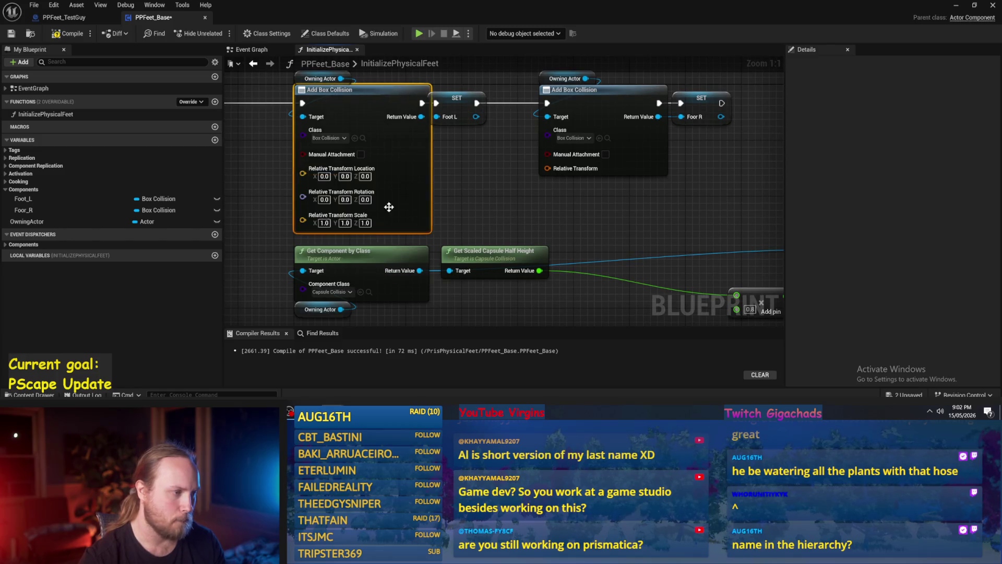
right_click(555, 171)
left_click(584, 216)
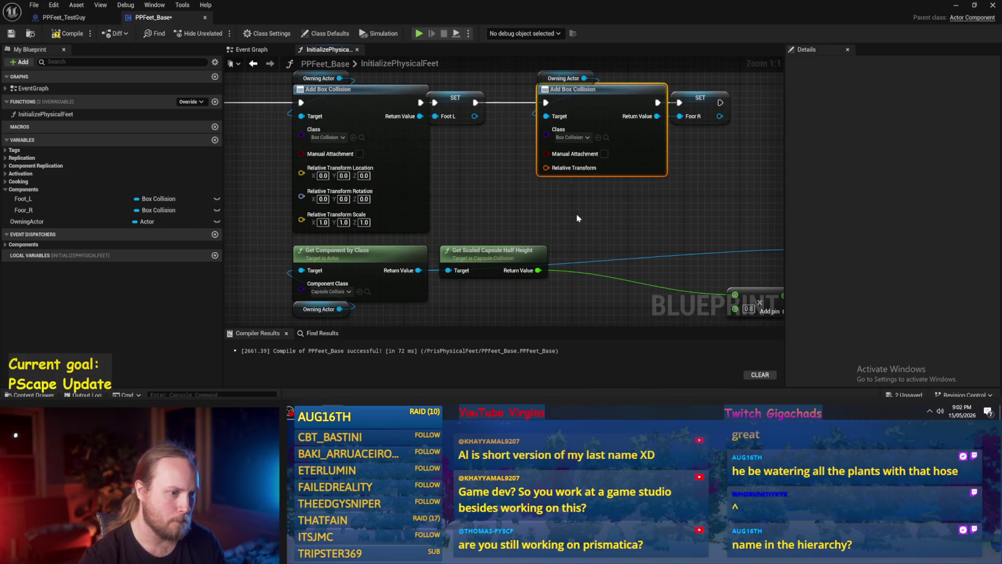
scroll(492, 179, "down", 2)
Move the capsule lookup and Owning Actor nodes left and down, clear of the box nodes.
left_click(527, 274)
left_click_drag(527, 274, 344, 205)
mouse_move(409, 224)
left_mouse_down()
mouse_move(331, 244)
mouse_move(261, 244)
left_mouse_up()
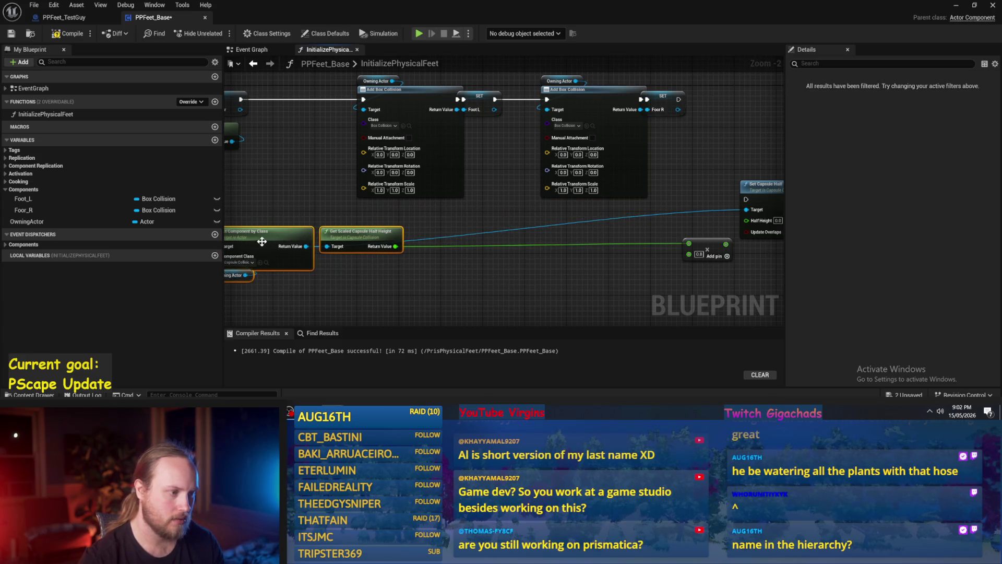
left_click_drag(330, 275, 397, 276)
mouse_move(321, 235)
left_mouse_down()
mouse_move(276, 248)
mouse_move(330, 246)
left_mouse_up()
left_click_drag(316, 240, 306, 240)
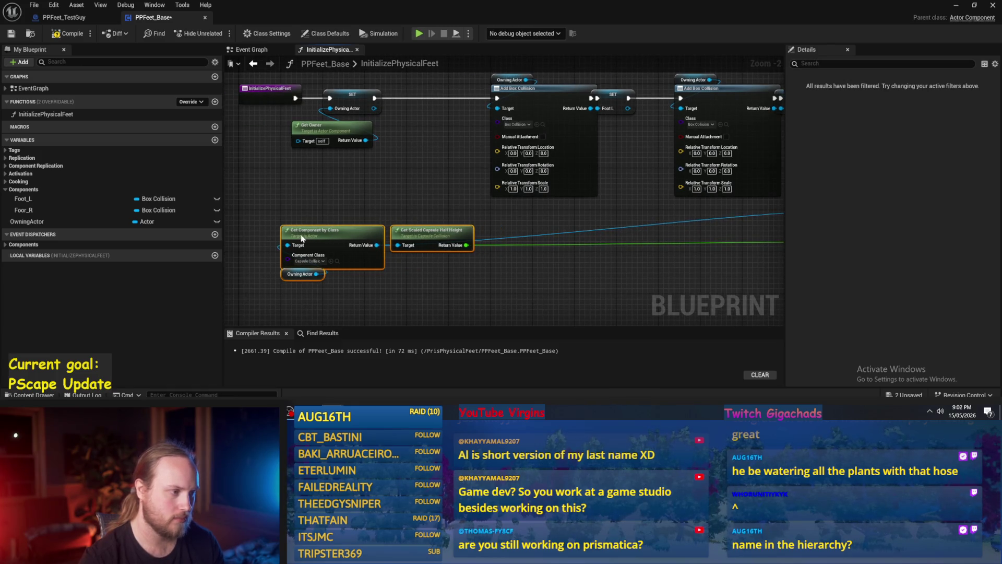
left_click(441, 182)
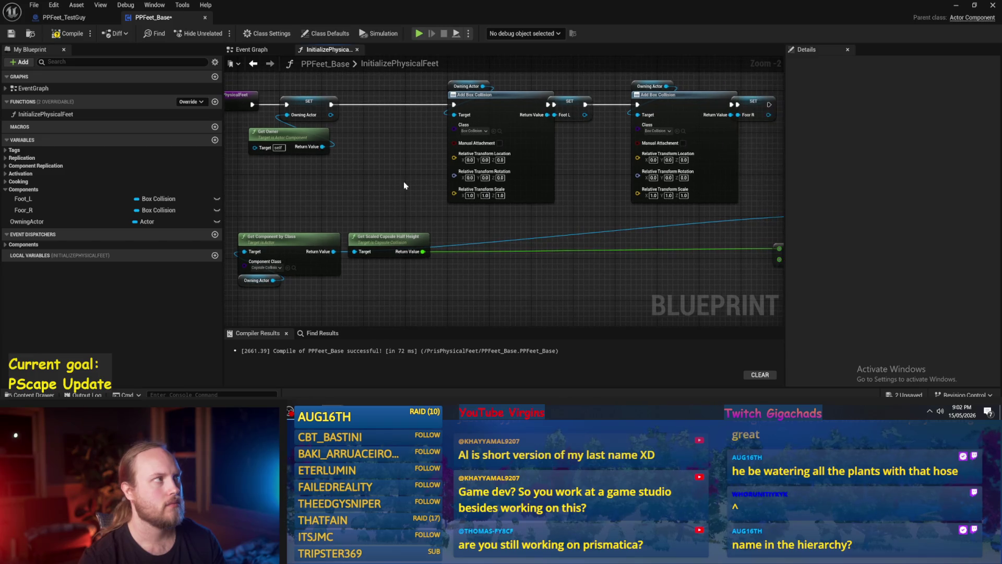
Split the left box's Location into separate X, Y and Z inputs.
scroll(403, 182, "up", 1)
left_click_drag(384, 205, 367, 220)
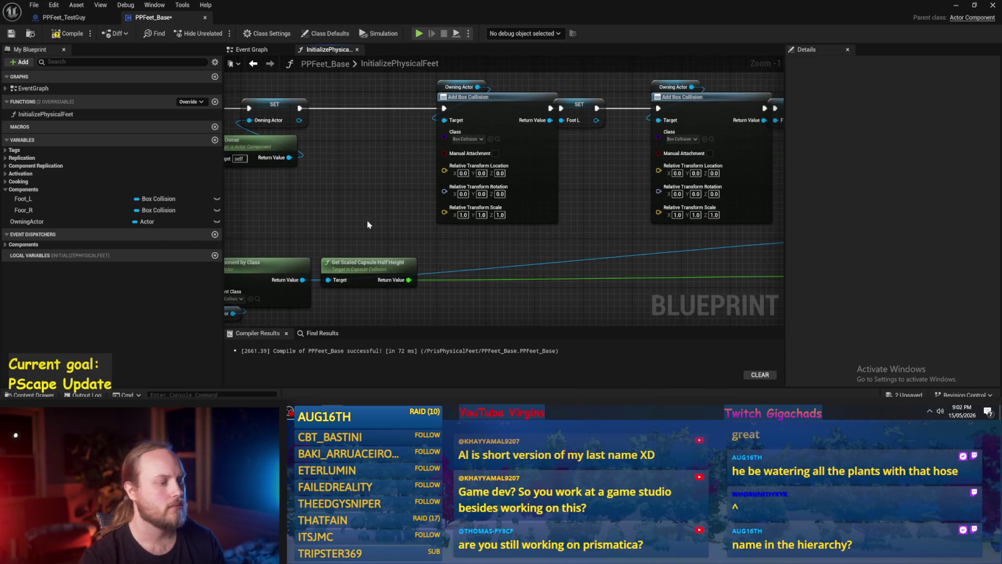
right_click(444, 213)
key("Escape")
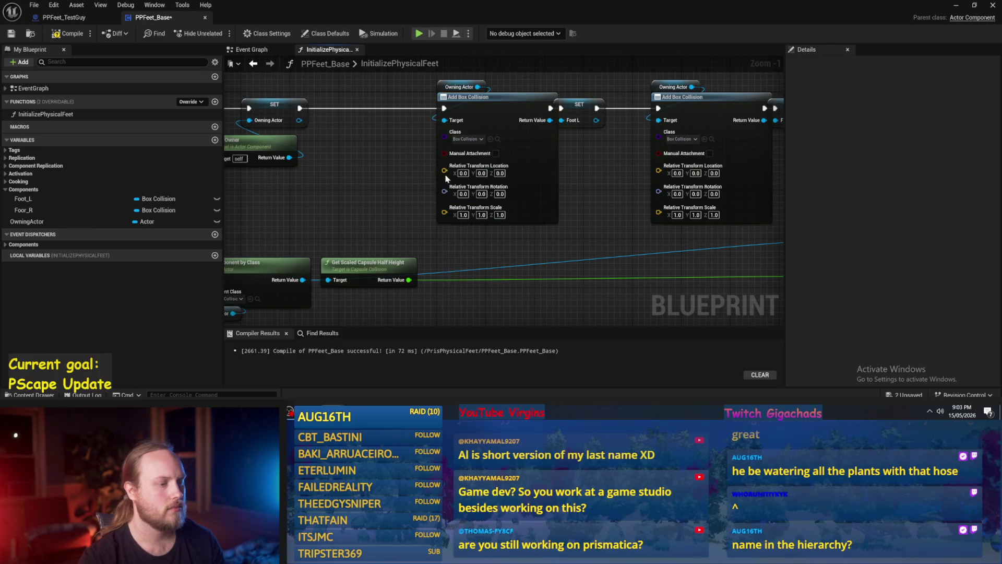
right_click(444, 170)
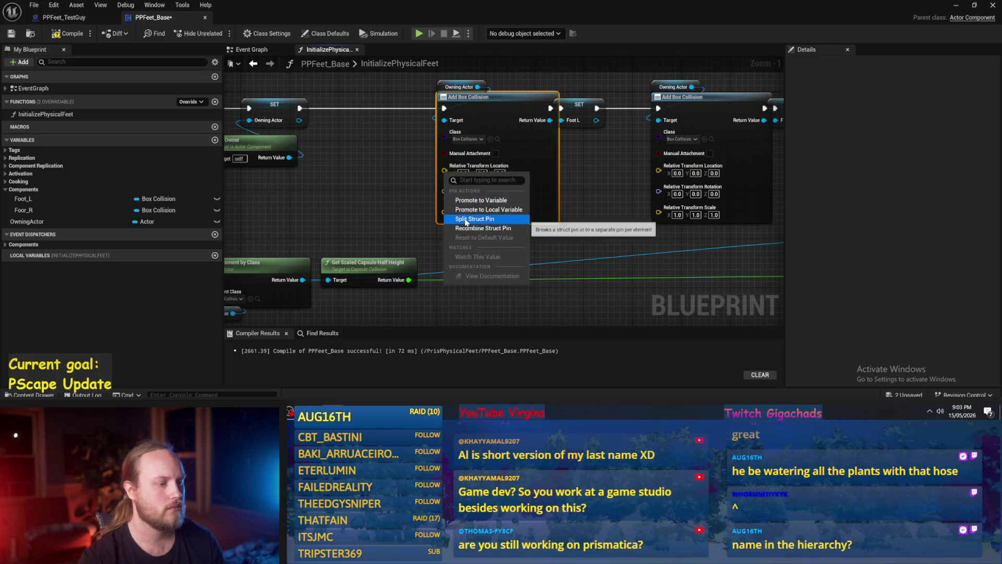
left_click(472, 219)
Re-split the right box's Relative Transform, then split its Location into X, Y and Z.
right_click(658, 172)
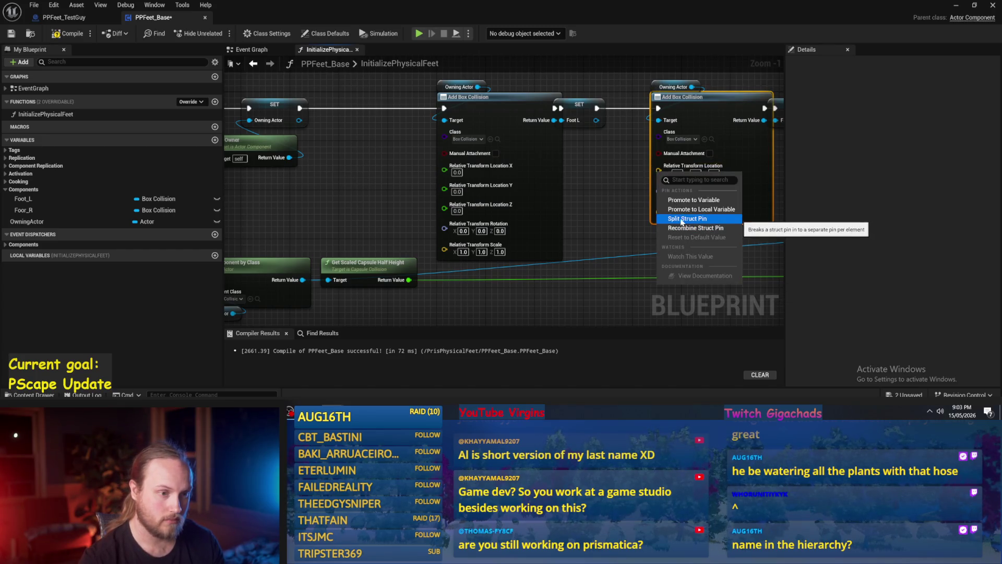
left_click(674, 228)
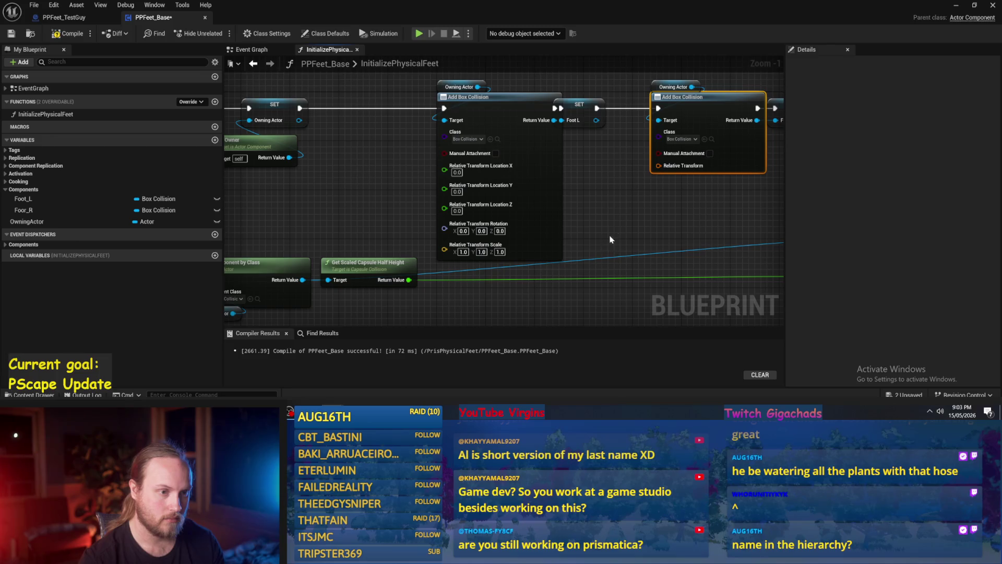
right_click(656, 167)
left_click(673, 213)
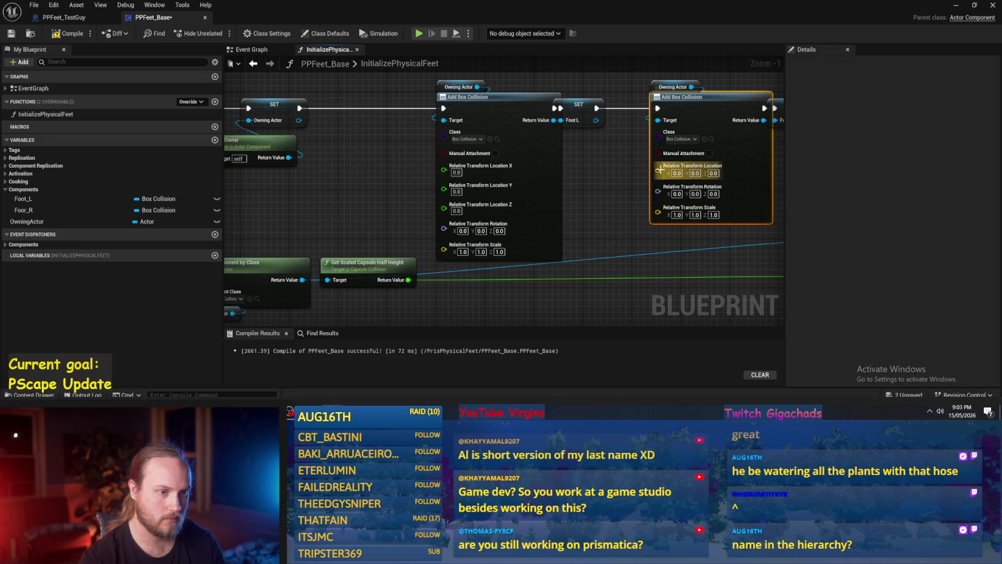
right_click(659, 170)
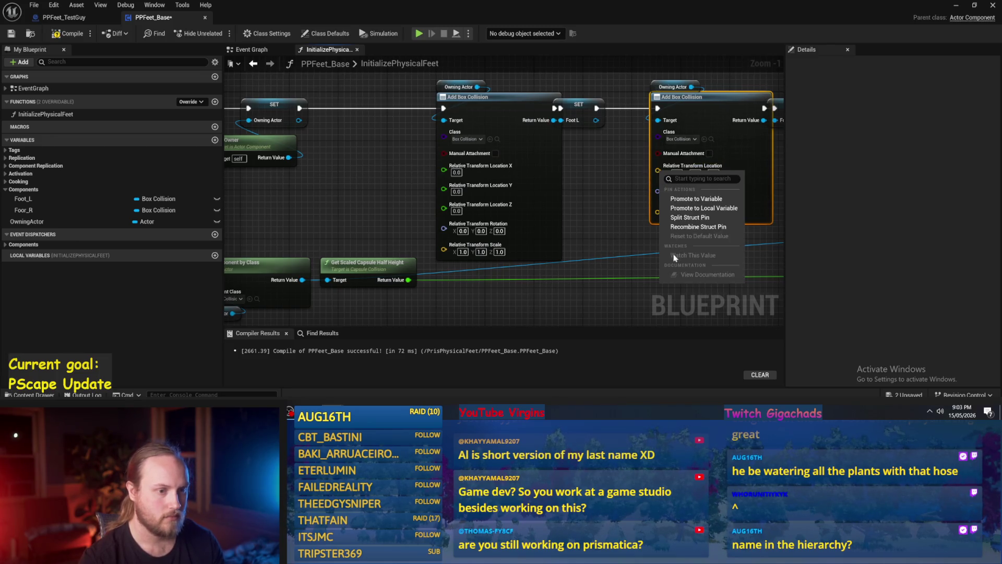
left_click(684, 218)
left_click_drag(614, 253, 682, 214)
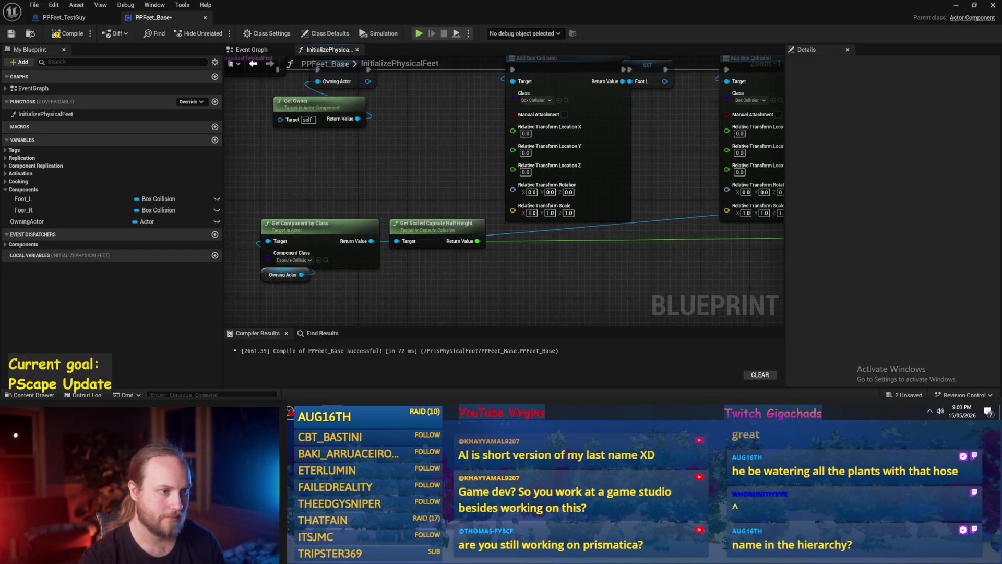
Shift the capsule lookup nodes left and add a Multiply (*) node fed by the capsule half height.
left_click_drag(442, 206, 504, 191)
mouse_move(385, 225)
left_mouse_down()
mouse_move(366, 218)
mouse_move(336, 231)
left_mouse_up()
left_click(397, 251)
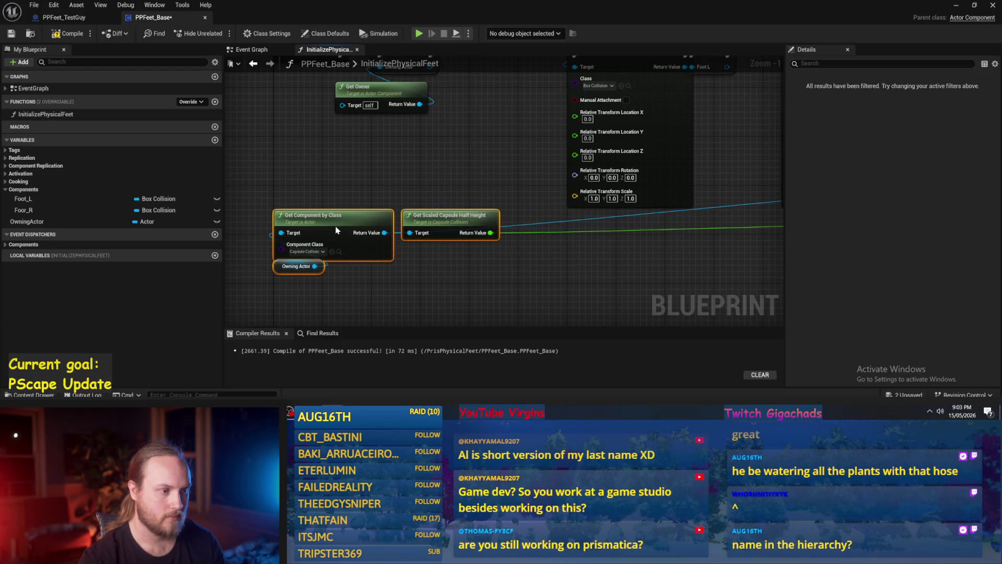
left_click_drag(490, 233, 499, 170)
type("*")
key("Return")
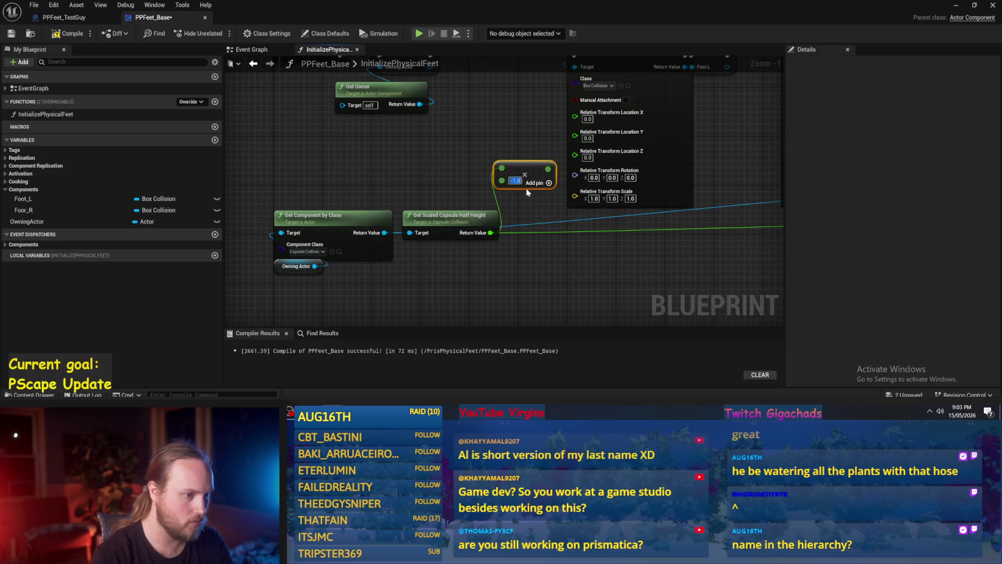
Wire the -1.0 multiply result into both Add Box Collision Location Z pins.
left_click_drag(491, 233, 511, 167)
type("neg")
key("Escape")
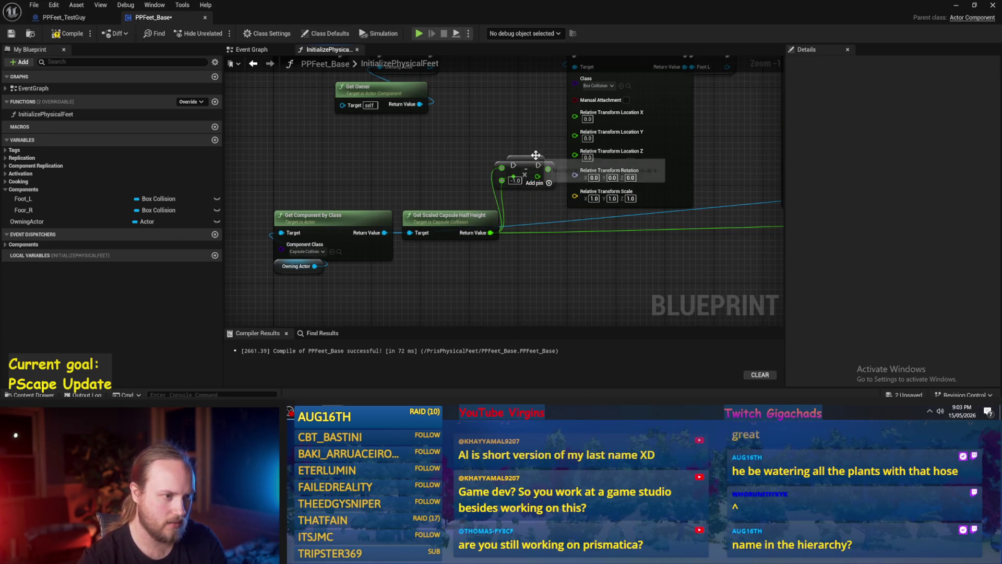
scroll(501, 172, "up", 1)
left_click_drag(486, 197, 522, 180)
scroll(462, 135, "down", 1)
left_click_drag(448, 180, 452, 223)
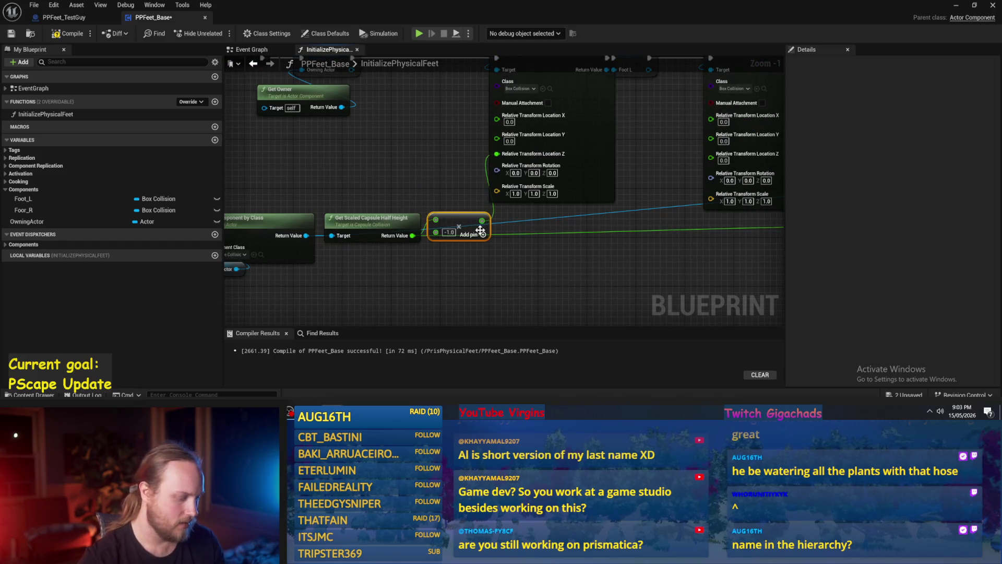
left_click_drag(536, 237, 426, 253)
left_click_drag(371, 239, 600, 173)
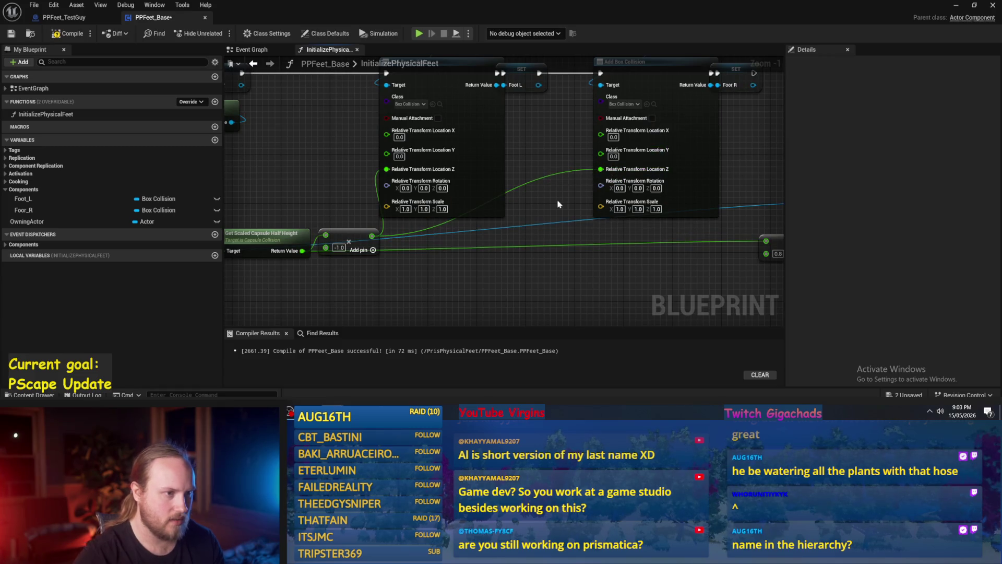
Connect the multiply result to Set Capsule Half Height and move that pair lower right.
scroll(488, 138, "down", 3)
left_click(487, 139)
scroll(488, 138, "up", 2)
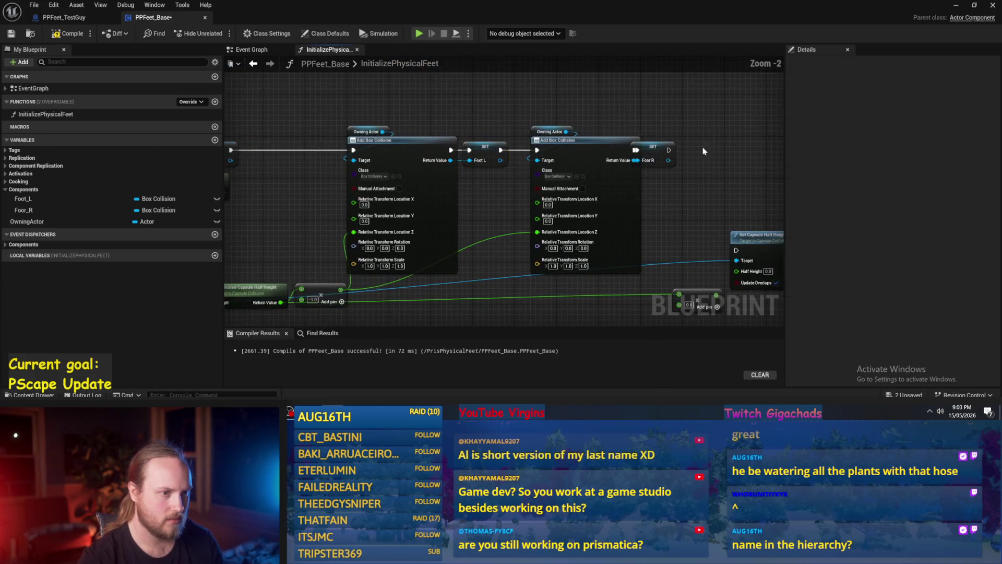
left_click(669, 141)
left_click(660, 125)
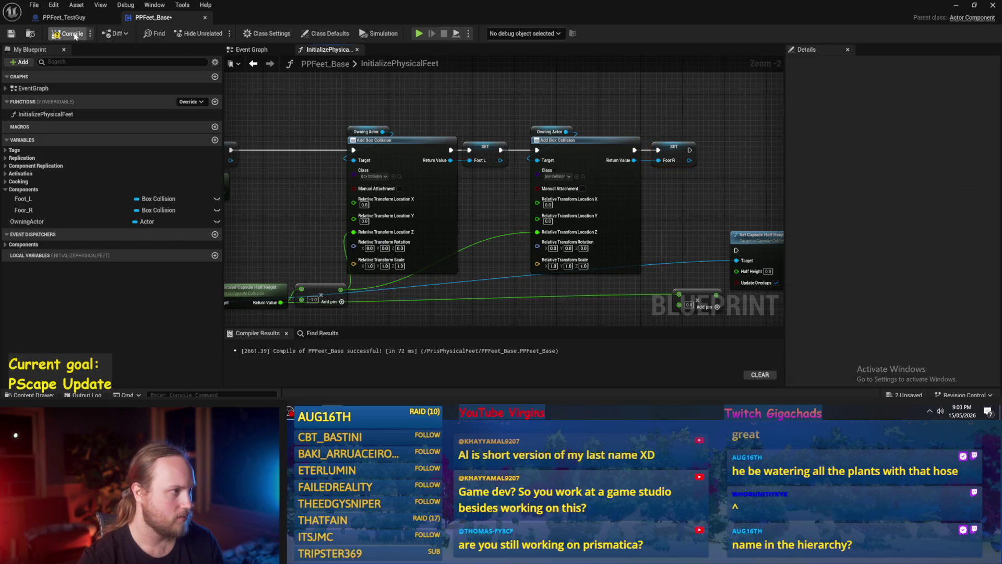
left_click_drag(540, 308, 433, 240)
left_click_drag(701, 162, 552, 297)
left_click_drag(478, 289, 518, 275)
mouse_move(649, 213)
left_mouse_down()
mouse_move(672, 190)
mouse_move(751, 196)
mouse_move(775, 236)
left_mouse_up()
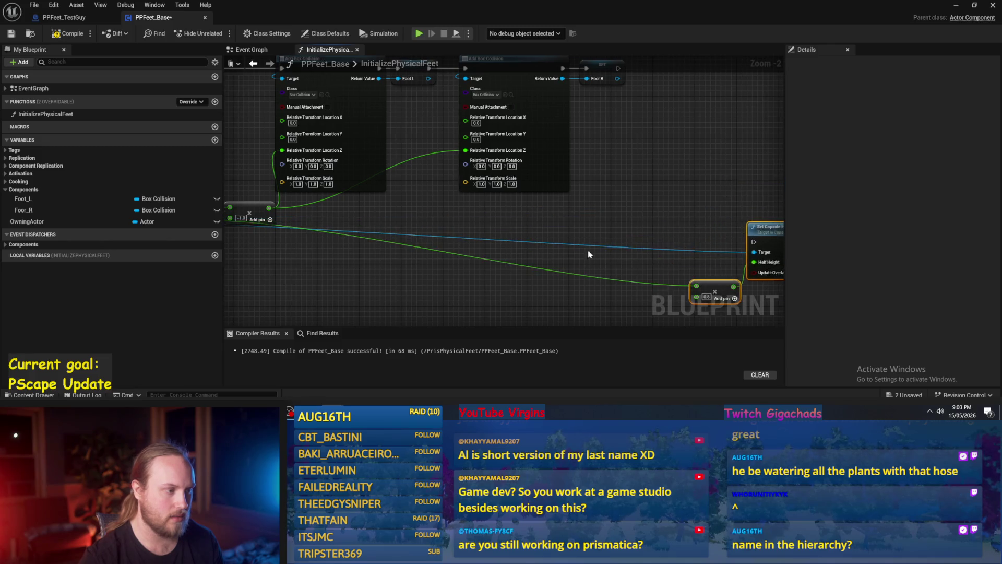
left_click_drag(547, 252, 636, 259)
left_click_drag(503, 251, 555, 284)
scroll(365, 261, "up", 1)
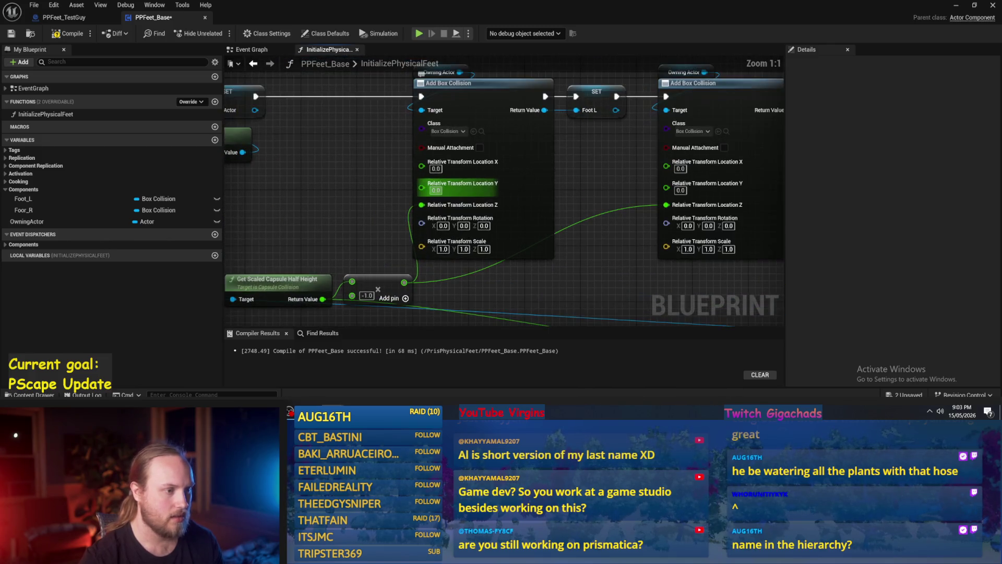
Delete the stray Set Capsule Radius node added from the capsule component result.
mouse_move(304, 275)
left_mouse_down()
mouse_move(420, 236)
mouse_move(465, 178)
left_mouse_up()
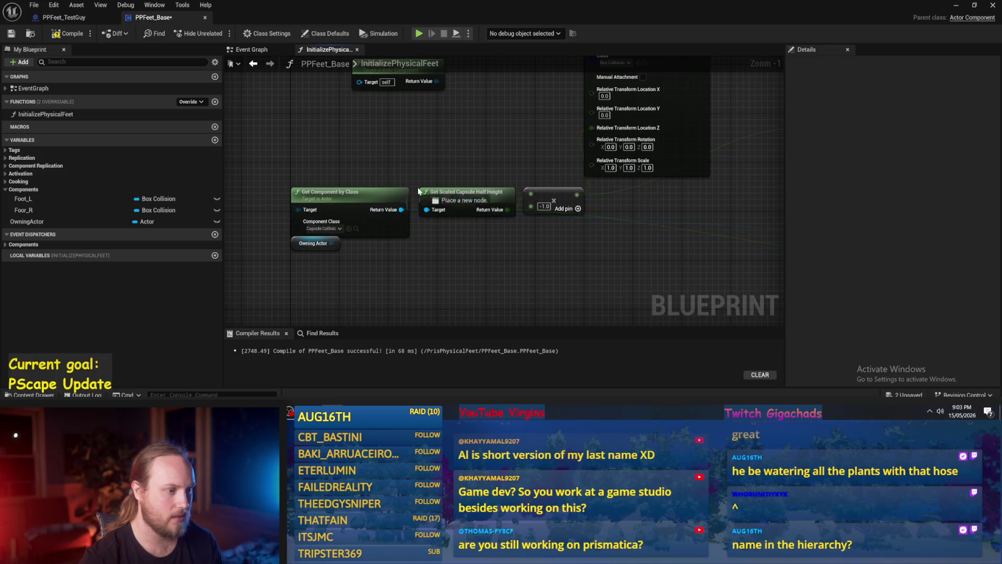
left_click_drag(401, 209, 432, 174)
type("cap")
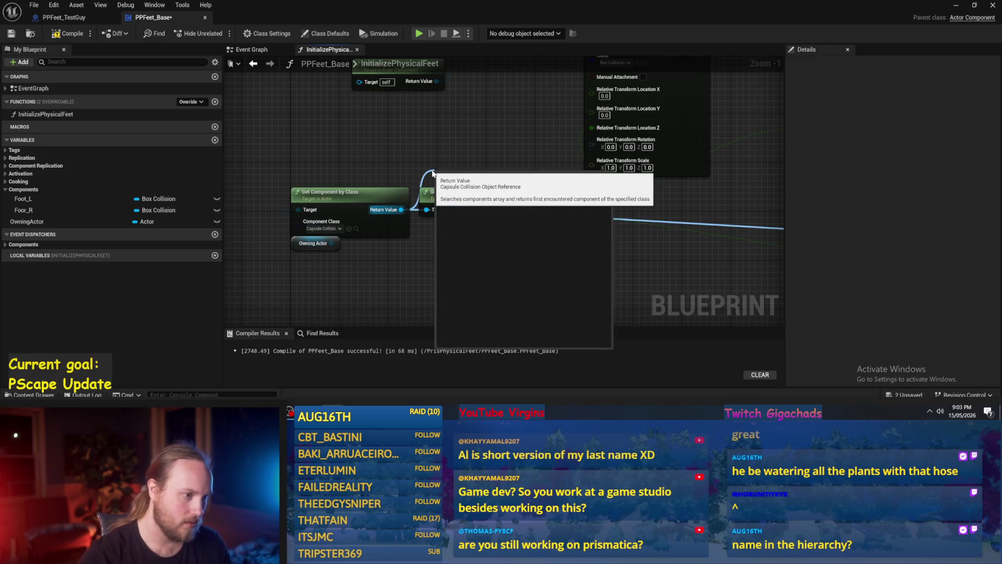
type("sule wi")
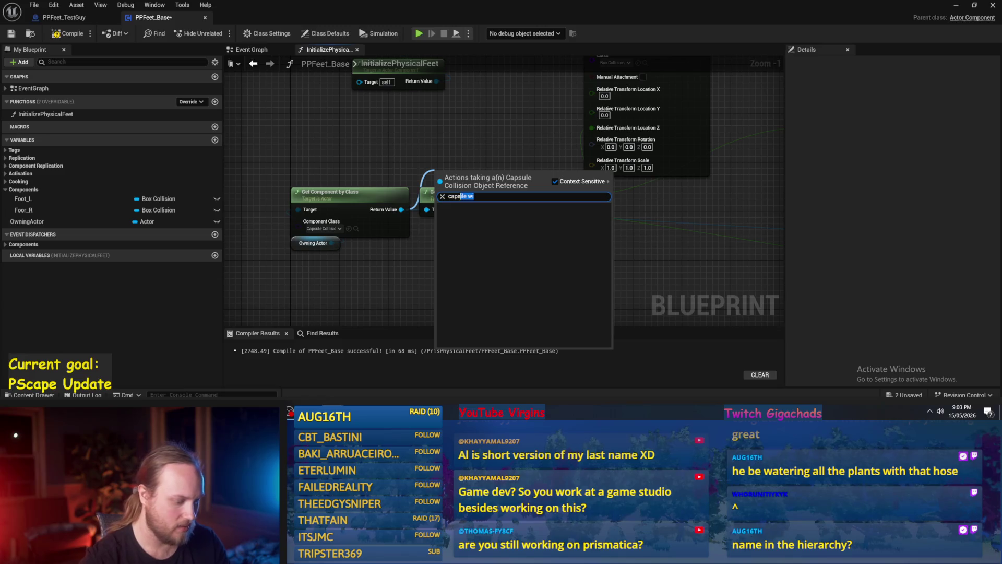
type("u")
left_click(490, 266)
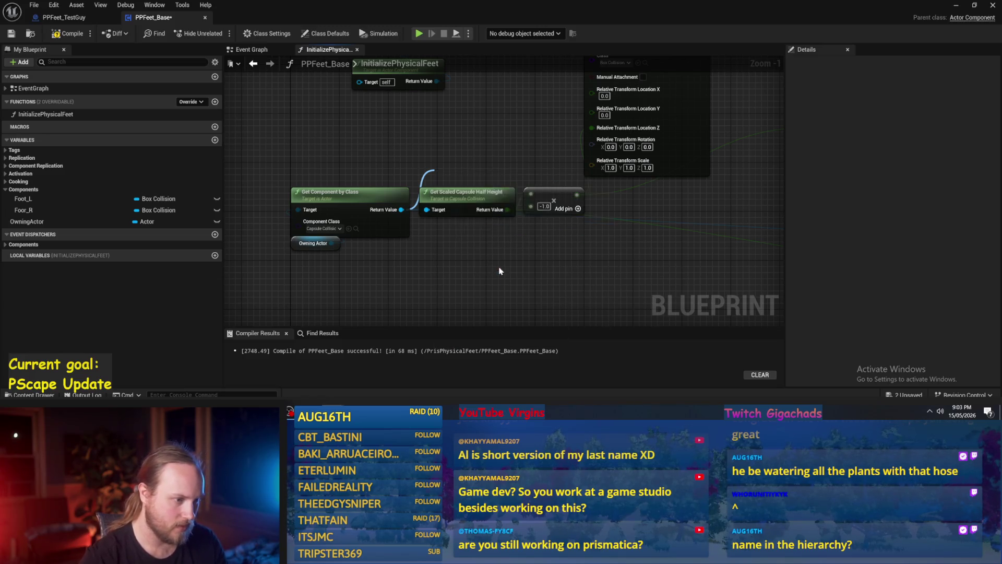
scroll(462, 200, "up", 1)
left_click_drag(461, 200, 461, 148)
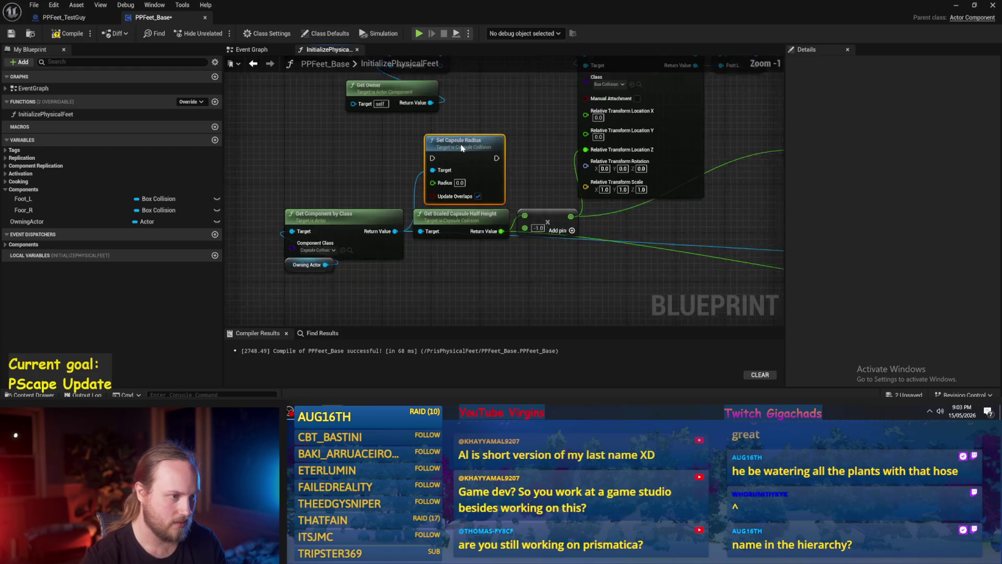
key("Delete")
Add Get Scaled Capsule Radius above the half height node, then view PPFeet_TestGuy's feet.
left_click_drag(417, 192, 450, 141)
type("sule")
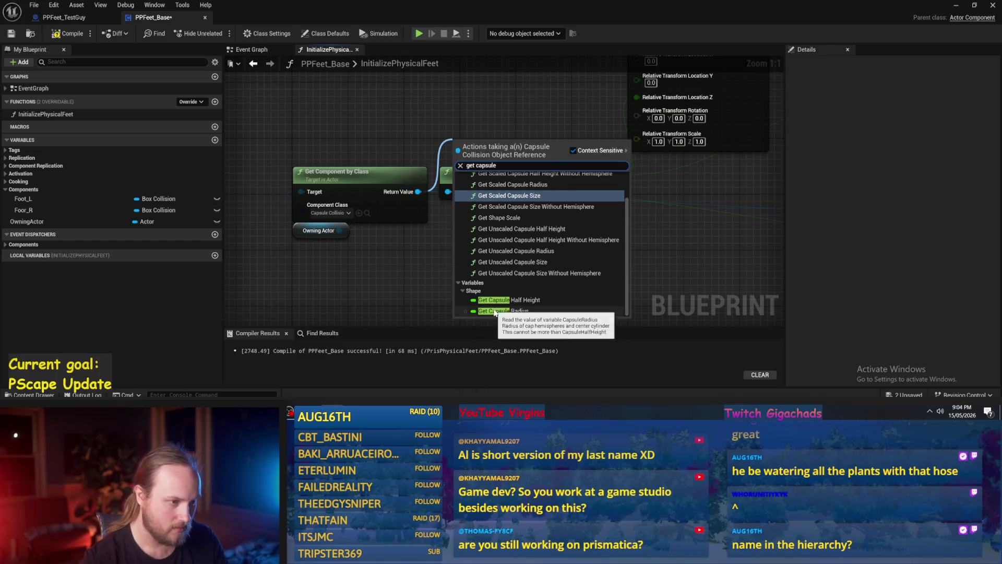
scroll(533, 214, "up", 2)
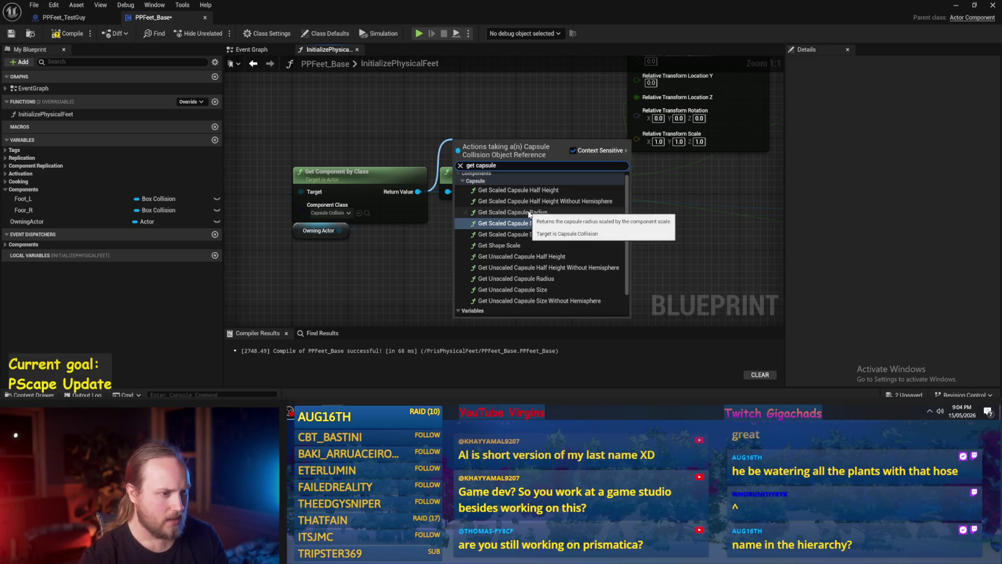
left_click(529, 213)
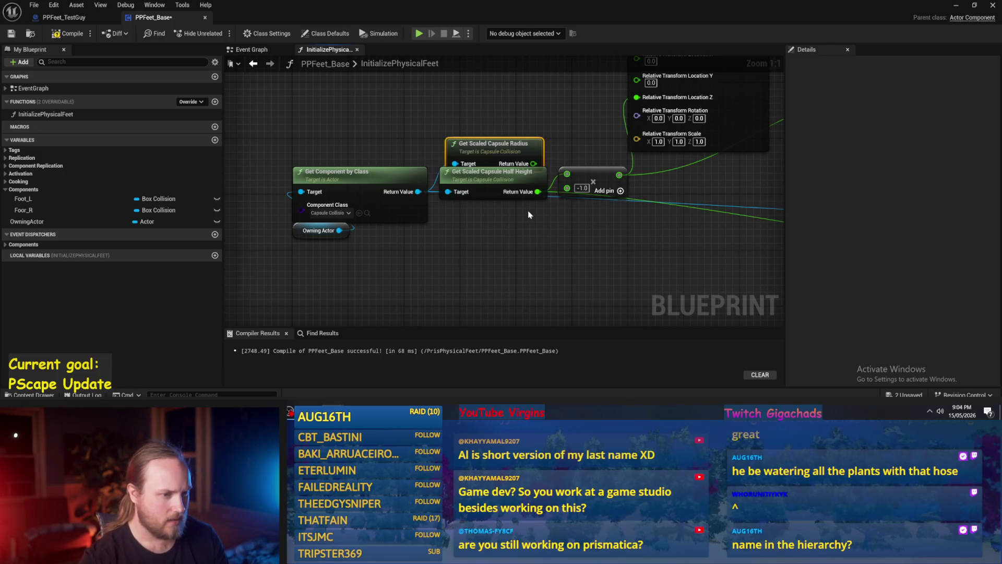
left_click_drag(452, 143, 445, 154)
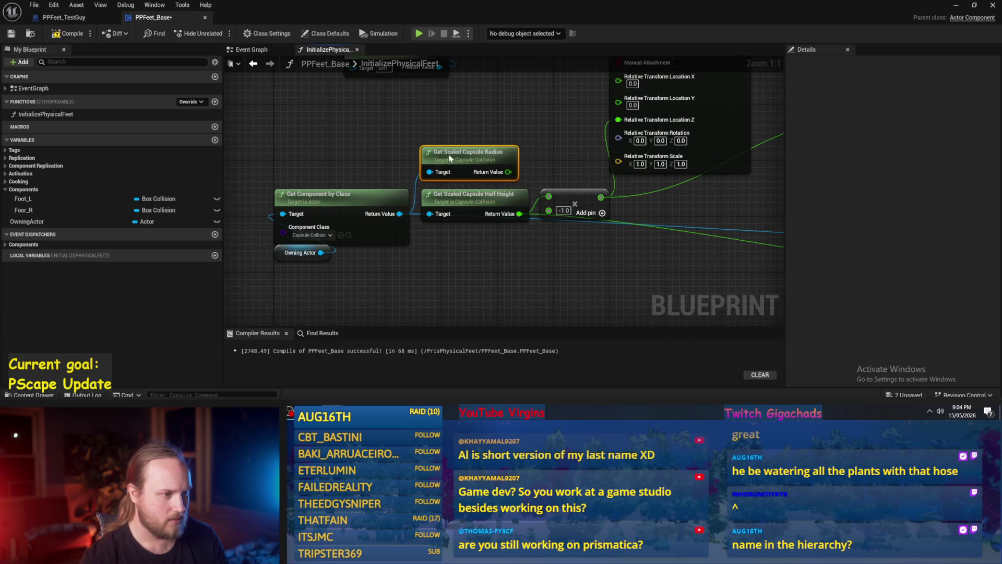
mouse_move(456, 225)
left_mouse_down()
mouse_move(500, 138)
mouse_move(569, 163)
mouse_move(459, 156)
left_mouse_up()
left_click(64, 17)
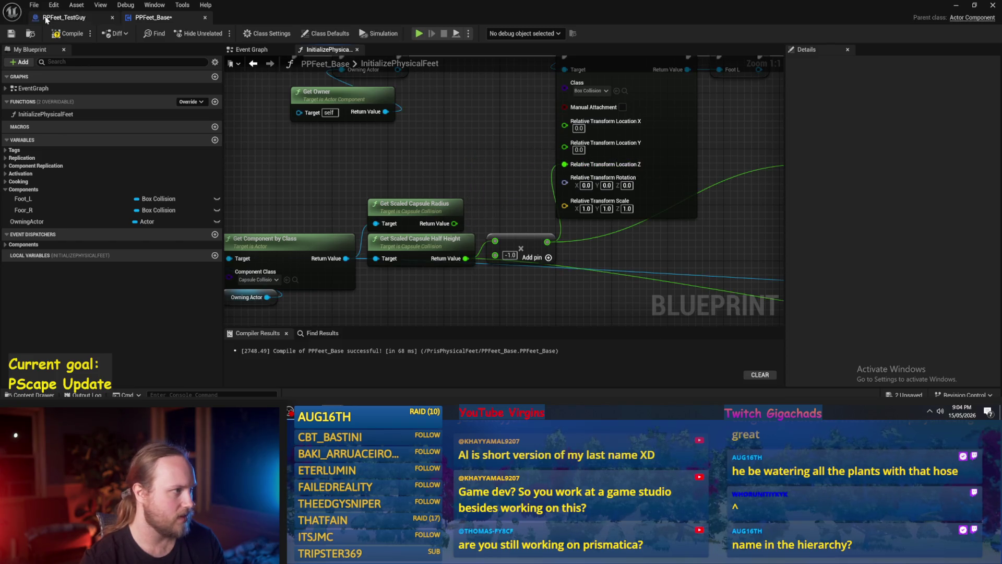
mouse_move(528, 239)
left_mouse_down()
mouse_move(512, 219)
mouse_move(995, 187)
left_mouse_up()
Check the Foot_L, Foot_R and FootJoint_R component positions in PPFeet_TestGuy.
scroll(921, 131, "up", 3)
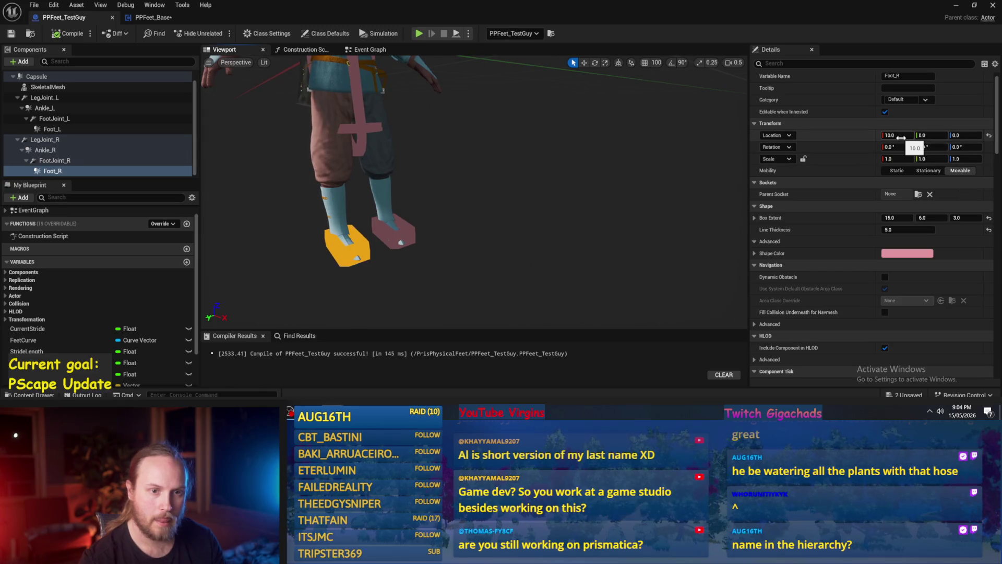
mouse_move(483, 267)
left_mouse_down()
mouse_move(457, 256)
mouse_move(434, 263)
mouse_move(444, 273)
left_mouse_up()
left_click(443, 273)
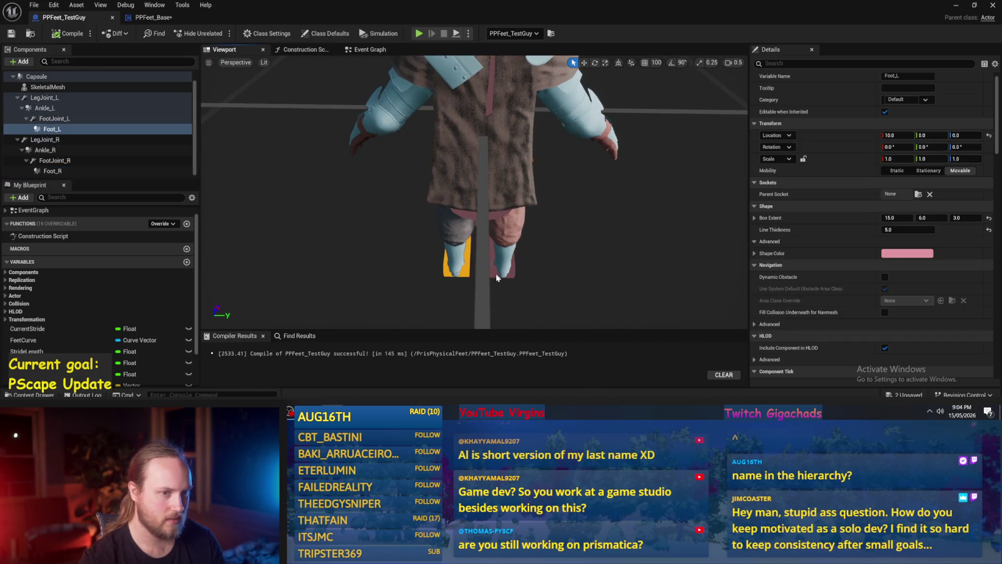
left_click(515, 275)
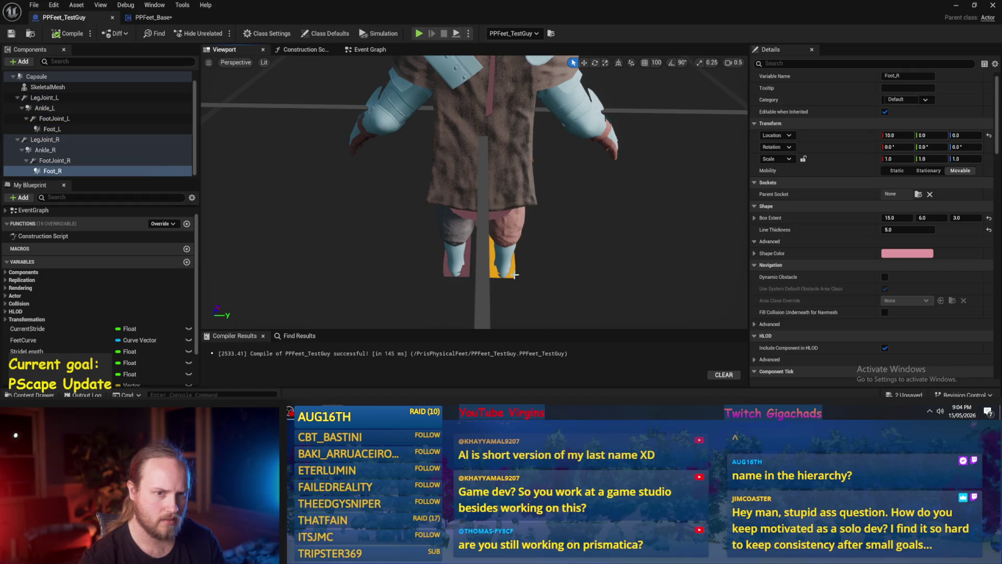
left_click(63, 150)
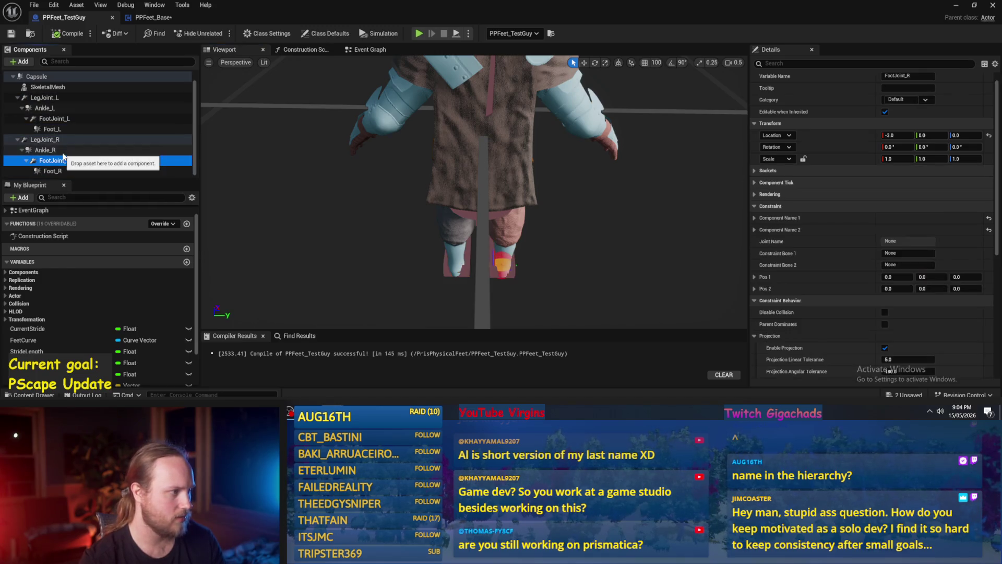
left_click(66, 141)
Compare the Ankle_R, LegJoint_R and LegJoint_L offsets, then return to PPFeet_Base.
left_click(71, 152)
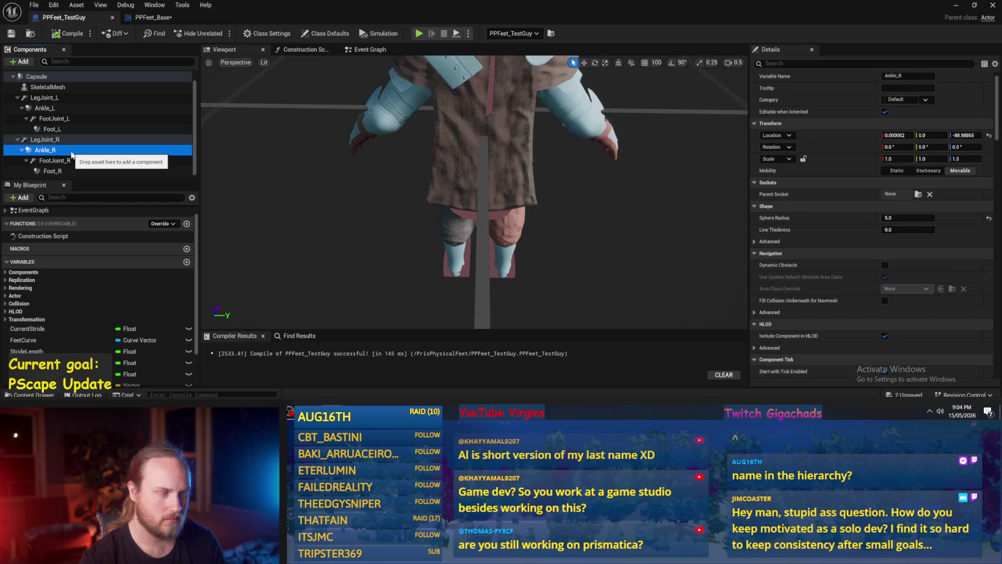
left_click(65, 144)
left_click_drag(261, 167, 268, 191)
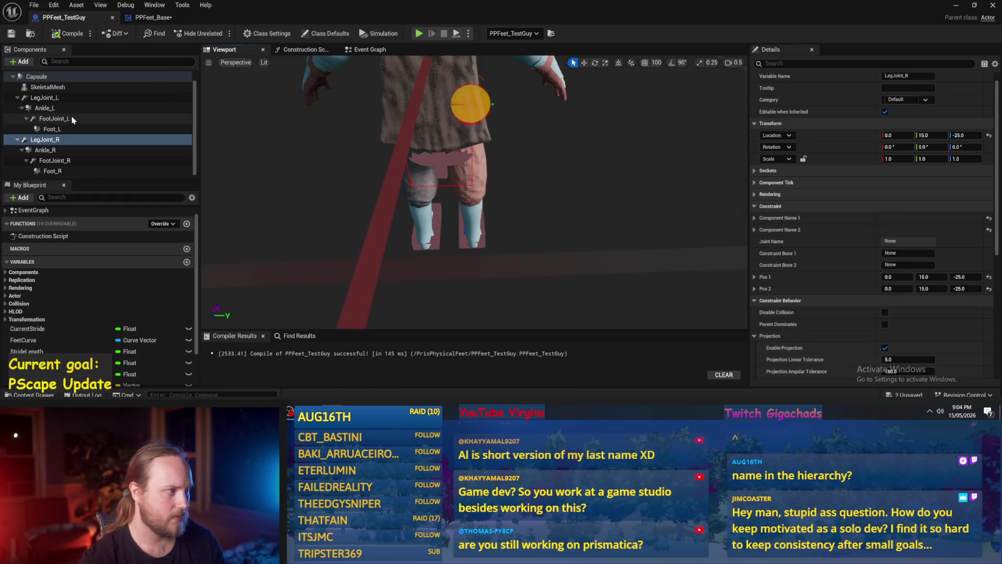
left_click(60, 99)
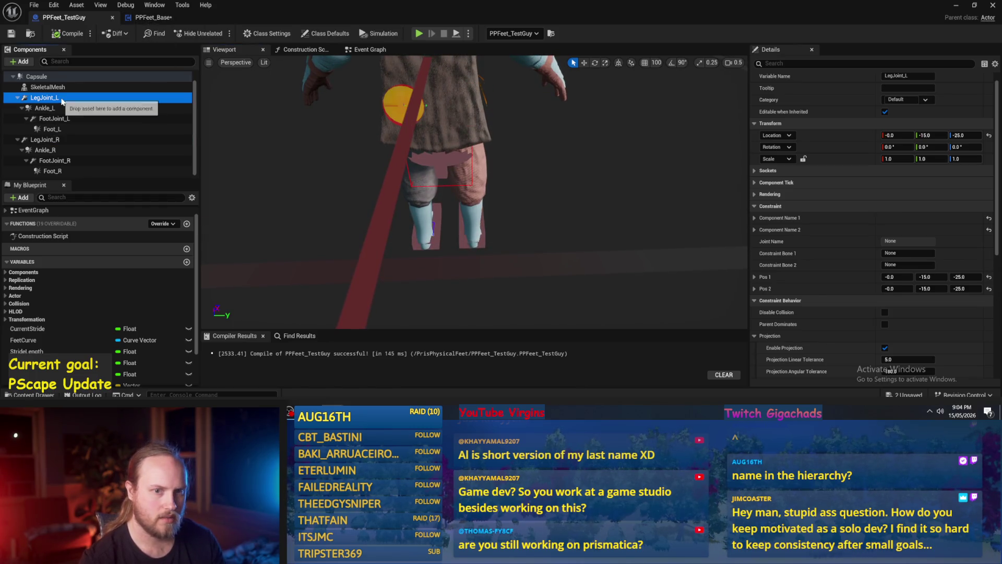
left_click(151, 17)
scroll(467, 167, "down", 1)
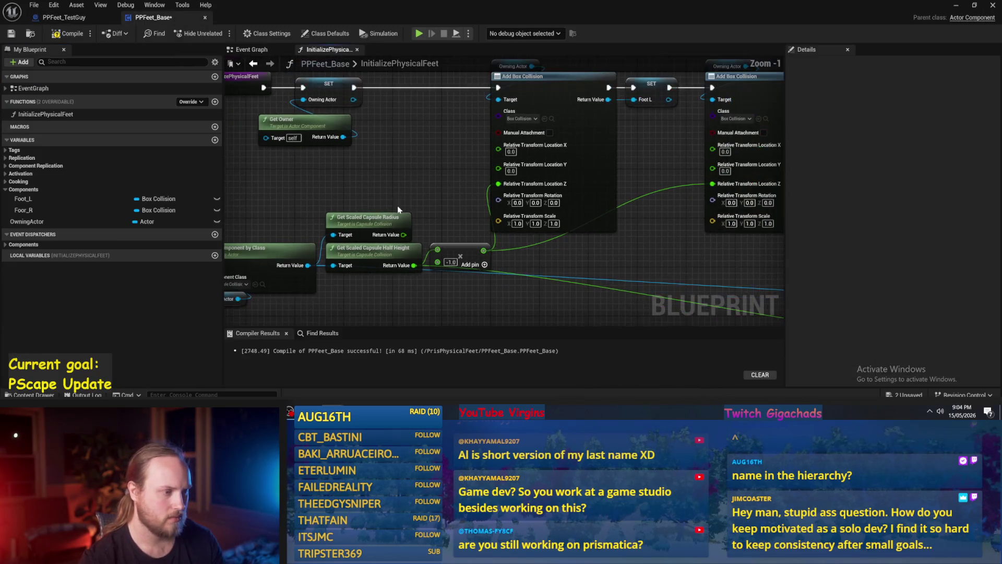
Duplicate the -1 node, wire the capsule radius through it into Location X, and compile.
mouse_move(403, 236)
left_mouse_down()
mouse_move(543, 91)
mouse_move(541, 174)
mouse_move(883, 214)
mouse_move(633, 253)
mouse_move(416, 252)
mouse_move(335, 246)
mouse_move(347, 213)
left_mouse_up()
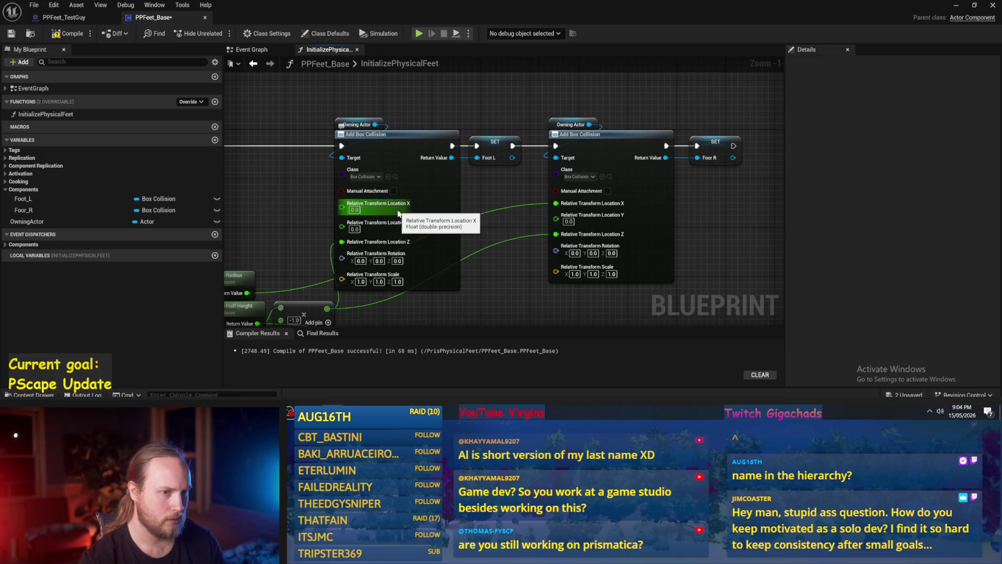
left_click_drag(405, 291, 399, 290)
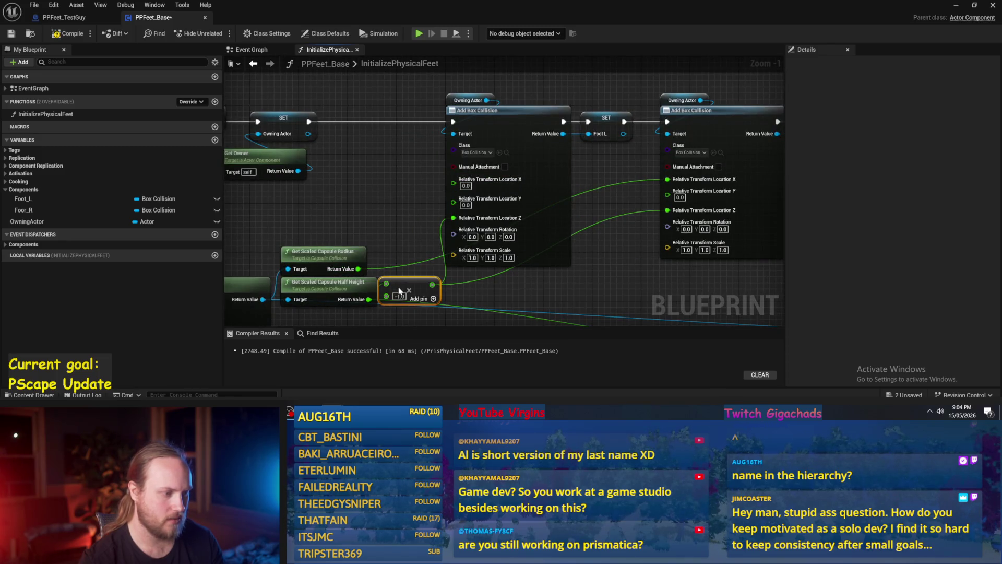
key("ctrl+c")
key("ctrl+v")
mouse_move(432, 223)
left_mouse_down()
mouse_move(464, 183)
mouse_move(425, 202)
mouse_move(424, 213)
left_mouse_up()
left_click(409, 166)
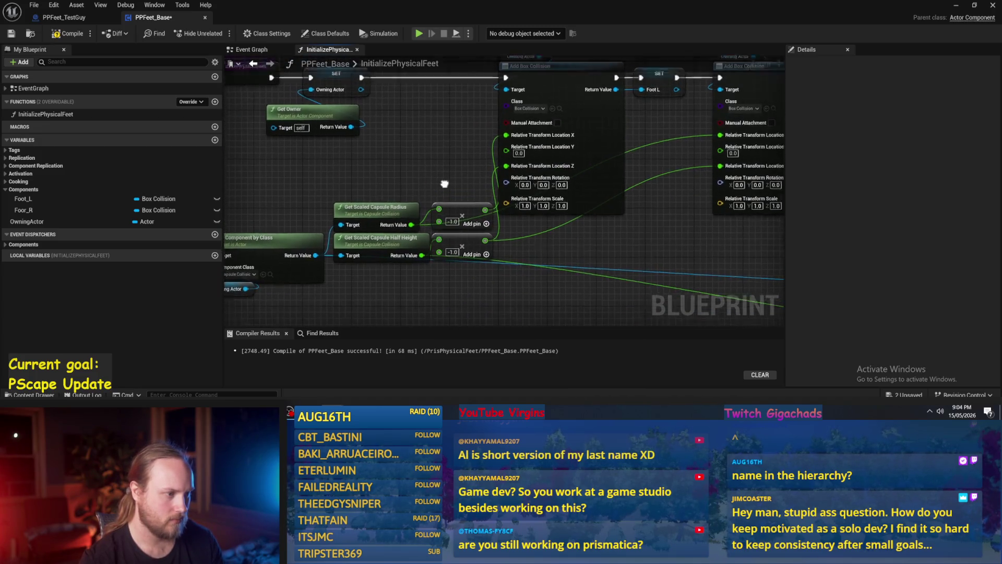
left_click(11, 34)
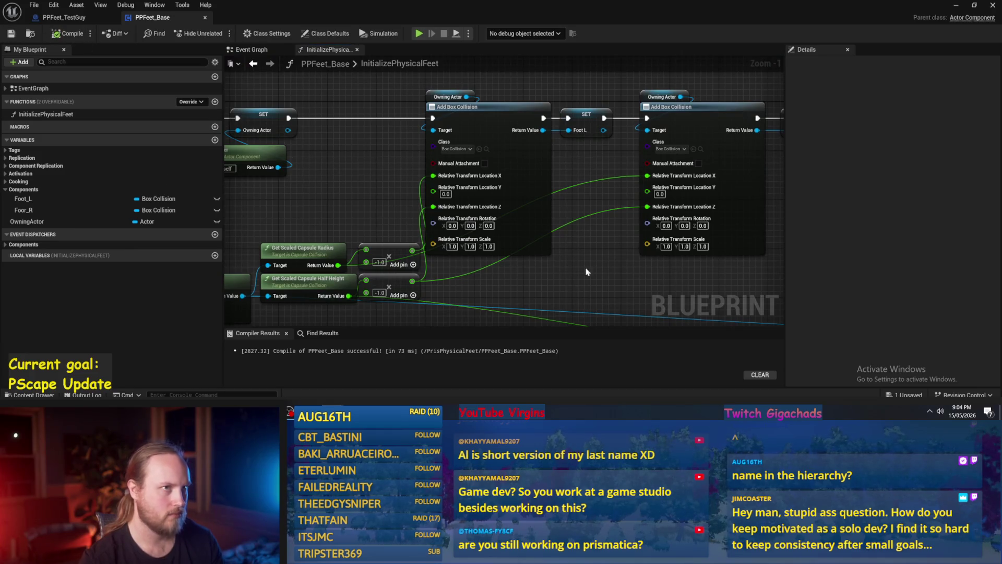
Reposition Set Capsule Half Height with its 0.8 multiply node beside it.
scroll(602, 236, "down", 1)
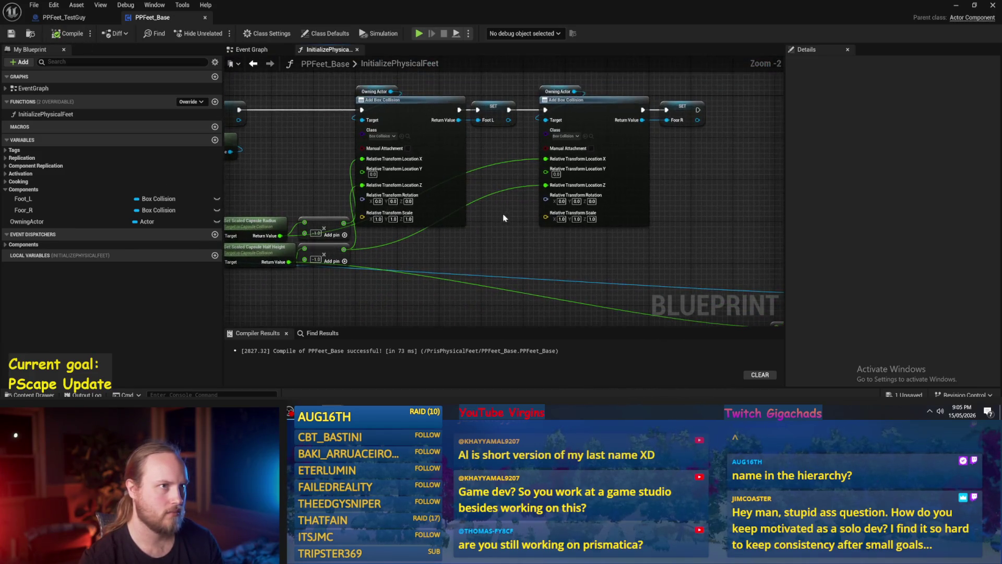
scroll(547, 220, "down", 2)
left_click_drag(594, 213, 730, 269)
mouse_move(705, 228)
left_mouse_down()
mouse_move(675, 239)
mouse_move(377, 261)
mouse_move(461, 272)
mouse_move(417, 267)
left_mouse_up()
scroll(459, 225, "up", 2)
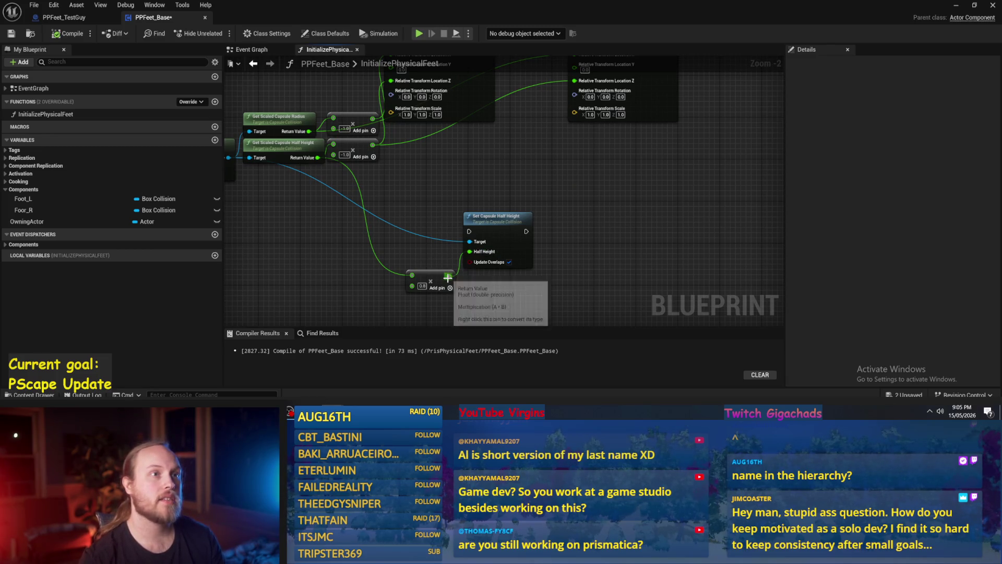
mouse_move(448, 235)
left_mouse_down()
mouse_move(433, 211)
mouse_move(457, 218)
left_mouse_up()
scroll(457, 251, "up", 2)
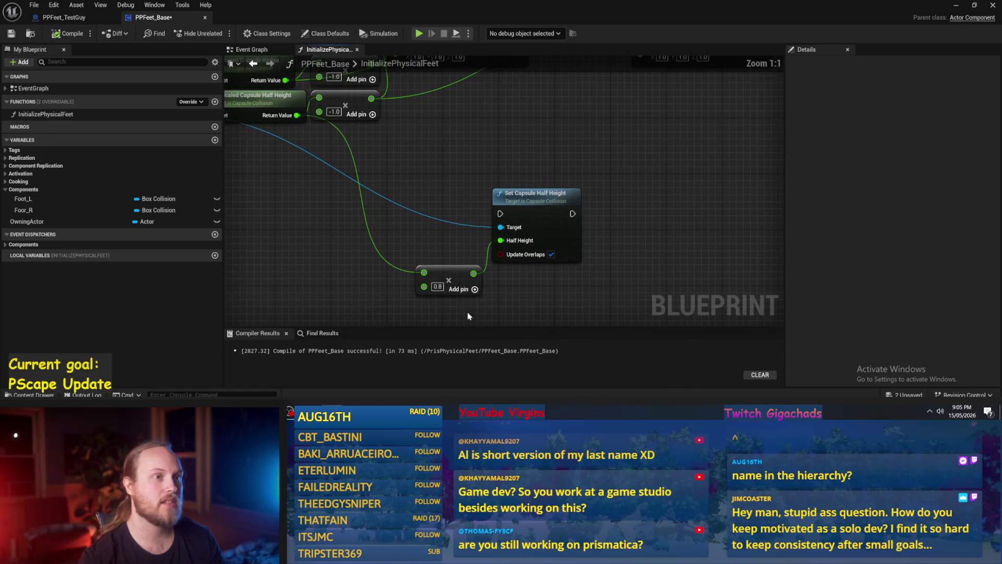
mouse_move(461, 289)
left_mouse_down()
mouse_move(464, 201)
mouse_move(468, 250)
mouse_move(546, 318)
mouse_move(534, 282)
mouse_move(526, 286)
mouse_move(535, 289)
left_mouse_up()
left_click_drag(538, 216, 547, 209)
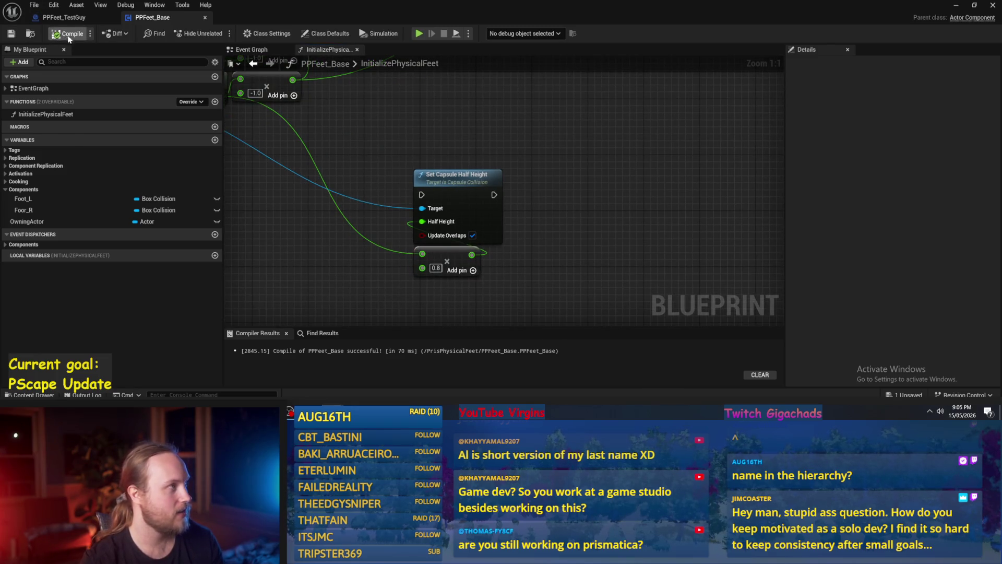
left_click_drag(446, 178, 441, 226)
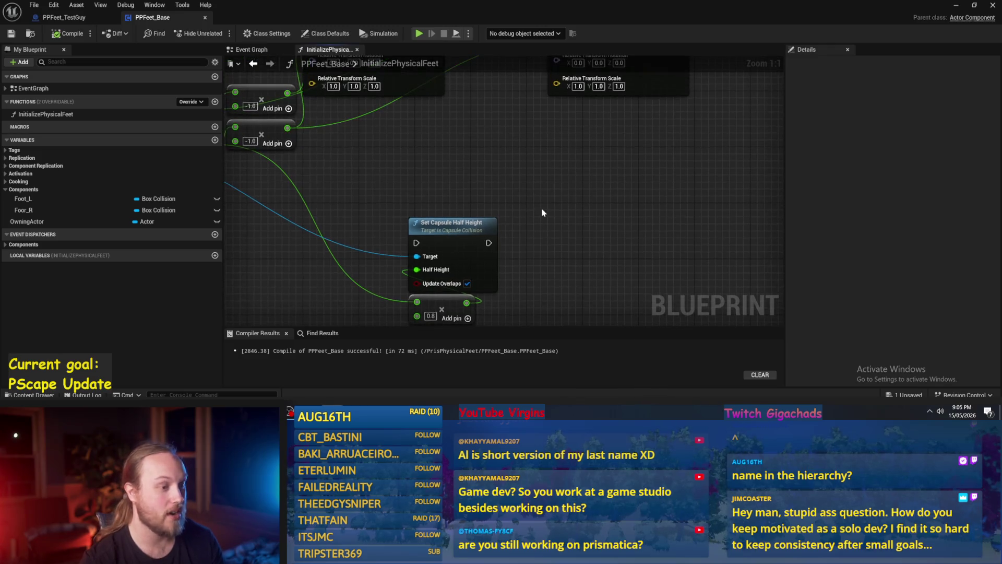
mouse_move(552, 208)
left_mouse_down()
mouse_move(633, 190)
mouse_move(644, 249)
left_mouse_up()
Place the 0.8 multiply above Set Capsule Half Height and shift the four foot nodes right.
mouse_move(589, 311)
left_mouse_down()
mouse_move(586, 205)
mouse_move(619, 225)
mouse_move(543, 265)
mouse_move(545, 248)
mouse_move(438, 282)
mouse_move(429, 306)
left_mouse_up()
left_click_drag(471, 200, 517, 266)
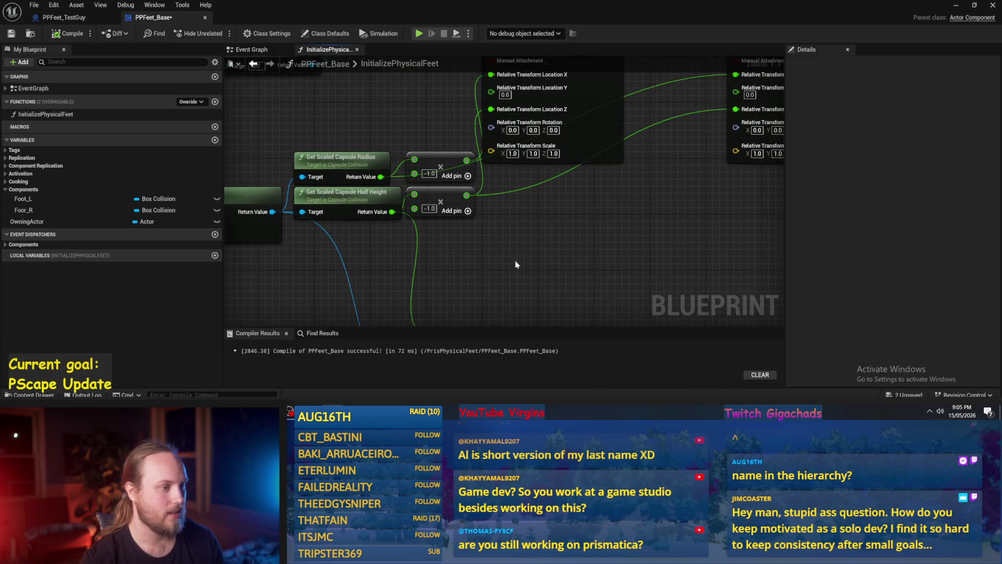
mouse_move(457, 255)
left_mouse_down()
mouse_move(500, 282)
mouse_move(428, 274)
left_mouse_up()
scroll(428, 274, "down", 2)
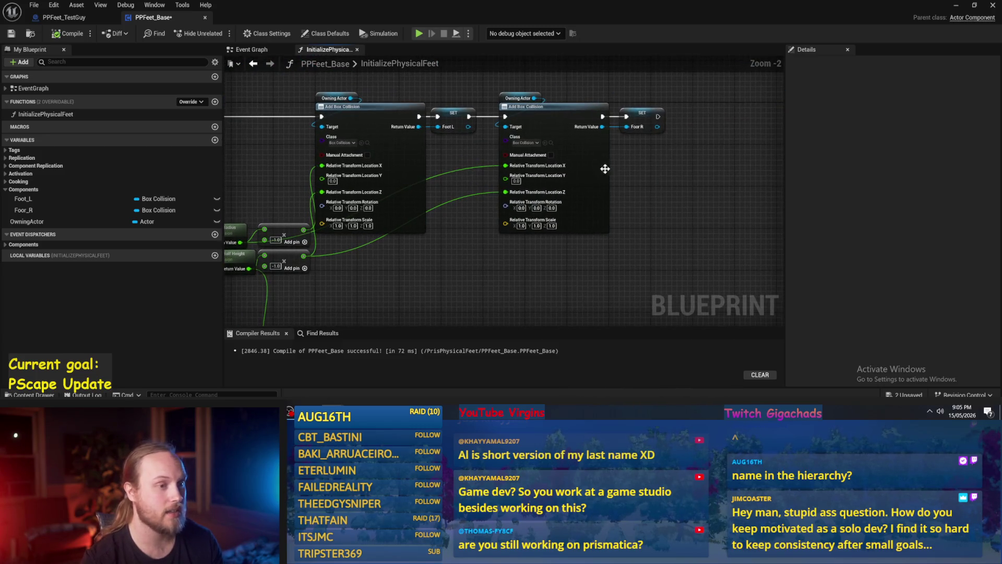
left_click_drag(656, 91, 313, 235)
left_click_drag(365, 117, 448, 117)
left_click(483, 95)
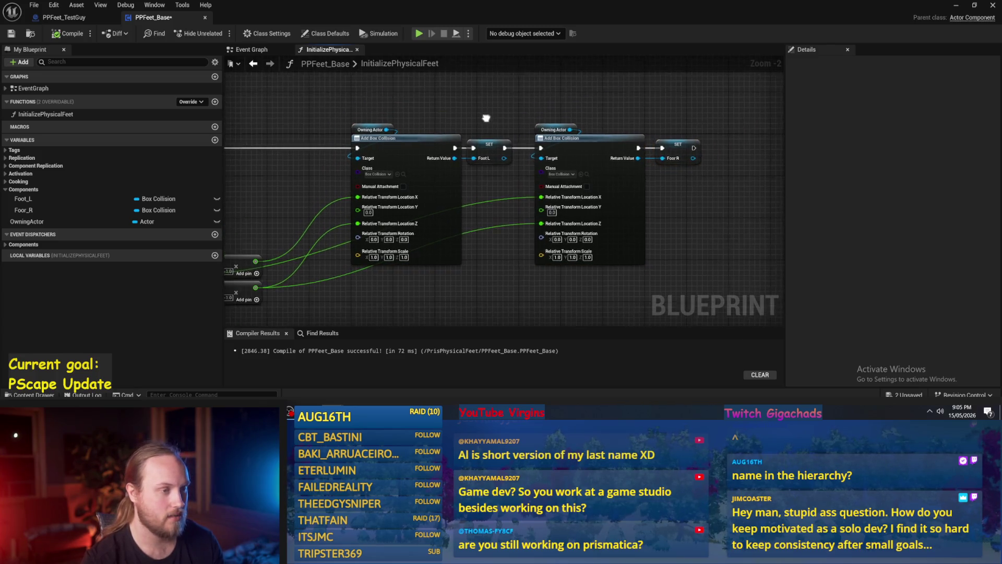
scroll(485, 123, "up", 1)
Move the right foot's Add Box Collision chain right and nudge both SET foot nodes.
left_click_drag(524, 118, 684, 173)
mouse_move(577, 146)
left_mouse_down()
mouse_move(623, 150)
mouse_move(609, 150)
left_mouse_up()
left_click(563, 104)
left_click_drag(480, 146, 492, 146)
left_click_drag(600, 105, 508, 106)
left_click_drag(644, 156, 650, 156)
left_click(633, 129)
left_click_drag(473, 103, 531, 95)
Align the right foot nodes with the left foot's, then compile and save.
left_click_drag(503, 159, 429, 189)
left_click_drag(553, 131, 698, 231)
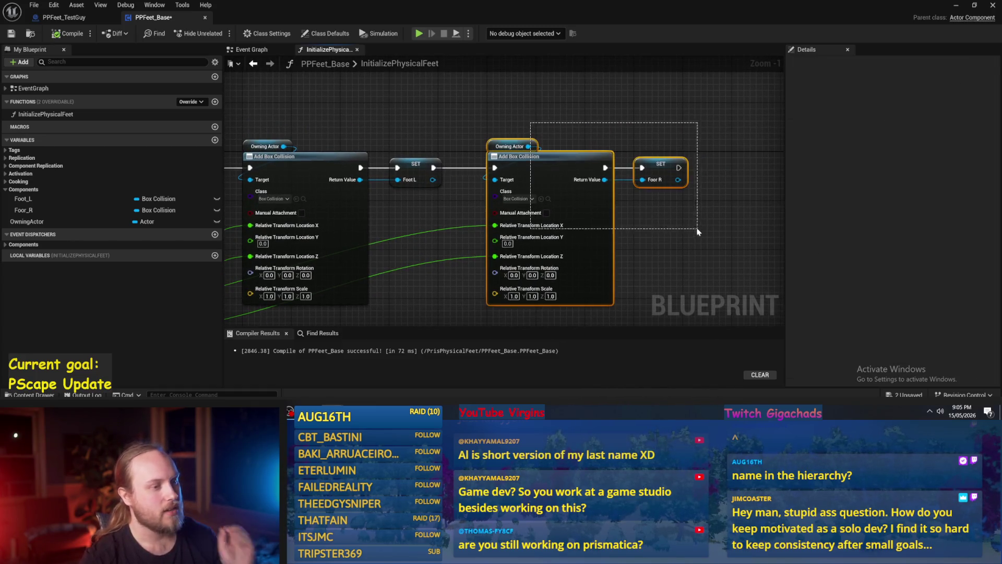
left_click_drag(523, 161, 570, 161)
left_click(355, 123)
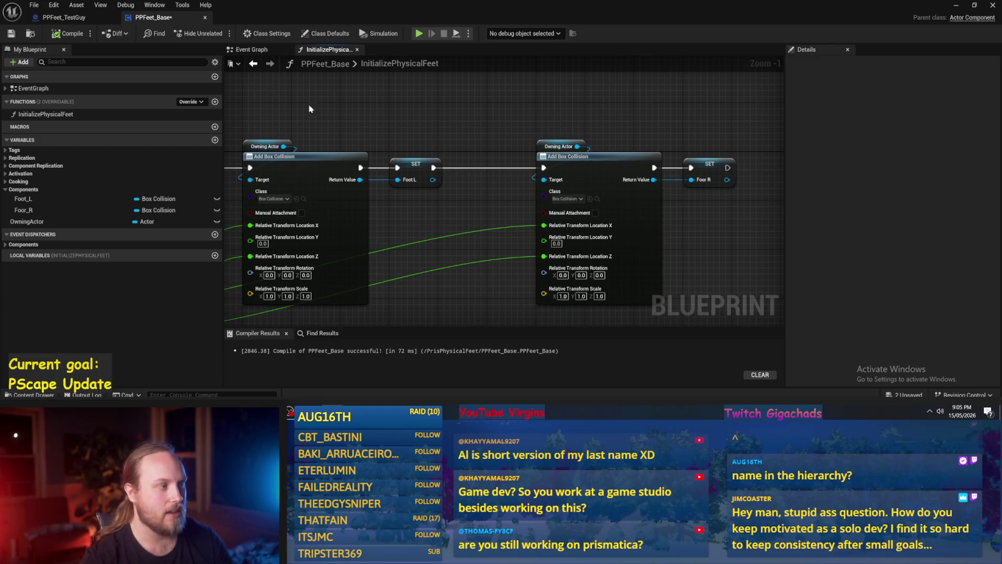
left_click(71, 39)
Add reroute knots on the Location Z and Location X wires, then compile and save.
scroll(520, 211, "down", 1)
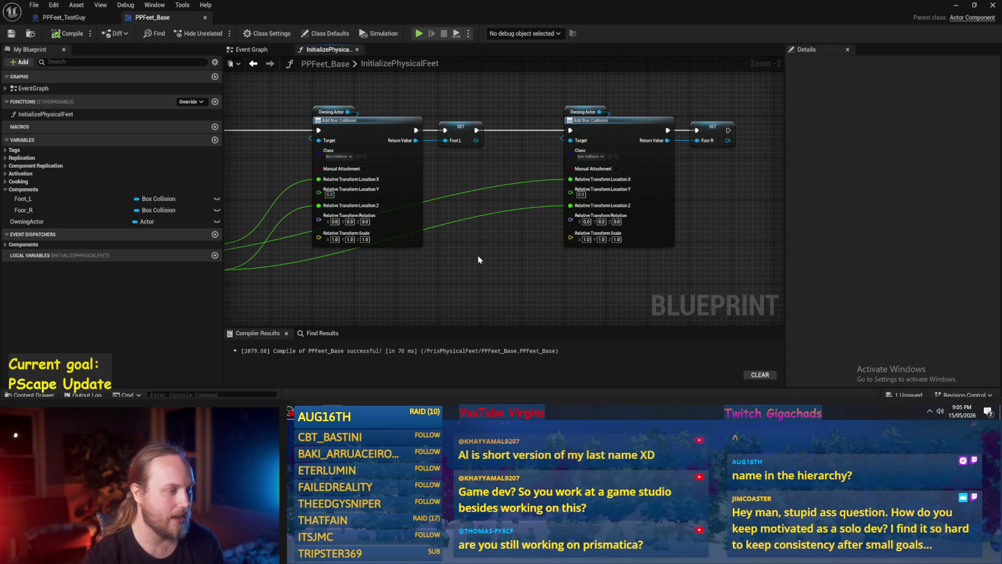
mouse_move(467, 257)
left_mouse_down()
mouse_move(571, 254)
mouse_move(556, 232)
left_mouse_up()
mouse_move(416, 236)
left_mouse_down()
mouse_move(456, 259)
mouse_move(402, 221)
mouse_move(622, 215)
left_mouse_up()
double_click(394, 202)
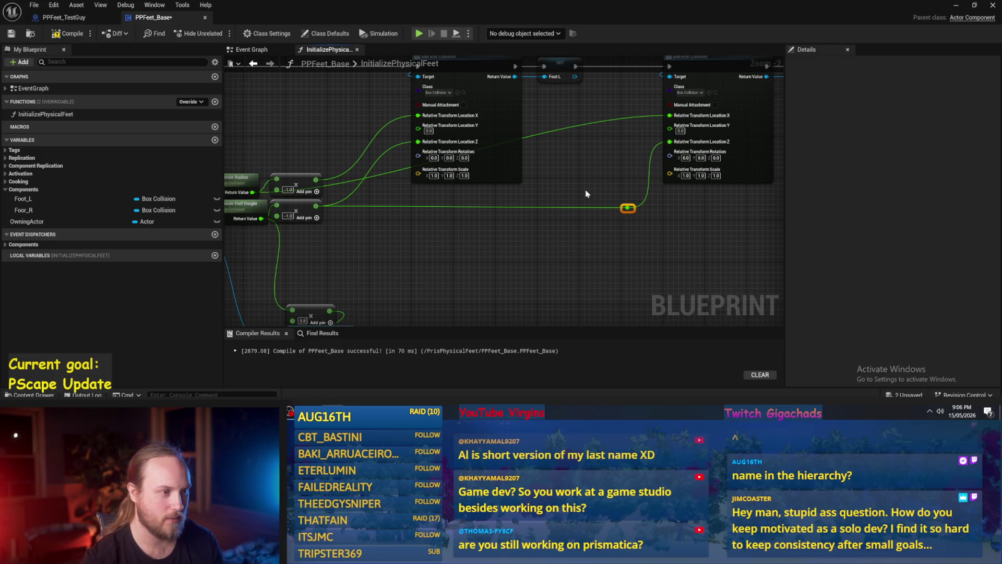
double_click(554, 130)
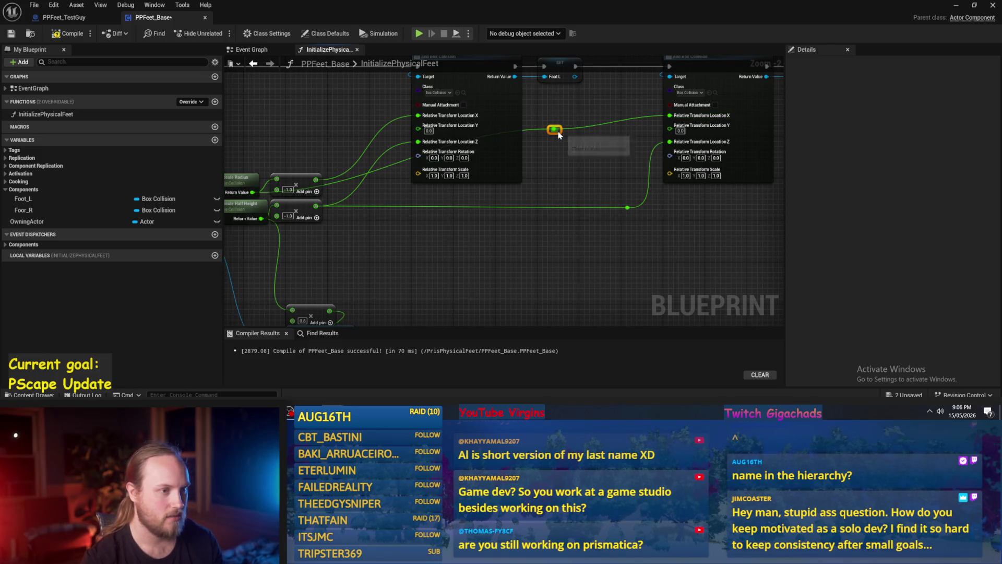
left_click_drag(557, 132, 628, 205)
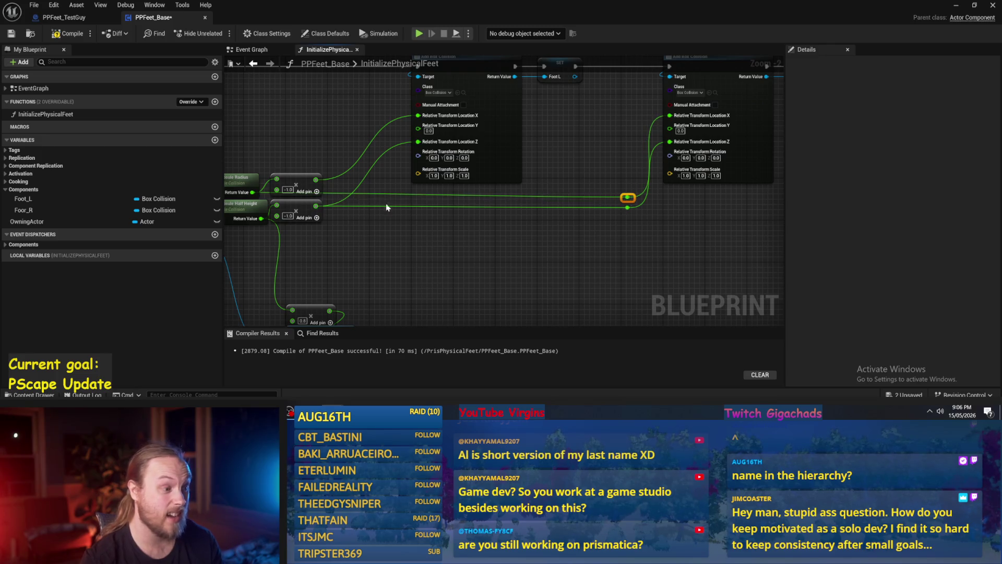
left_click_drag(419, 203, 530, 199)
left_click_drag(598, 247, 497, 237)
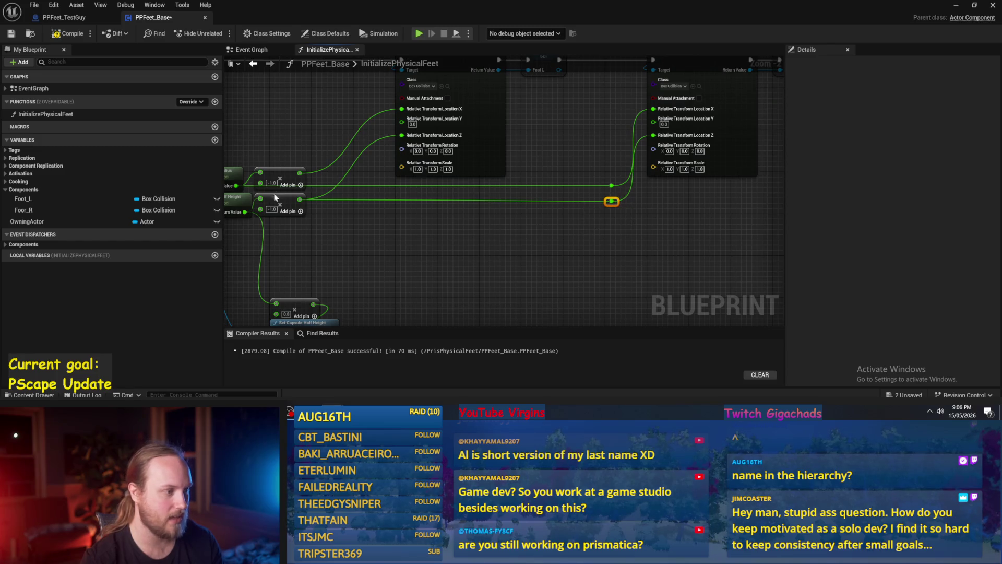
mouse_move(339, 250)
left_mouse_down()
mouse_move(575, 210)
mouse_move(534, 274)
left_mouse_up()
left_click(64, 34)
left_click(10, 33)
Move Get Component by Class and Owning Actor up, then recompile and save PPFeet_Base.
left_click_drag(437, 277, 442, 209)
mouse_move(455, 252)
left_mouse_down()
mouse_move(506, 186)
mouse_move(452, 247)
left_mouse_up()
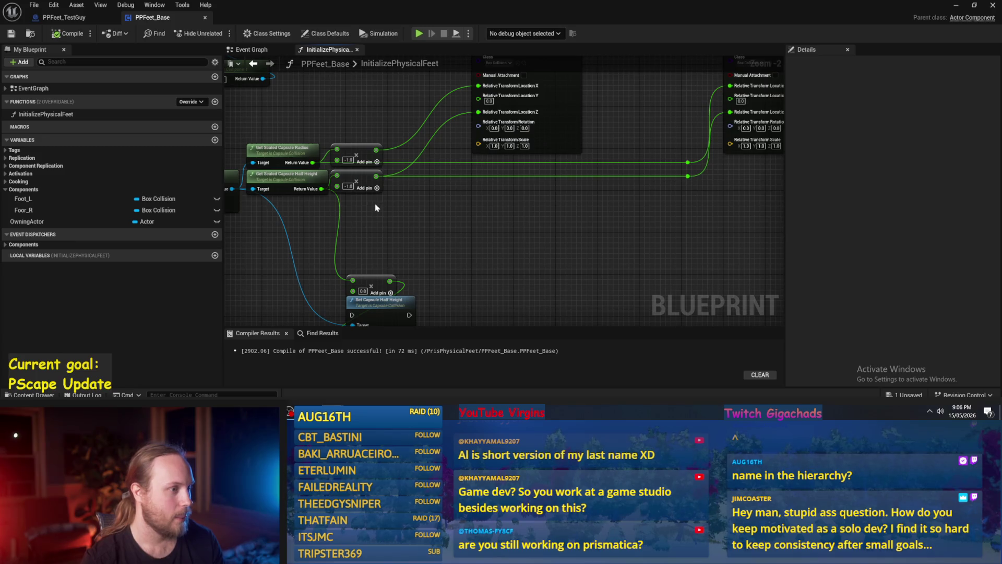
left_click_drag(376, 208, 491, 246)
mouse_move(276, 269)
left_mouse_down()
mouse_move(238, 194)
mouse_move(283, 167)
mouse_move(291, 176)
mouse_move(365, 177)
mouse_move(466, 201)
mouse_move(386, 189)
left_mouse_up()
left_click(294, 159)
left_click(68, 34)
left_click(10, 33)
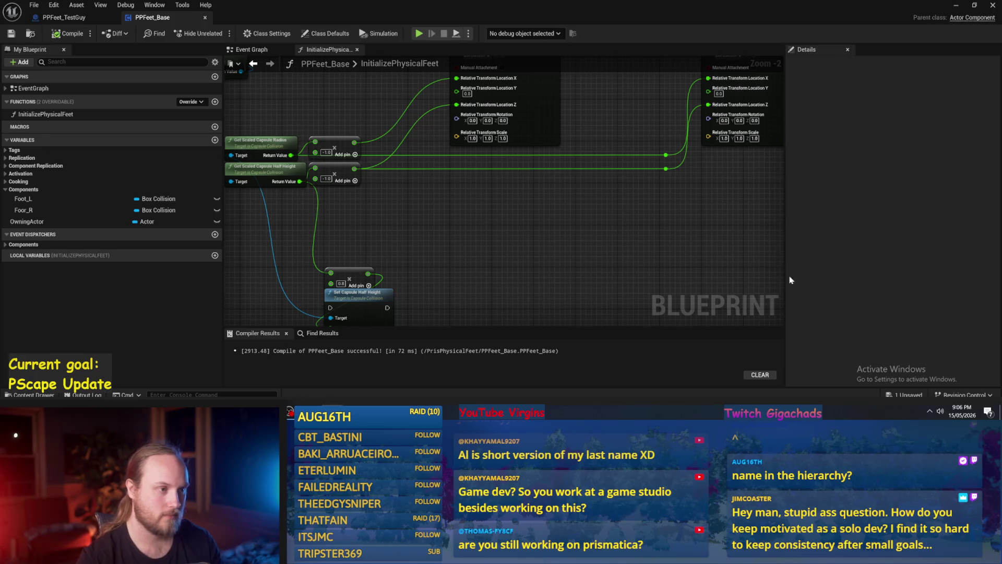
scroll(639, 235, "down", 1)
left_click_drag(590, 237, 583, 266)
left_click_drag(556, 209, 383, 209)
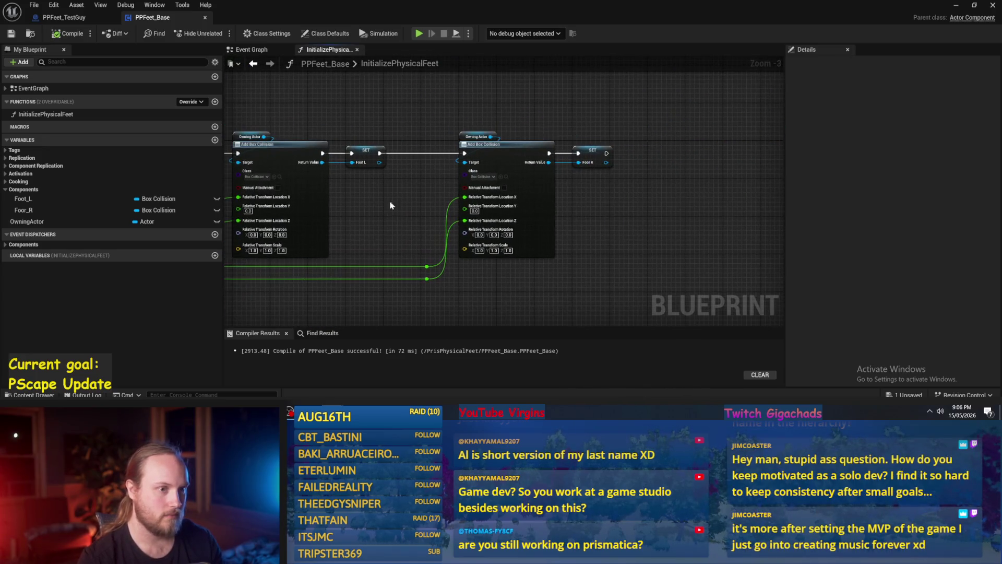
Recompile the blueprint with F7 and inspect the Foot_L and Foor_R variables.
left_click_drag(701, 267, 605, 272)
key("F7")
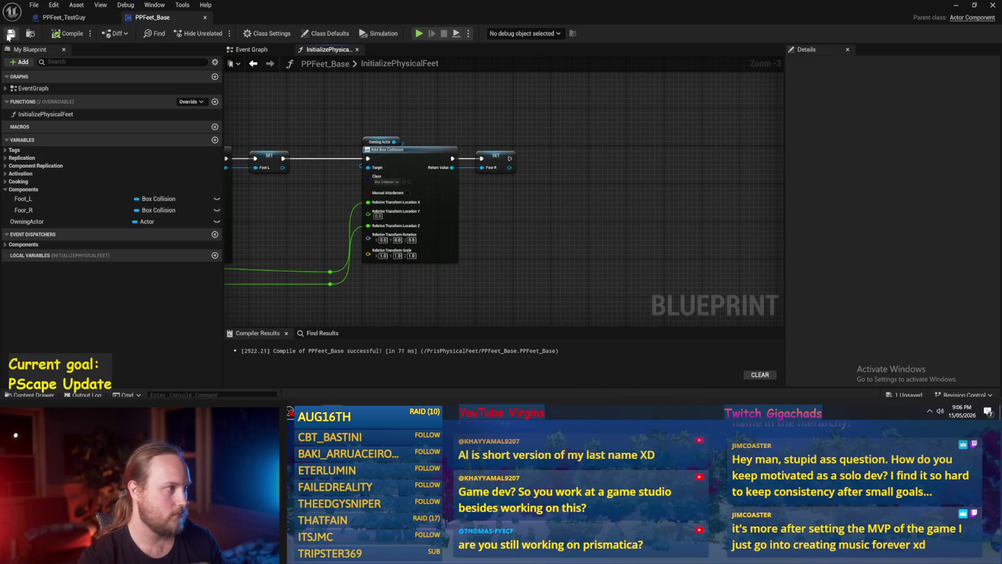
scroll(538, 238, "up", 2)
key("F7")
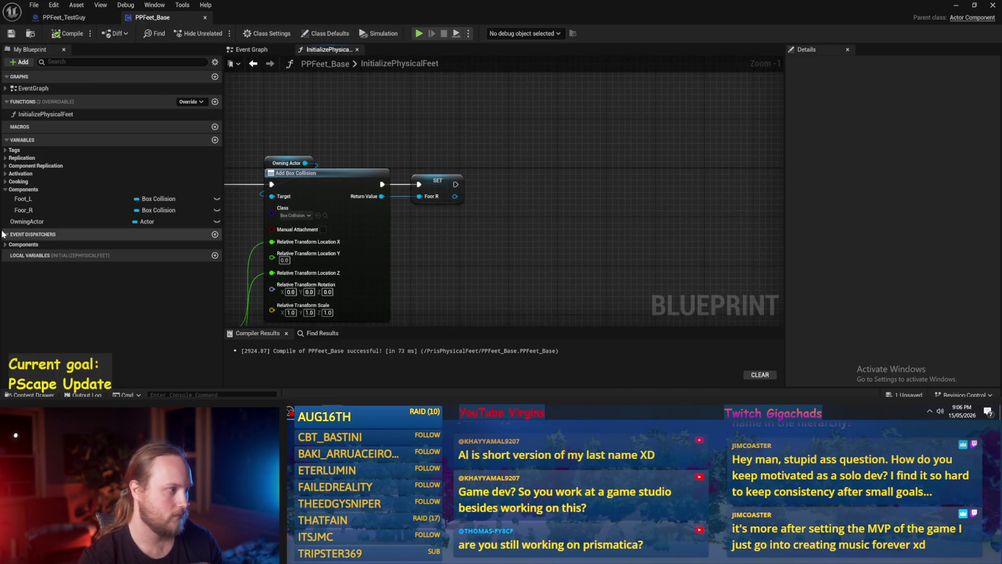
left_click(41, 200)
left_click(38, 210)
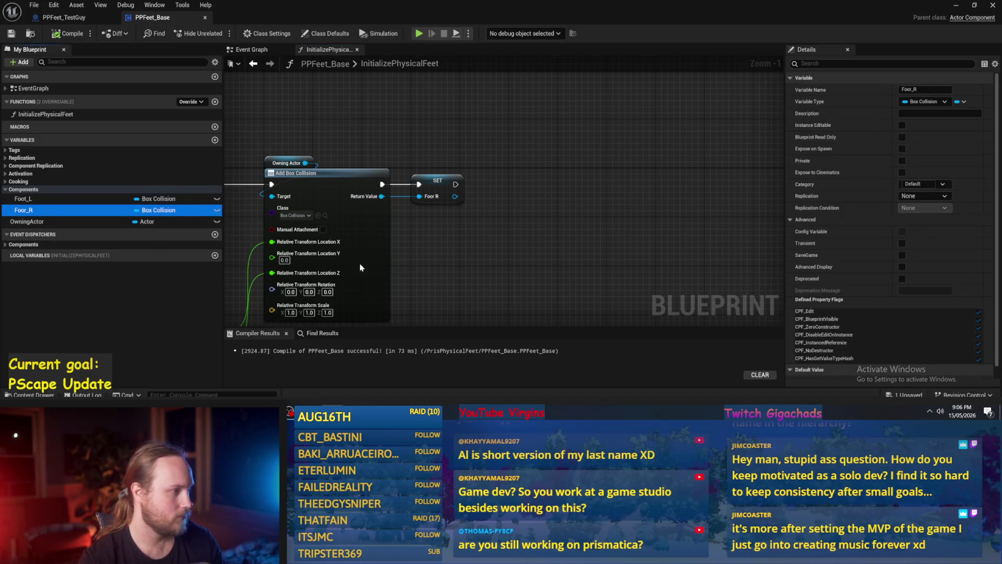
Copy and paste the Owning Actor getter to place a second one above the chain.
left_click_drag(512, 254, 441, 260)
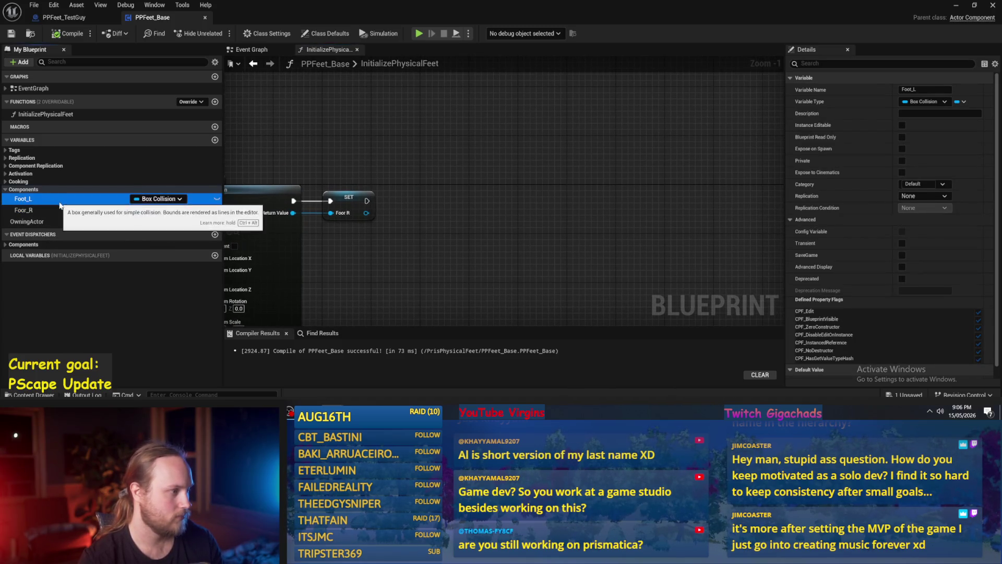
mouse_move(426, 206)
left_mouse_down()
mouse_move(522, 136)
mouse_move(566, 174)
left_mouse_up()
left_click(680, 205)
left_click_drag(680, 204, 374, 191)
key("ctrl+c")
key("ctrl+v")
left_click(474, 140)
left_click_drag(455, 162, 426, 187)
mouse_move(373, 209)
left_mouse_down()
mouse_move(485, 140)
mouse_move(380, 141)
mouse_move(413, 141)
mouse_move(314, 157)
left_mouse_up()
scroll(413, 141, "up", 1)
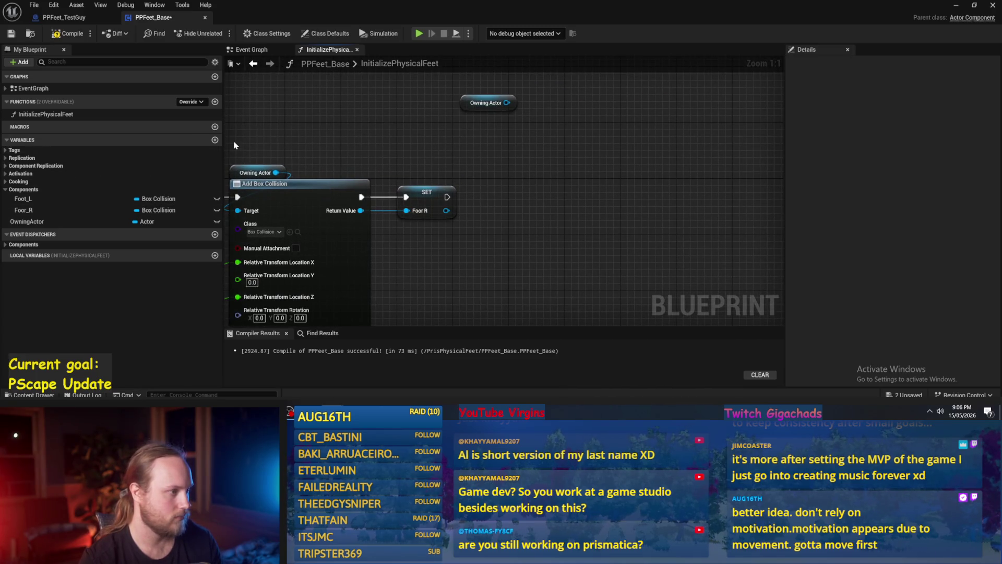
scroll(495, 195, "down", 2)
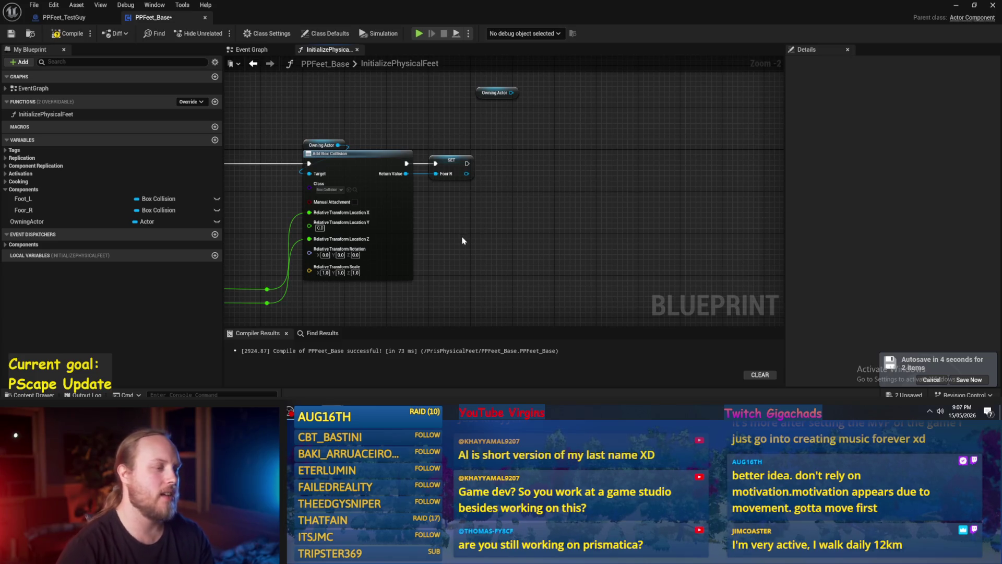
Recompile PPFeet_Base with the box collision chain in view.
left_click_drag(447, 229, 593, 170)
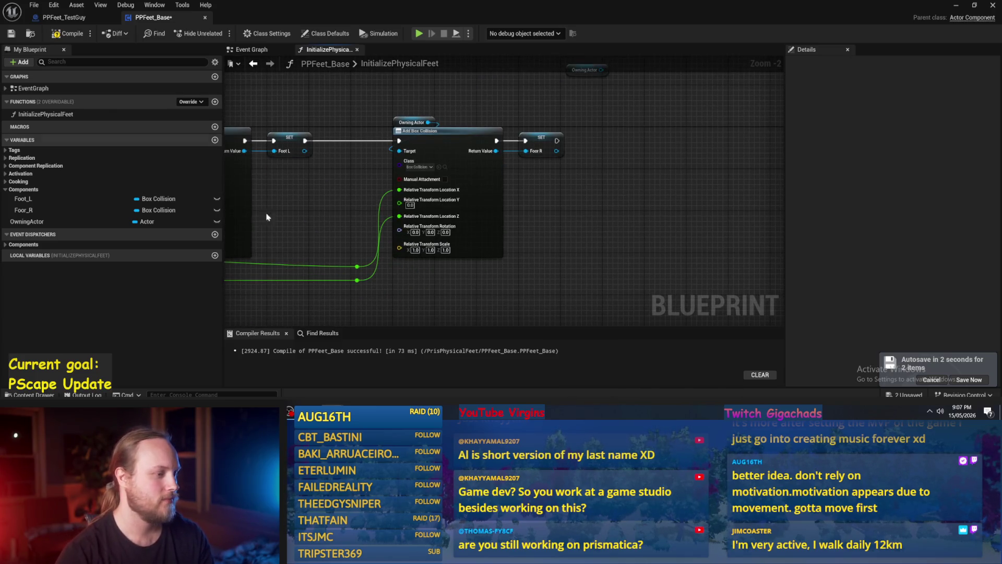
mouse_move(431, 218)
left_mouse_down()
mouse_move(598, 208)
mouse_move(591, 245)
mouse_move(559, 224)
left_mouse_up()
left_click(514, 260)
mouse_move(514, 260)
left_mouse_down()
mouse_move(566, 260)
mouse_move(525, 272)
left_mouse_up()
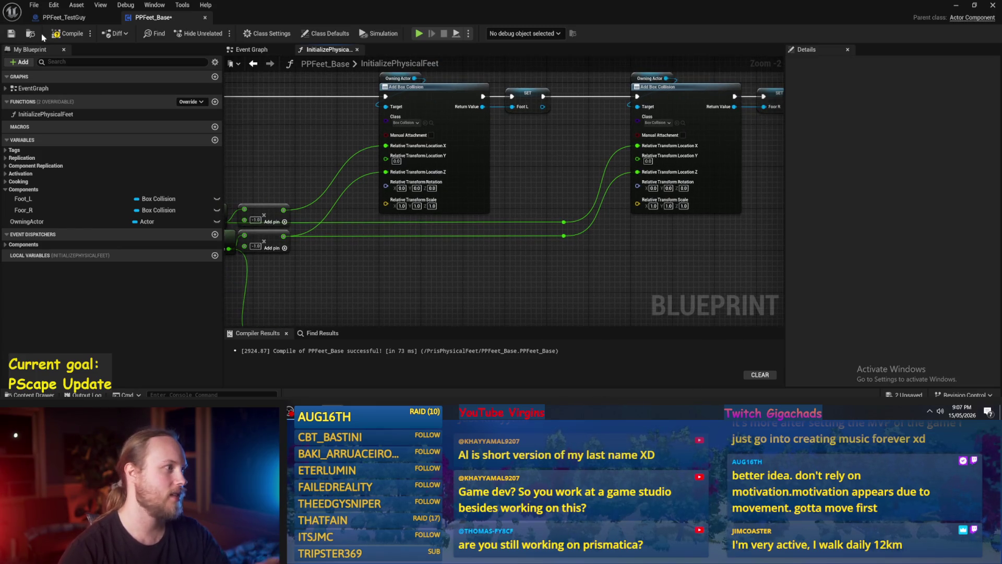
left_click(66, 37)
Select the two reroute knots and search actions from the new Owning Actor reference.
left_click_drag(507, 165, 493, 202)
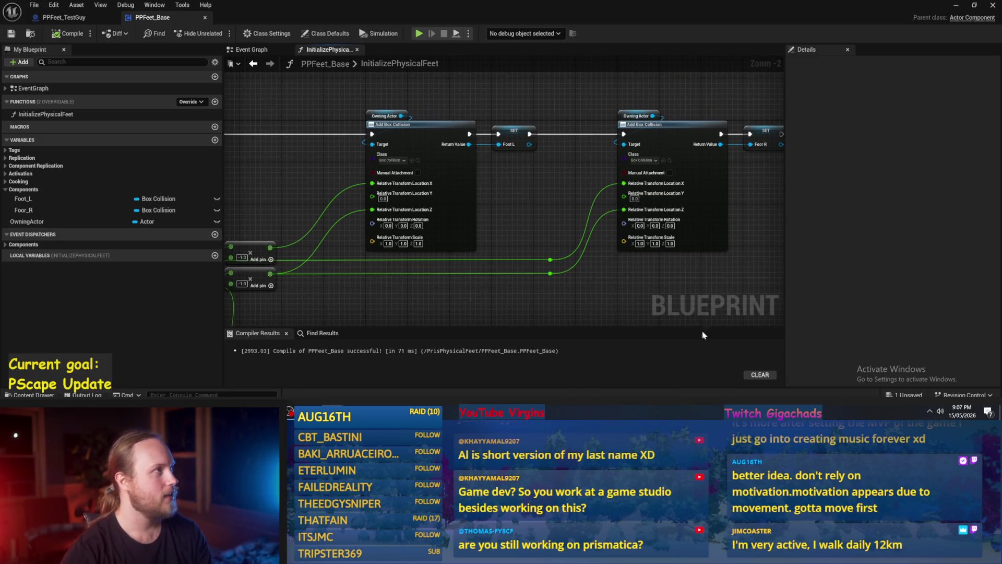
scroll(576, 250, "up", 2)
mouse_move(611, 166)
left_mouse_down()
mouse_move(612, 205)
mouse_move(595, 231)
mouse_move(583, 220)
left_mouse_up()
scroll(611, 210, "up", 2)
scroll(568, 214, "down", 4)
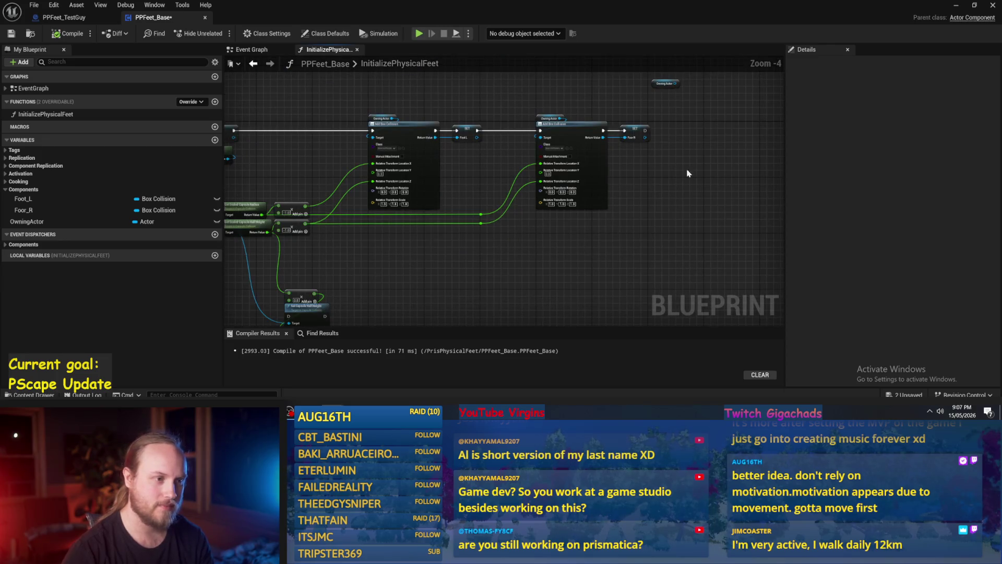
scroll(673, 184, "up", 2)
scroll(586, 206, "up", 1)
left_click_drag(568, 121, 596, 154)
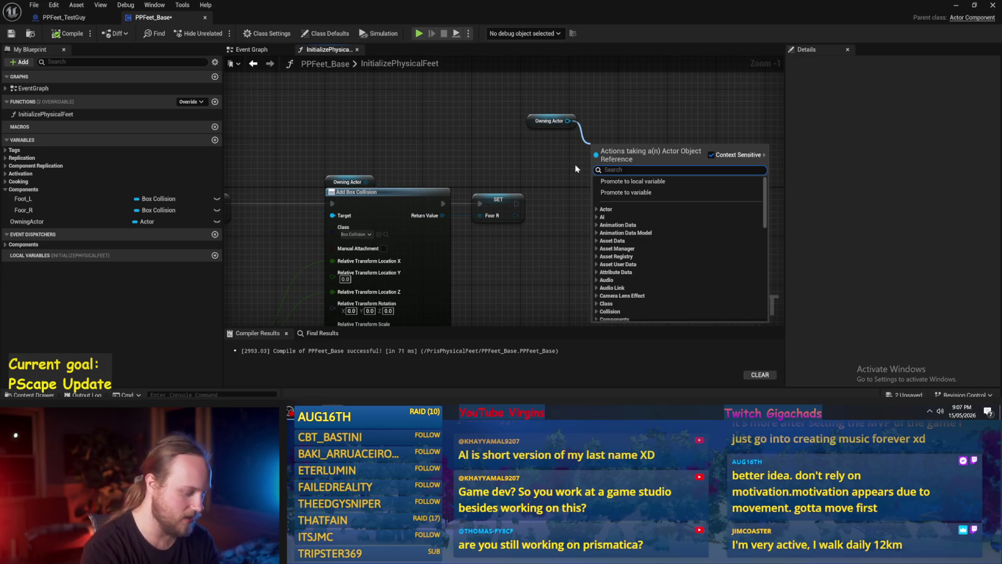
Add an Add Component node set to Sphere Collision beside the SET Foor R node.
type("add co")
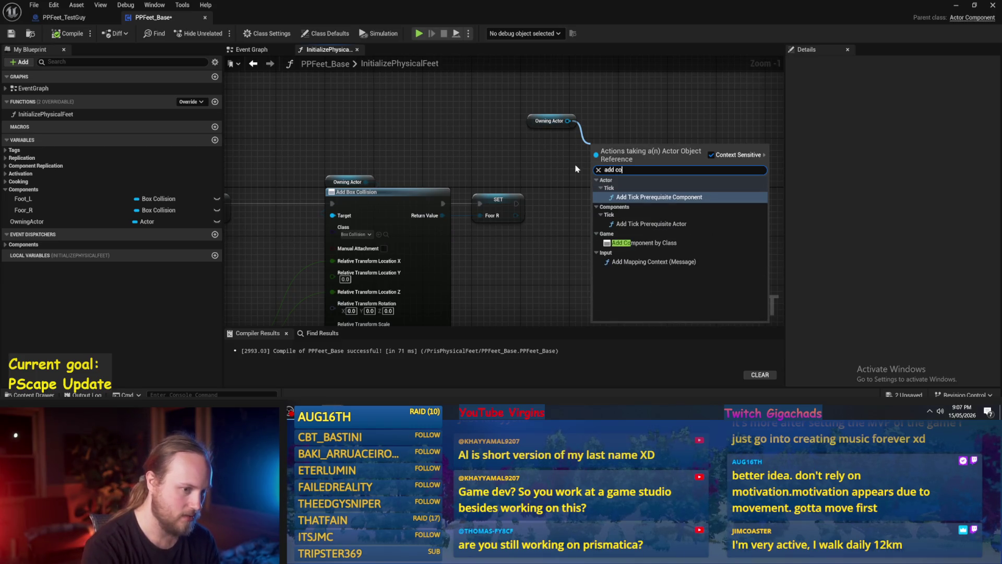
left_click(642, 243)
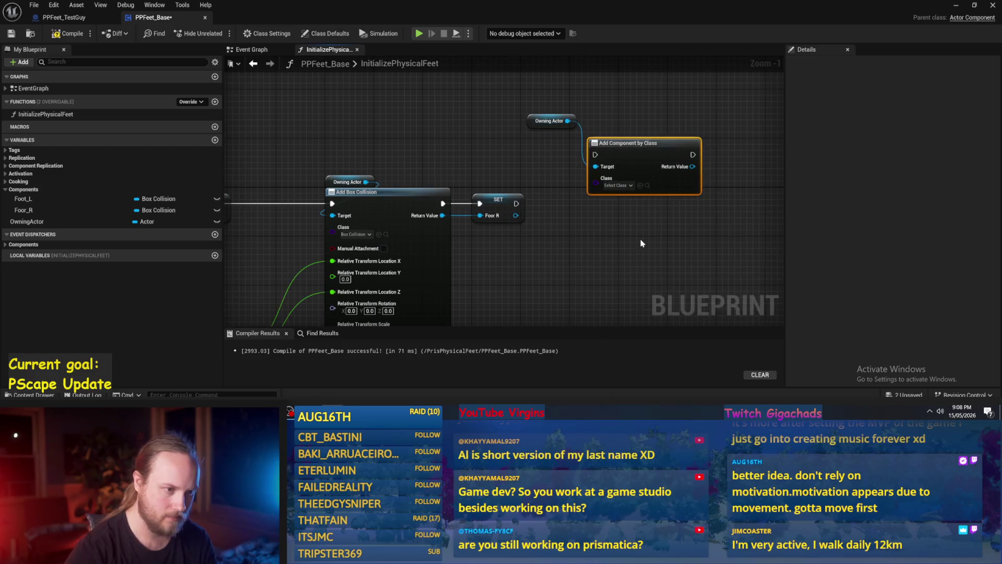
left_click(618, 186)
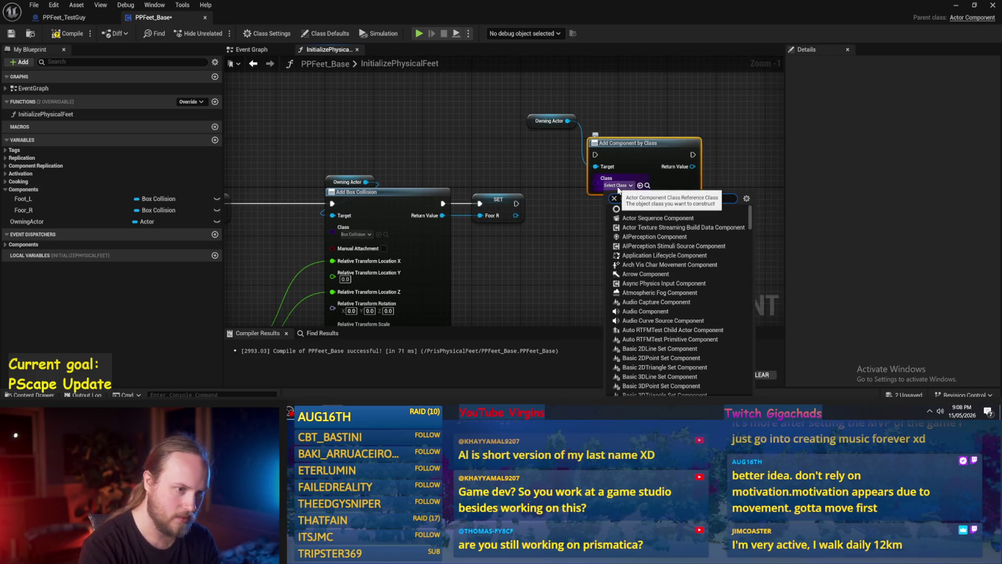
type("sphere")
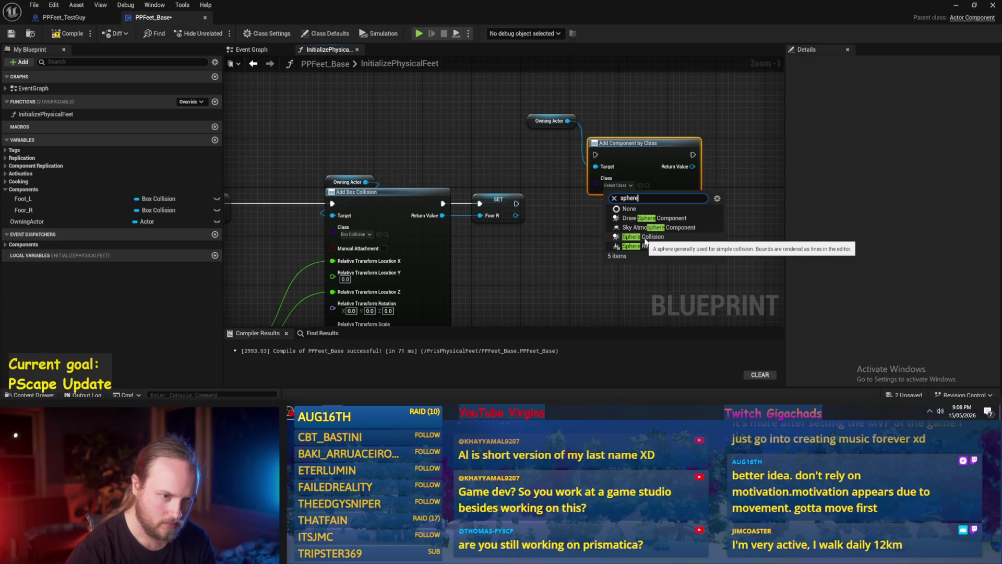
left_click(643, 236)
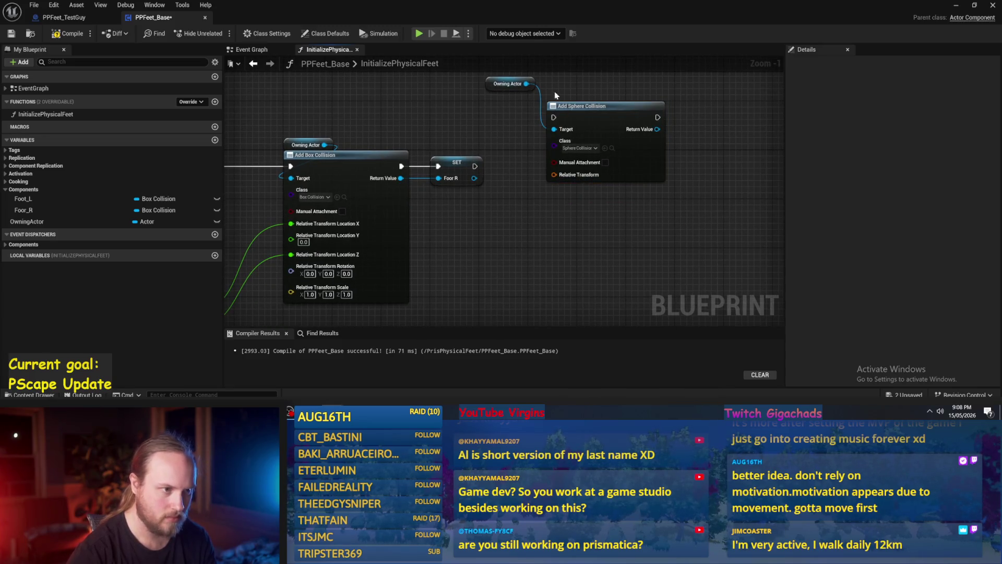
mouse_move(491, 85)
left_mouse_down()
mouse_move(582, 95)
mouse_move(543, 96)
mouse_move(551, 97)
left_mouse_up()
left_click_drag(447, 96, 379, 122)
mouse_move(522, 151)
left_mouse_down()
mouse_move(524, 201)
mouse_move(469, 201)
mouse_move(525, 201)
left_mouse_up()
left_click_drag(415, 213, 526, 155)
left_click(475, 176)
Add a Make Transform node for the sphere's Relative Transform, undoing a wrong node.
scroll(595, 191, "down", 1)
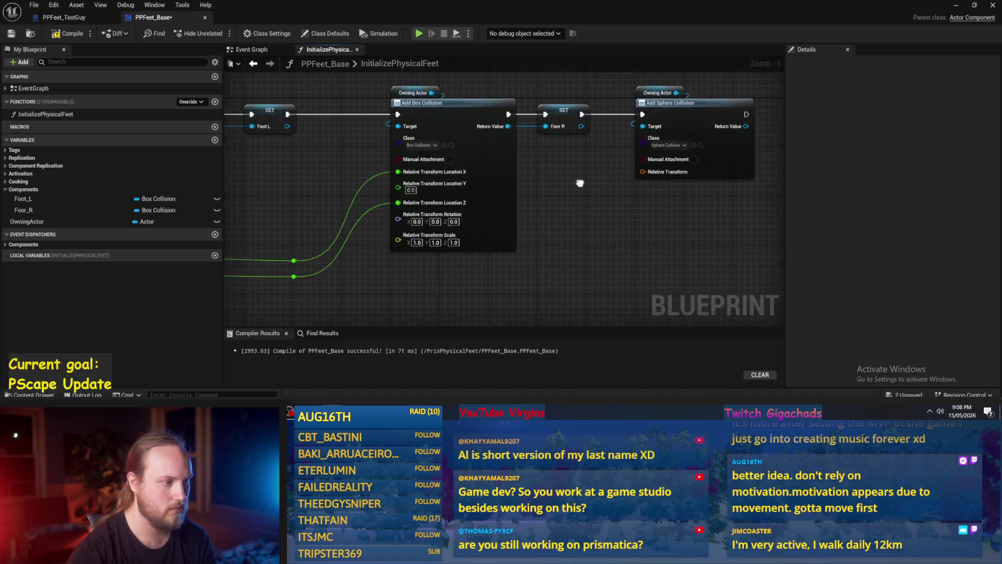
scroll(595, 191, "up", 2)
left_click_drag(625, 180, 495, 181)
type("mak")
key("Return")
key("ctrl+z")
type("make trans")
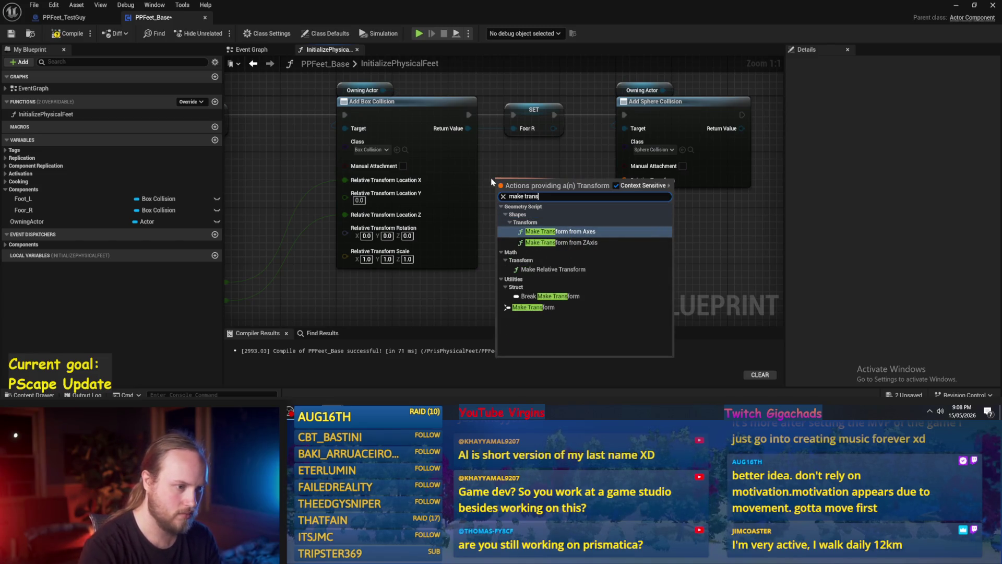
left_click(533, 306)
Position the Make Transform node under Add Sphere Collision.
scroll(569, 250, "down", 4)
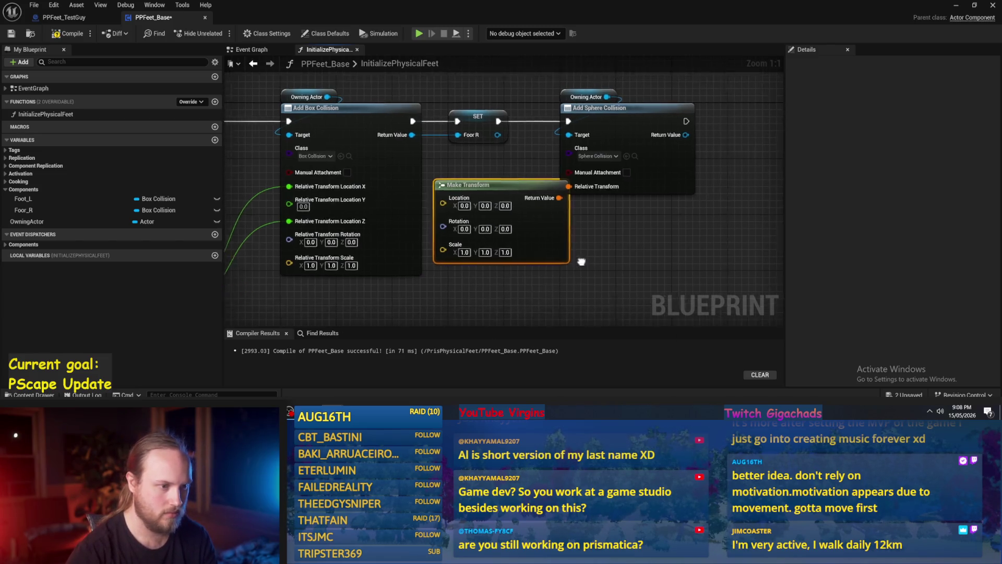
left_click_drag(543, 241, 628, 255)
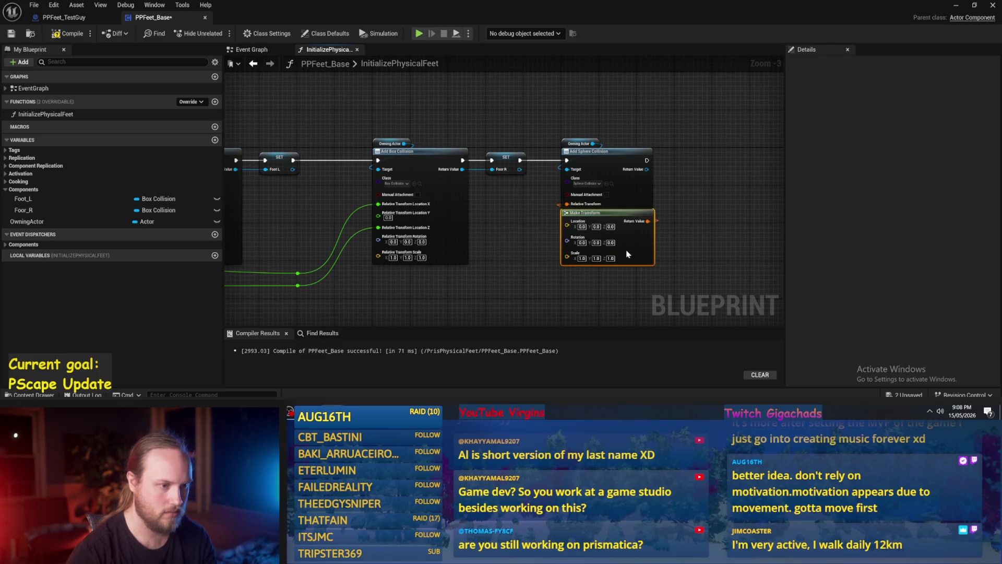
scroll(557, 217, "up", 2)
left_click(562, 218)
scroll(559, 217, "down", 2)
left_click(616, 208)
scroll(444, 221, "down", 1)
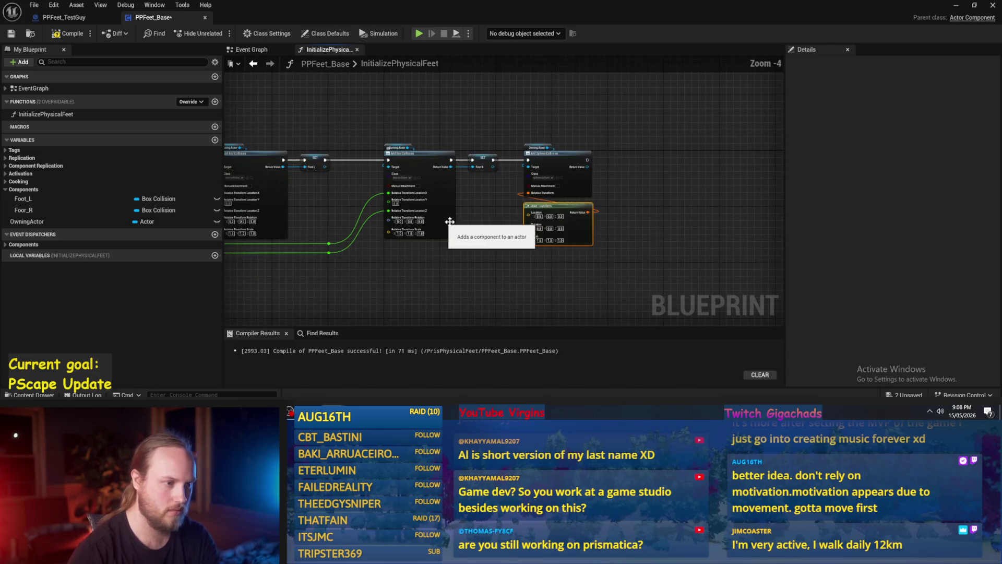
scroll(444, 222, "up", 4)
Split the sphere's Relative Transform pin, then split its Location into X, Y and Z.
right_click(547, 183)
left_click(564, 226)
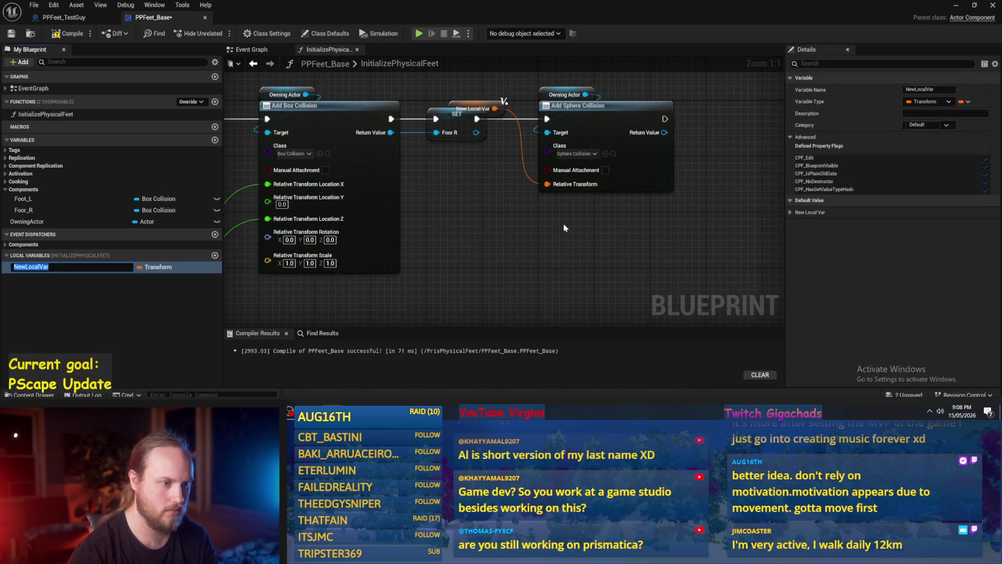
key("ctrl+z")
right_click(547, 183)
left_click(574, 231)
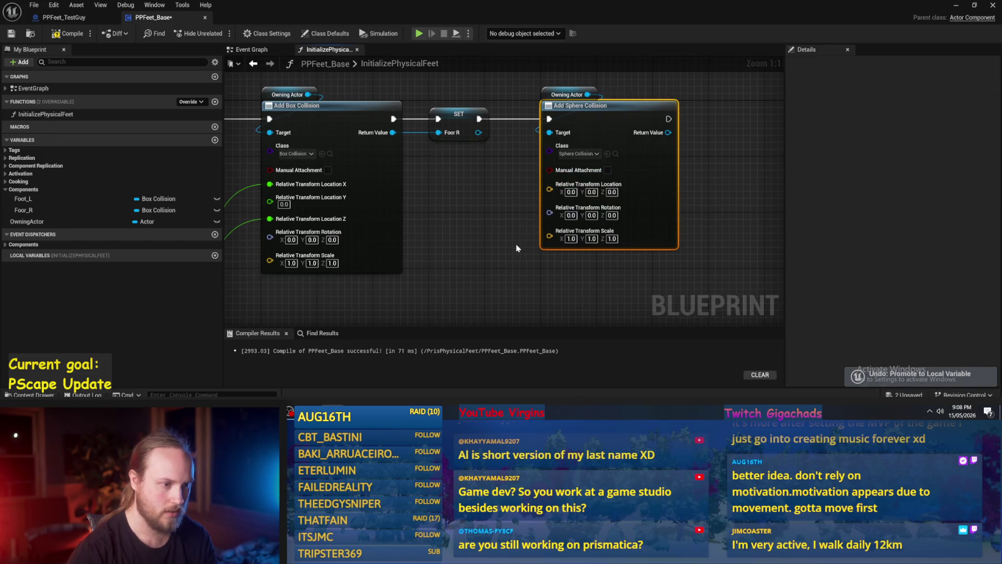
right_click(549, 188)
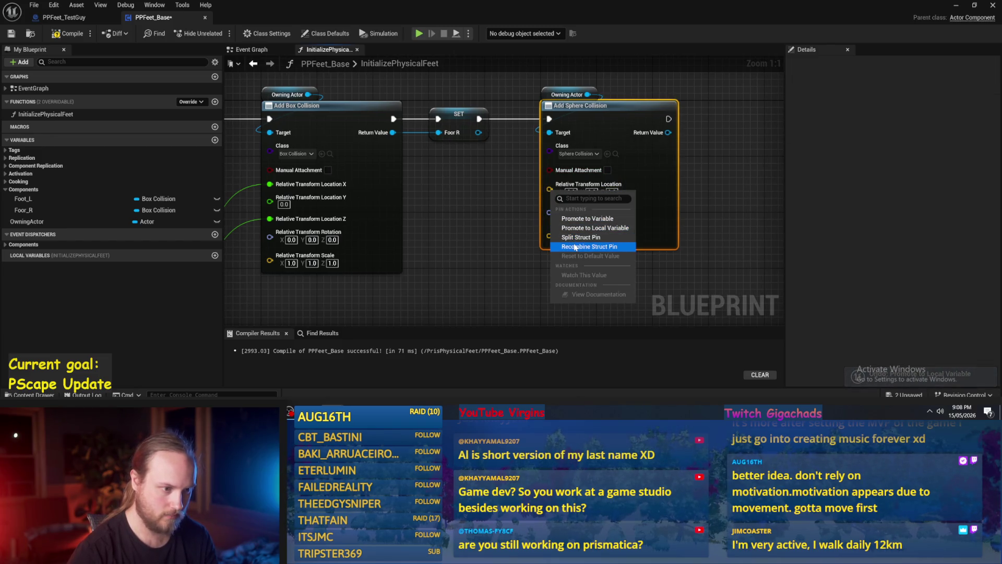
left_click(574, 246)
scroll(571, 192, "down", 1)
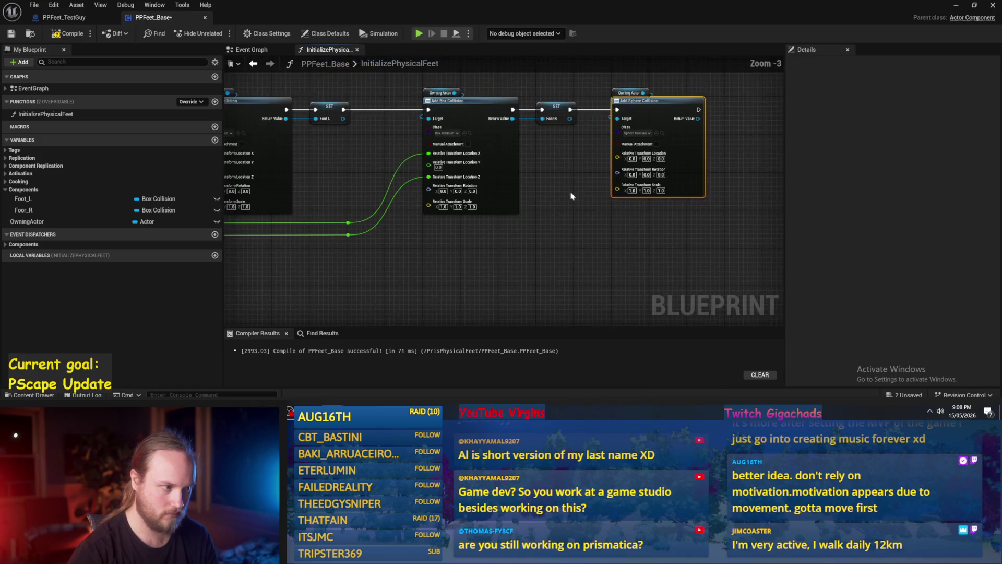
right_click(584, 165)
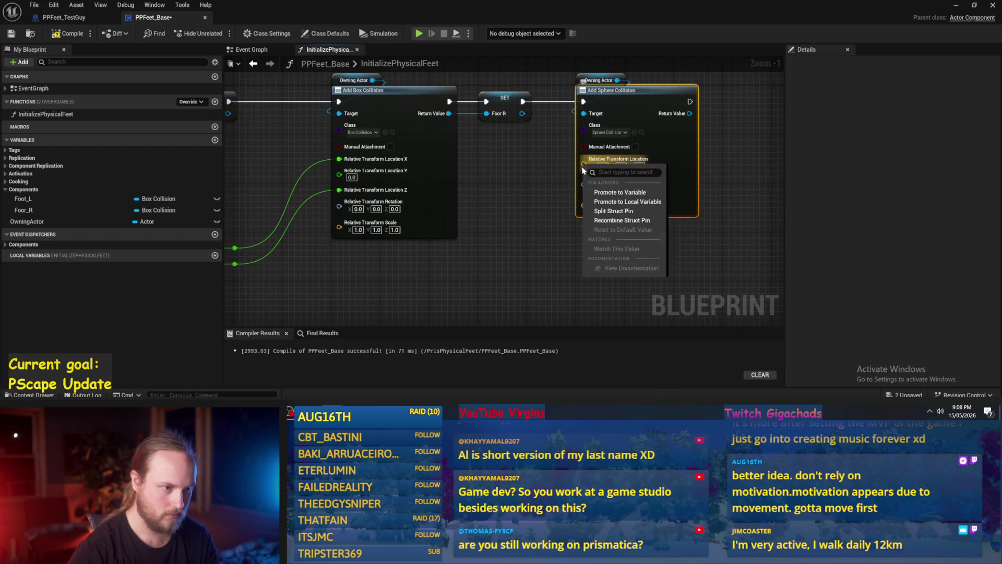
left_click(613, 211)
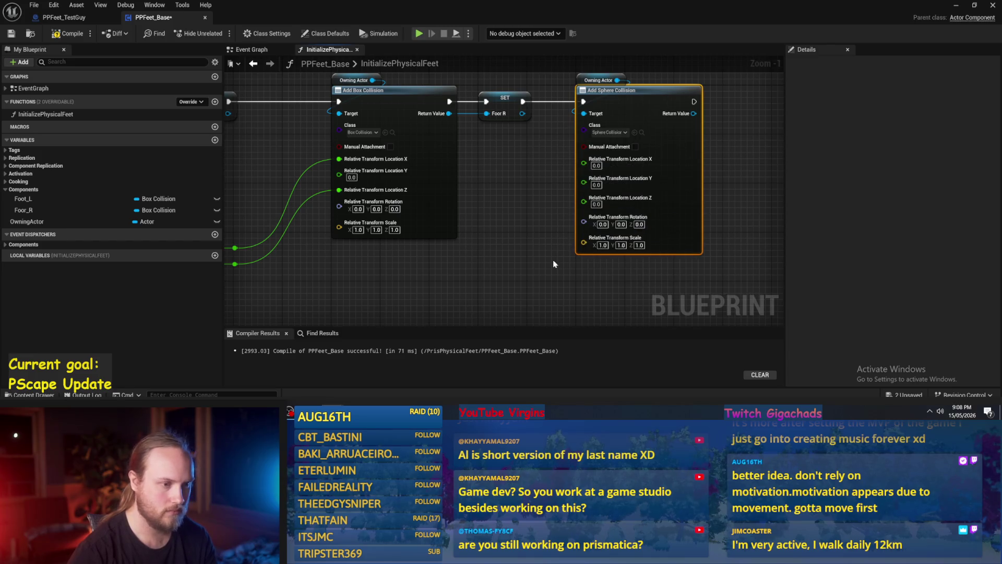
left_click(549, 255)
scroll(549, 258, "down", 3)
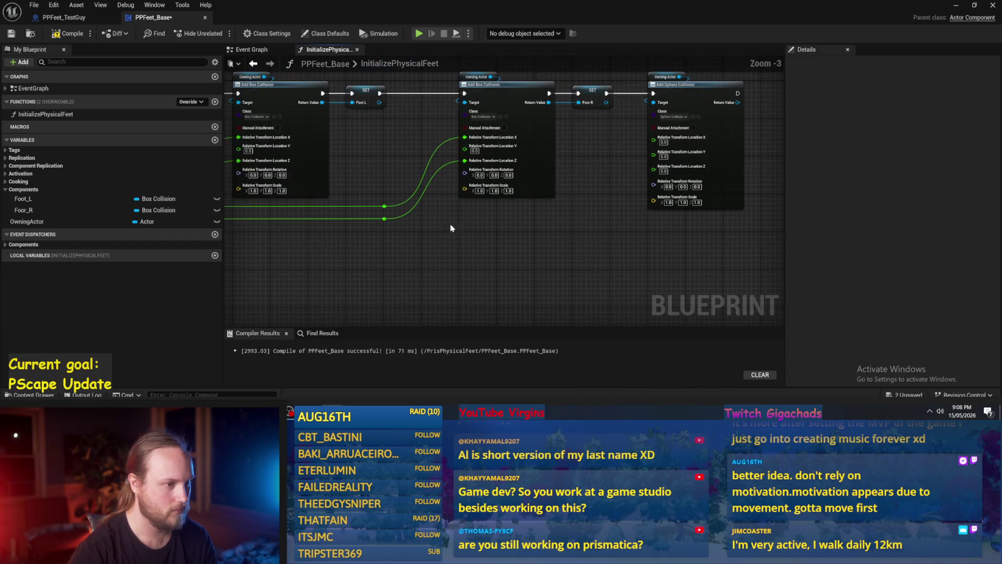
Add a Sequence node and wire its Then 0 into the first Add Box Collision.
mouse_move(613, 251)
left_mouse_down()
mouse_move(509, 253)
mouse_move(656, 256)
mouse_move(616, 244)
left_mouse_up()
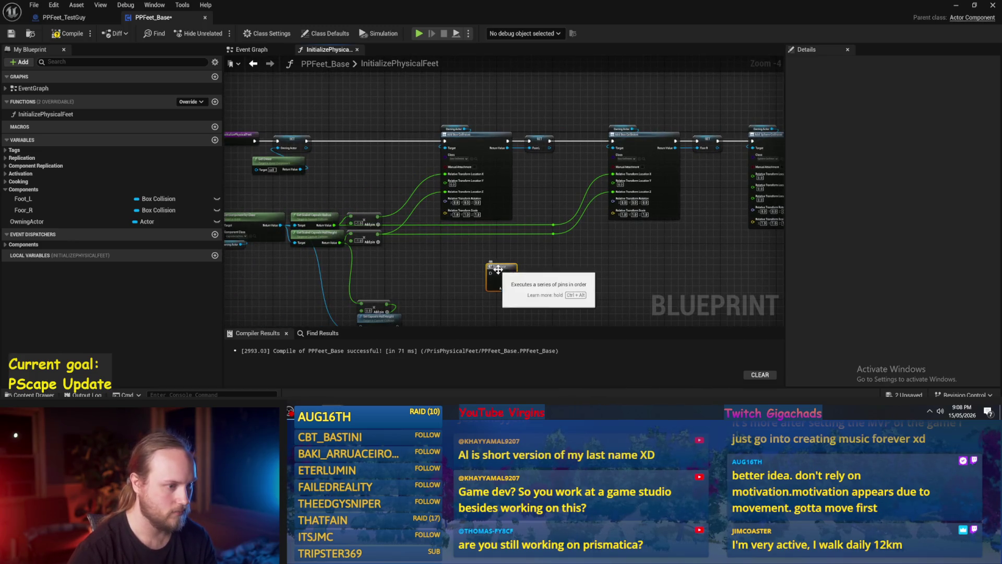
left_click(392, 133)
scroll(382, 111, "up", 1)
scroll(382, 111, "up", 1)
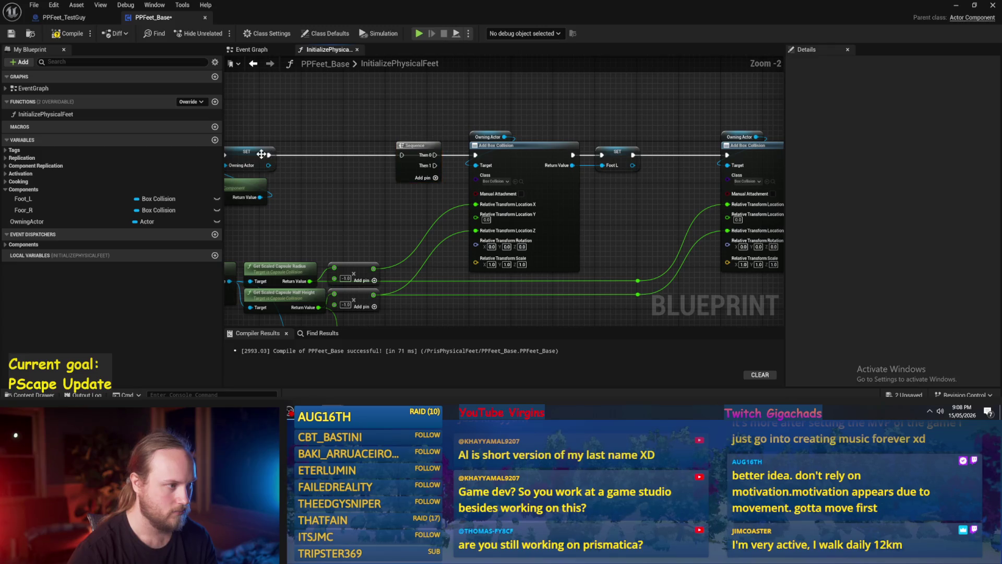
left_click_drag(435, 155, 475, 155)
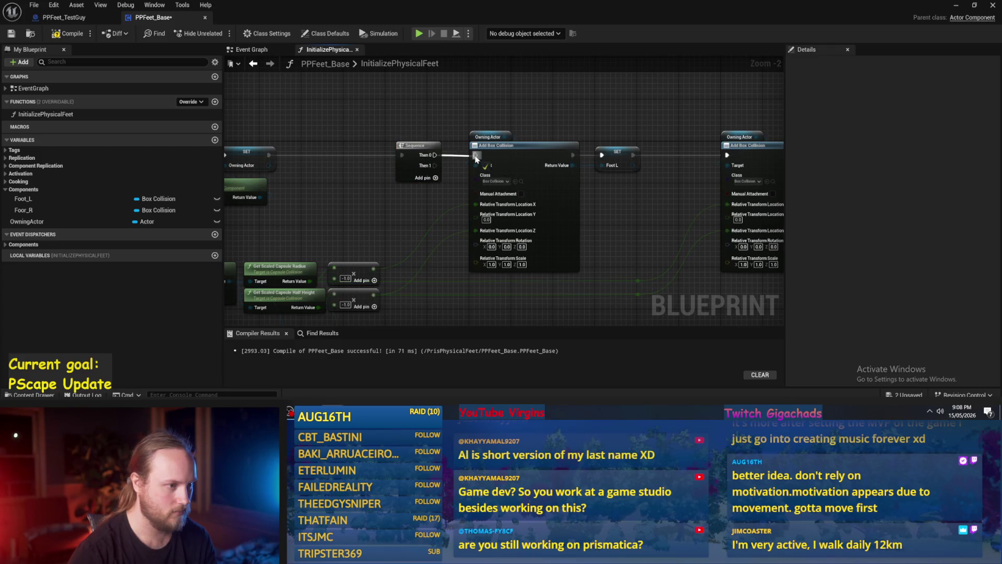
scroll(520, 201, "down", 2)
Move the right-foot box, SET Foor R and sphere nodes down-left; shift left-foot nodes right.
left_click_drag(520, 201, 473, 193)
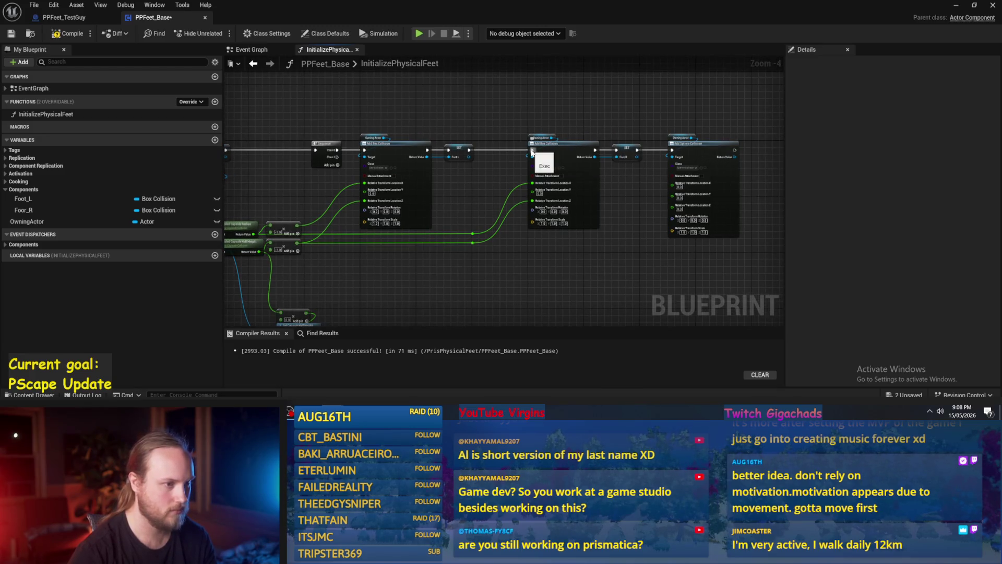
left_click_drag(527, 111, 741, 238)
left_click(473, 234, "ctrl")
left_click(472, 242, "ctrl")
left_click_drag(506, 230, 546, 200)
mouse_move(619, 117)
left_mouse_down()
mouse_move(578, 209)
mouse_move(456, 231)
mouse_move(563, 234)
left_mouse_up()
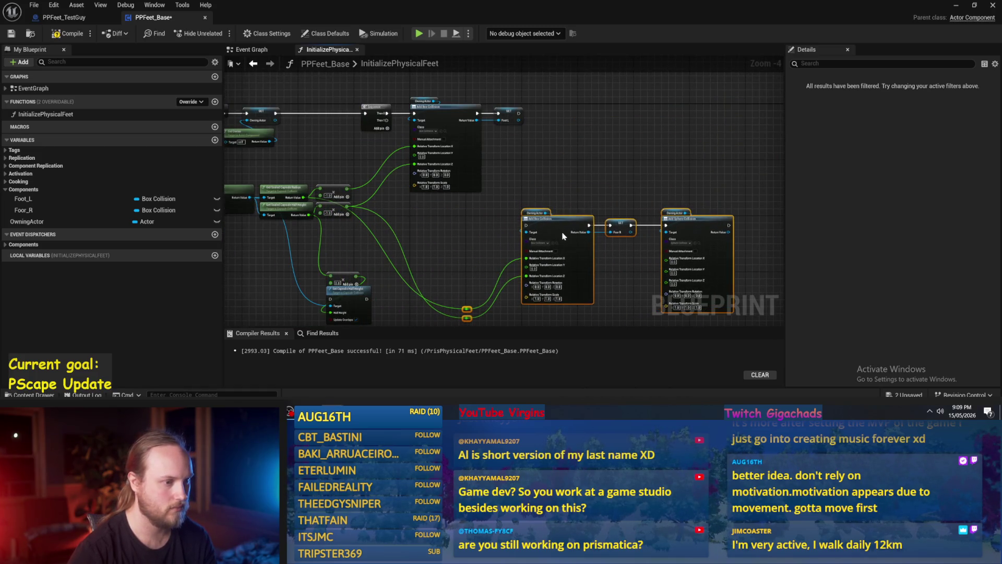
left_click_drag(549, 166, 410, 94)
left_click_drag(447, 124, 555, 124)
left_click(490, 186)
Add reroute knots on the upper and lower green capsule wires.
scroll(431, 188, "up", 1)
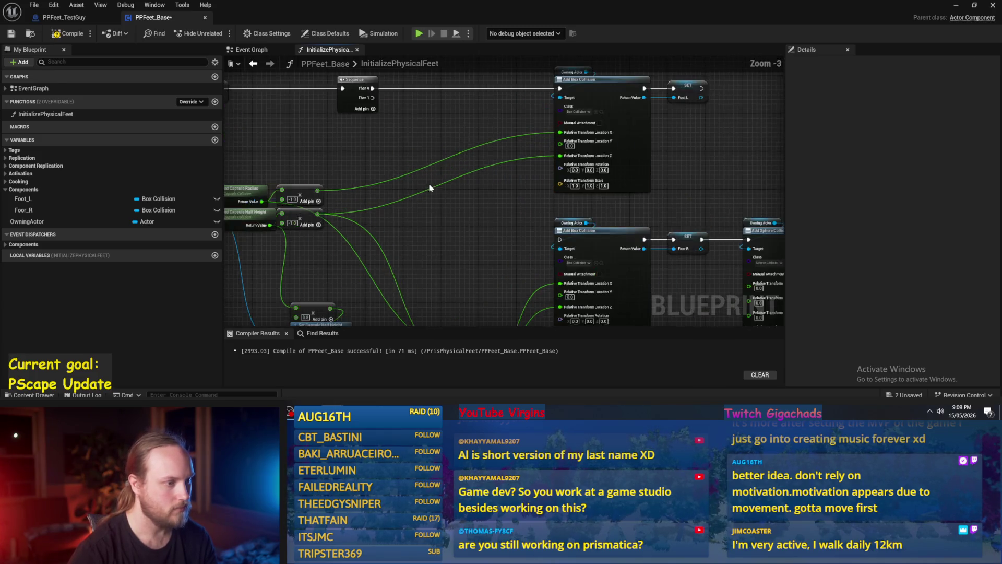
double_click(433, 184)
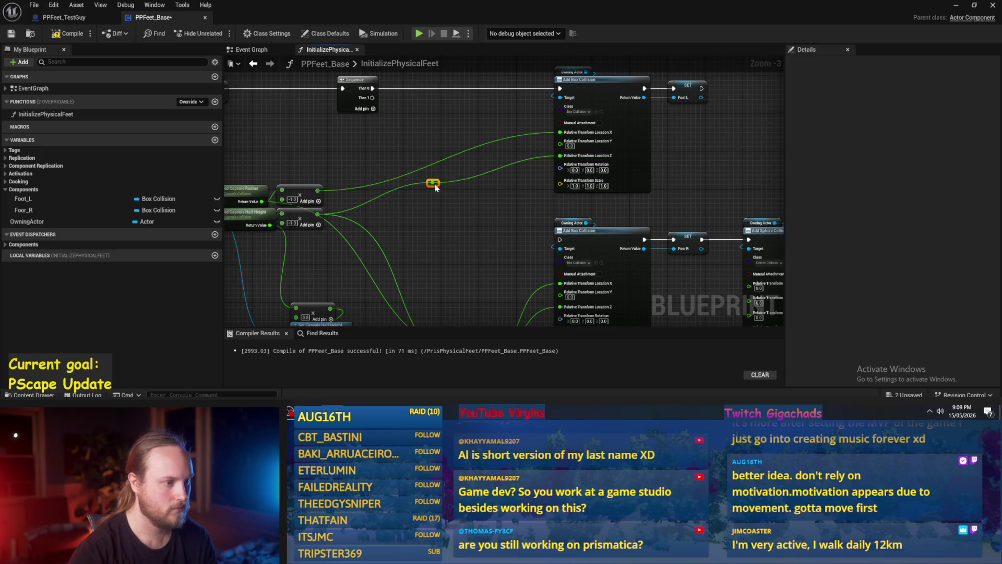
double_click(431, 163)
mouse_move(433, 167)
left_mouse_down()
mouse_move(499, 210)
mouse_move(528, 215)
left_mouse_up()
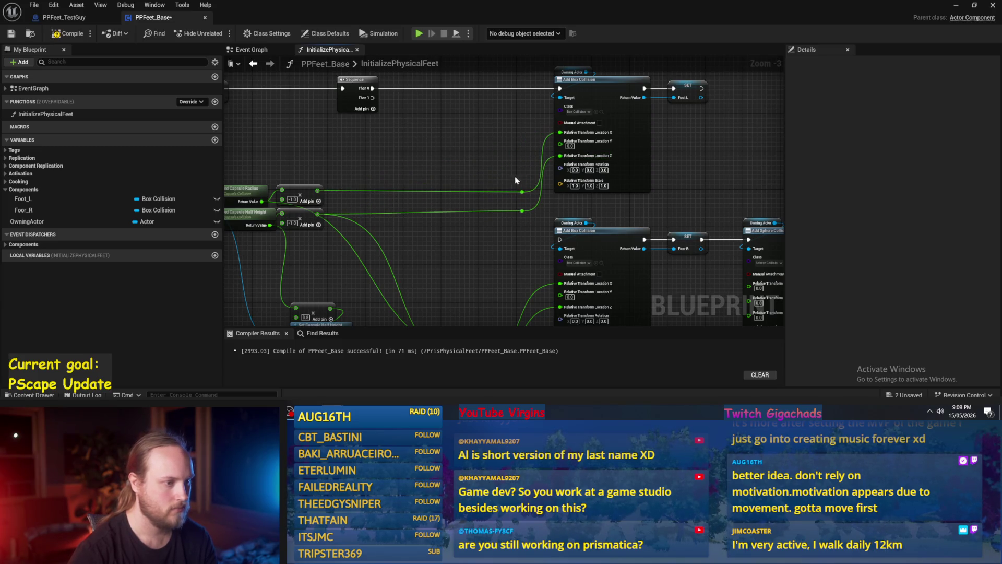
left_click(532, 221)
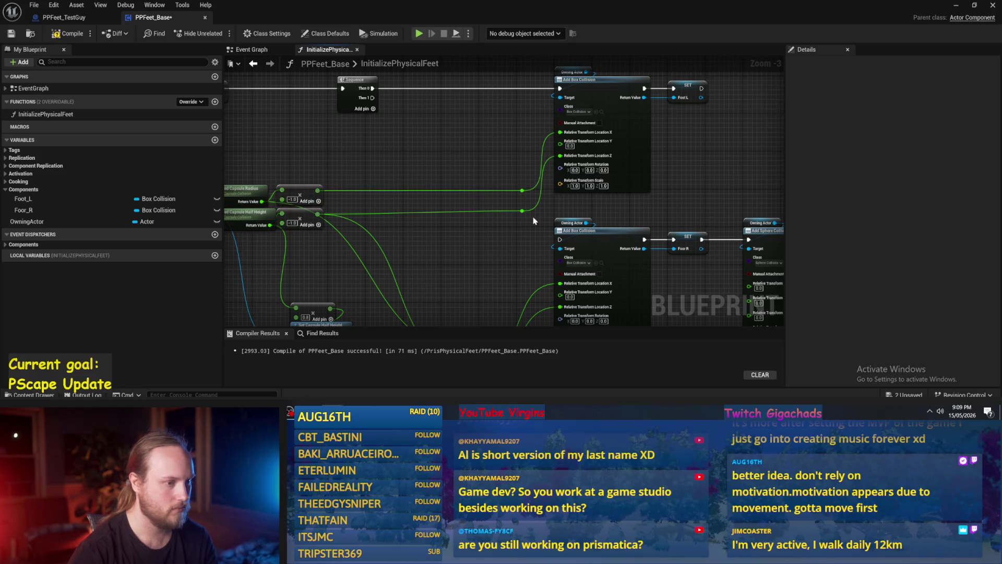
scroll(305, 216, "down", 1)
scroll(477, 187, "down", 1)
Straighten the lower Add Box Collision's reroute knots with Q.
mouse_move(674, 162)
left_mouse_down()
mouse_move(605, 229)
mouse_move(527, 194)
left_mouse_up()
scroll(527, 194, "up", 3)
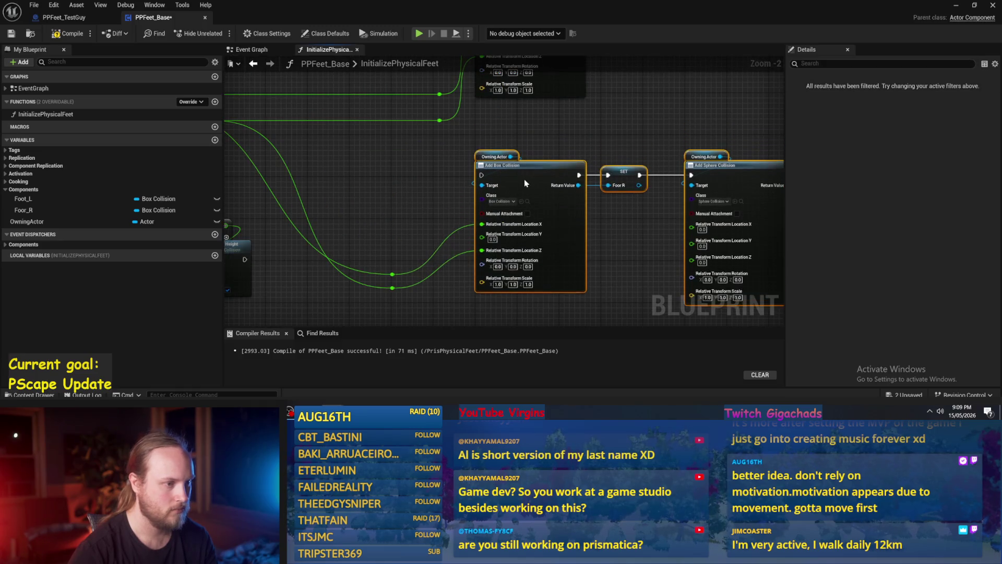
left_click(524, 193)
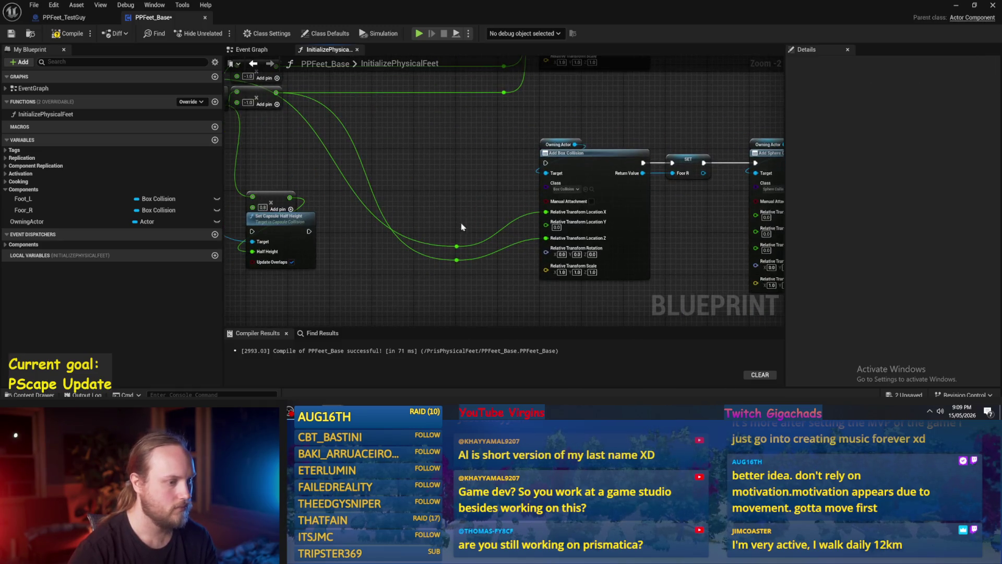
key("q")
scroll(463, 184, "down", 1)
left_click(506, 210)
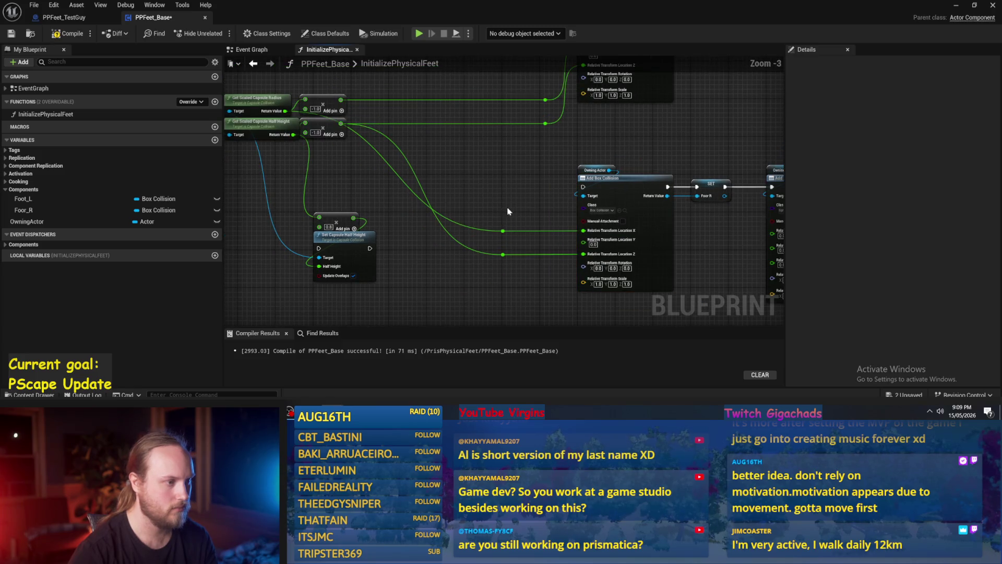
Move the multiply node further right along its row.
left_click_drag(521, 200, 498, 229)
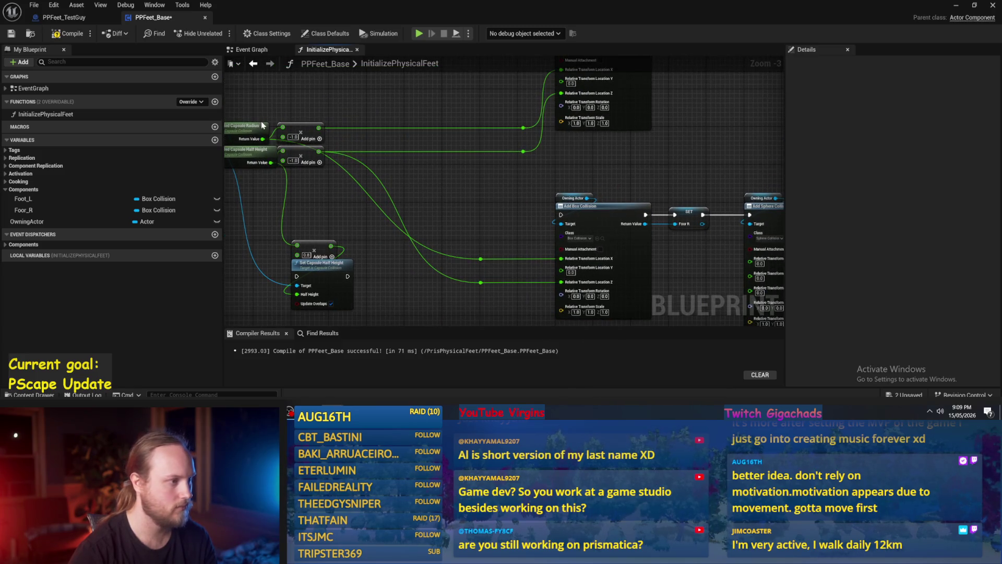
mouse_move(412, 181)
left_mouse_down()
mouse_move(530, 195)
mouse_move(466, 226)
left_mouse_up()
left_click_drag(348, 166, 537, 168)
left_click(418, 135)
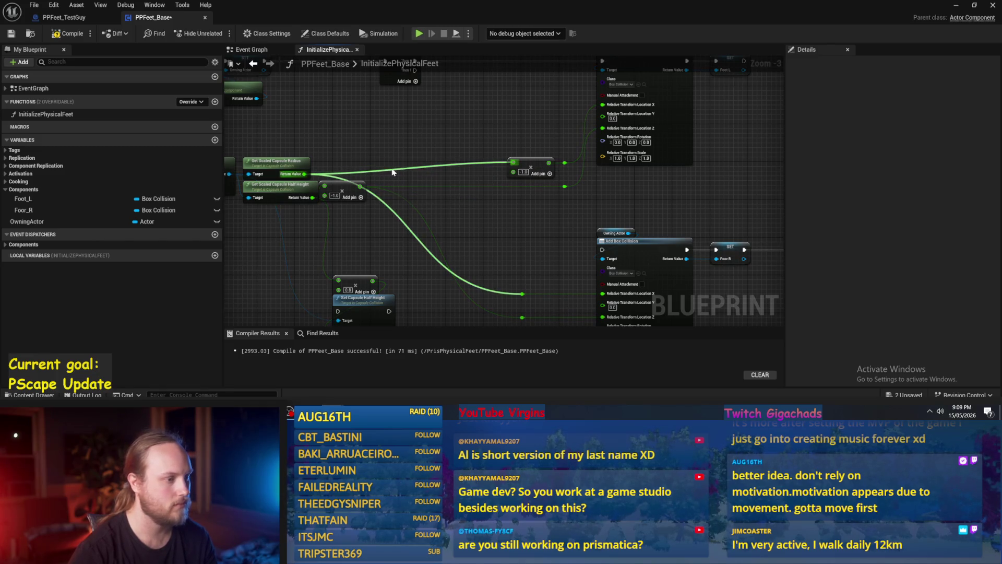
Add a reroute knot on the Return Value wire and line it up with the wire.
double_click(392, 166)
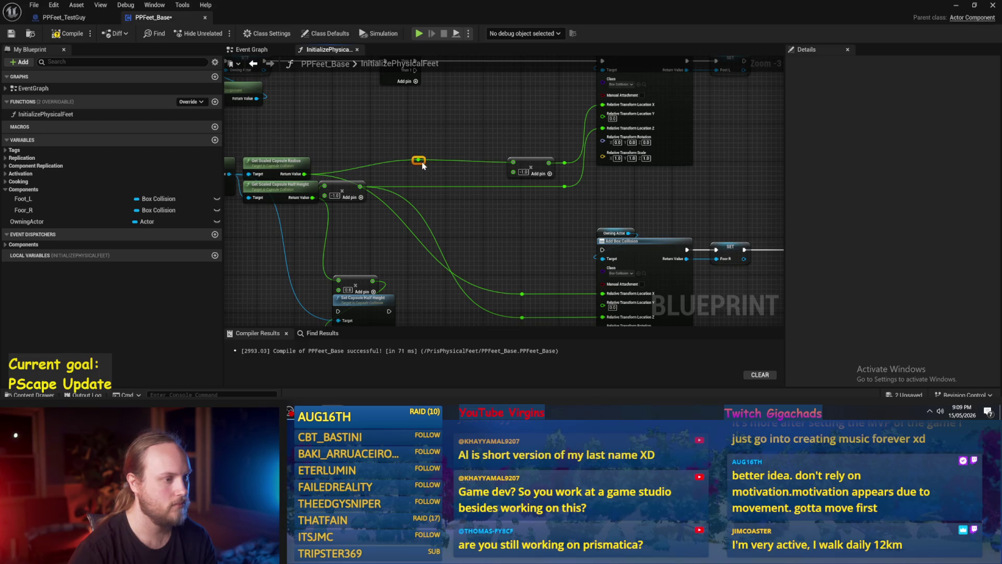
left_click(449, 200)
mouse_move(409, 160)
left_mouse_down()
mouse_move(569, 280)
mouse_move(508, 273)
left_mouse_up()
left_click_drag(509, 234, 493, 234)
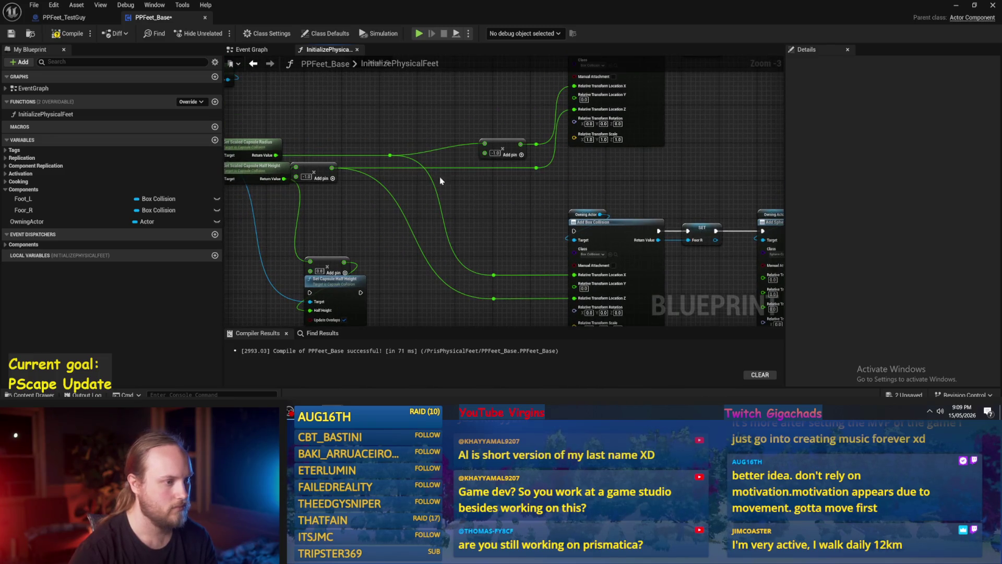
left_click_drag(396, 156, 457, 155)
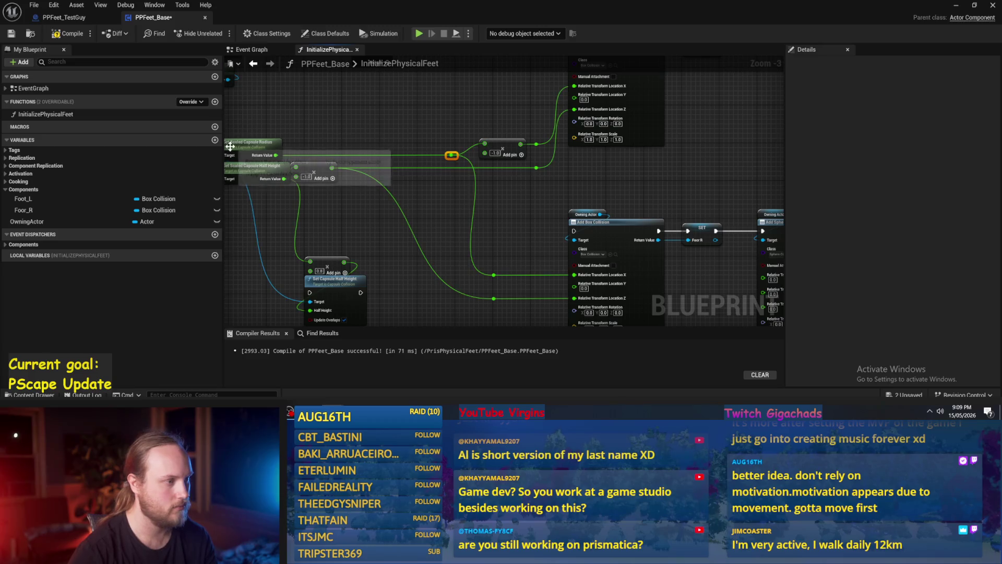
left_click_drag(504, 237, 505, 185)
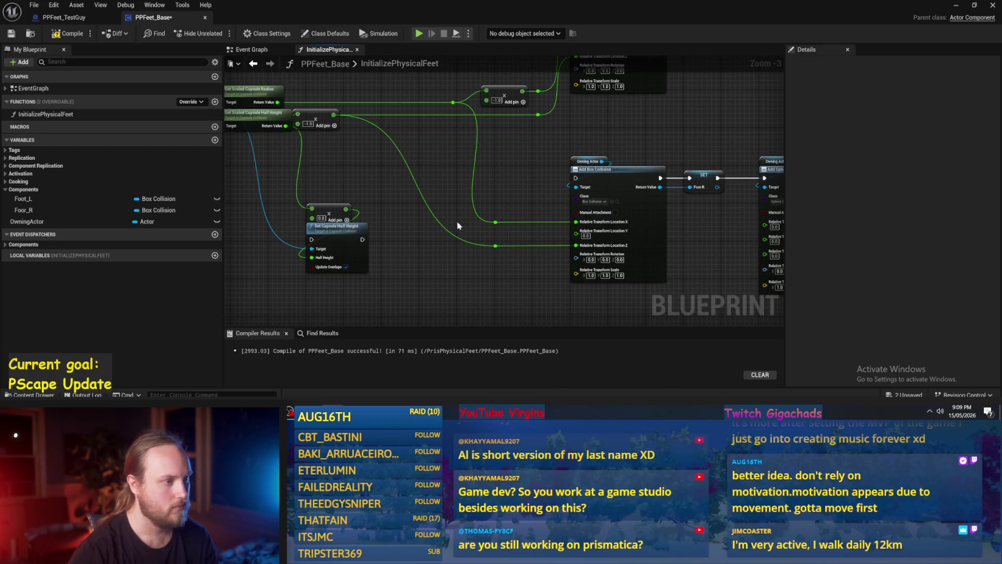
left_click_drag(332, 149, 369, 170)
mouse_move(411, 205)
left_mouse_down()
mouse_move(391, 192)
mouse_move(435, 215)
left_mouse_up()
left_click_drag(406, 121, 487, 251)
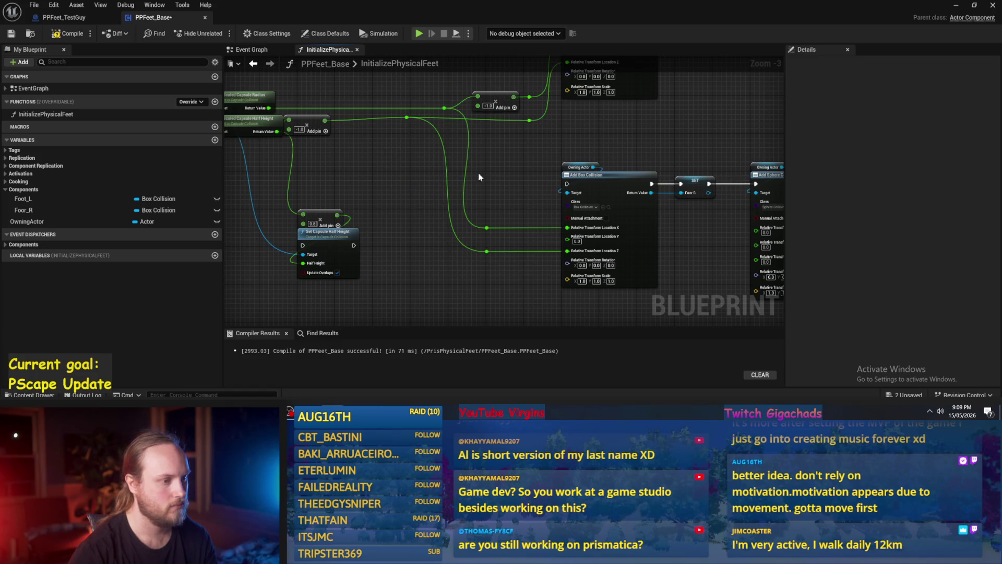
mouse_move(411, 122)
left_mouse_down()
mouse_move(452, 128)
mouse_move(418, 127)
left_mouse_up()
Save and compile PPFeet_Base with Ctrl+S.
left_click(294, 124, "ctrl")
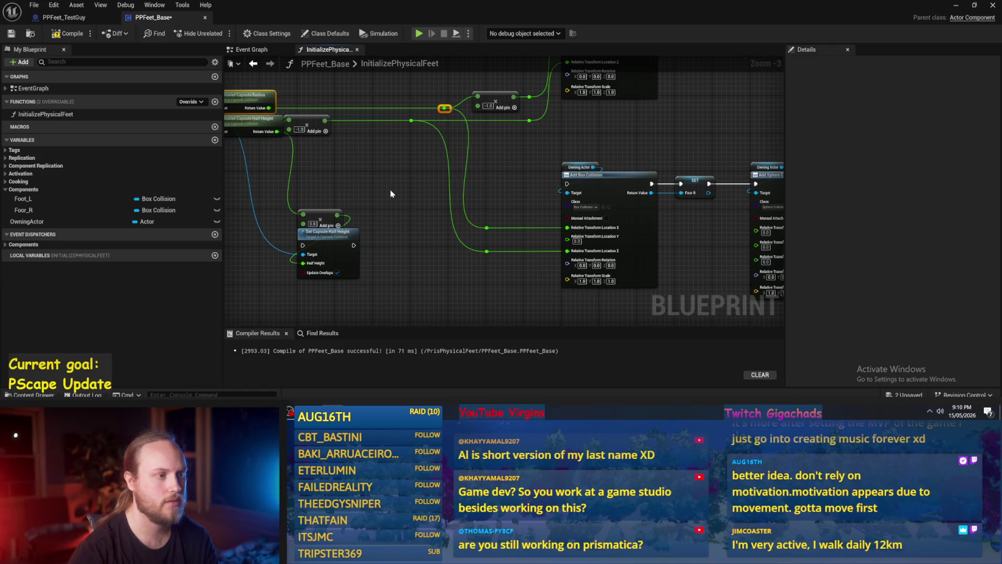
left_click(386, 194)
key("ctrl+s")
left_click_drag(462, 266, 431, 259)
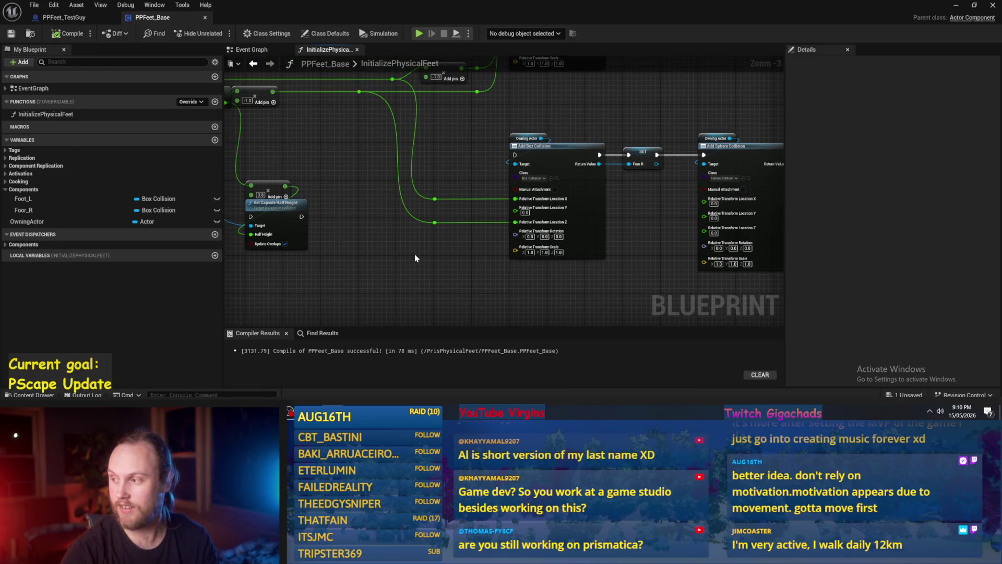
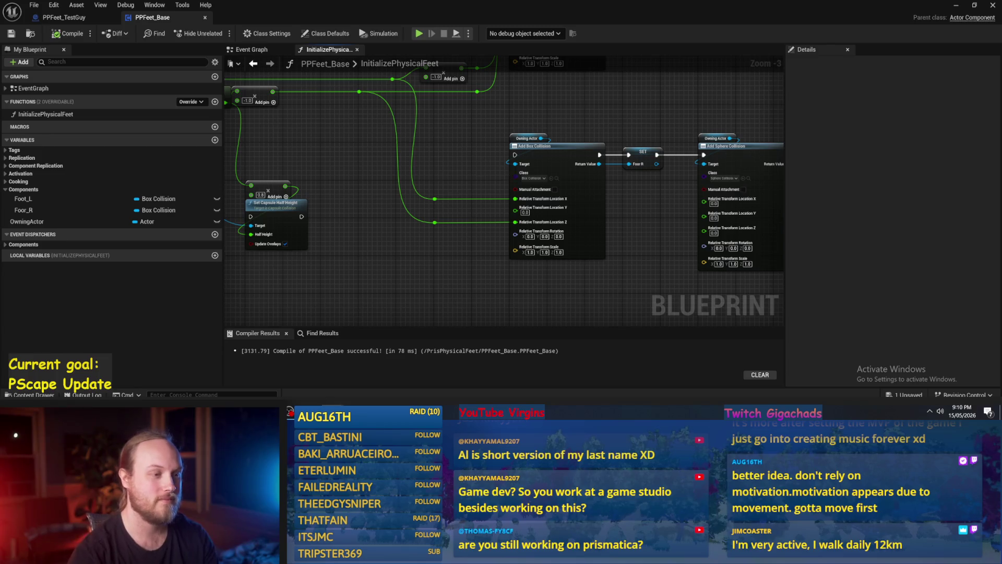
Connect Sequence Then 1 to the lower Add Box Collision through a reroute knot.
left_click_drag(512, 178, 492, 255)
mouse_move(500, 104)
left_mouse_down()
mouse_move(493, 156)
mouse_move(501, 193)
mouse_move(518, 200)
mouse_move(485, 228)
mouse_move(488, 244)
left_mouse_up()
mouse_move(361, 92)
left_mouse_down()
mouse_move(570, 273)
mouse_move(544, 271)
left_mouse_up()
left_click_drag(579, 234, 578, 195)
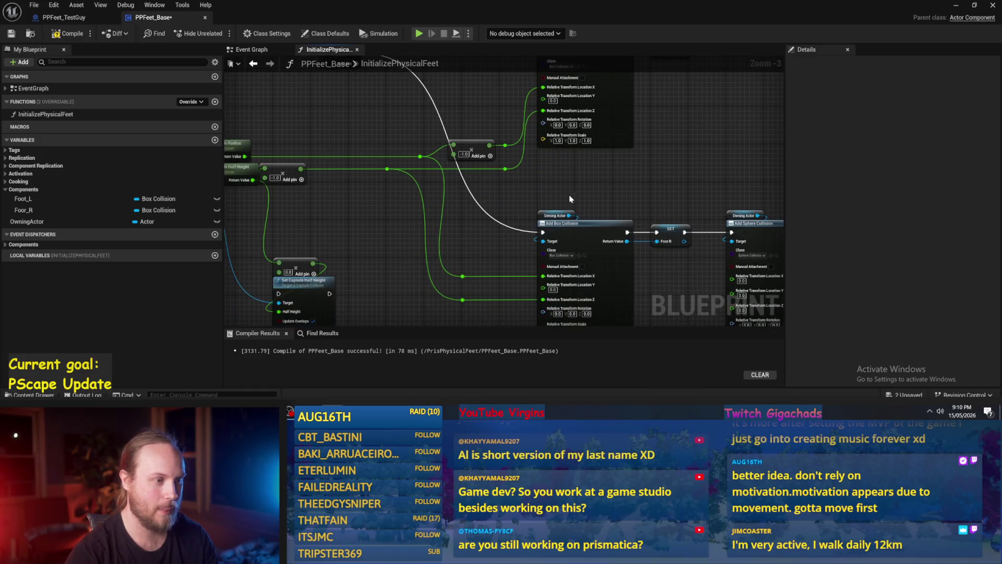
double_click(502, 225)
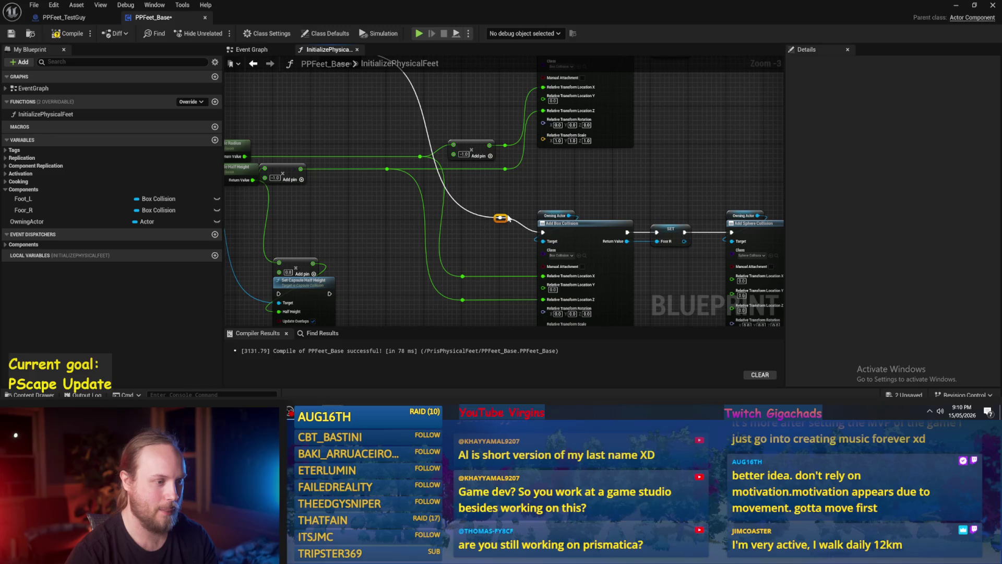
mouse_move(506, 215)
left_mouse_down()
mouse_move(476, 239)
mouse_move(473, 230)
left_mouse_up()
Compile the PPFeet_Base blueprint.
left_click_drag(619, 197, 533, 201)
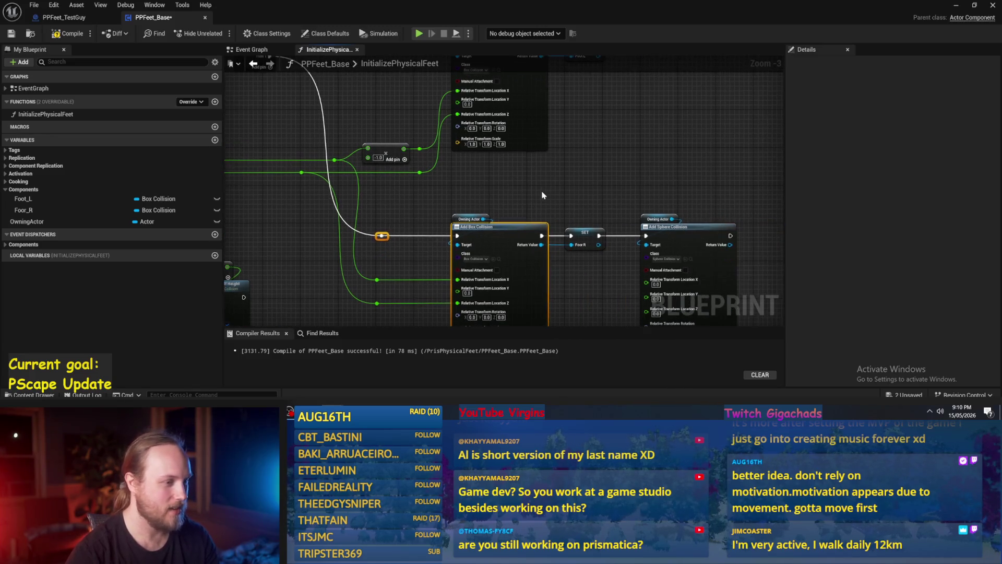
left_click_drag(398, 190, 451, 193)
left_click(67, 34)
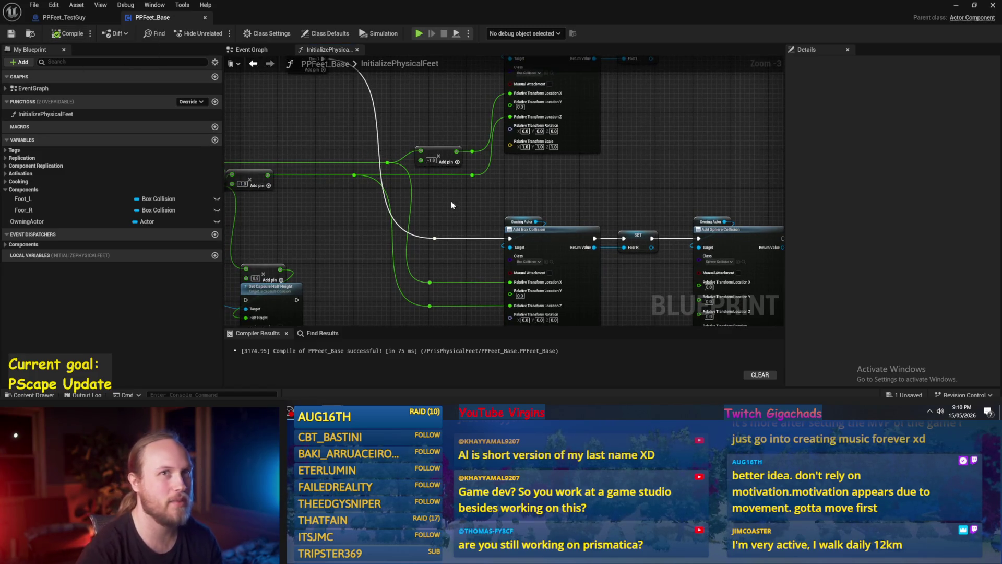
Add another reroute knot on the Then 1 wire, then compile and save.
mouse_move(484, 231)
left_mouse_down()
mouse_move(494, 264)
mouse_move(498, 212)
mouse_move(543, 219)
mouse_move(576, 199)
mouse_move(500, 233)
left_mouse_up()
mouse_move(439, 119)
left_mouse_down()
mouse_move(440, 136)
mouse_move(484, 112)
mouse_move(507, 116)
left_mouse_up()
double_click(422, 141)
mouse_move(527, 170)
left_mouse_down()
mouse_move(532, 216)
mouse_move(495, 143)
left_mouse_up()
left_click(57, 34)
left_click(11, 33)
Select the lower SET node to check its variable.
left_click_drag(538, 260, 527, 242)
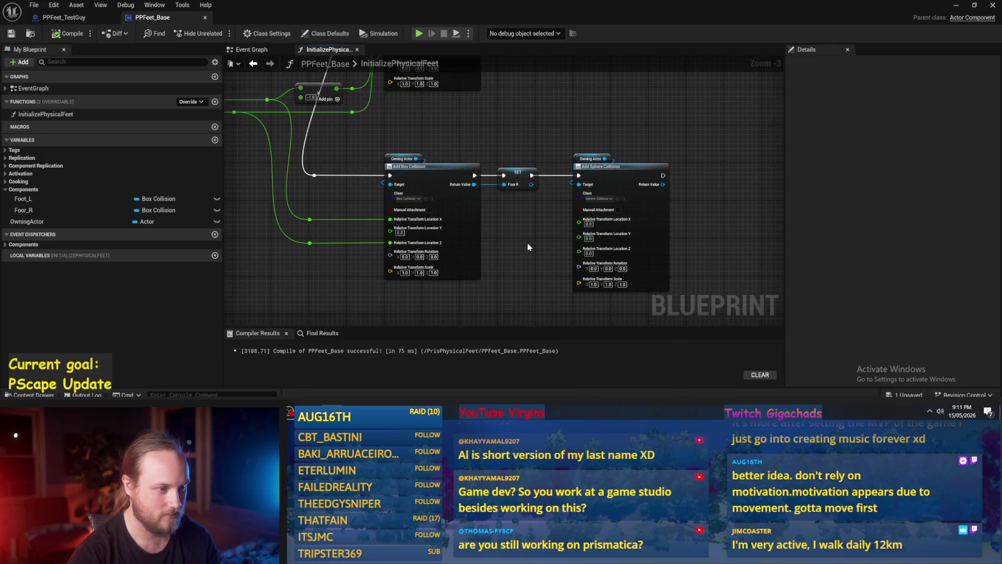
scroll(524, 228, "up", 3)
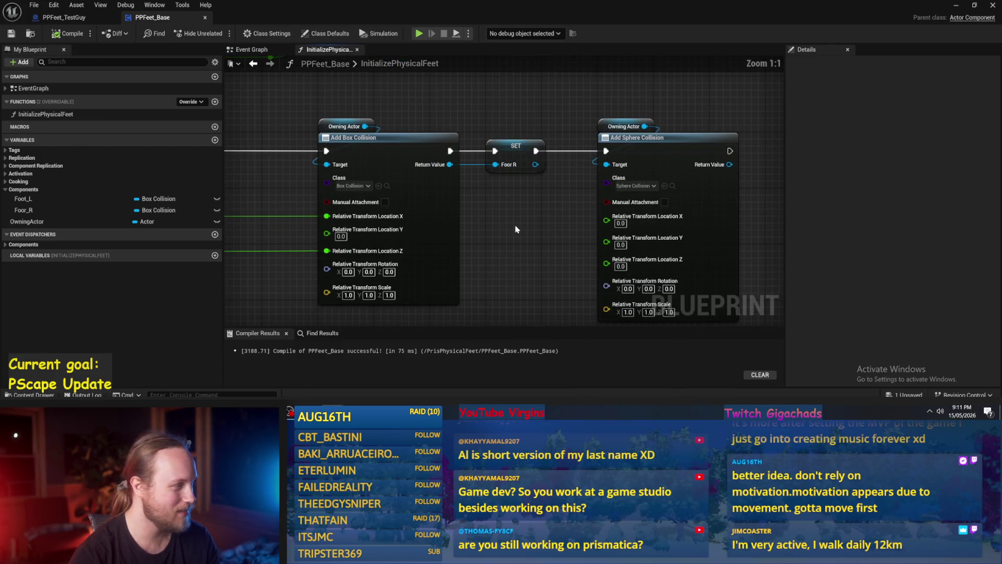
left_click(486, 151)
Rename the misspelled Foor_R variable to Foot_R and compile.
left_click(38, 210)
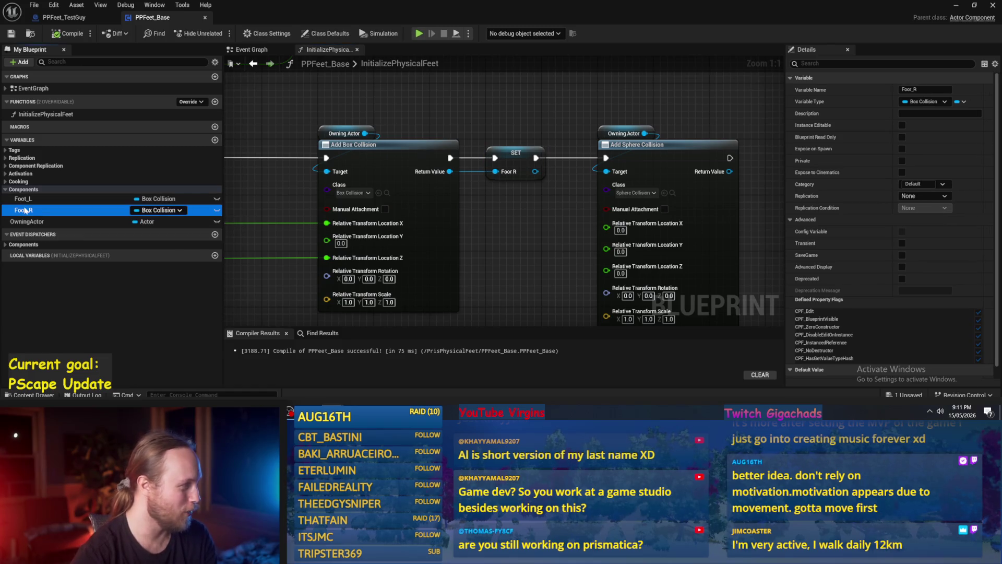
left_click(24, 210)
left_click(31, 210)
key("BackSpace")
type("t")
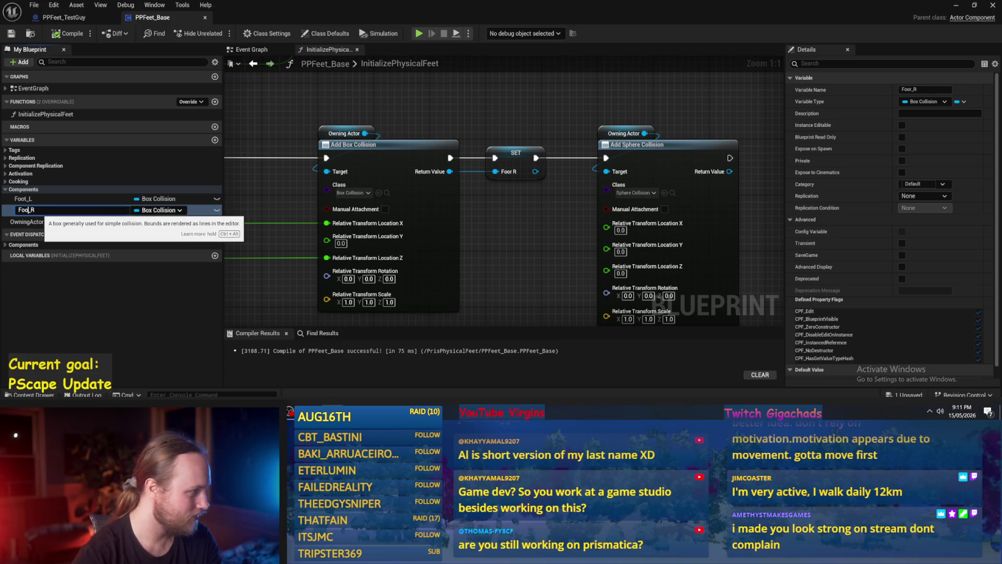
key("Return")
scroll(460, 127, "down", 3)
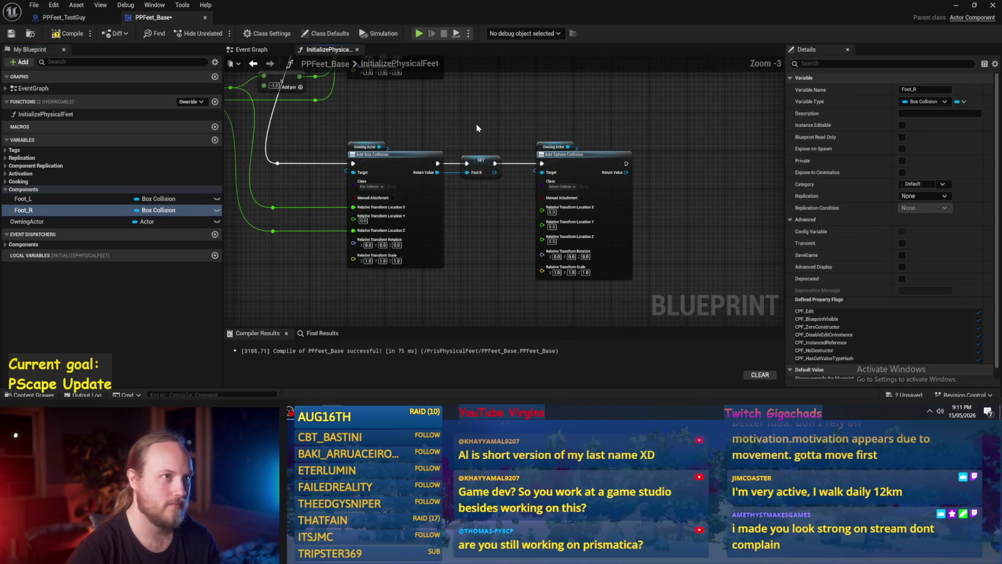
left_click(50, 34)
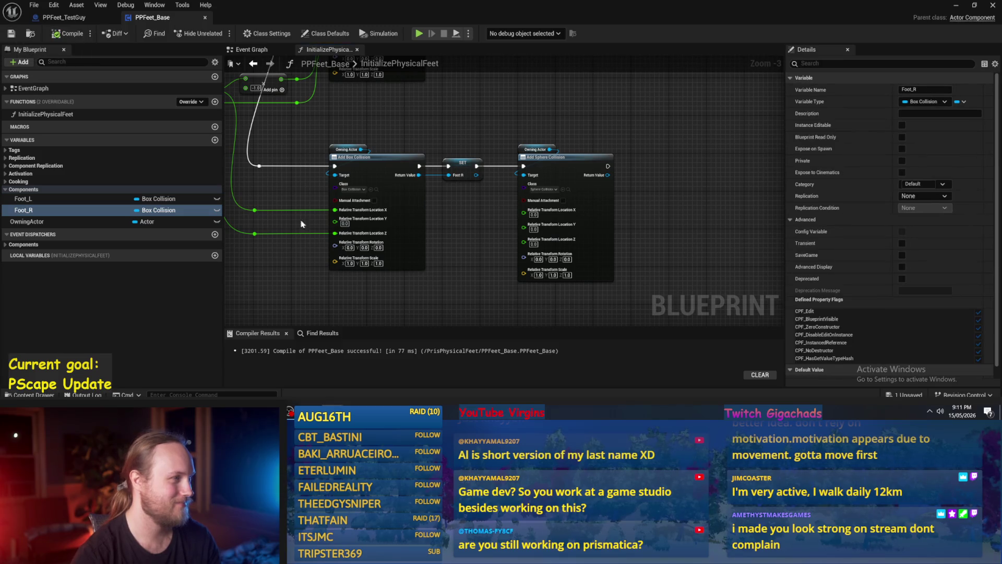
Wire the X and Z reroute knots into Add Sphere Collision's Location pins, then compile.
left_click_drag(656, 234, 643, 238)
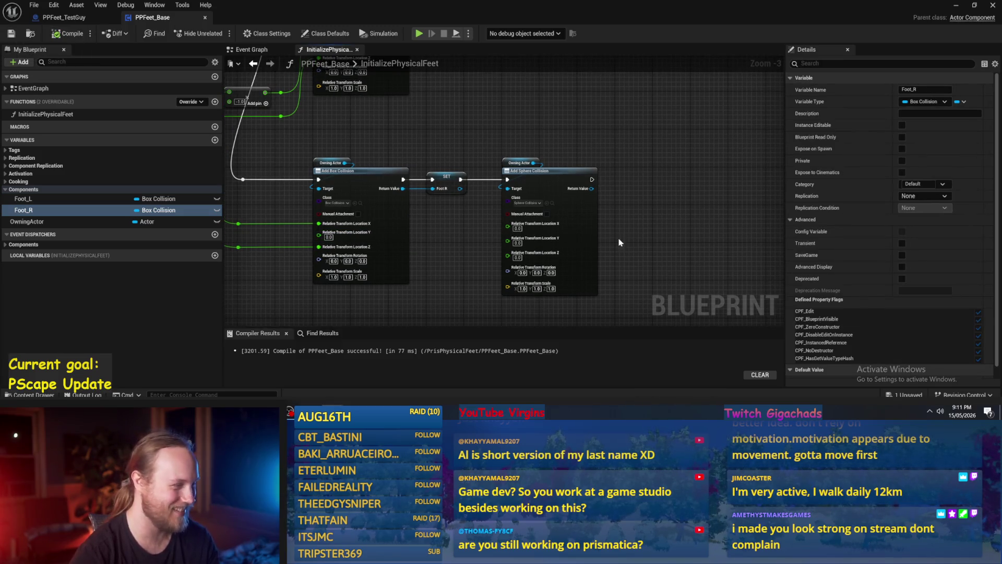
left_click_drag(462, 258, 539, 295)
scroll(475, 200, "down", 1)
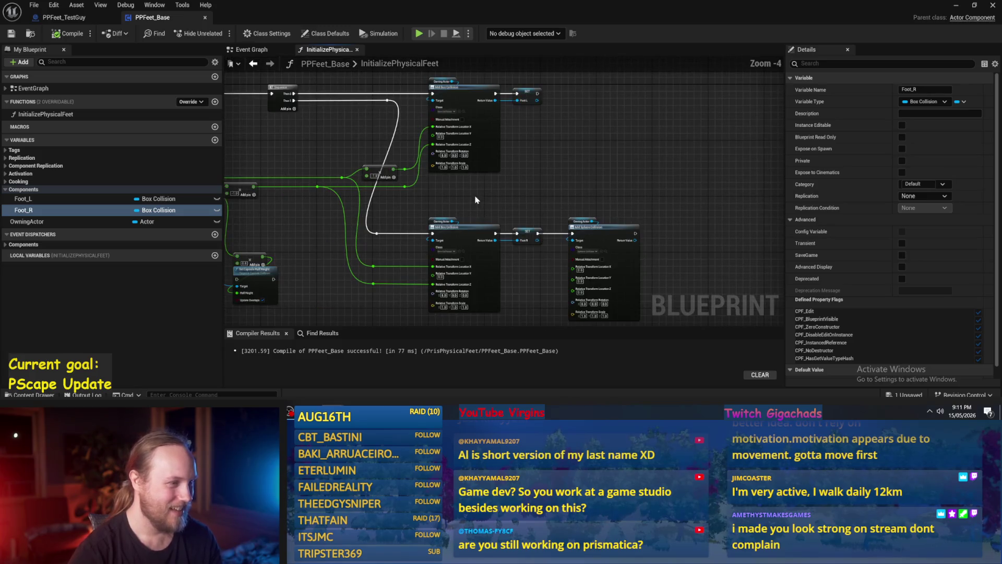
scroll(475, 200, "up", 1)
left_click_drag(514, 217, 510, 208)
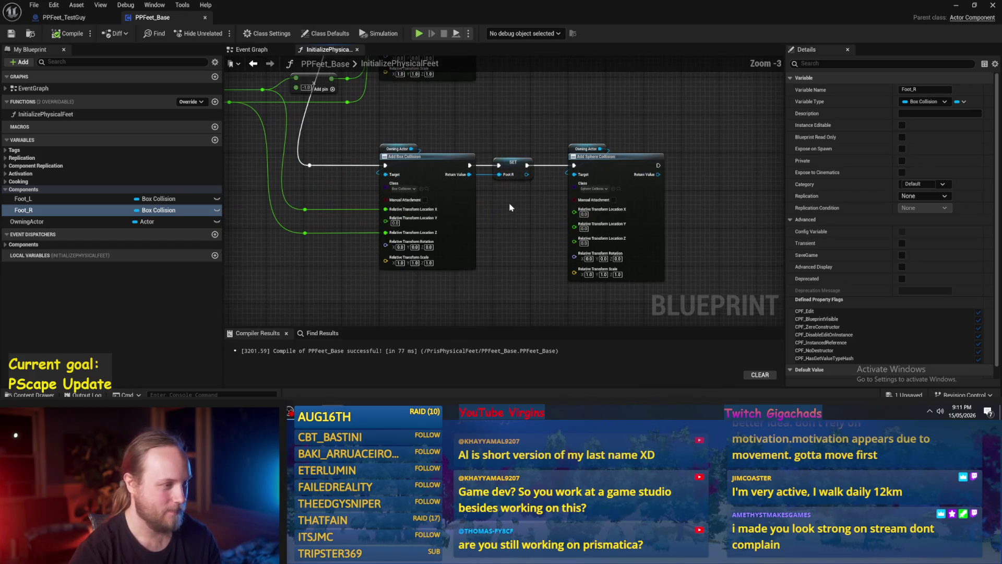
left_click_drag(305, 208, 574, 208)
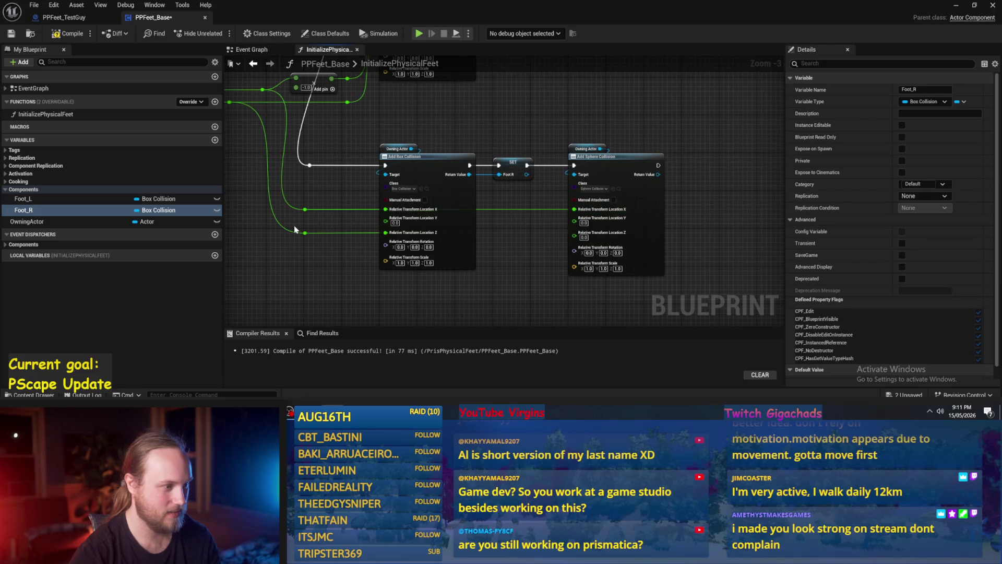
mouse_move(303, 236)
left_mouse_down()
mouse_move(678, 245)
mouse_move(574, 233)
left_mouse_up()
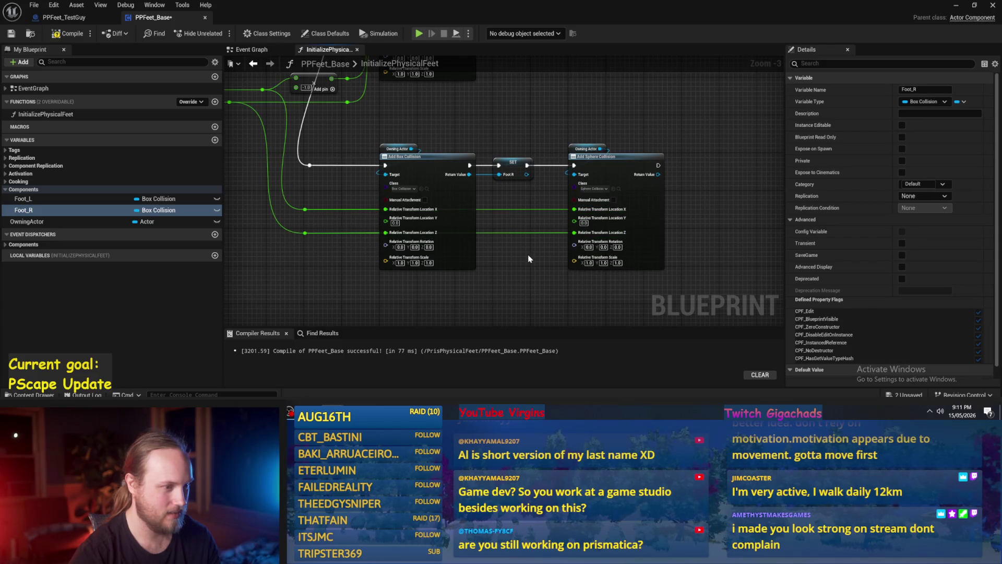
left_click_drag(453, 137, 456, 152)
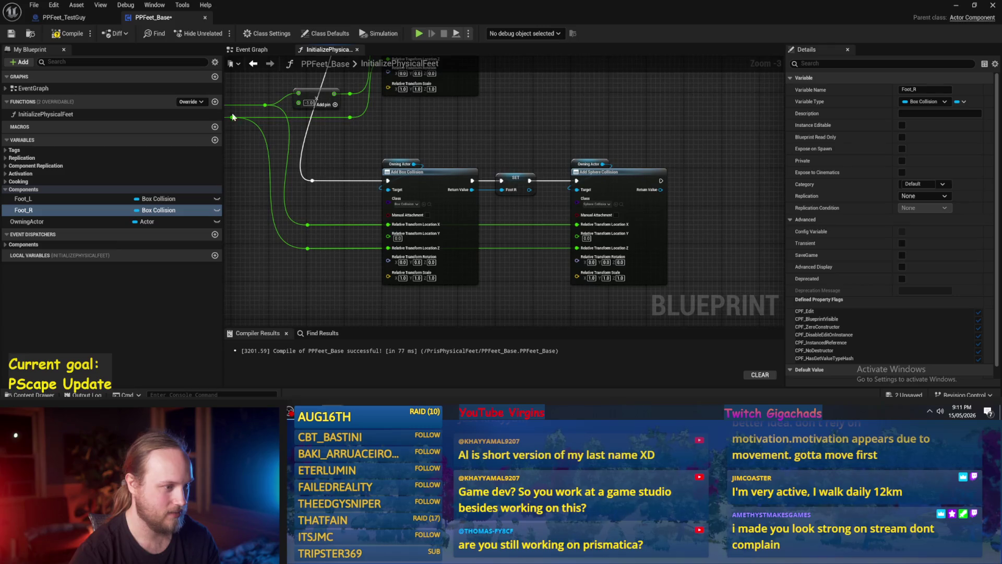
left_click(69, 34)
left_click(64, 18)
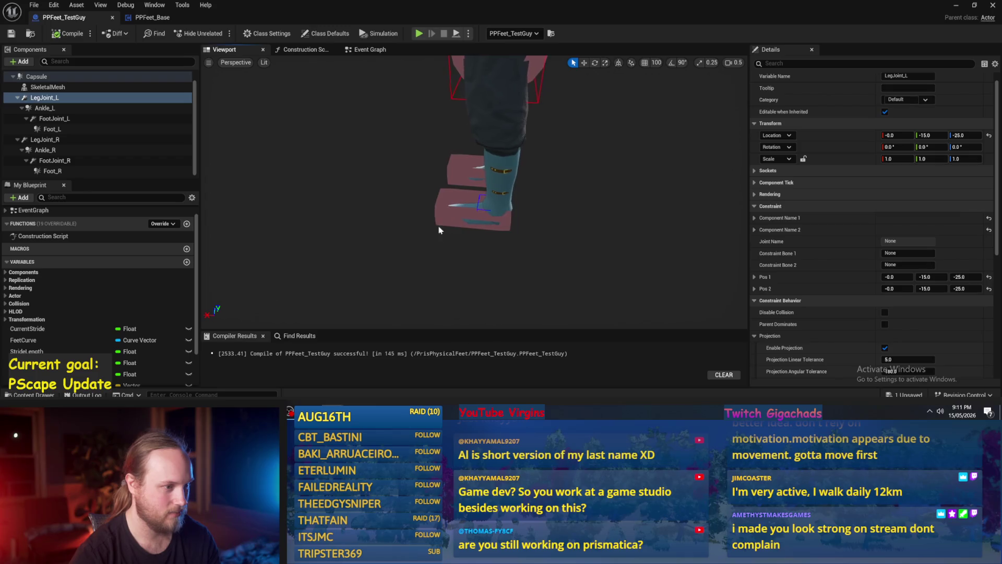
left_click(444, 218)
left_click_drag(444, 217, 472, 203)
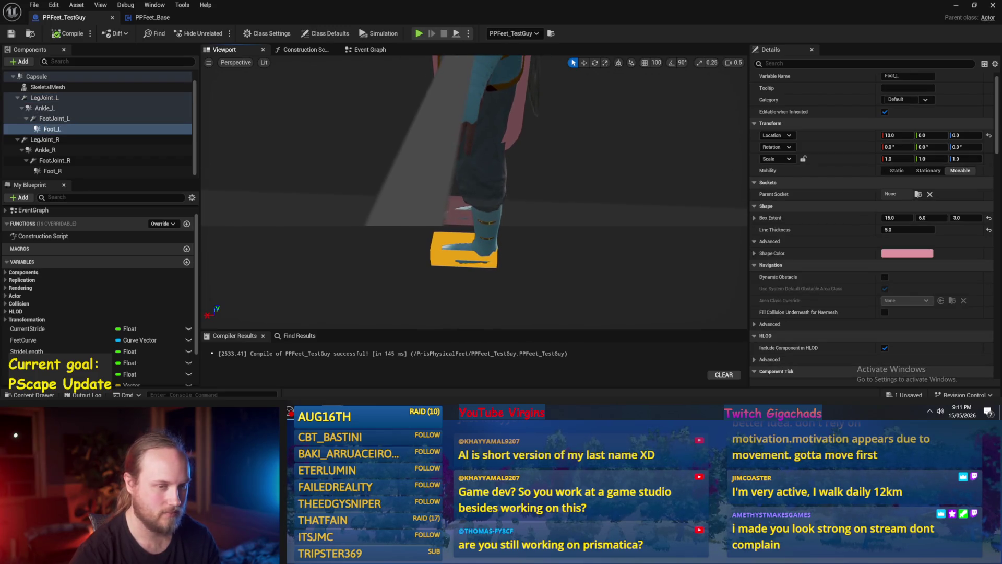
left_click(897, 135)
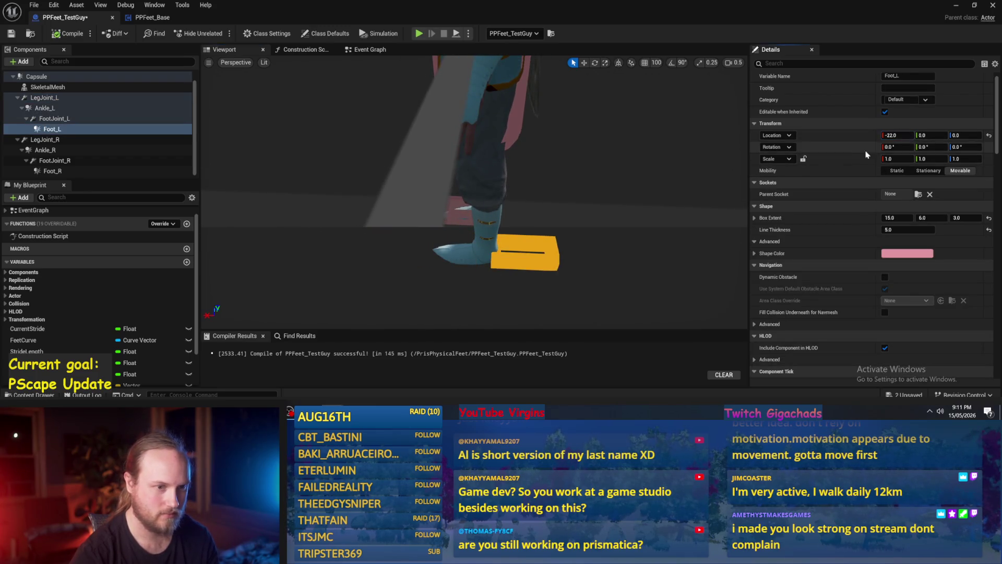
key("ctrl+z")
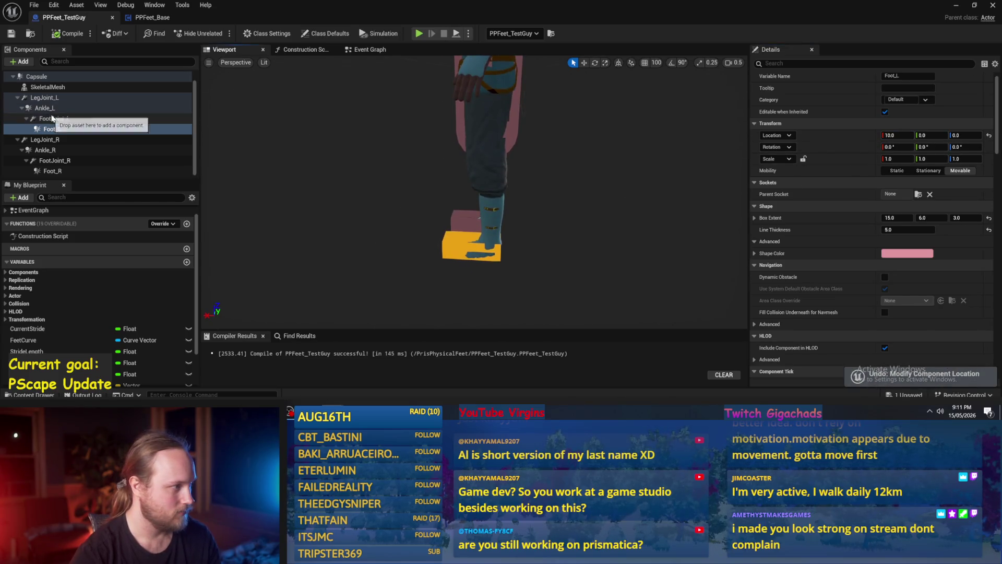
left_click(54, 108)
left_click(44, 98)
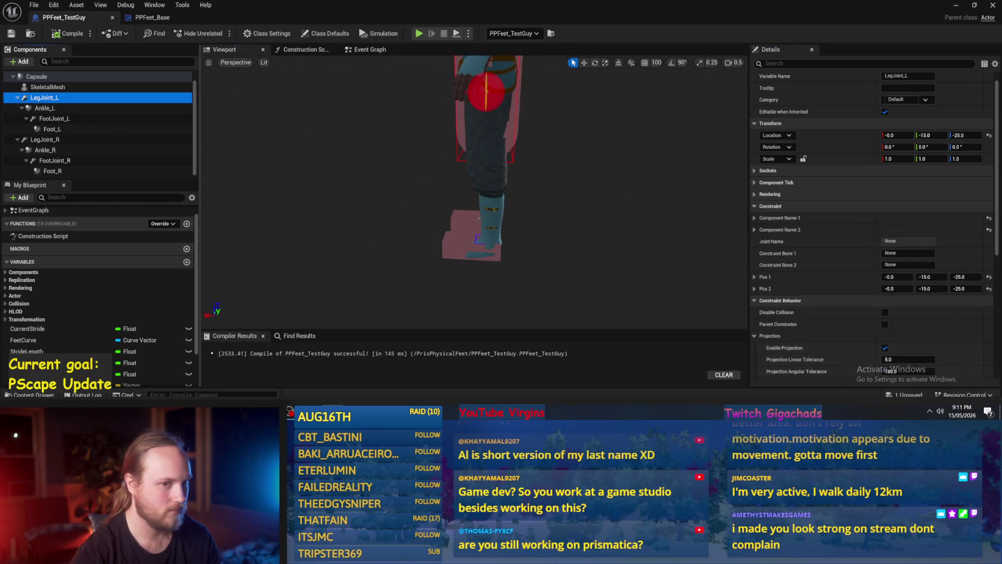
scroll(475, 193, "down", 5)
scroll(502, 233, "up", 5)
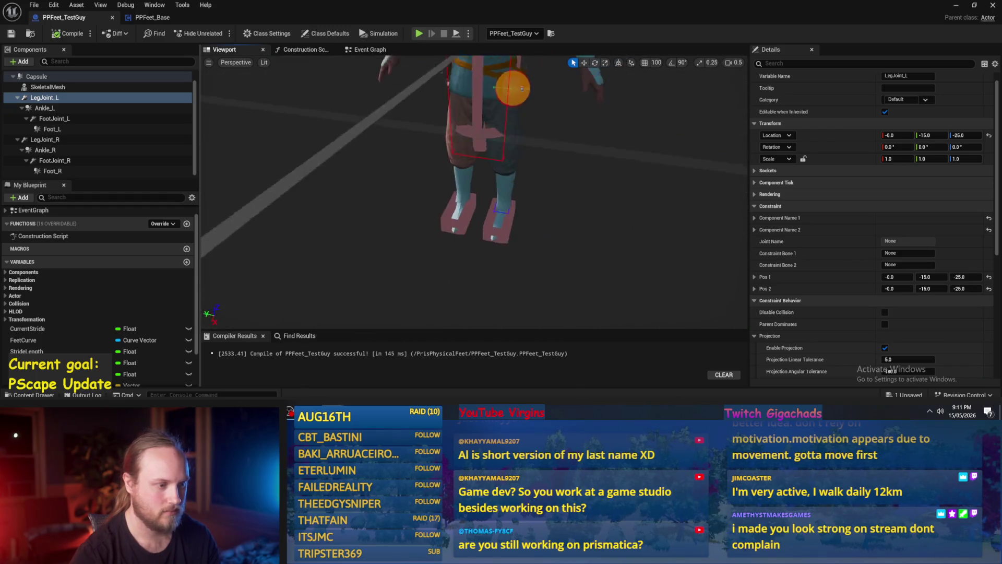
left_click(532, 223)
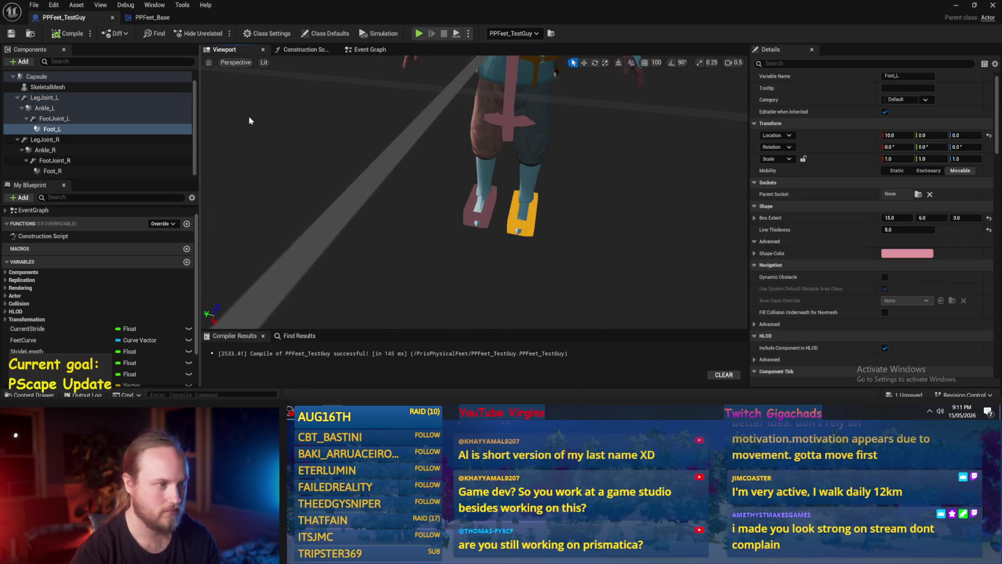
left_click(152, 18)
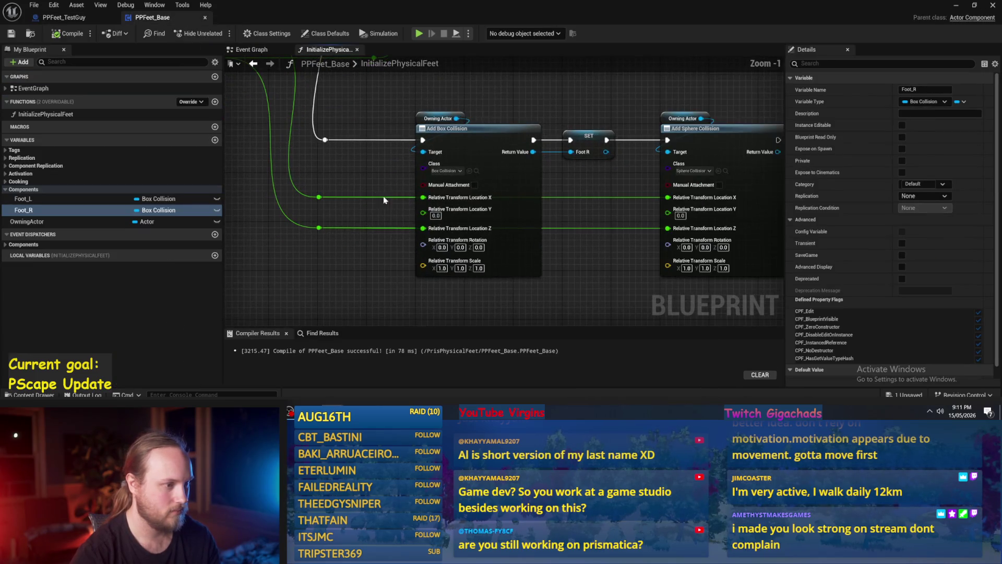
Wire Location Y into both the Add Box Collision and Add Sphere Collision nodes.
left_click_drag(423, 209, 319, 197)
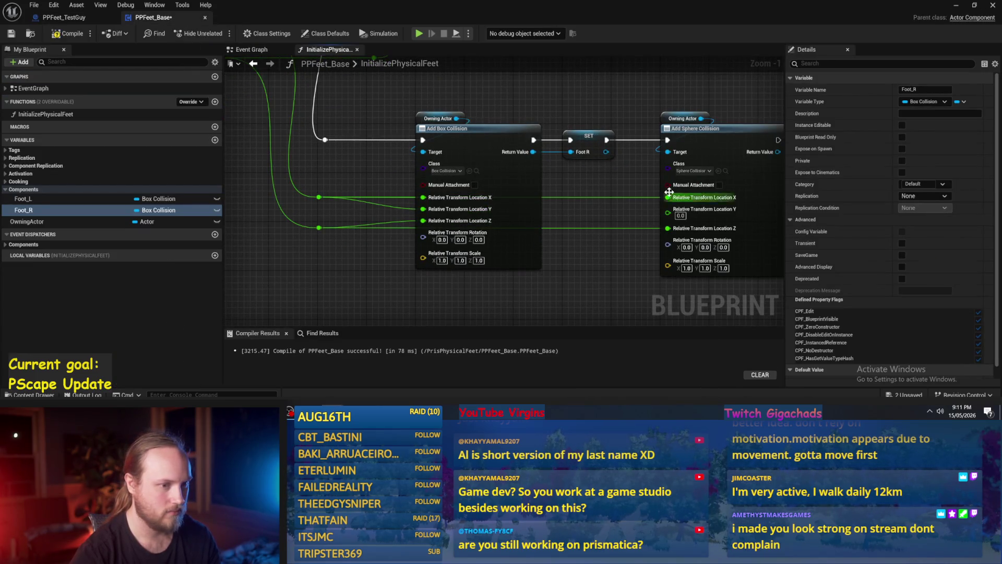
left_click_drag(669, 208, 578, 208)
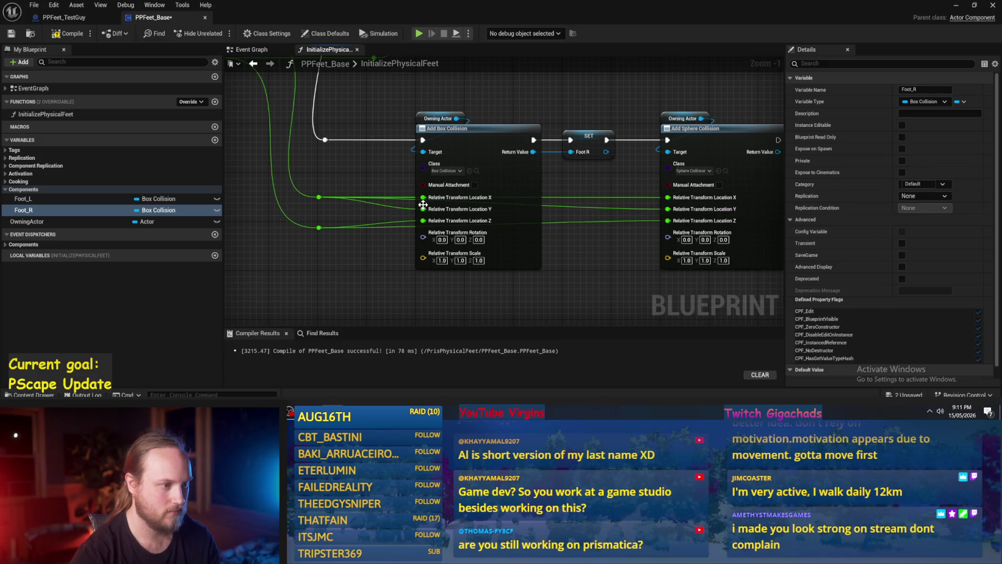
left_click(668, 198, "alt")
left_click(423, 198, "alt")
scroll(407, 193, "down", 2)
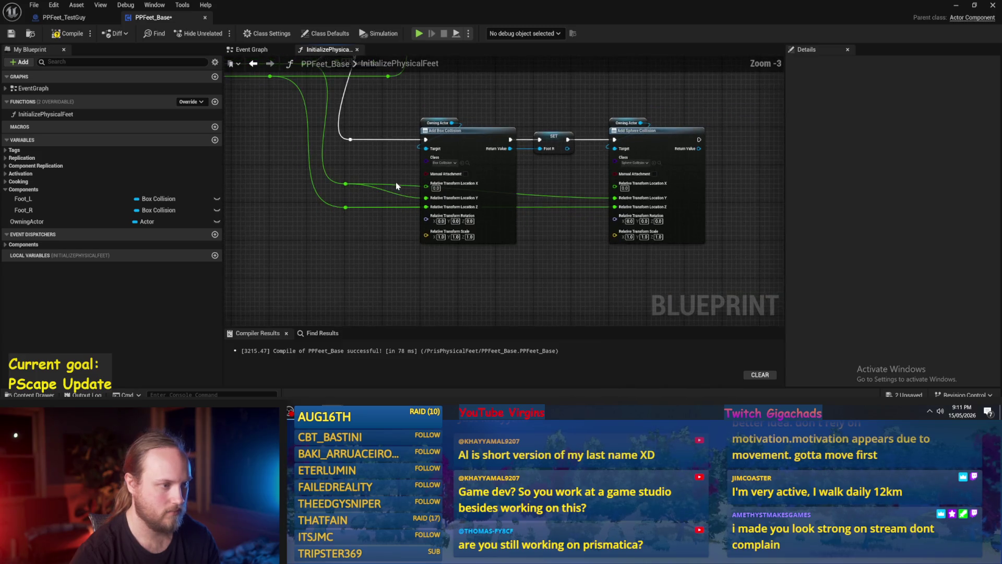
left_click(678, 196)
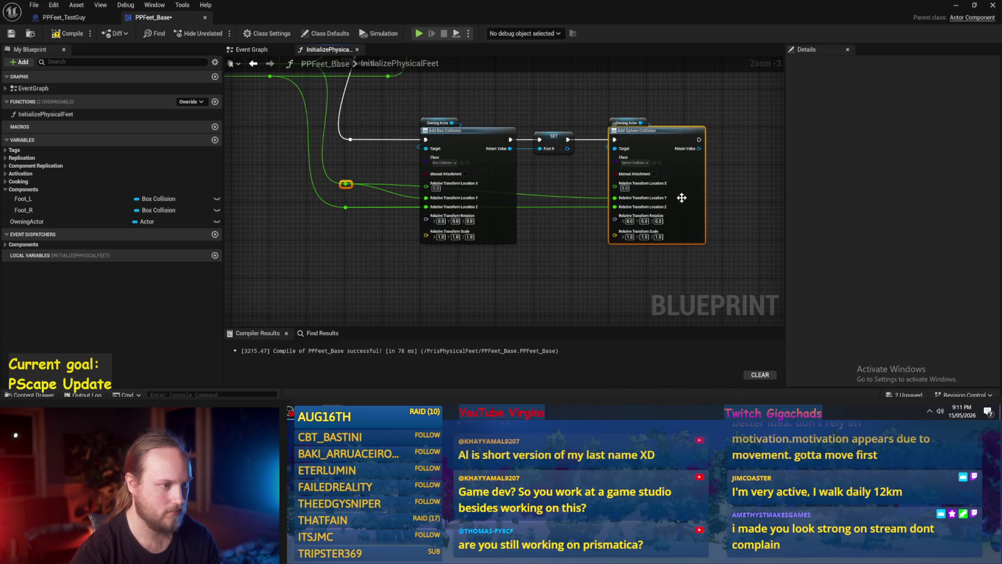
scroll(501, 206, "up", 3)
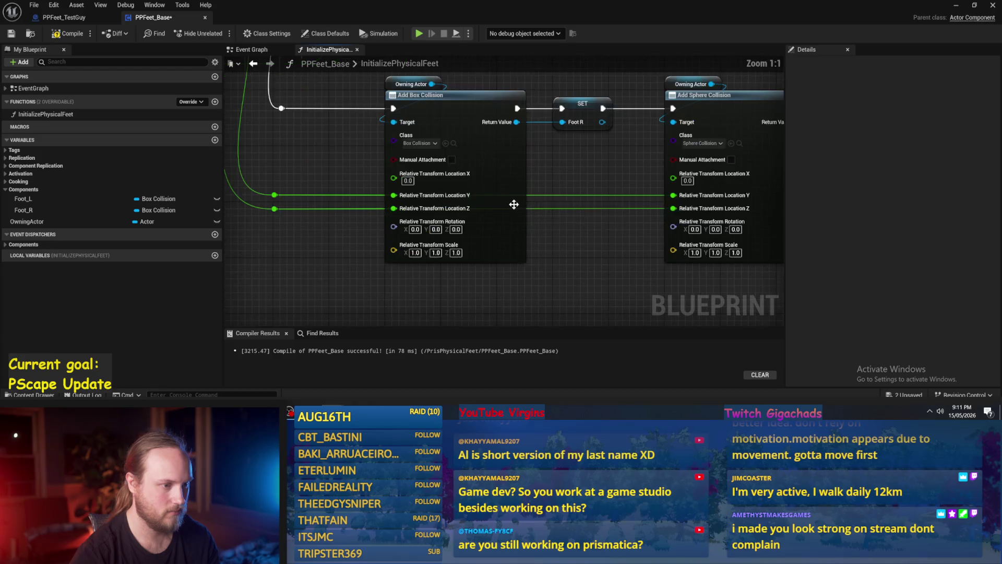
Add reroutes on the Location Y and Z wires and straighten them with Q.
double_click(561, 194)
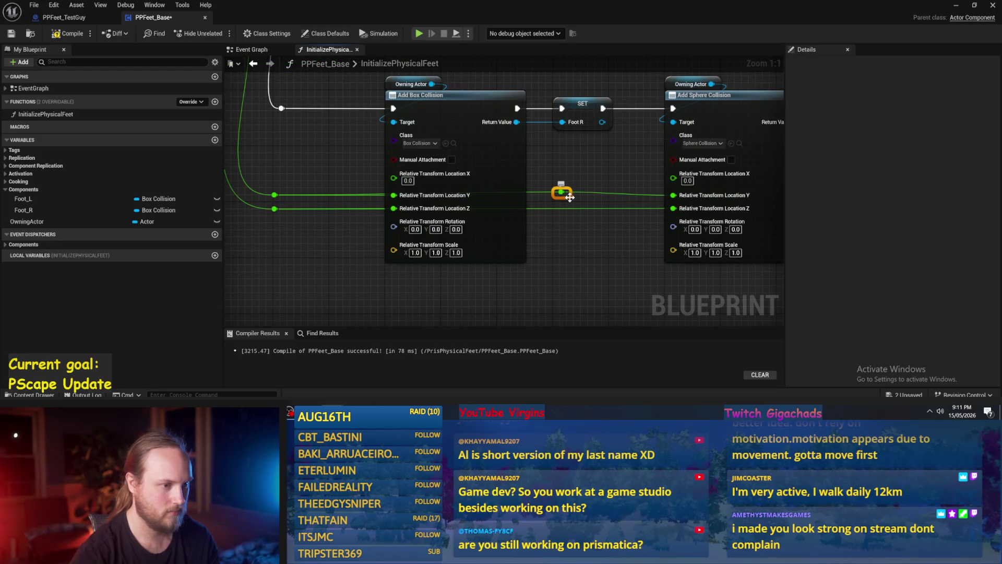
left_click(285, 193, "shift")
key("q")
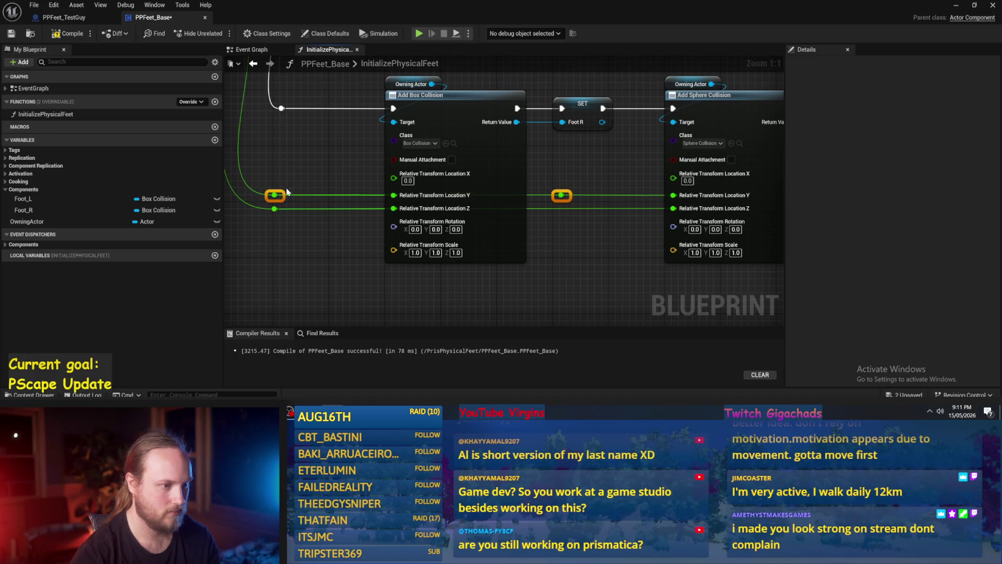
double_click(561, 207)
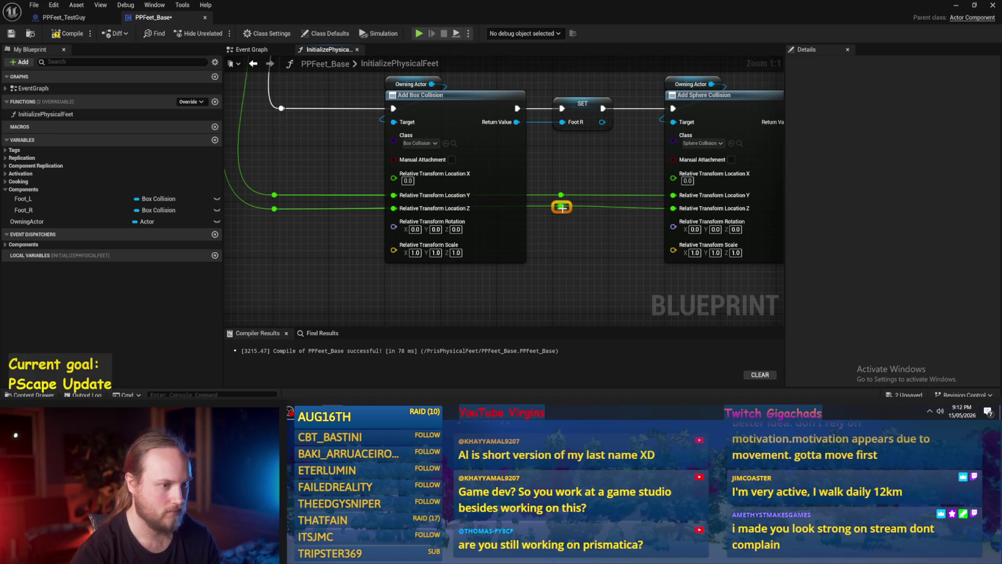
key("q")
scroll(355, 209, "down", 3)
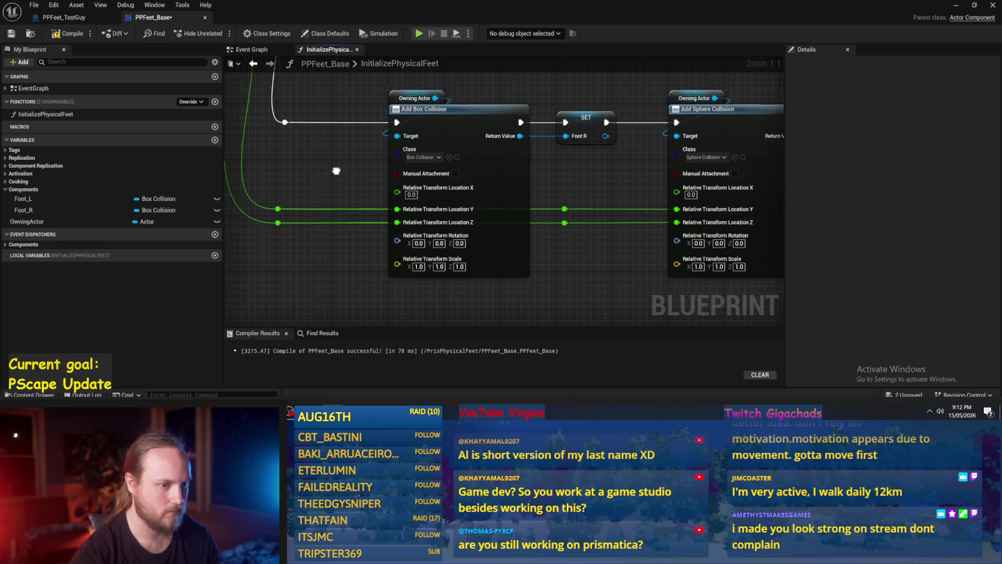
Save and compile PPFeet_Base, then switch to PPFeet_TestGuy.
key("ctrl+s")
left_click(66, 35)
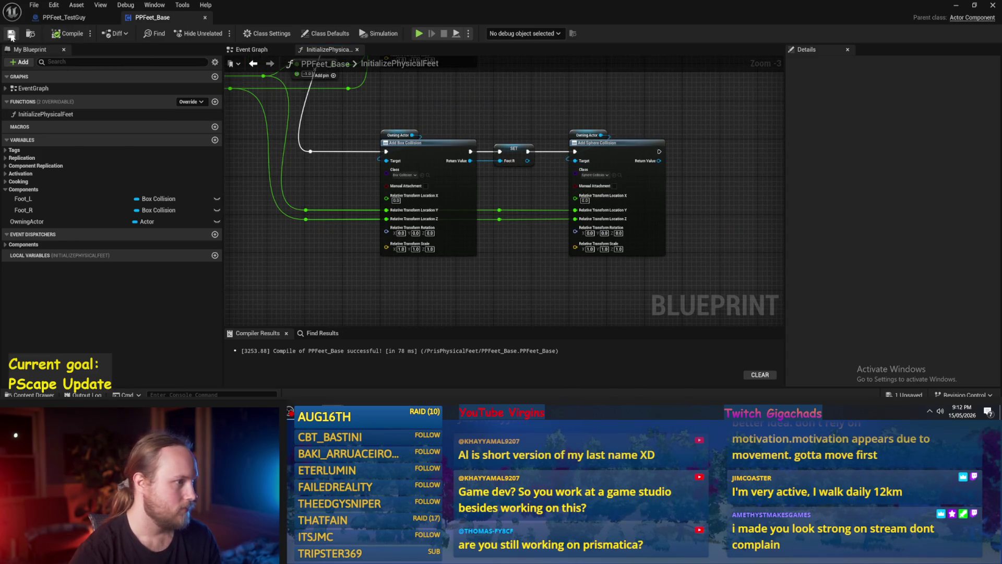
left_click_drag(355, 185, 367, 188)
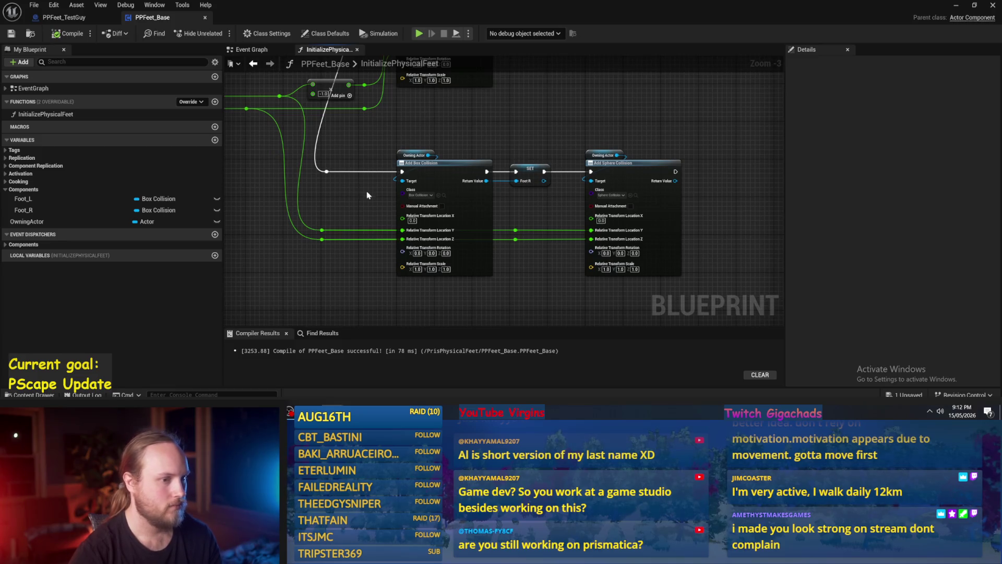
scroll(365, 239, "up", 3)
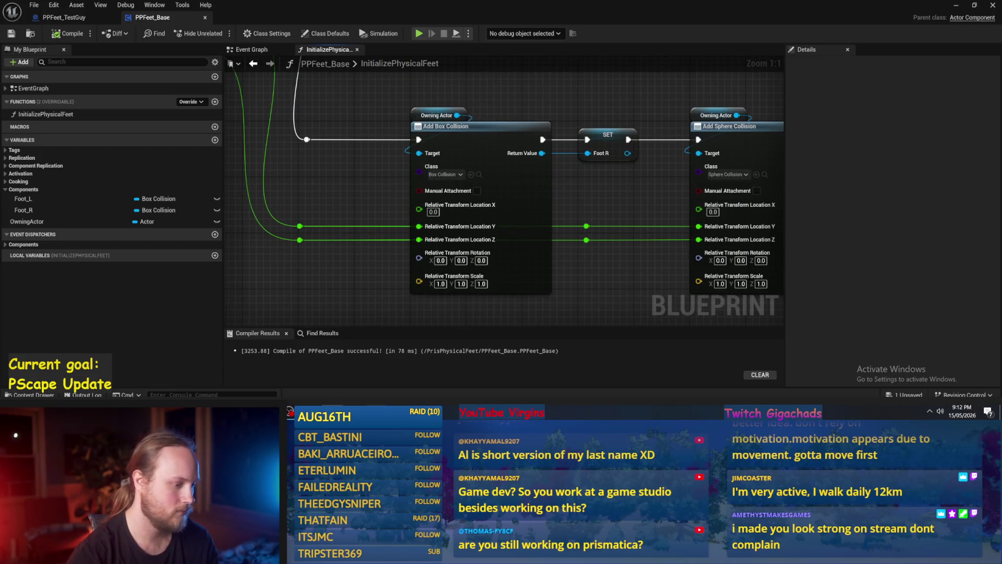
mouse_move(382, 405)
left_click_drag(374, 210, 345, 216)
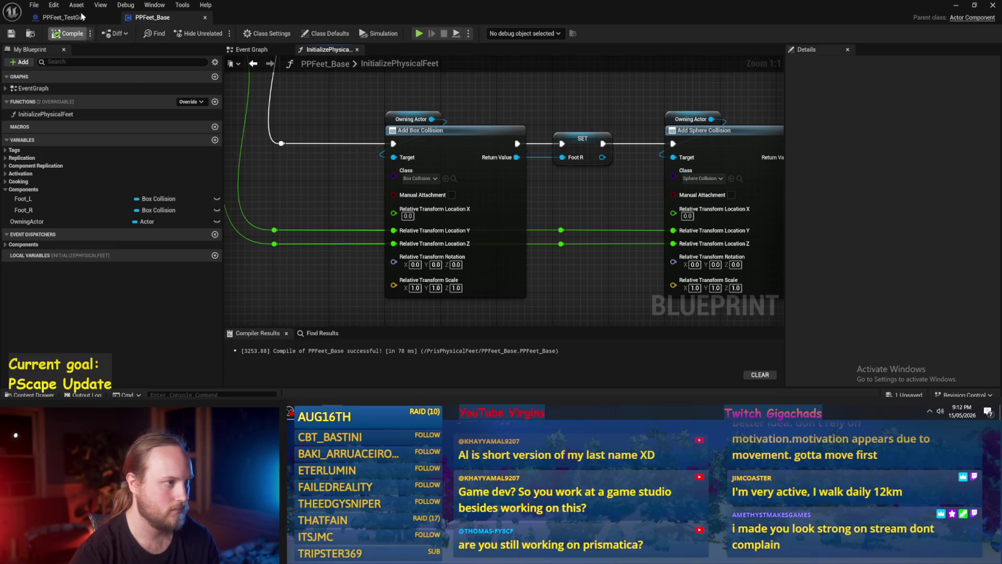
left_click(64, 18)
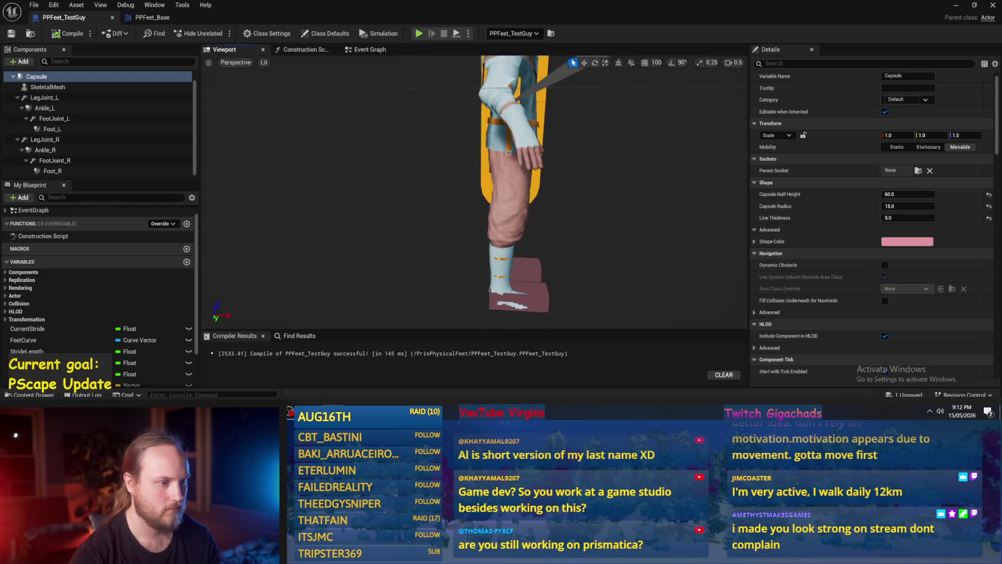
Inspect the Capsule, LegJoint_L and Ankle_L components, moving on to FootJoint_L.
left_click(37, 76)
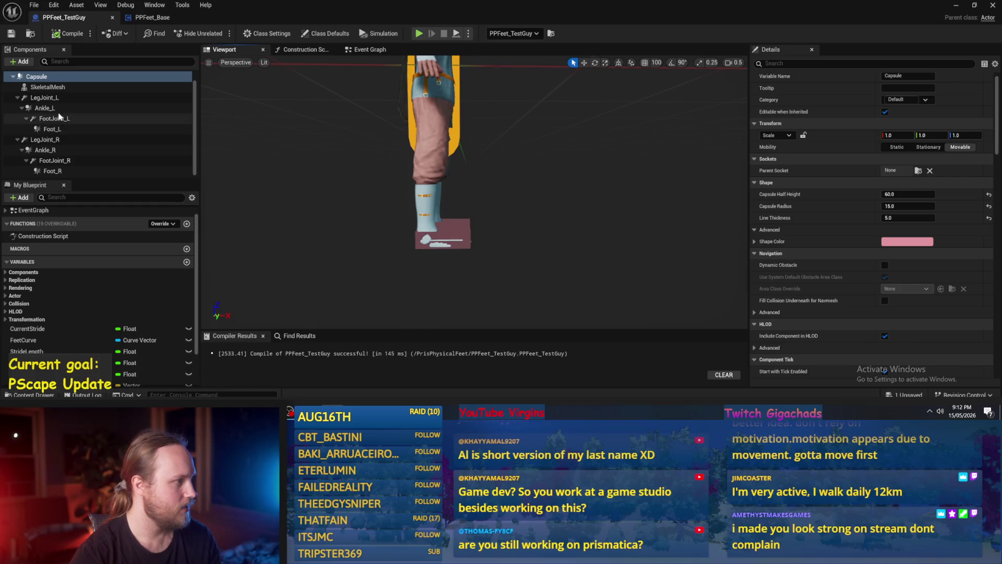
left_click(78, 97)
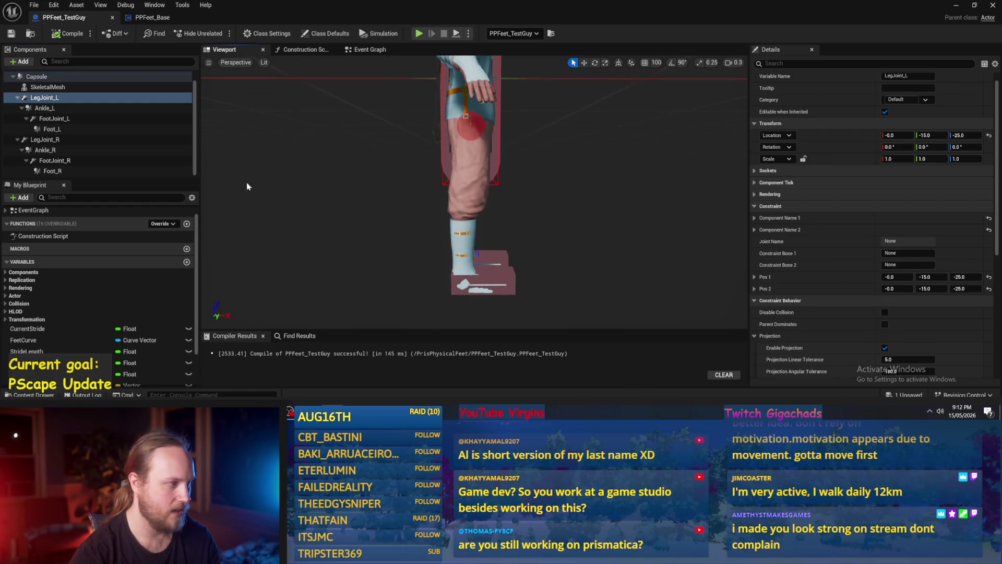
left_click(46, 108)
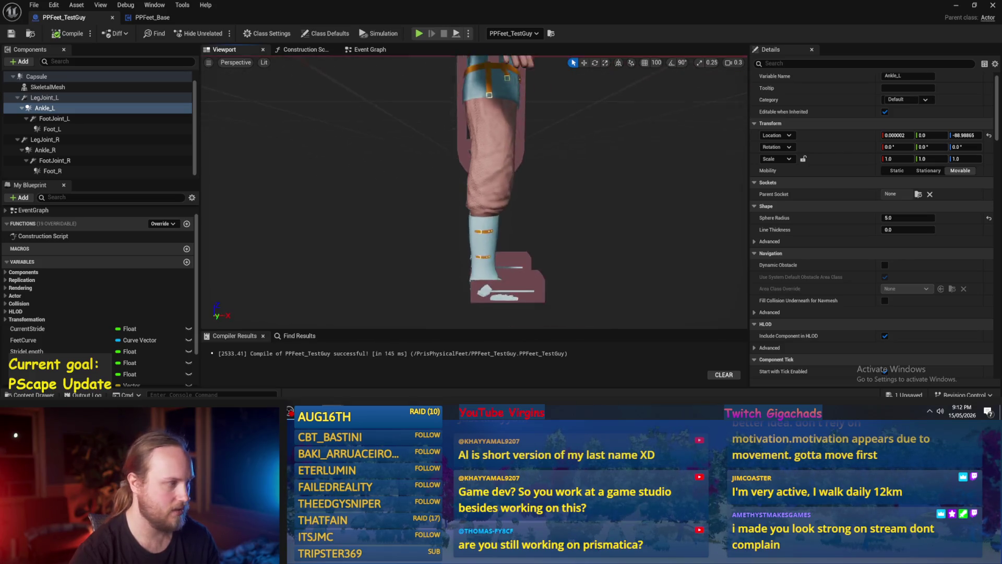
key("Down")
Set FootJoint_L's Location X to -5.0.
left_click_drag(222, 196, 222, 224)
left_click(988, 136)
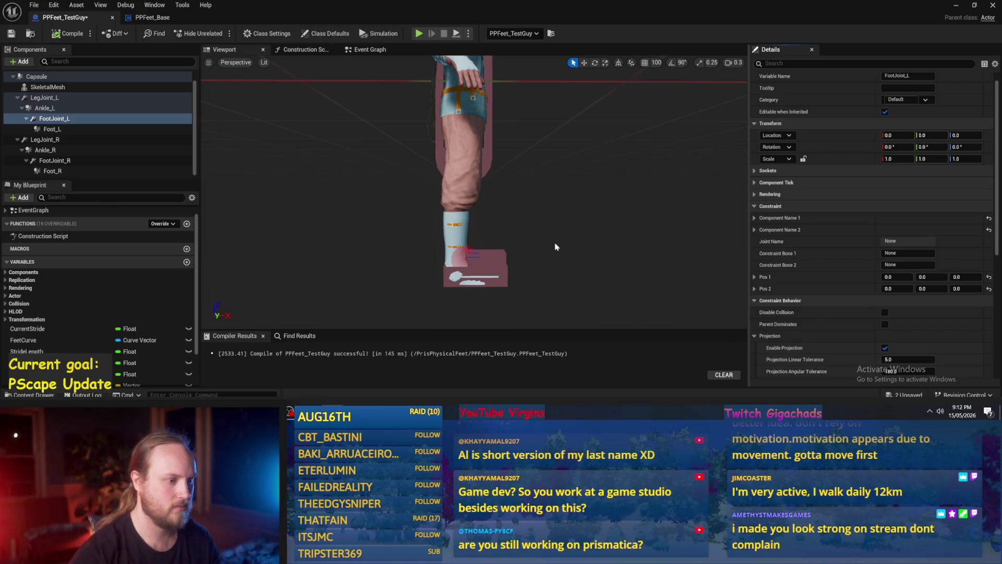
key("f")
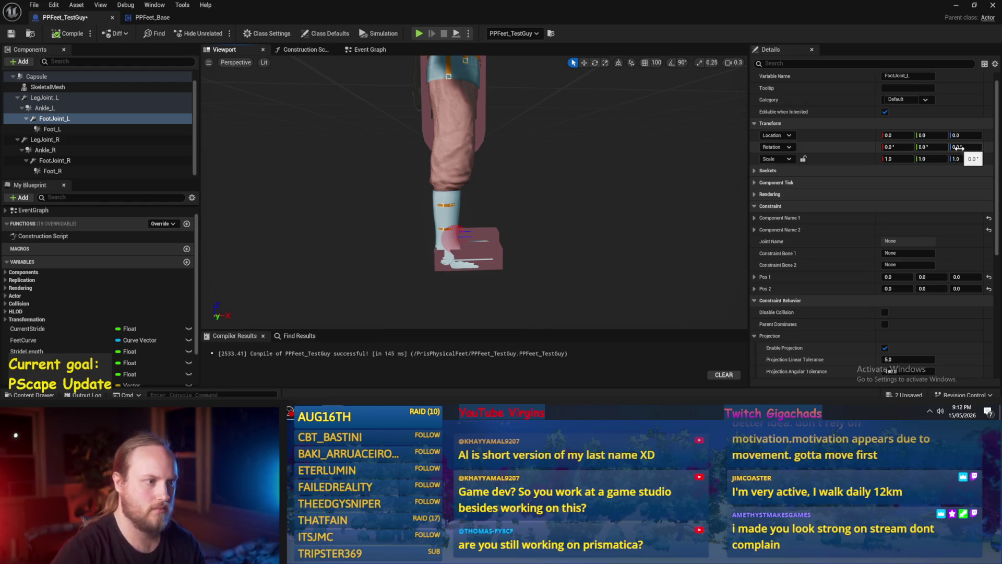
left_click(897, 135)
type("-")
left_click_drag(580, 202, 522, 203)
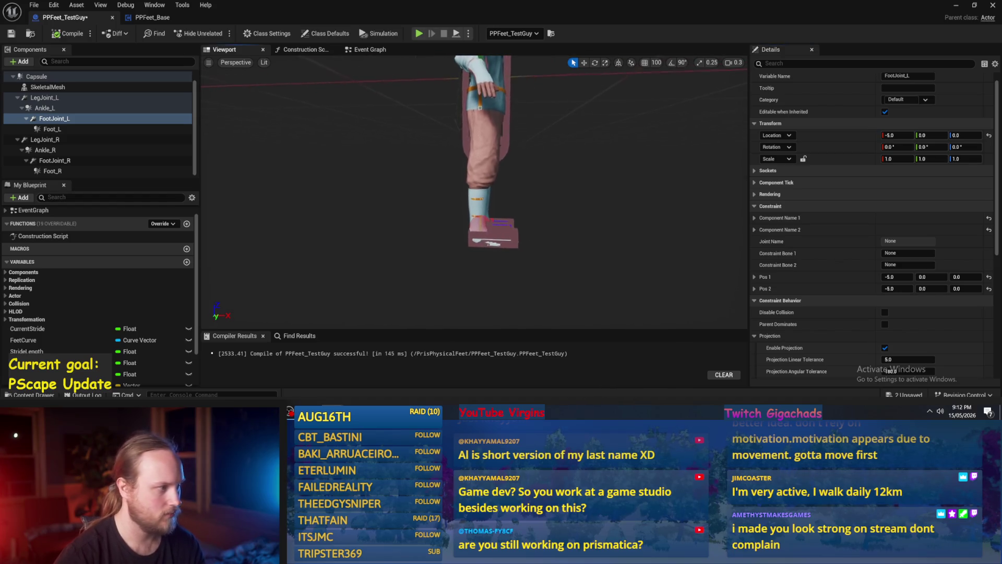
Set FootJoint_R's Location X to -5.0.
left_click(73, 162)
left_click(898, 136)
type("-5")
key("Return")
scroll(475, 193, "up", 8)
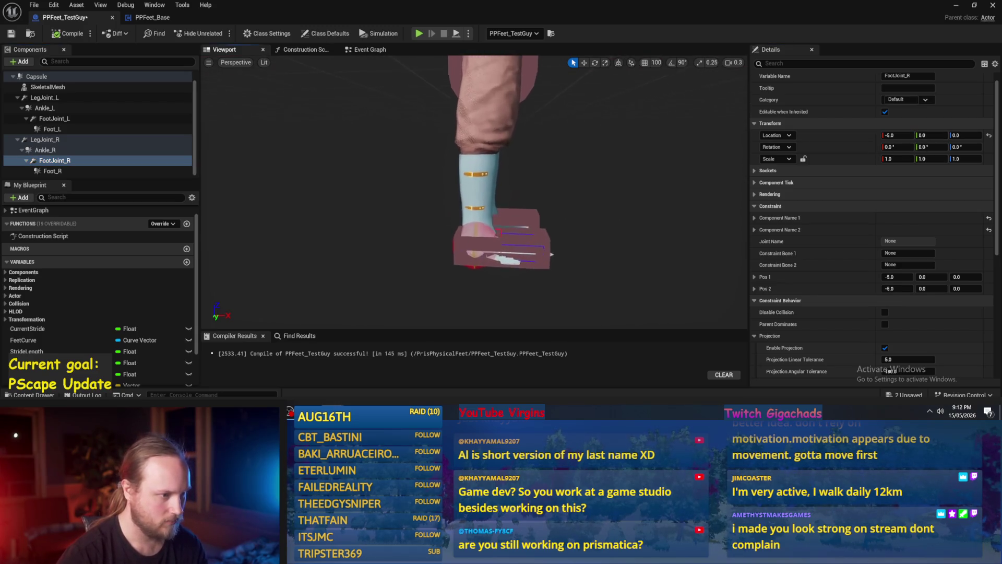
key("f")
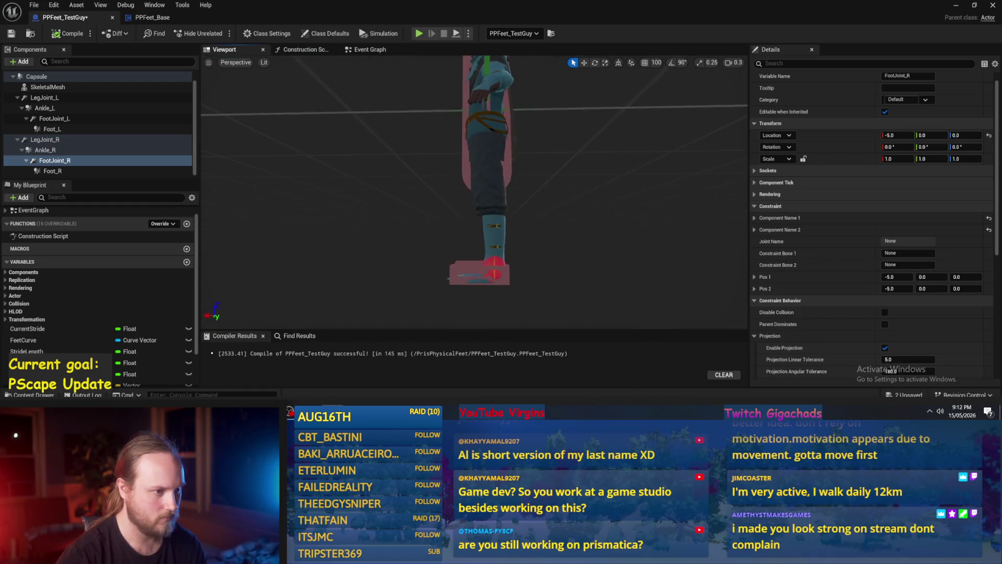
scroll(593, 241, "up", 3)
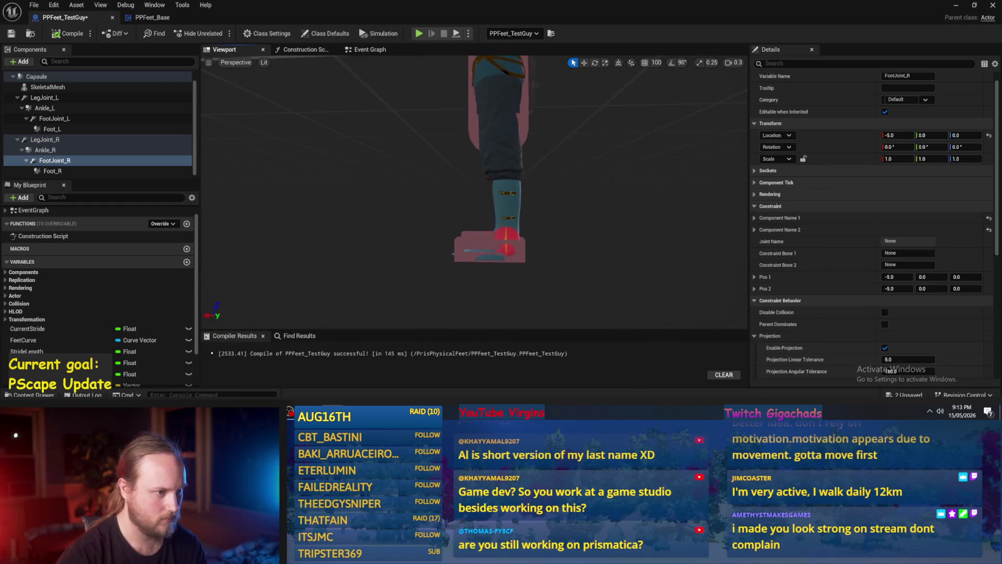
key("f")
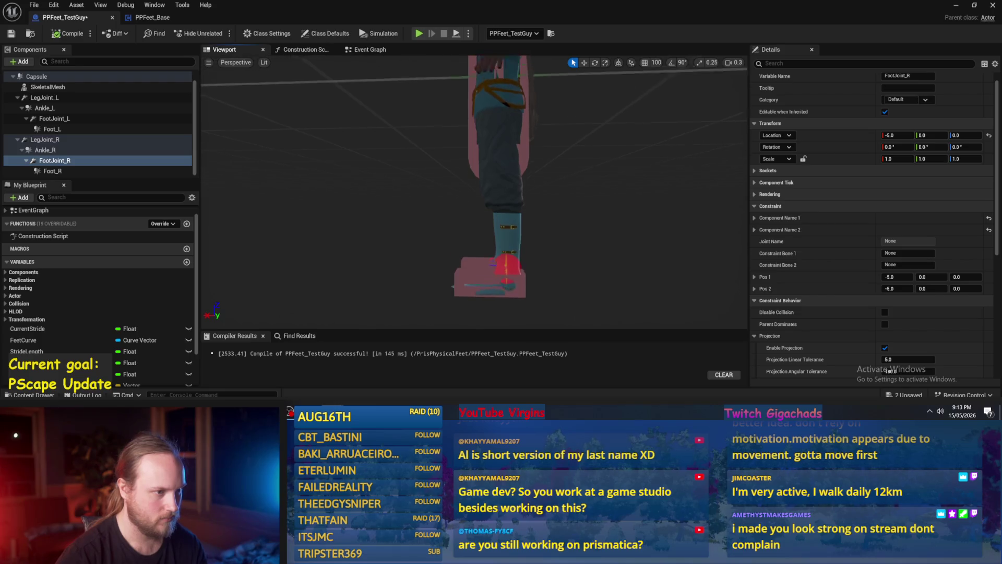
Compile PPFeet_TestGuy and inspect the Ankle_R and Foot_R components.
left_click(55, 34)
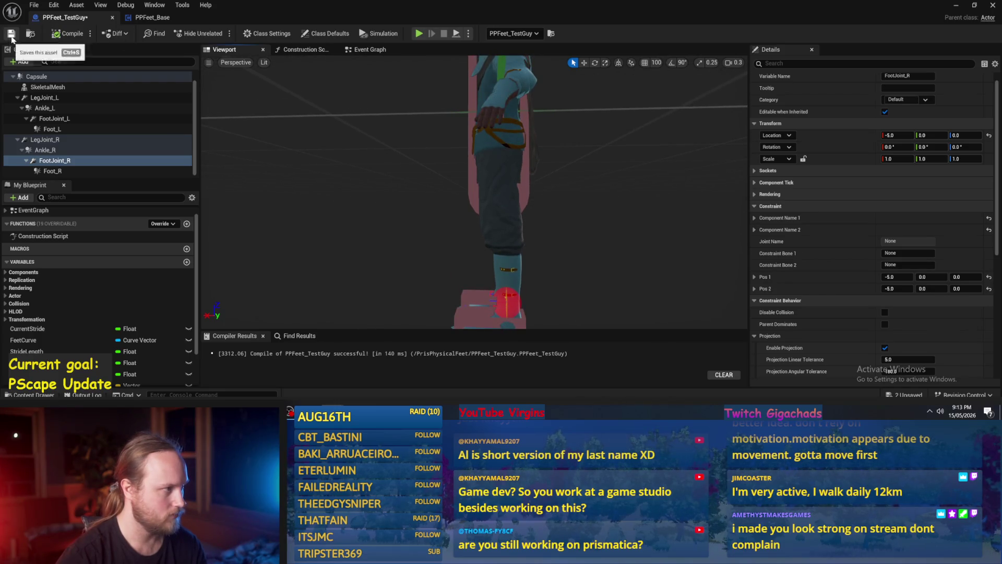
scroll(532, 280, "down", 2)
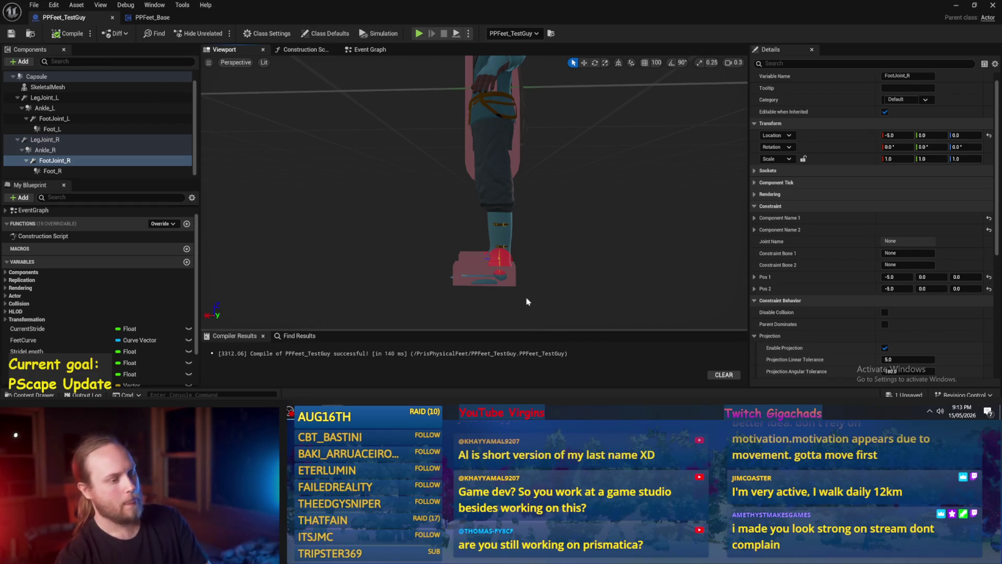
mouse_move(508, 284)
left_mouse_down()
mouse_move(484, 271)
mouse_move(498, 278)
left_mouse_up()
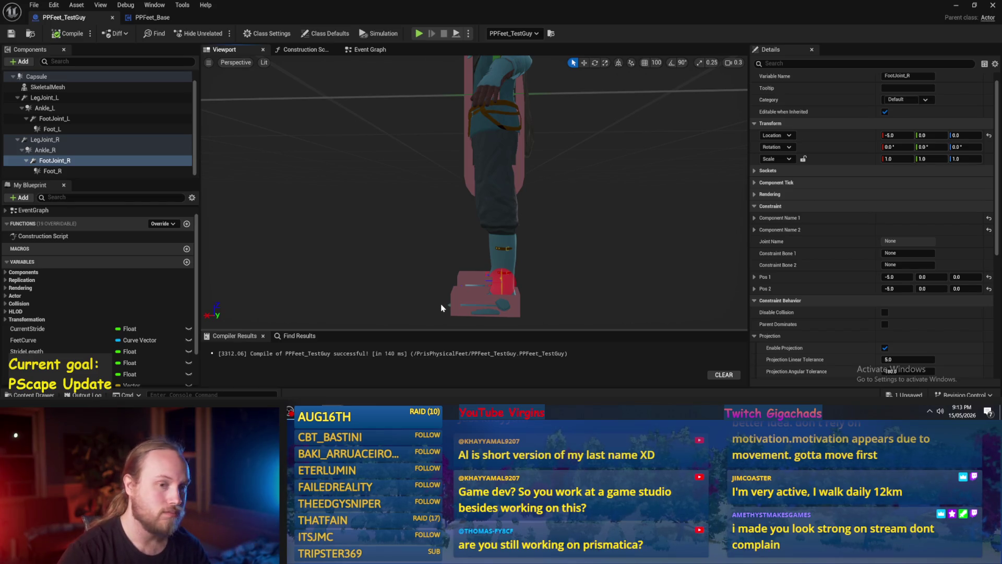
left_click_drag(457, 293, 470, 298)
scroll(466, 297, "down", 4)
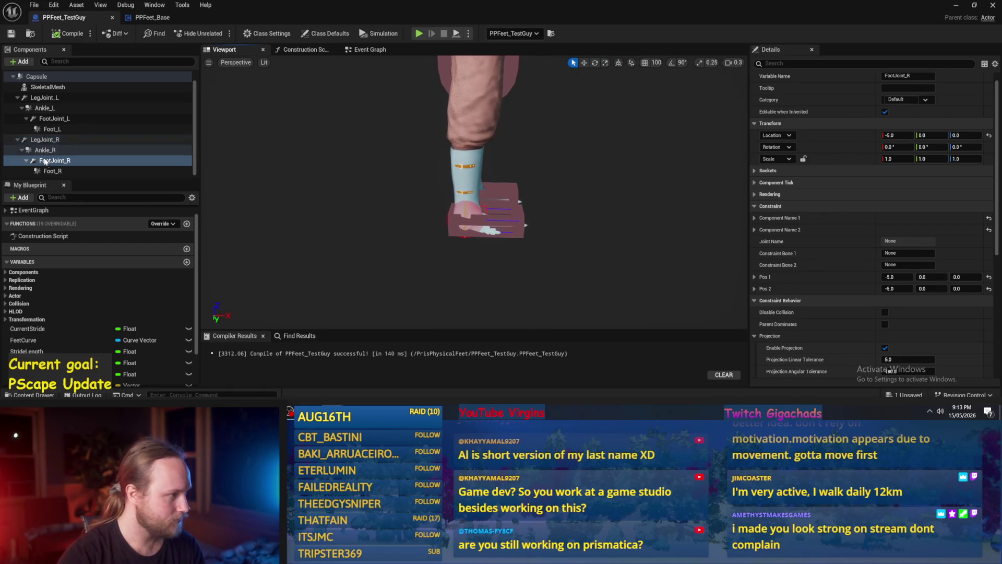
left_click(56, 154)
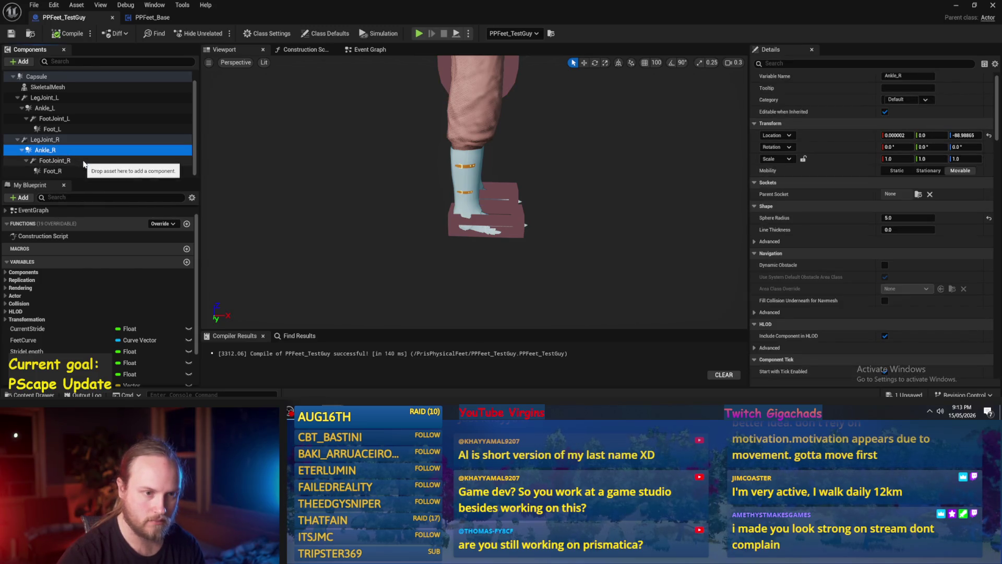
double_click(63, 149)
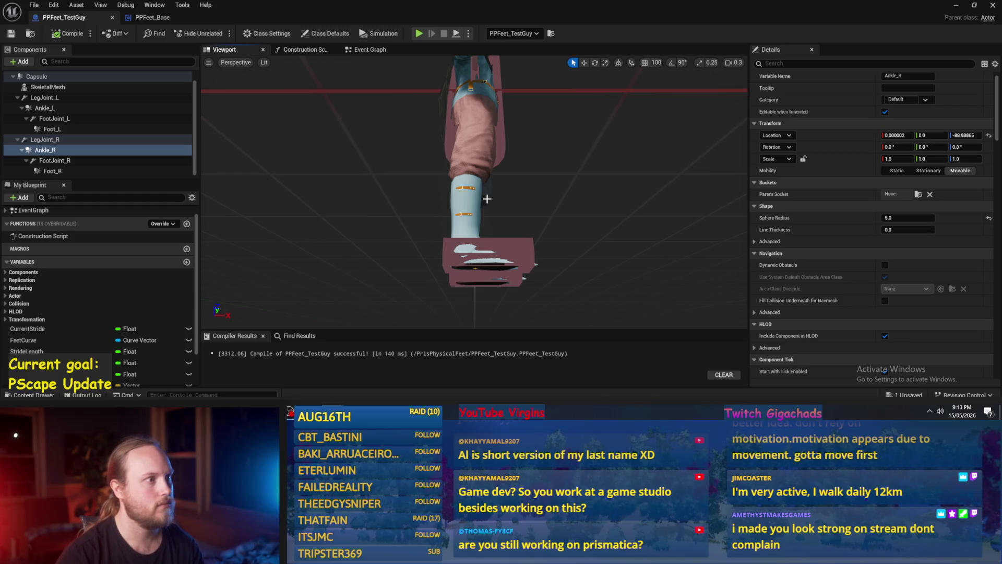
left_click(495, 241)
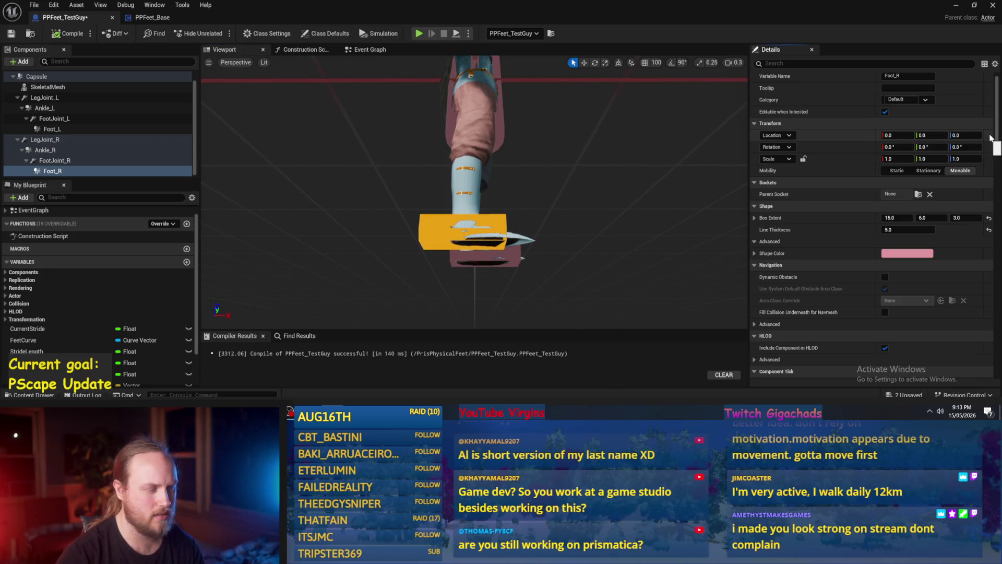
Undo the Location X resets so FootJoint_R is back at -5.0, compile, and select SkeletalMesh.
key("ctrl+z")
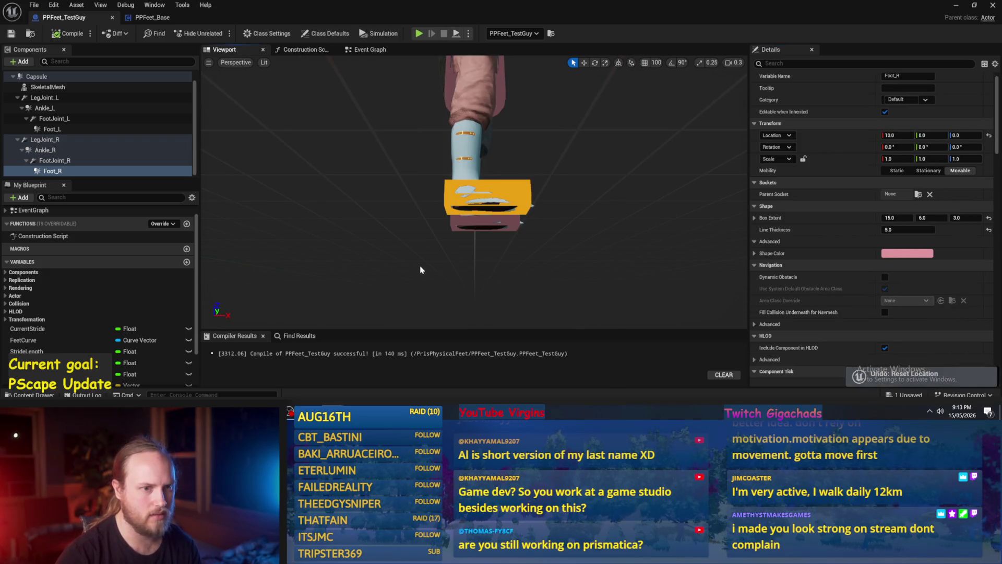
left_click(55, 160)
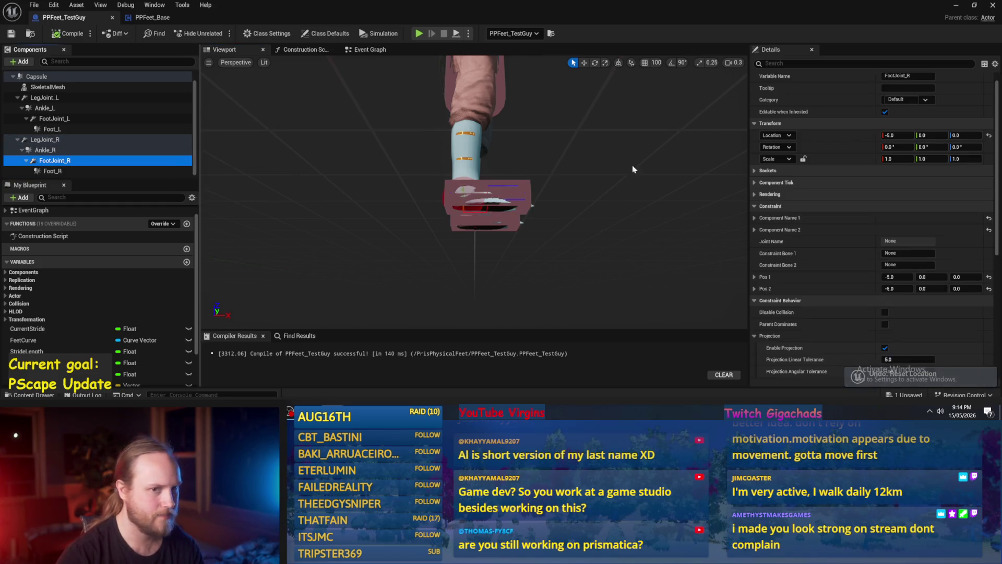
left_click(988, 136)
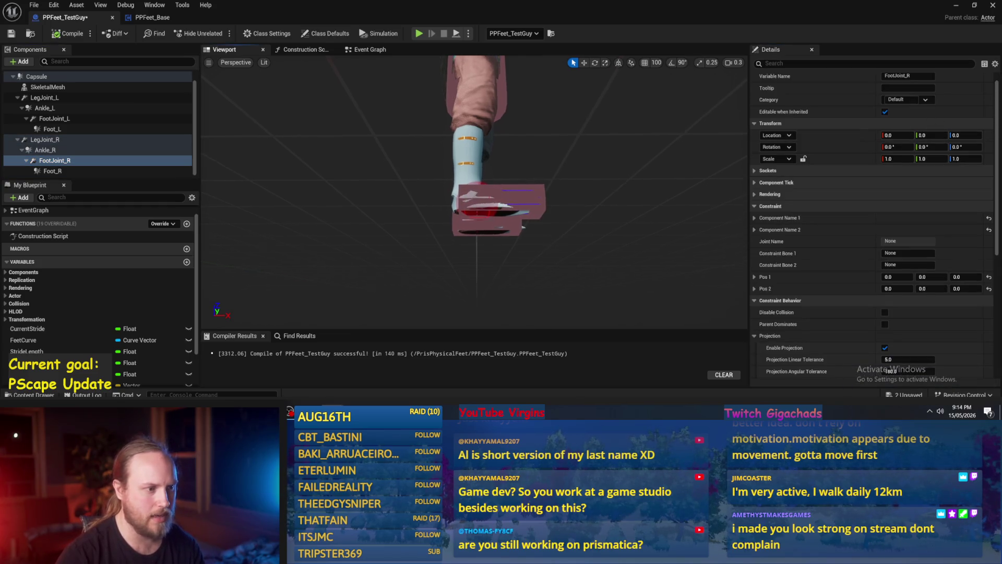
key("f")
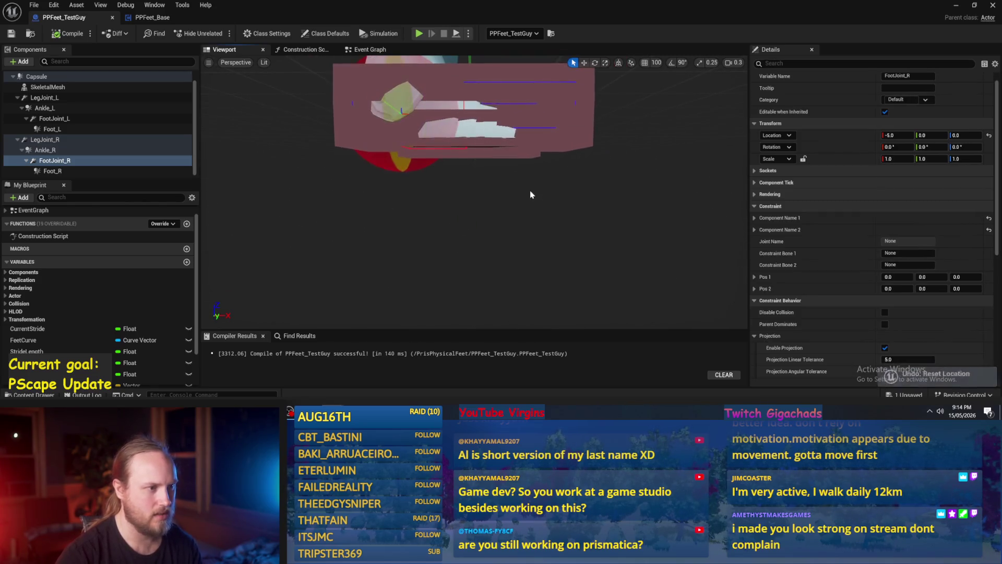
key("ctrl+z")
key("f")
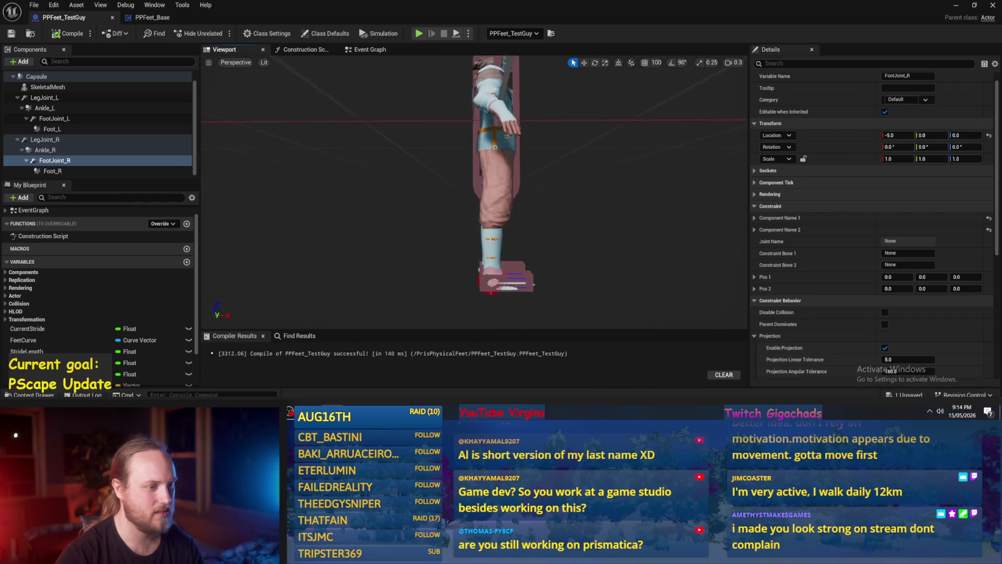
left_click(65, 37)
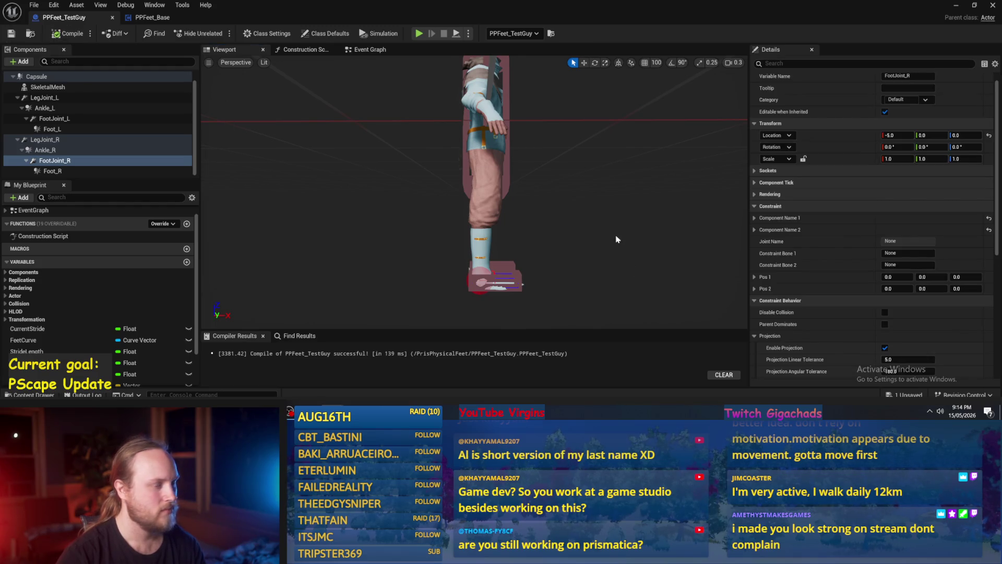
left_click(47, 87)
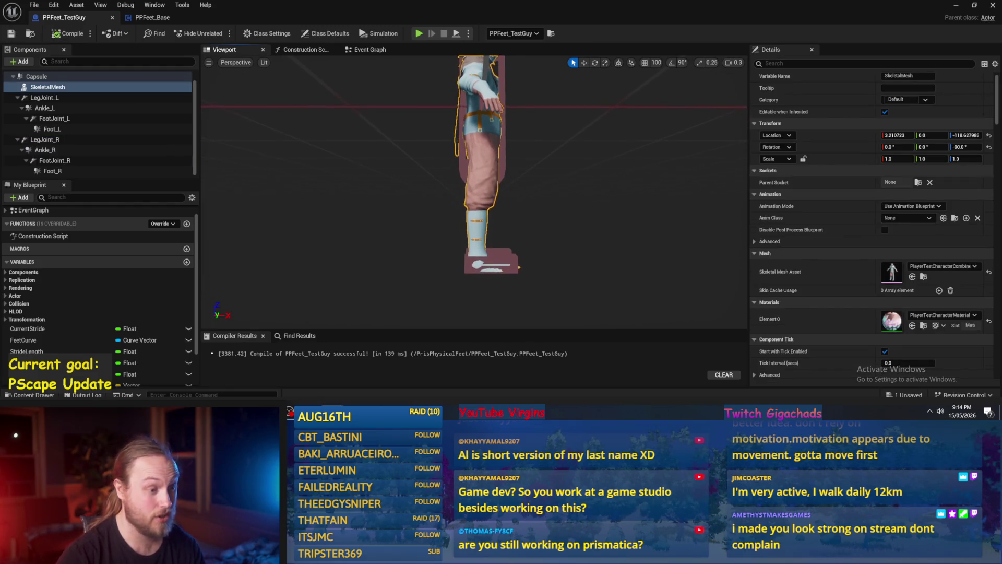
Zoom the viewport over the character's feet, then return to PPFeet_Base's InitializePhysicalFeet graph.
scroll(474, 191, "up", 3)
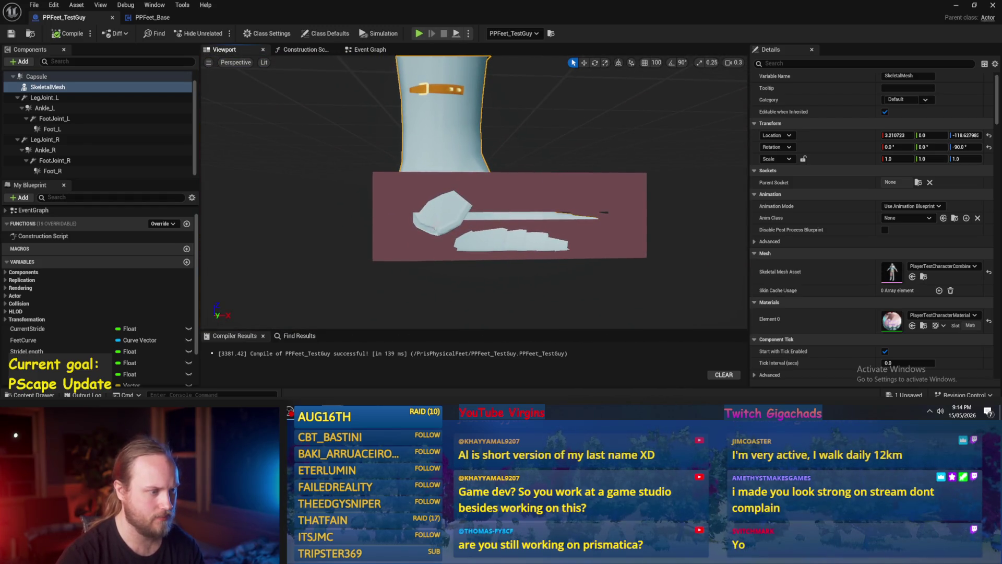
scroll(474, 191, "down", 2)
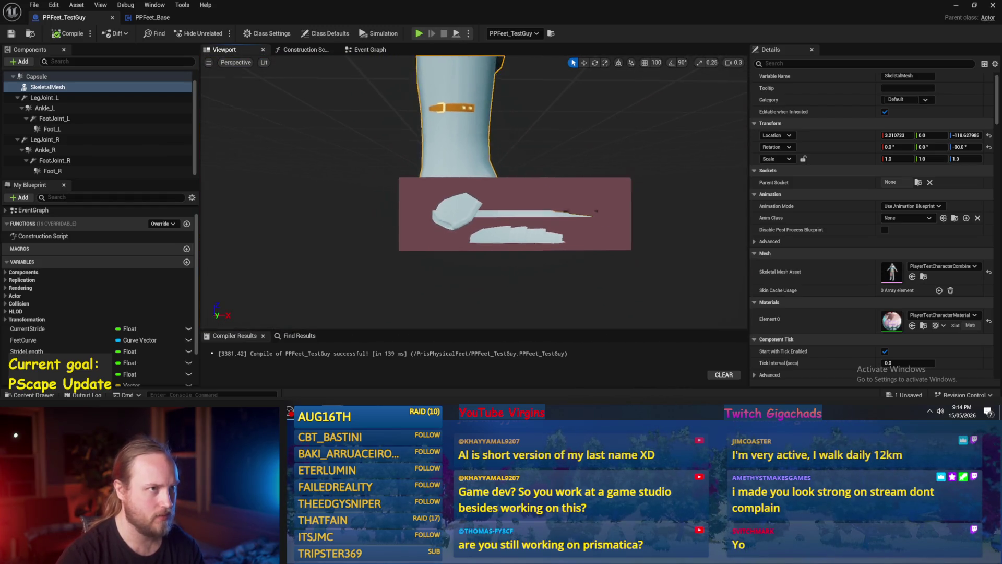
scroll(475, 192, "down", 5)
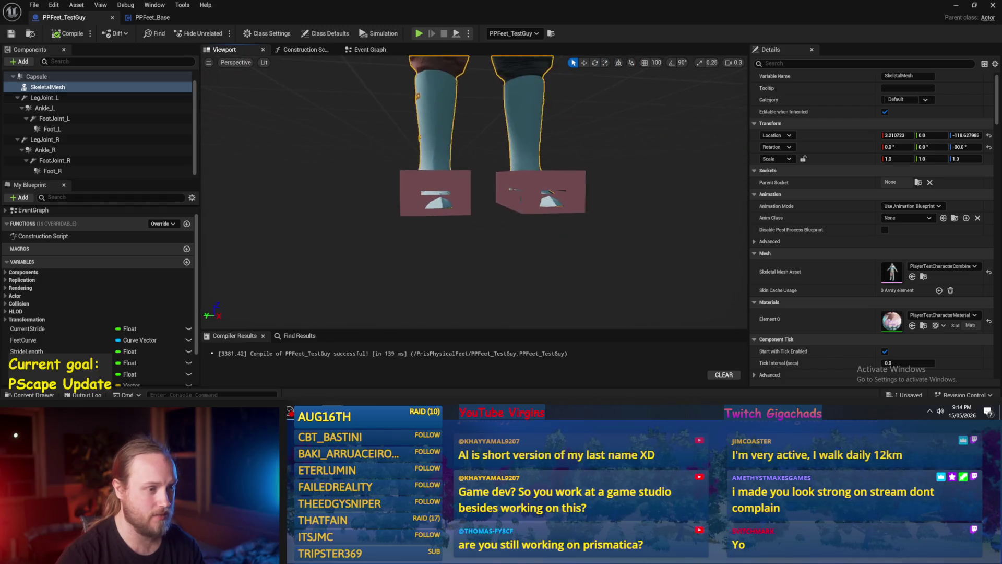
scroll(474, 191, "down", 5)
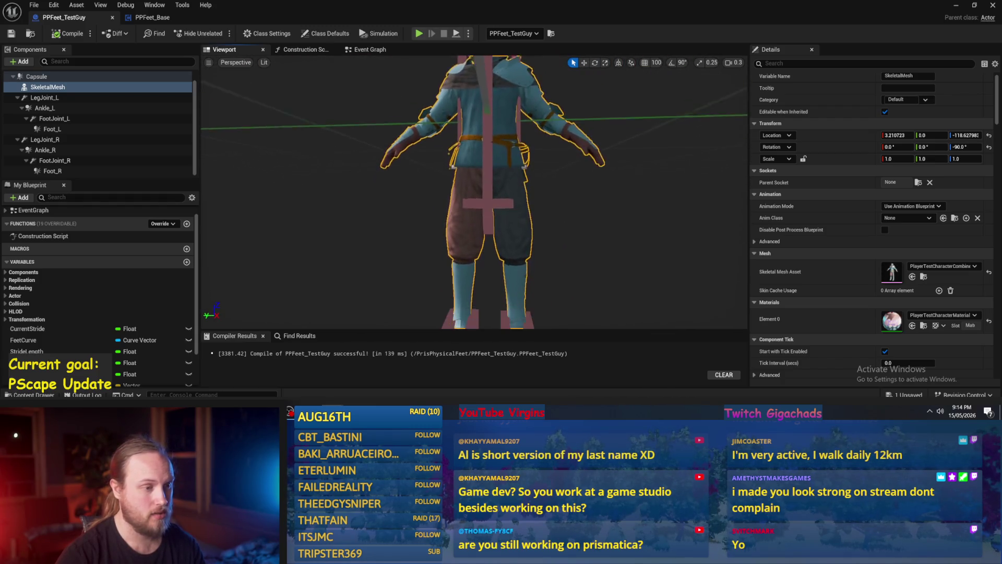
scroll(734, 250, "down", 2)
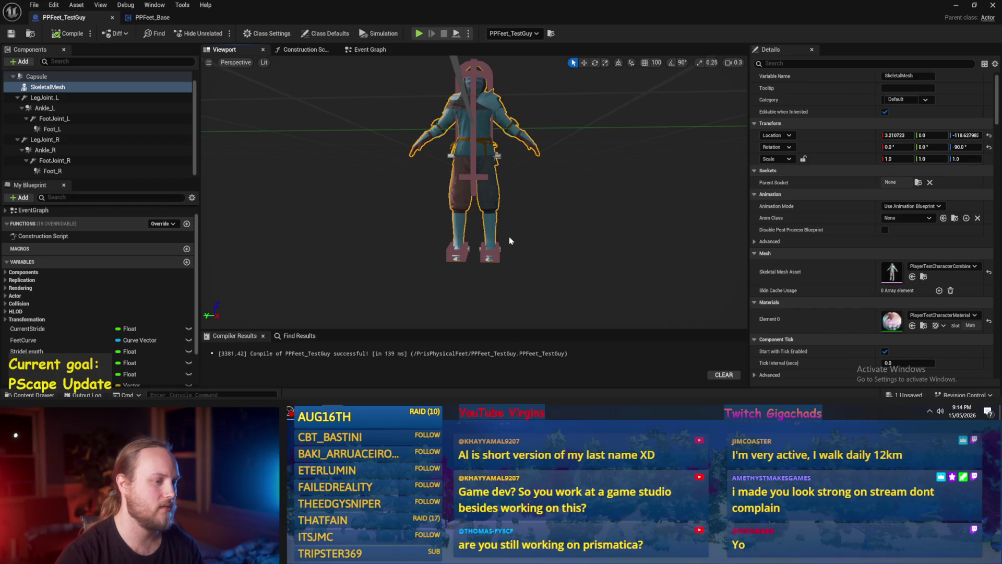
scroll(509, 240, "up", 8)
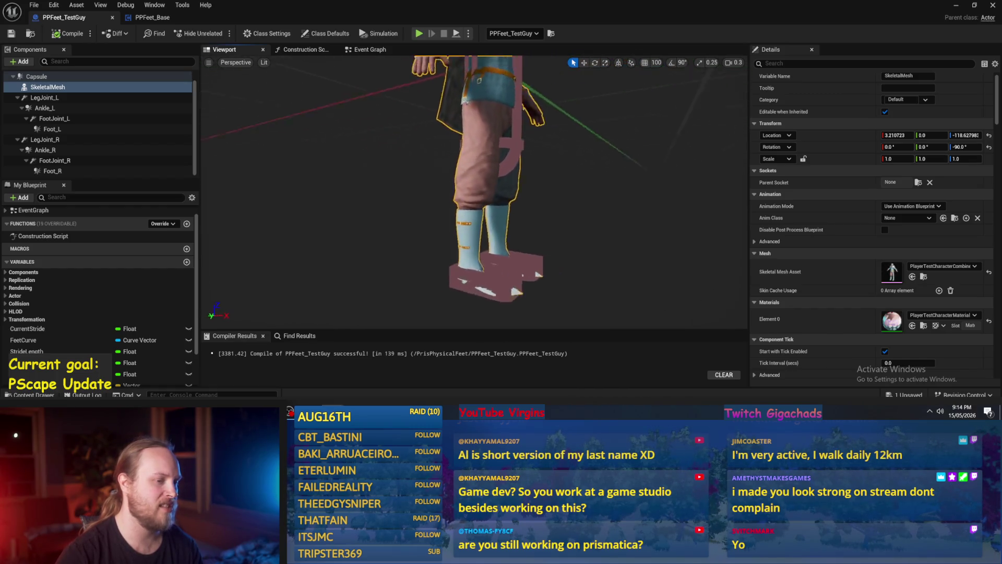
left_click(150, 19)
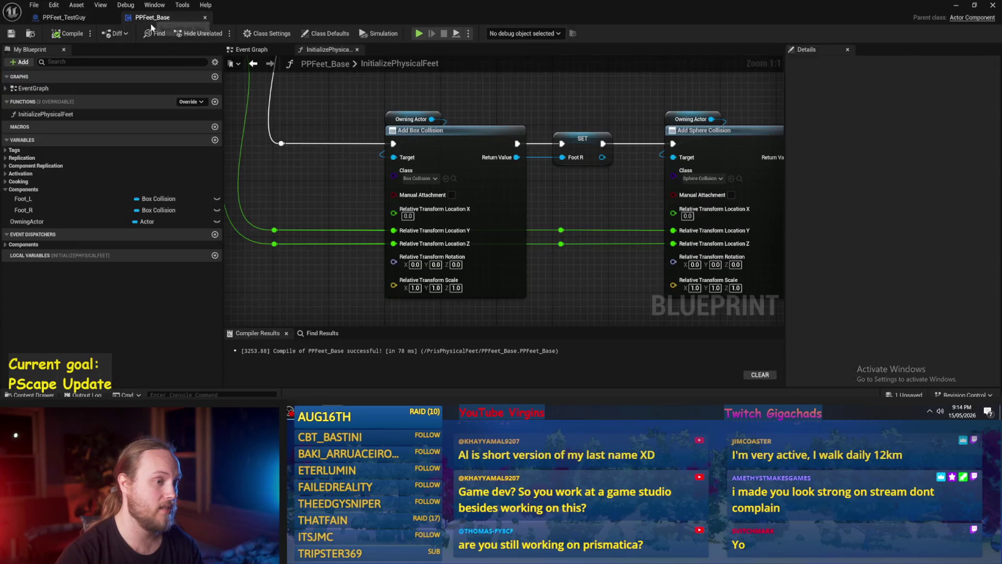
Look over the InitializePhysicalFeet graph, then return to the PPFeet_TestGuy blueprint.
left_click_drag(601, 197, 560, 209)
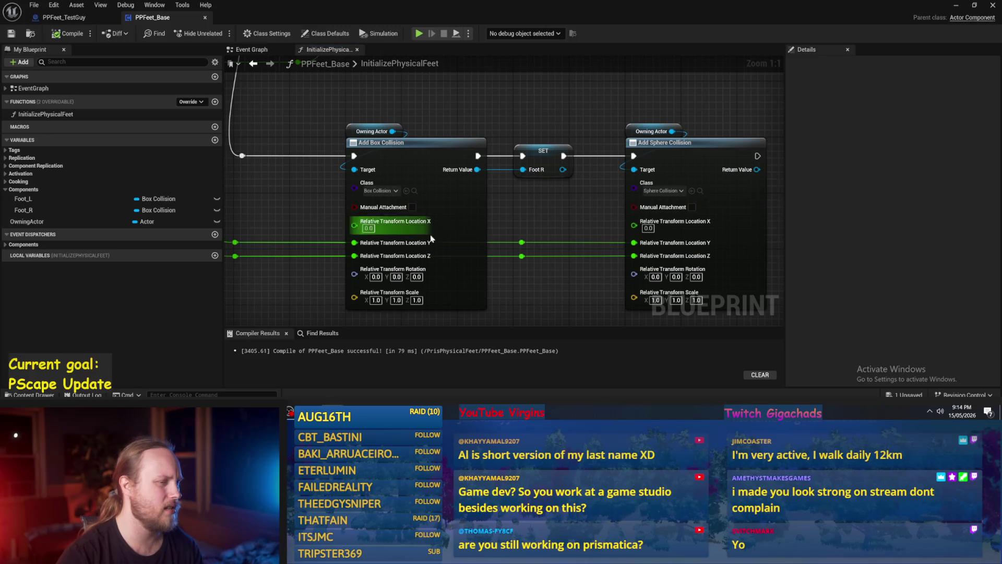
mouse_move(557, 234)
left_mouse_down()
mouse_move(568, 193)
mouse_move(586, 211)
left_mouse_up()
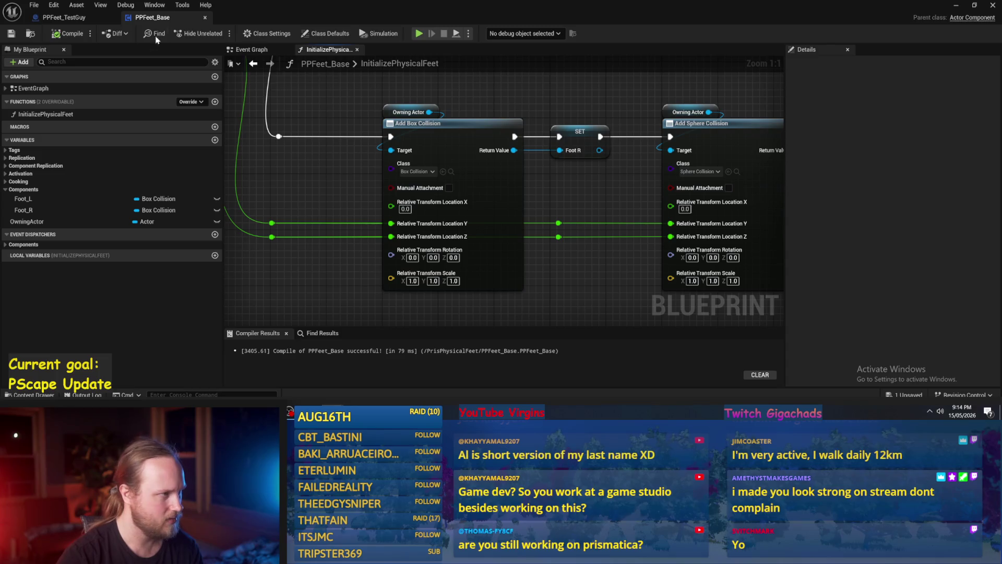
scroll(455, 167, "down", 2)
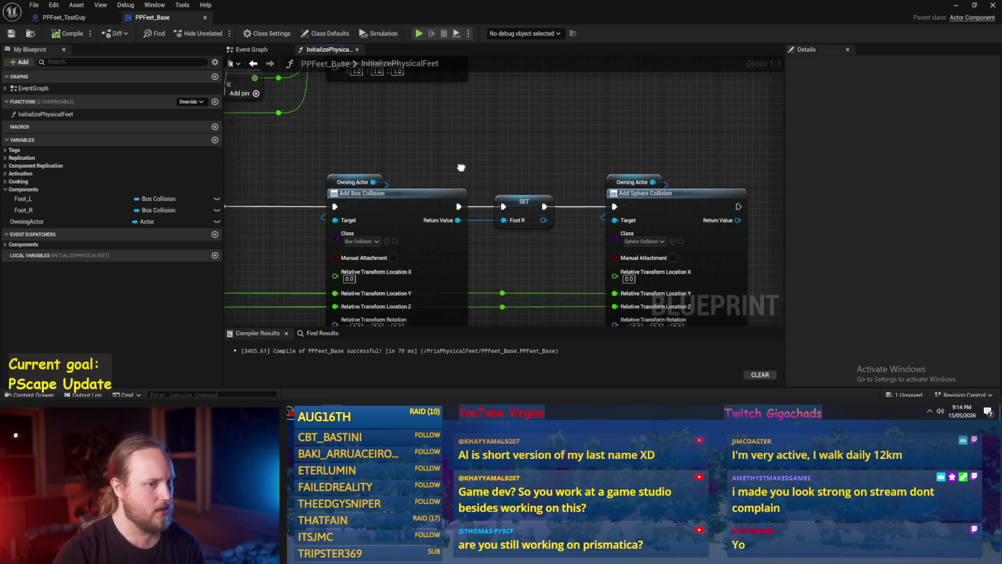
left_click_drag(456, 167, 440, 111)
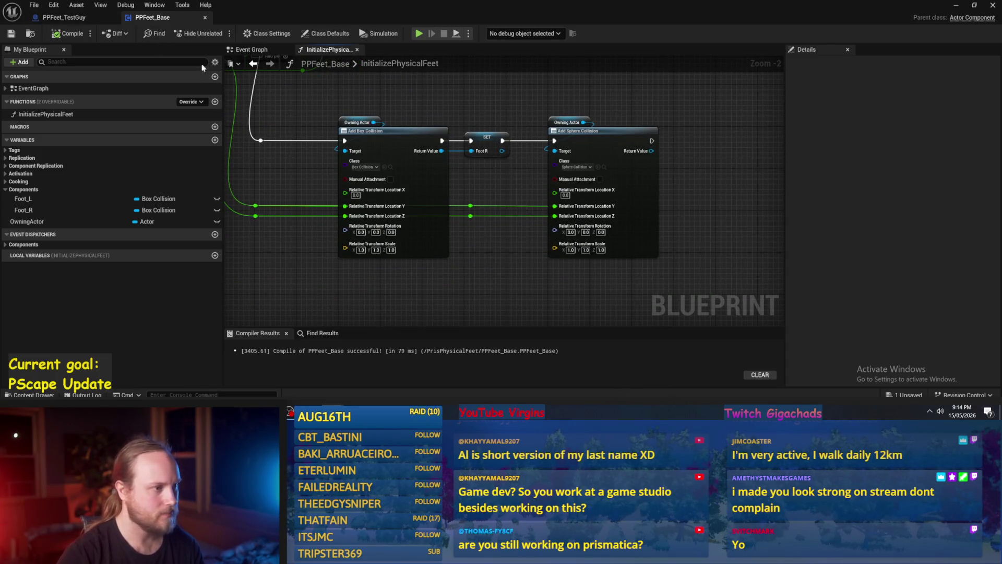
left_click(63, 17)
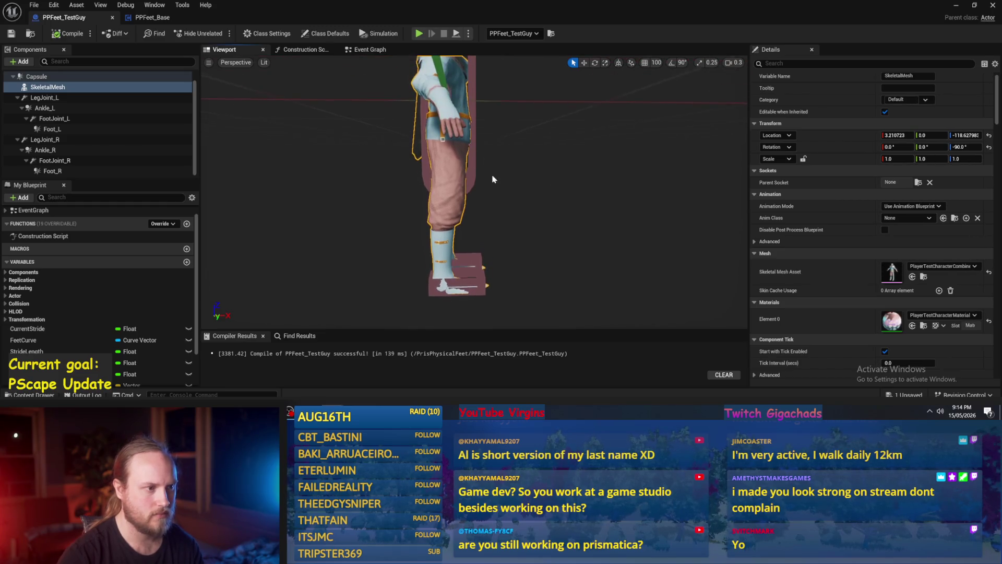
Select LegJoint_L and switch its Location display to World.
left_click(469, 172)
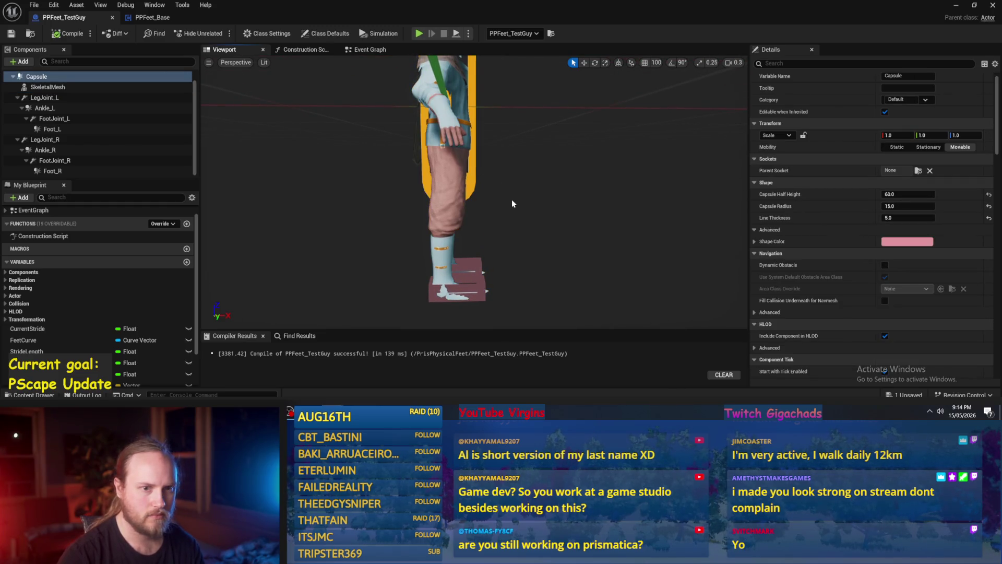
left_click(73, 107)
left_click(62, 98)
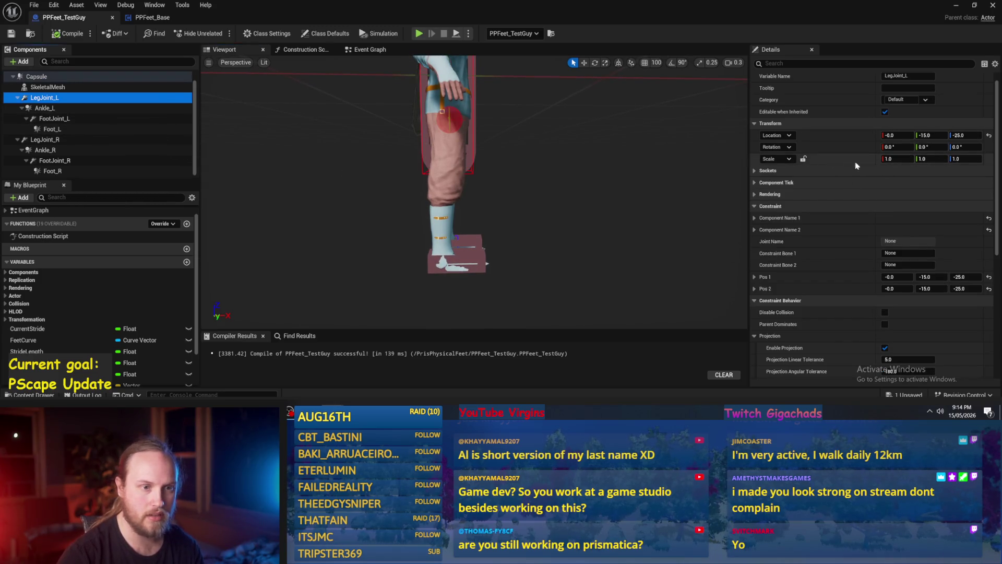
left_click_drag(574, 199, 522, 199)
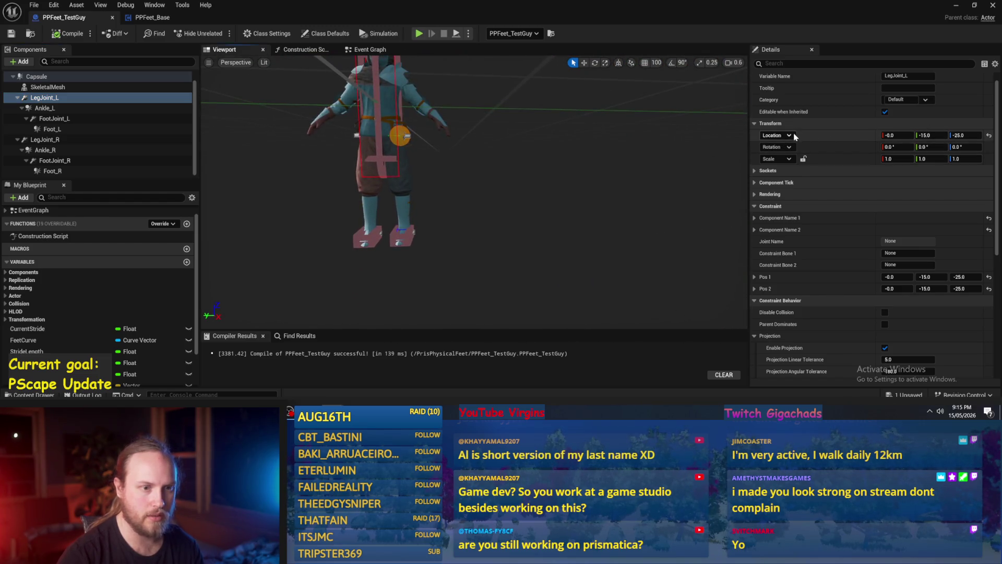
left_click(789, 136)
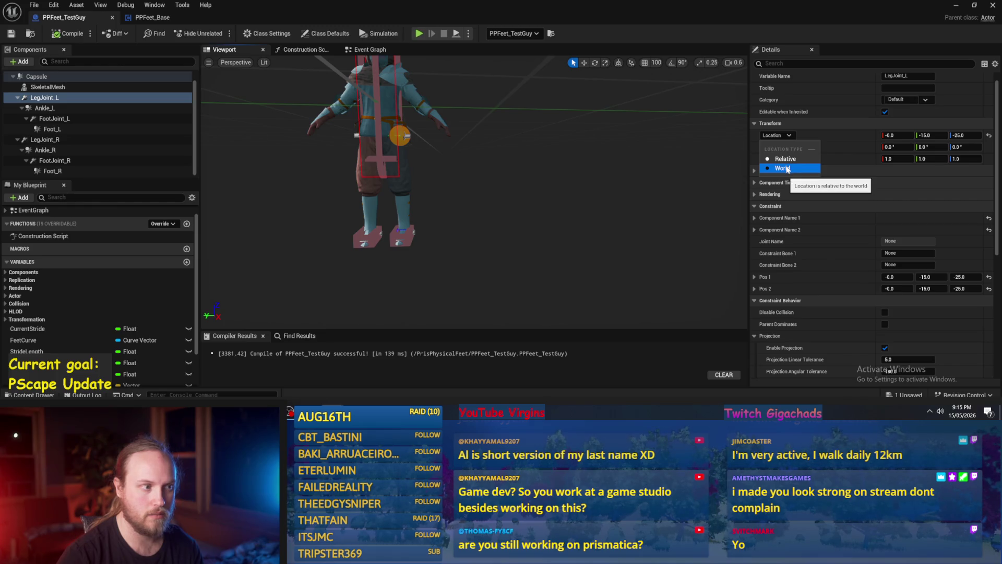
left_click(788, 168)
left_click_drag(522, 199, 522, 198)
left_click_drag(604, 162, 603, 161)
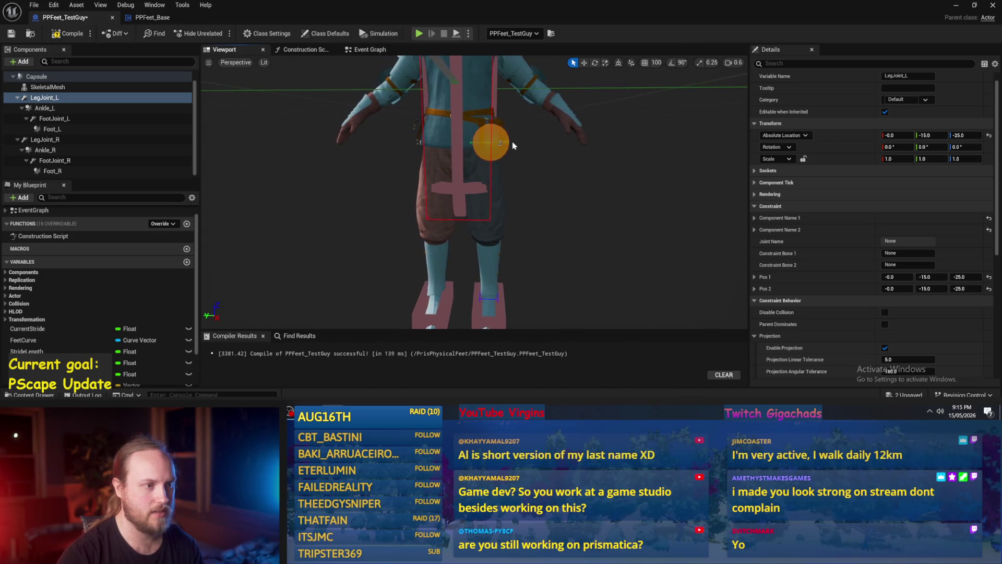
left_click_drag(522, 199, 521, 199)
Undo a Location X change on LegJoint_L and leave its Location in Relative space.
left_click(893, 135)
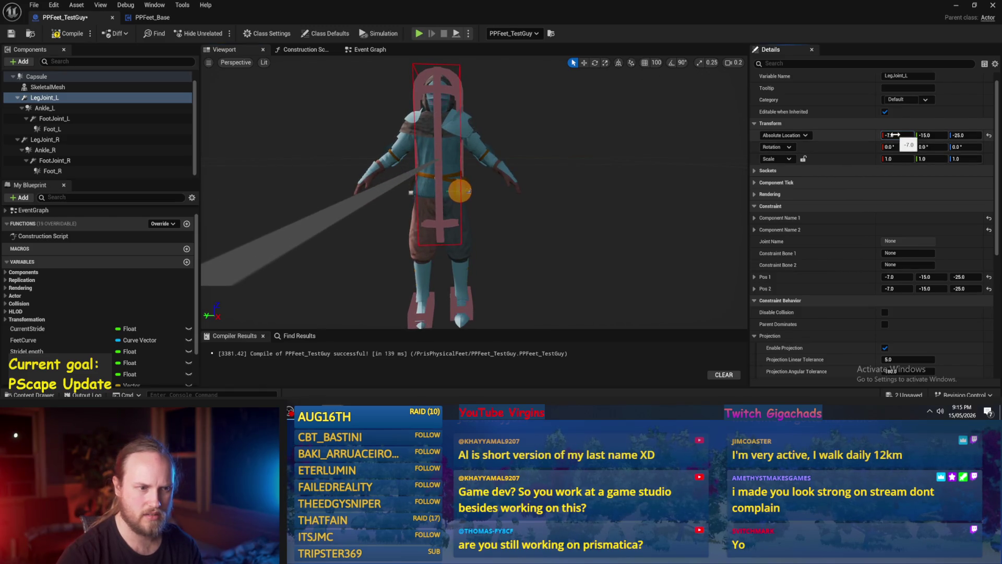
key("ctrl+z")
left_click(806, 136)
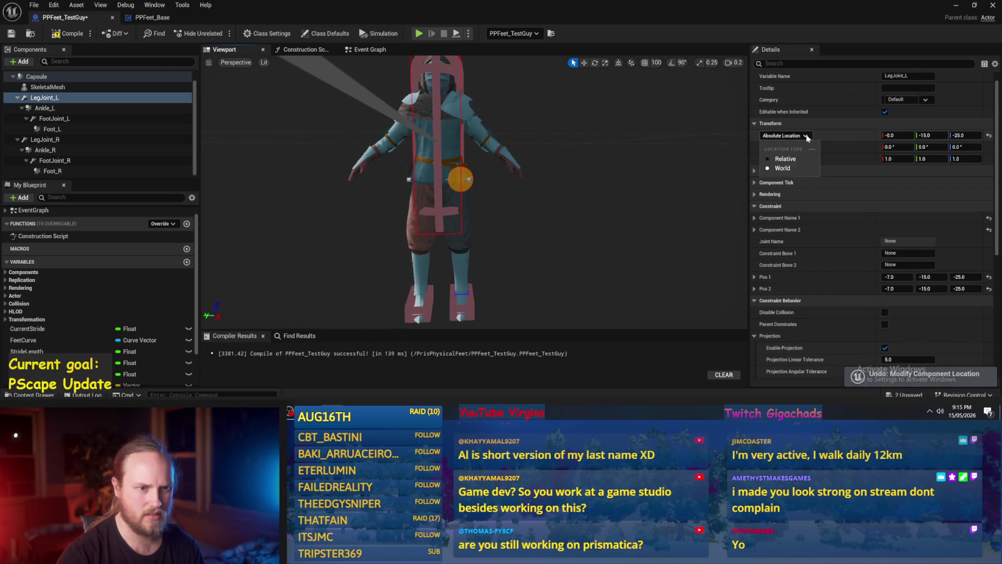
left_click(785, 159)
left_click(783, 136)
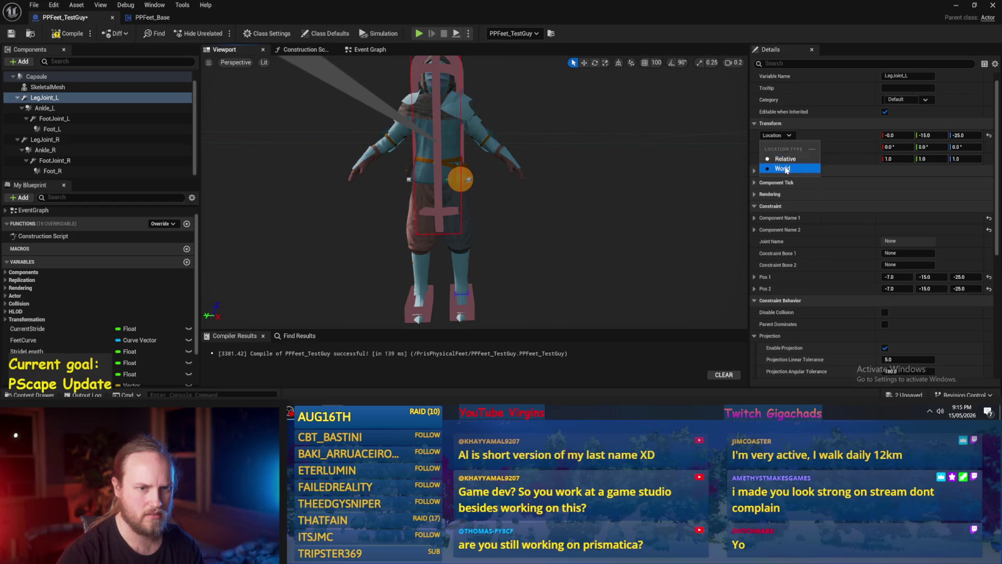
left_click(783, 168)
left_click(781, 135)
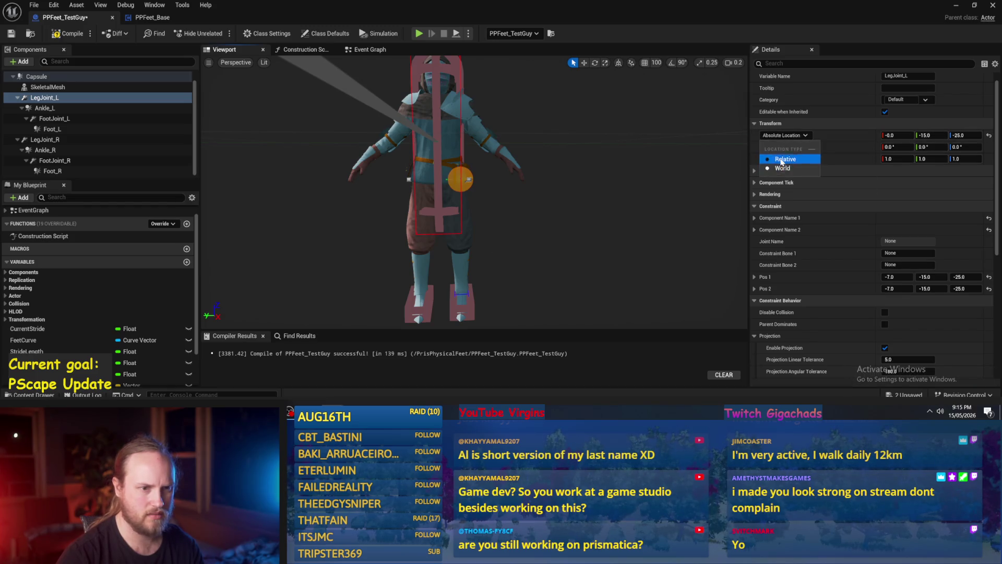
left_click(783, 159)
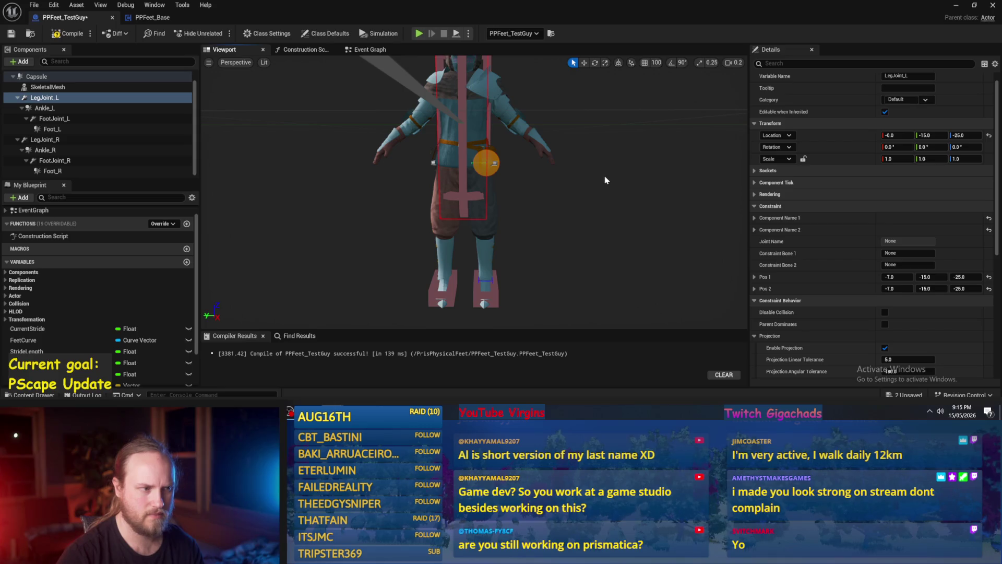
Focus the viewport on Ankle_L, then switch to the PPFeet_Base graph.
double_click(52, 108)
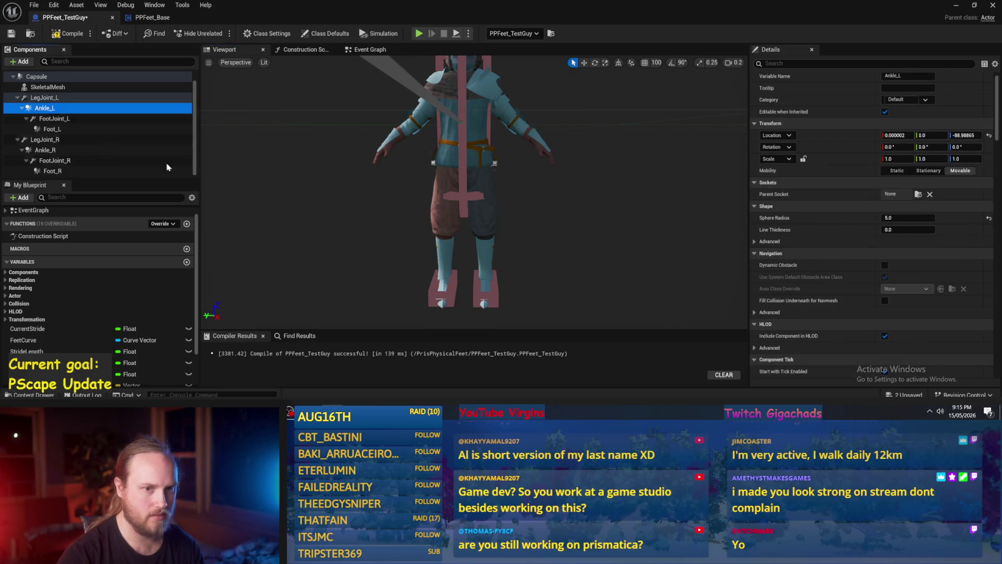
scroll(475, 188, "up", 2)
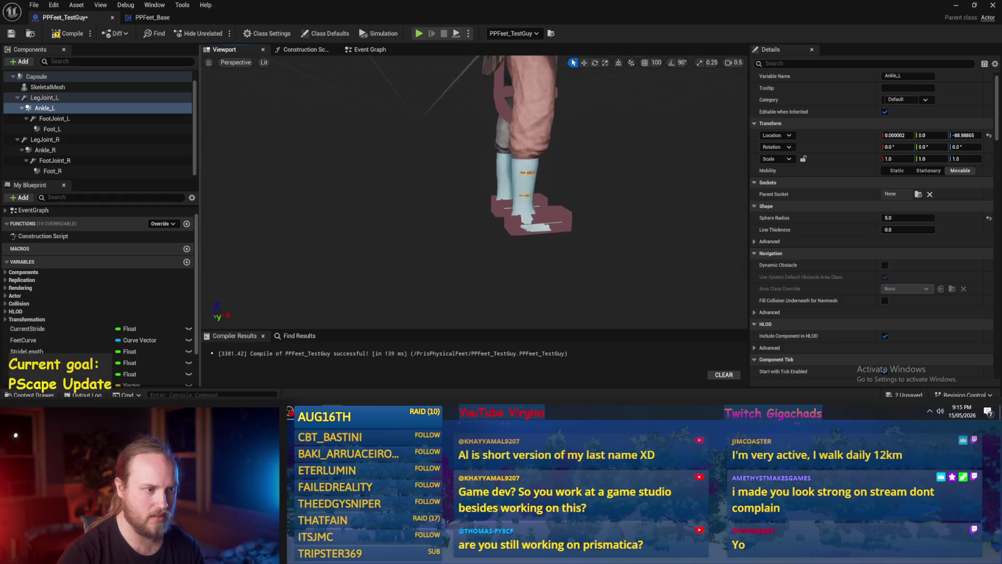
left_click_drag(475, 188, 463, 154)
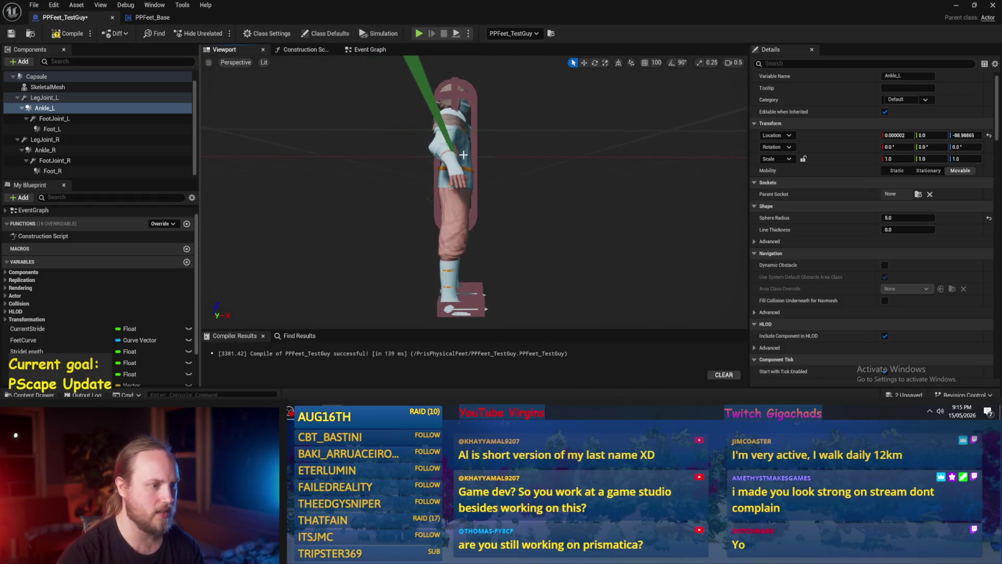
left_click(147, 18)
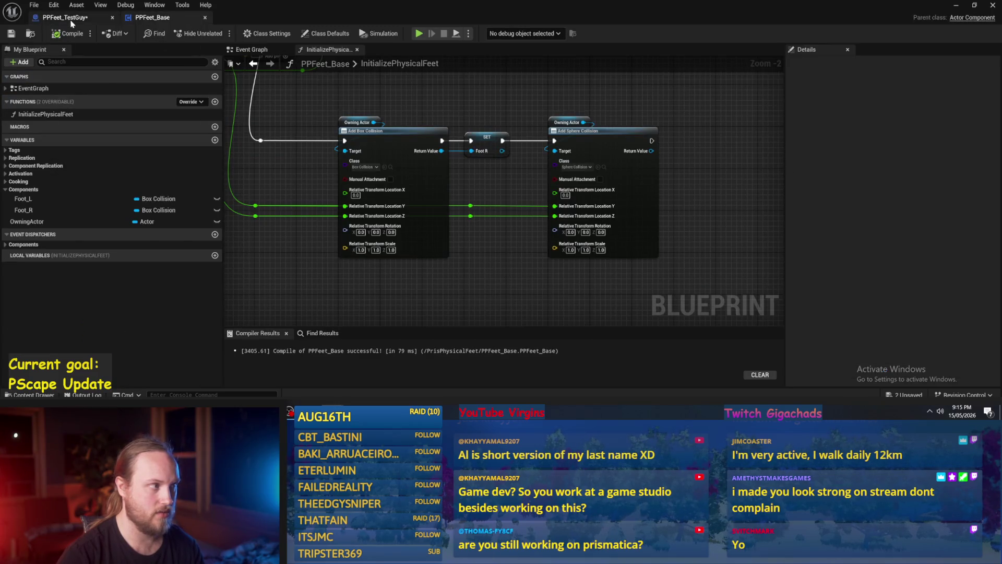
Compare PPFeet_TestGuy's components with the InitializePhysicalFeet graph.
left_click(72, 21)
left_click(168, 20)
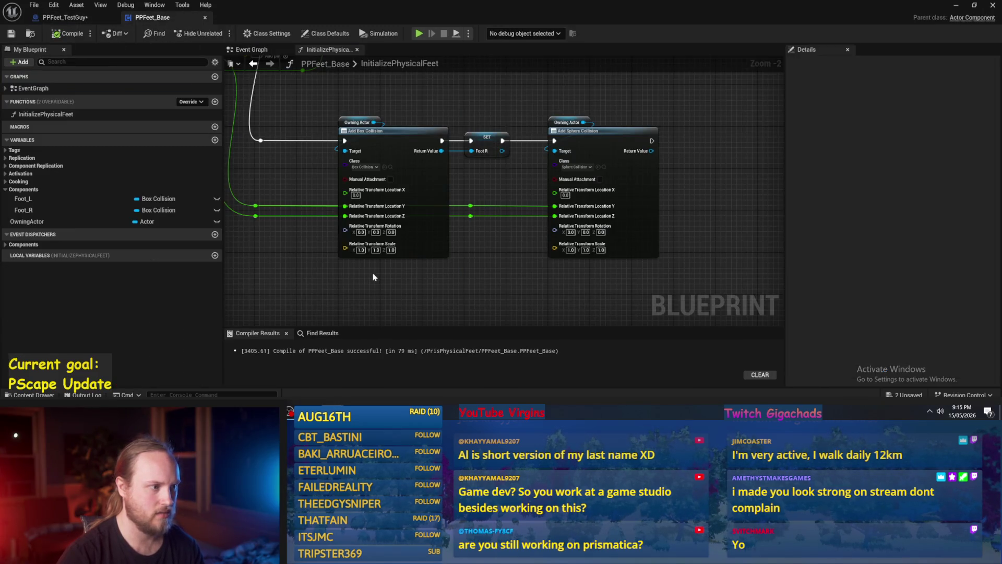
left_click(65, 19)
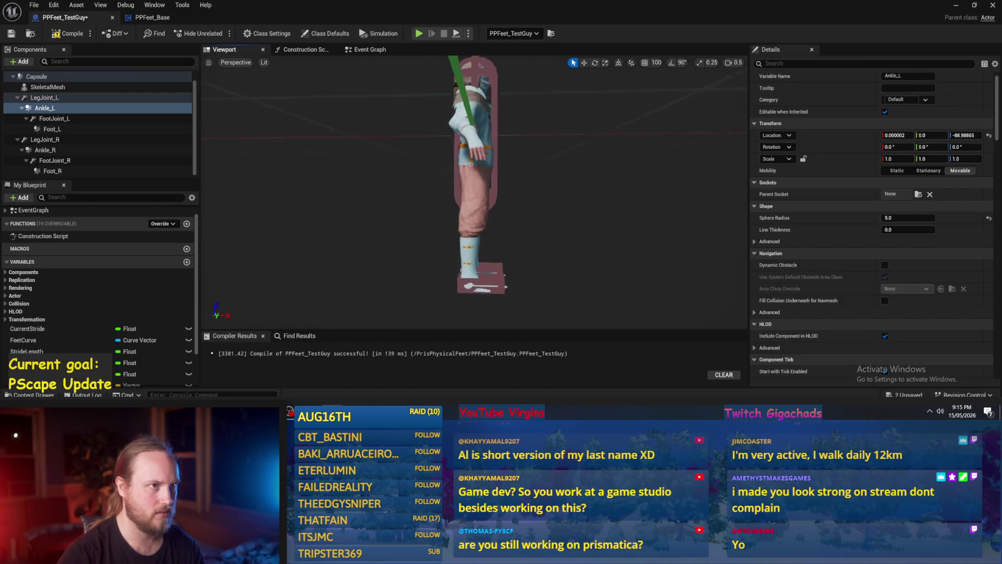
left_click(163, 21)
scroll(547, 141, "up", 2)
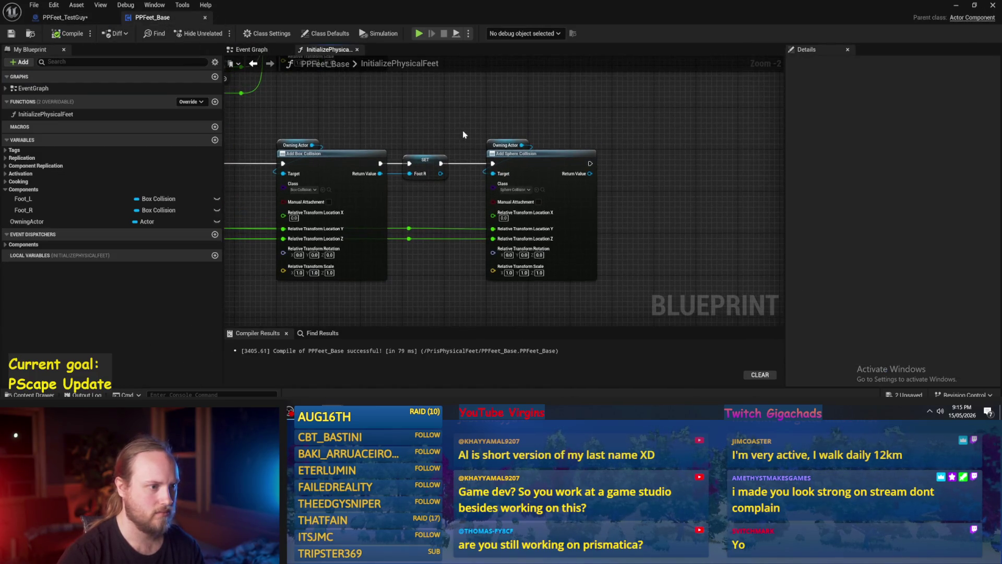
Promote Add Sphere Collision's Return Value to a new Ankle_R variable and compile.
right_click(572, 173)
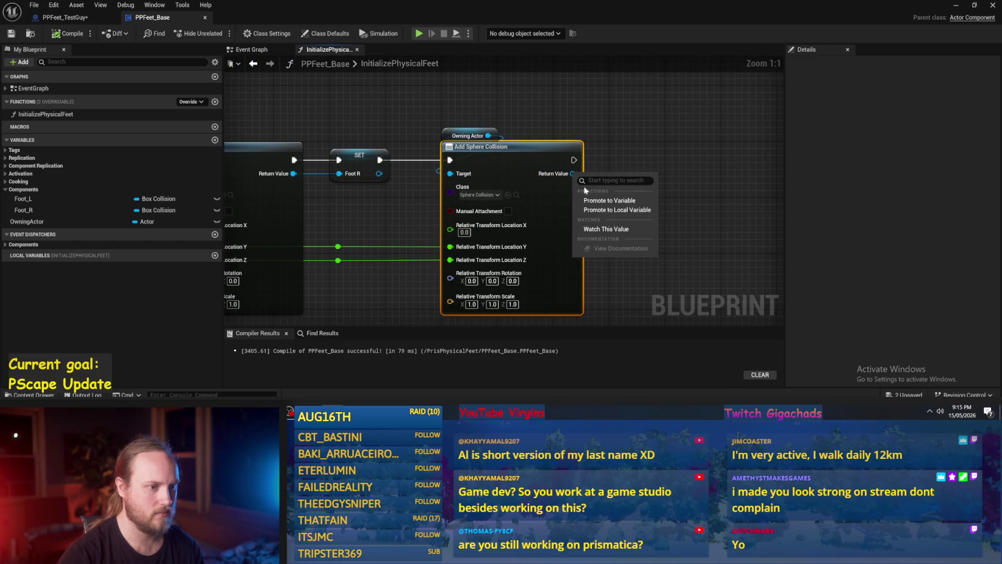
left_click(607, 200)
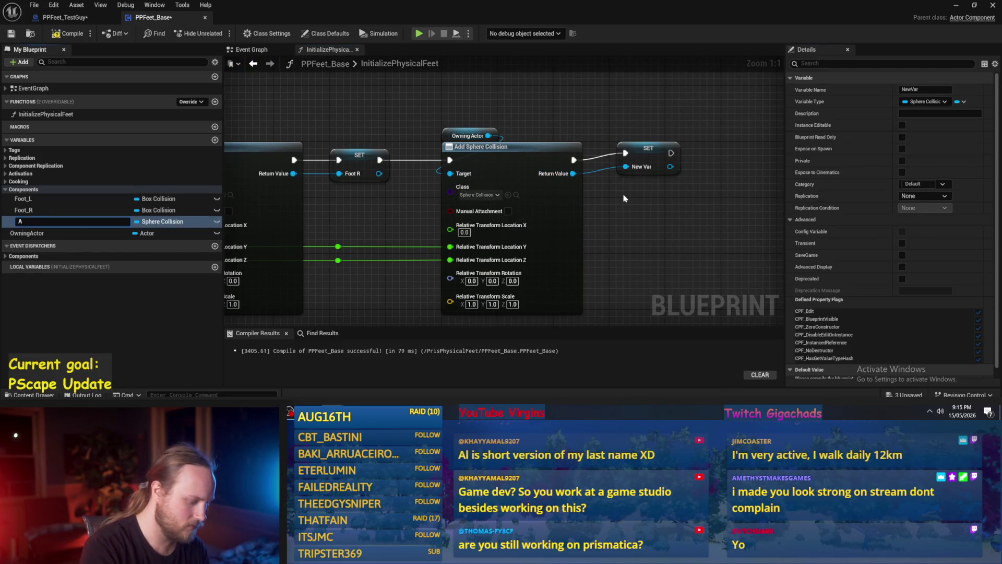
type("Ankle_R")
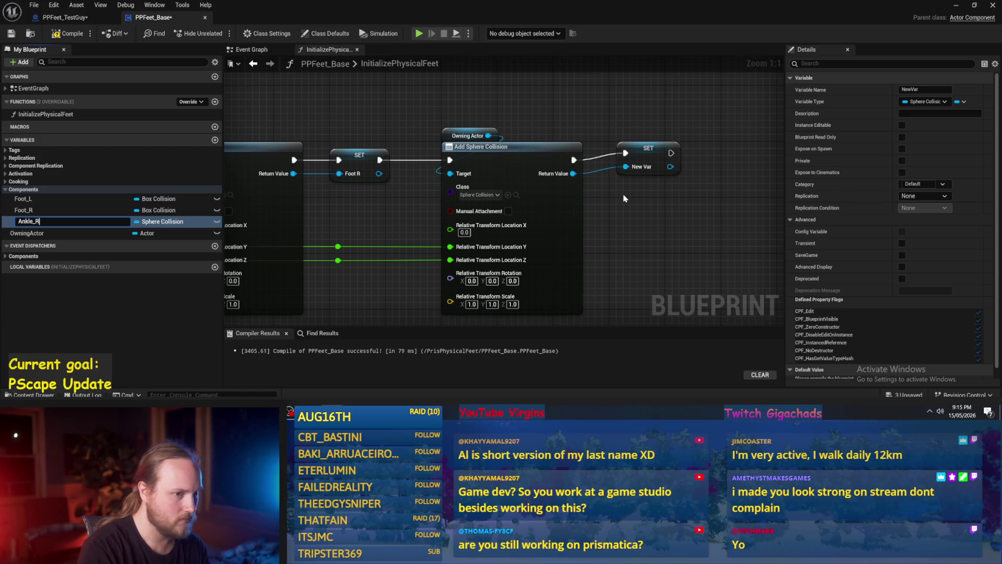
key("Return")
left_click(648, 152)
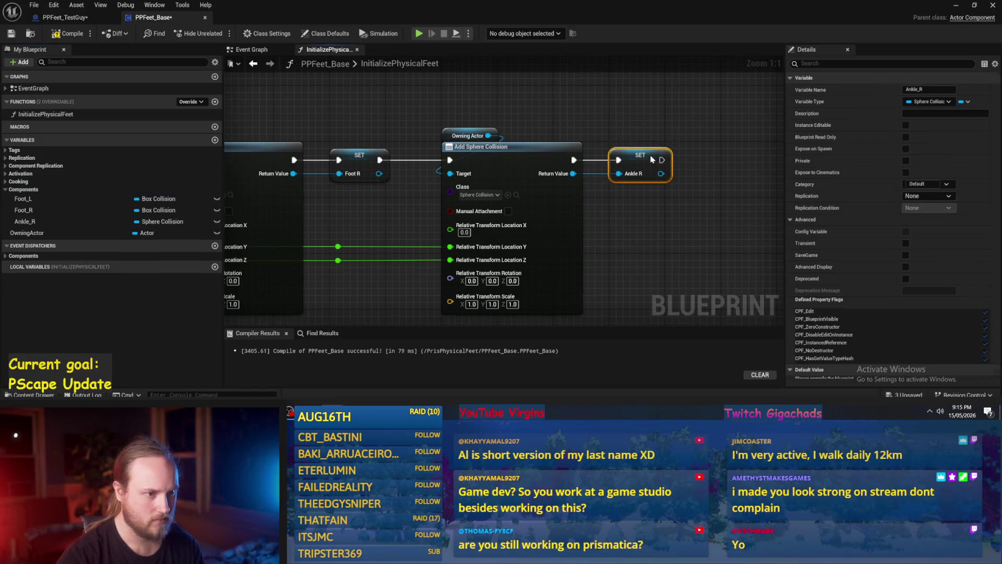
scroll(656, 195, "down", 2)
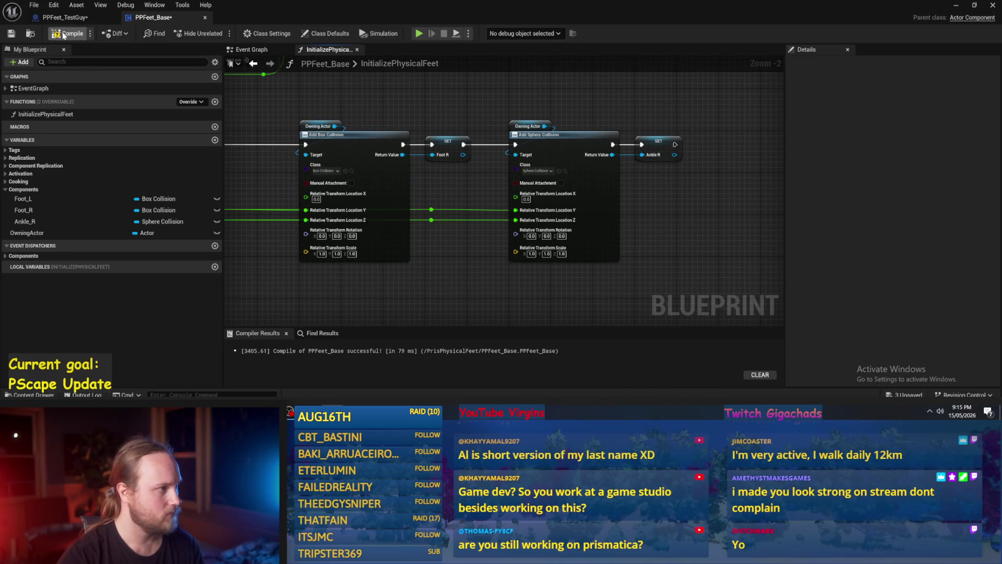
left_click(11, 34)
Pan over the graph around Set Capsule Half Height, then open PPFeet_TestGuy.
left_click_drag(548, 221, 600, 204)
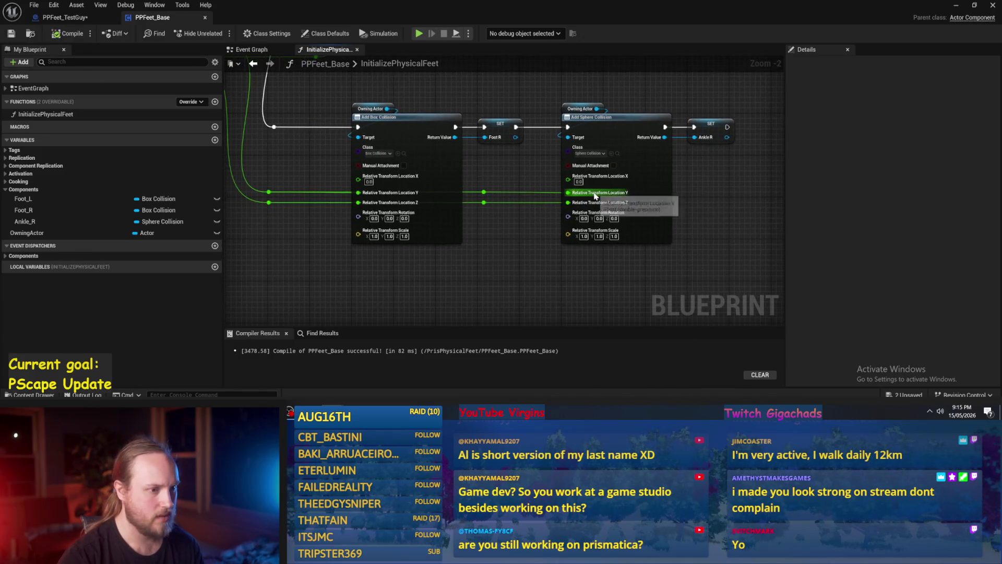
left_click_drag(256, 180, 442, 208)
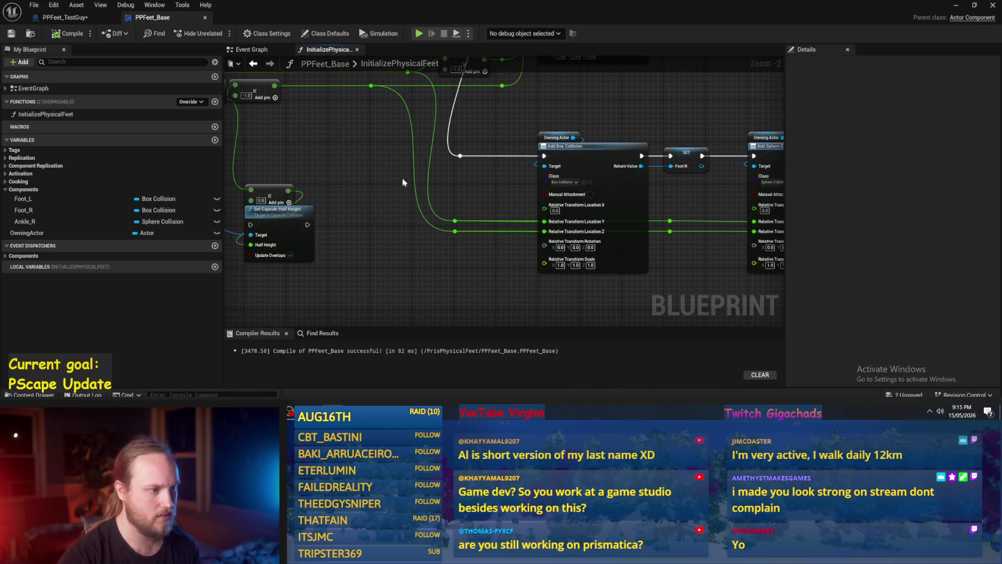
left_click_drag(276, 93, 148, 79)
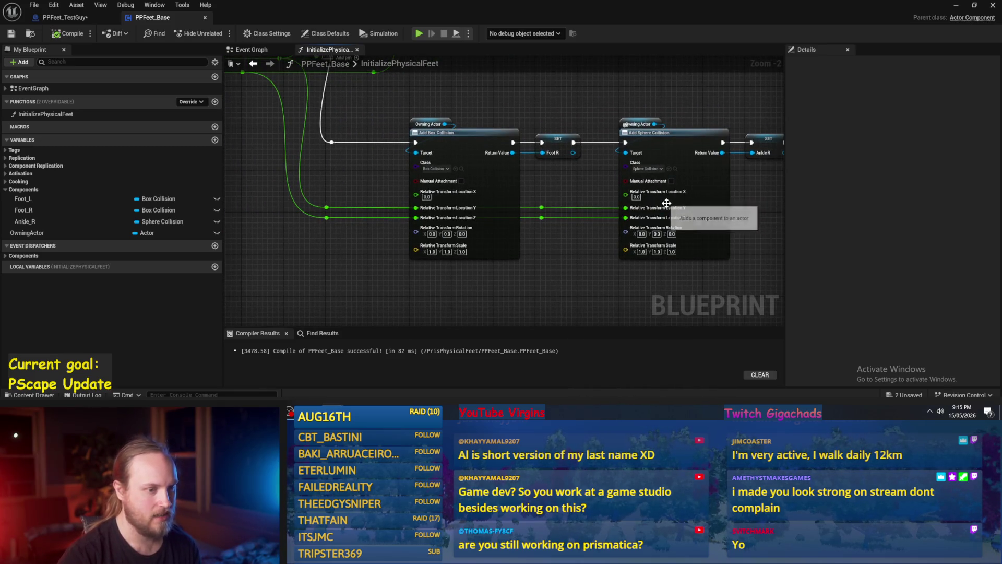
left_click(63, 18)
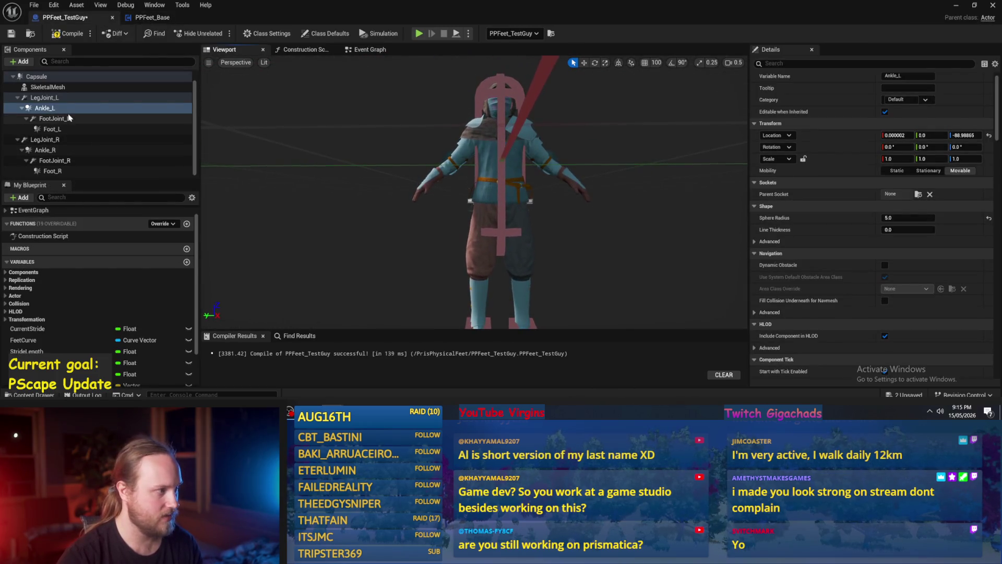
Review the FootJoint_L, LegJoint_R and FootJoint_R constraint settings, then return to the PPFeet_Base graph.
left_click(141, 119)
left_click(51, 139)
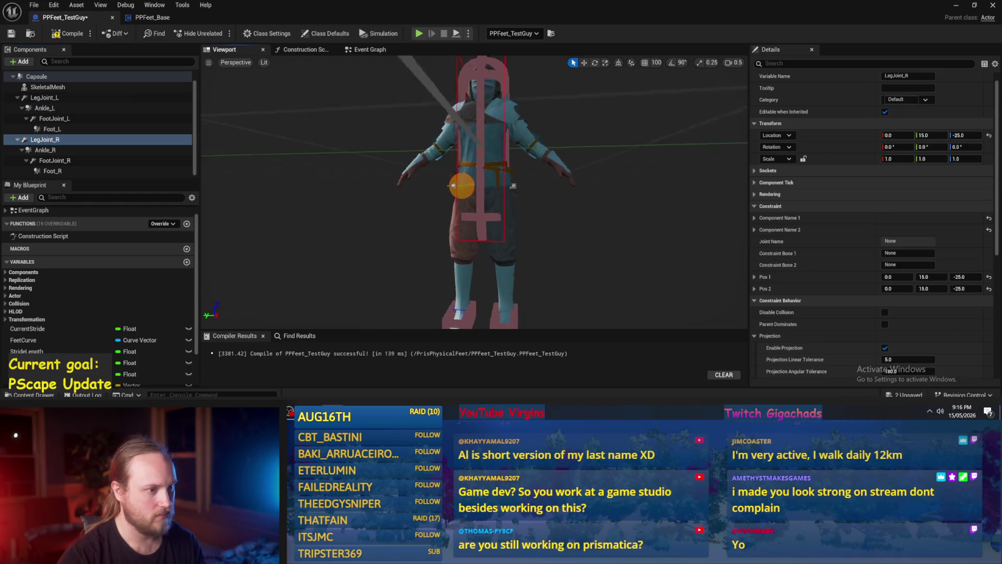
left_click(72, 161)
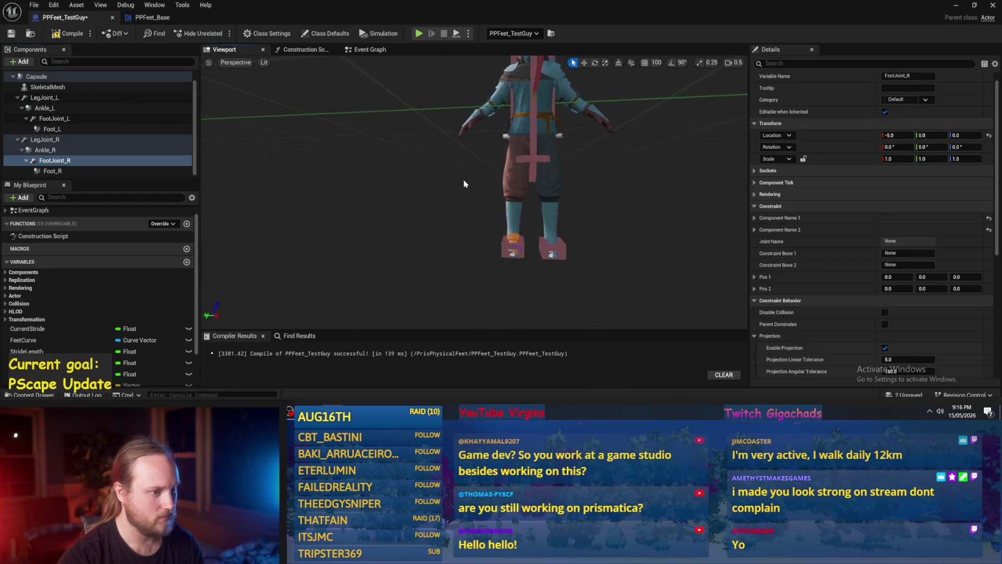
left_click(140, 18)
left_click(78, 18)
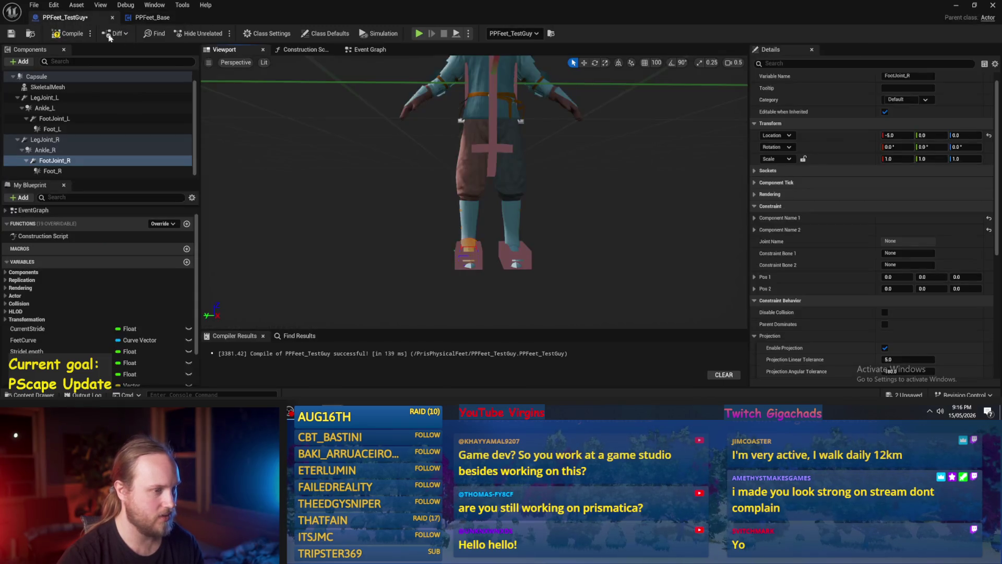
left_click(151, 18)
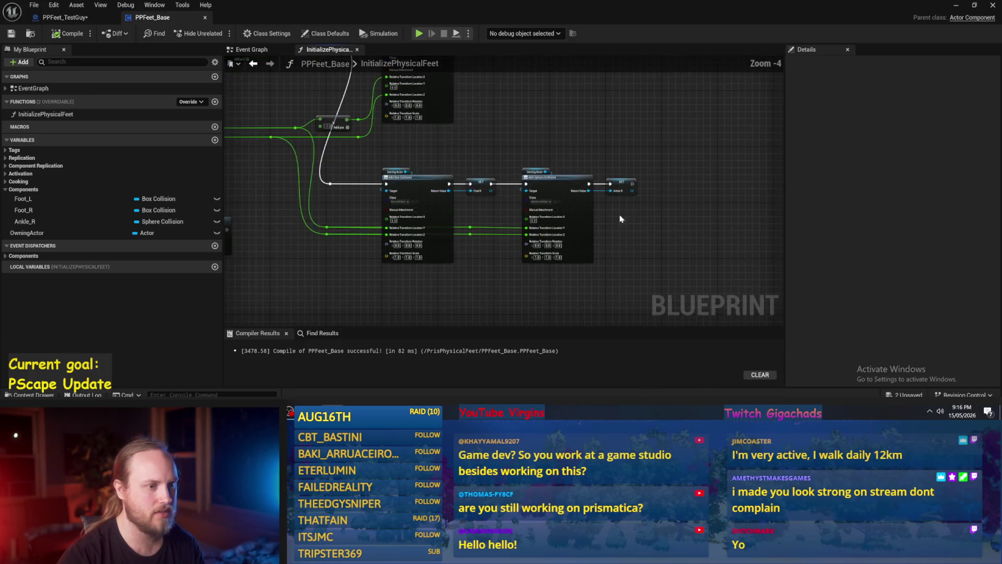
Shift the collision nodes right and add a Physics Constraint Component node wired from Owning Actor.
left_click_drag(660, 153, 378, 269)
left_click_drag(412, 185, 638, 186)
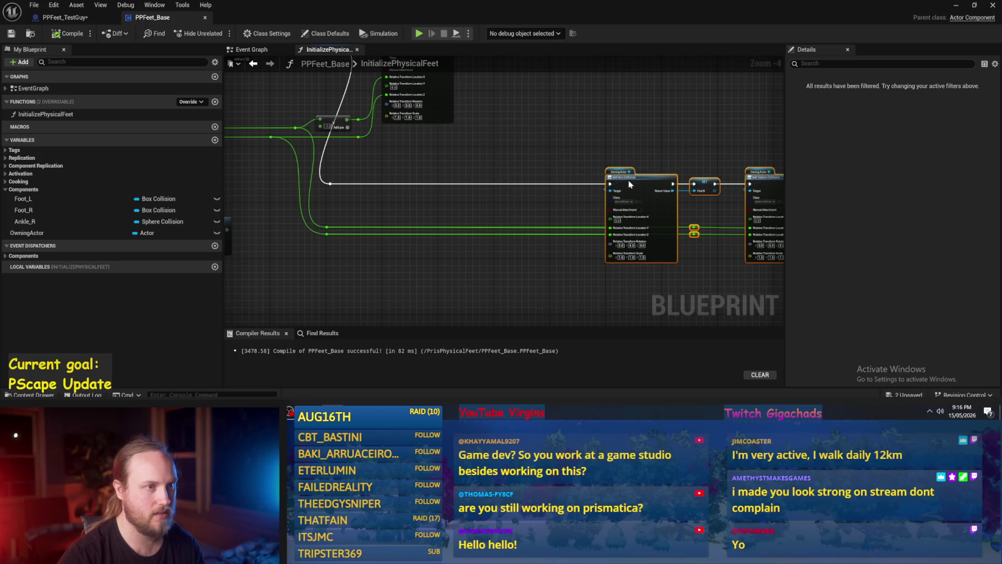
scroll(532, 156, "up", 2)
left_click(669, 182)
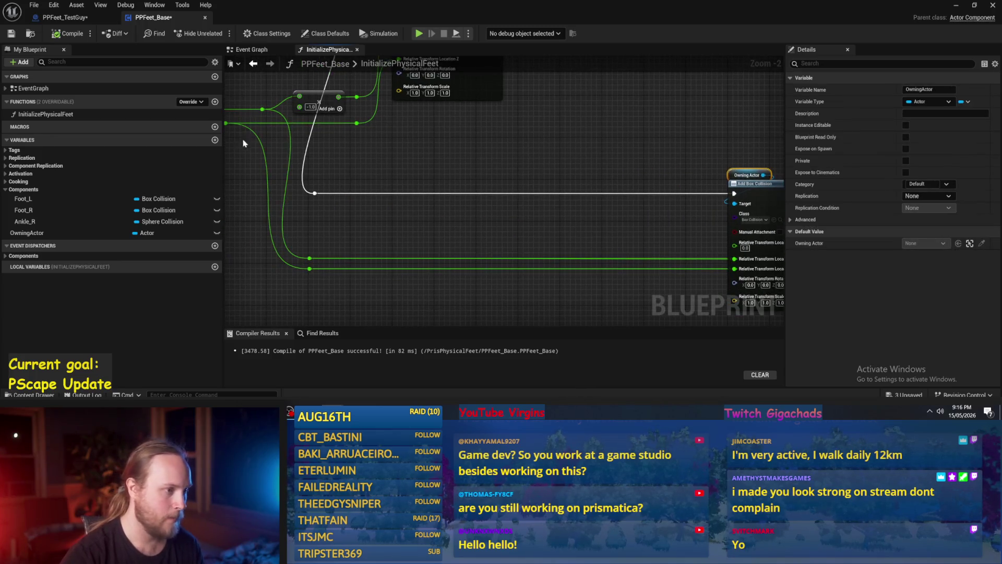
left_click_drag(468, 174, 501, 178)
type("add compone")
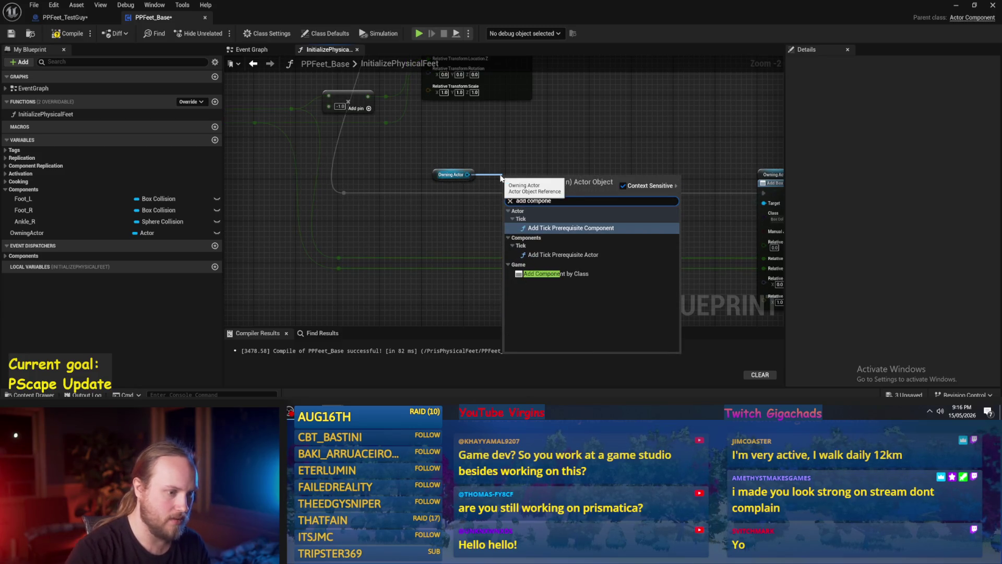
left_click(556, 274)
left_click(534, 214)
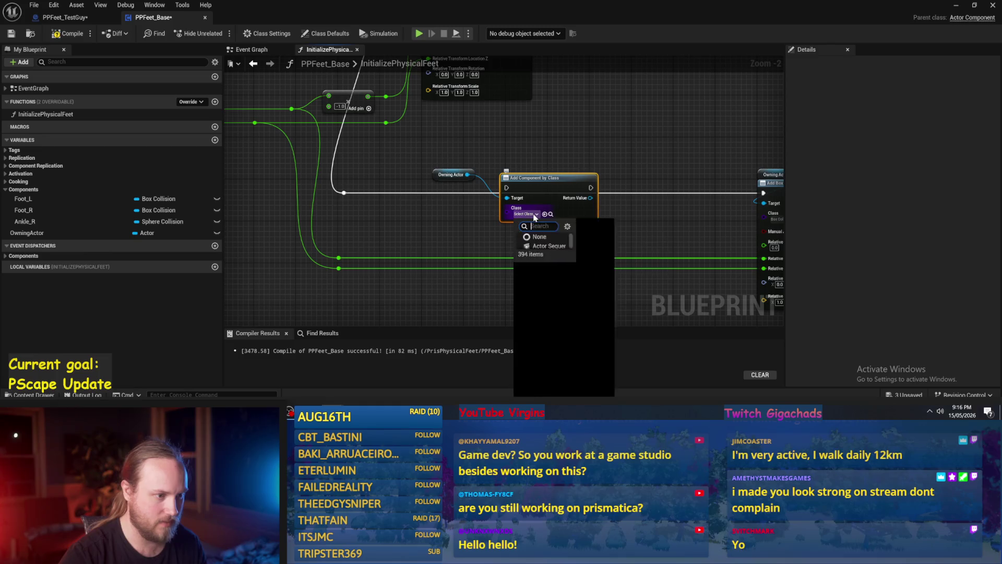
type("physics con")
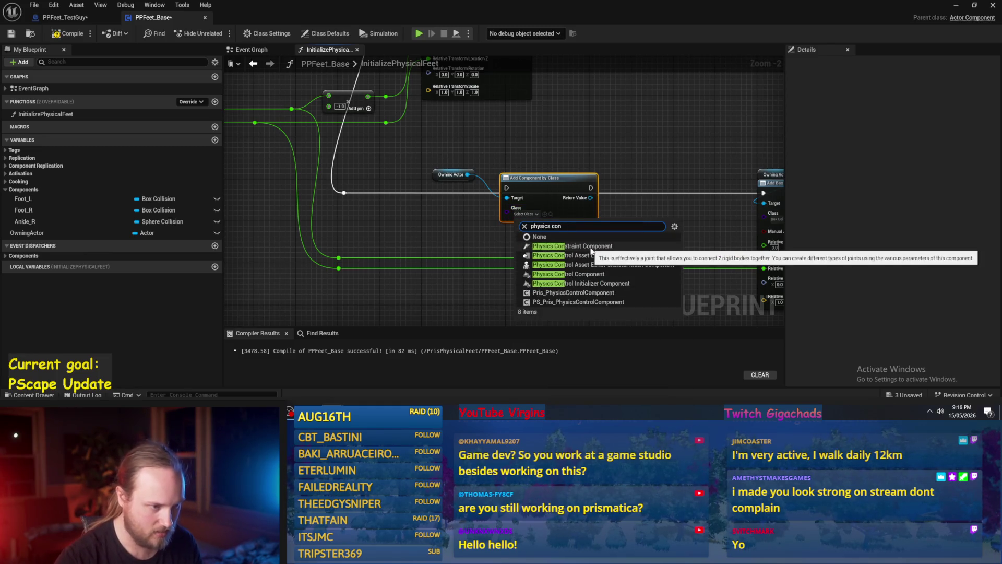
left_click(592, 250)
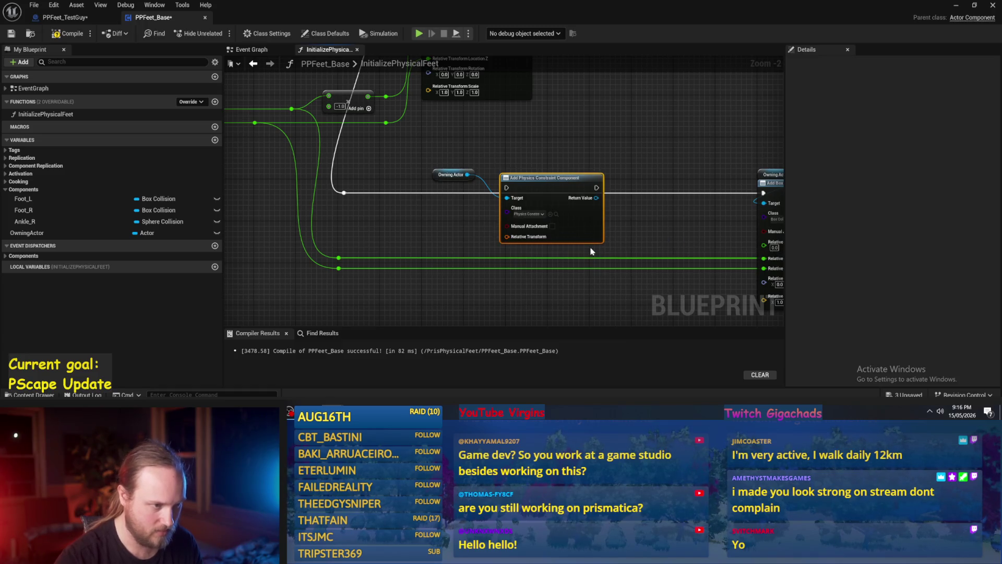
Move the Physics Constraint Component node up and left of the collision nodes.
scroll(511, 261, "up", 2)
mouse_move(519, 139)
left_mouse_down()
mouse_move(378, 147)
mouse_move(423, 140)
mouse_move(402, 147)
mouse_move(417, 154)
mouse_move(292, 147)
left_mouse_up()
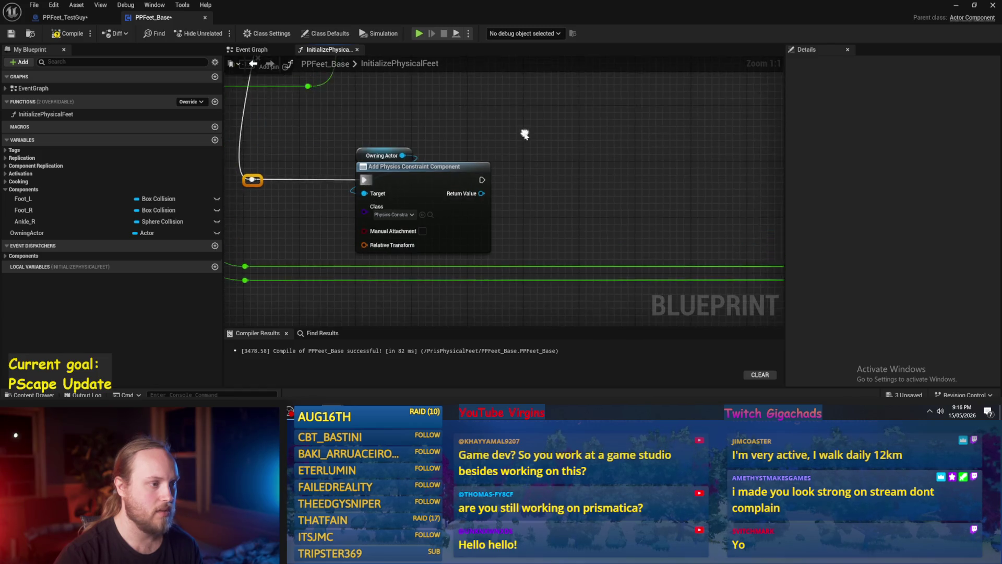
scroll(524, 132, "down", 3)
scroll(518, 167, "up", 3)
mouse_move(518, 167)
left_mouse_down()
mouse_move(501, 156)
mouse_move(465, 192)
left_mouse_up()
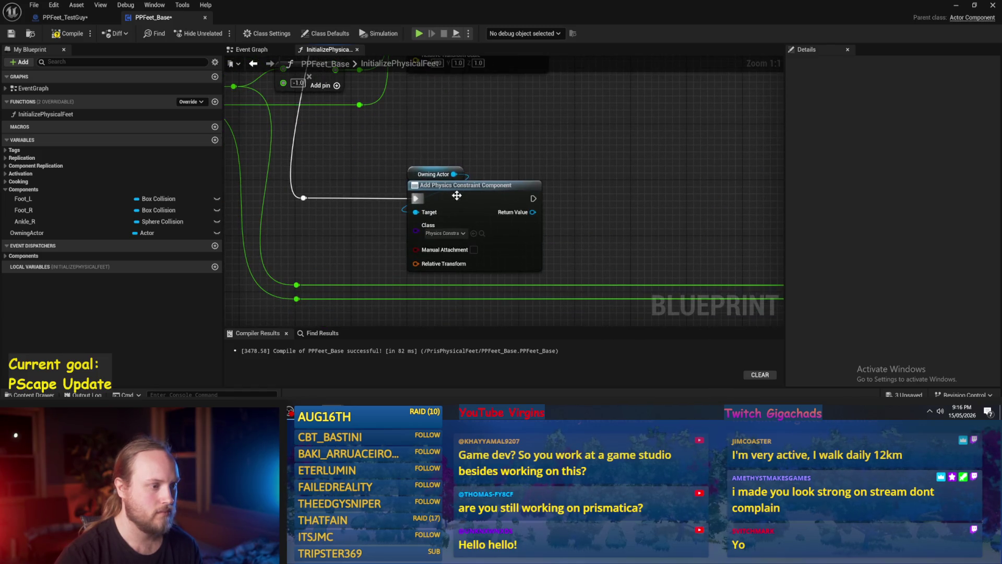
scroll(426, 216, "down", 4)
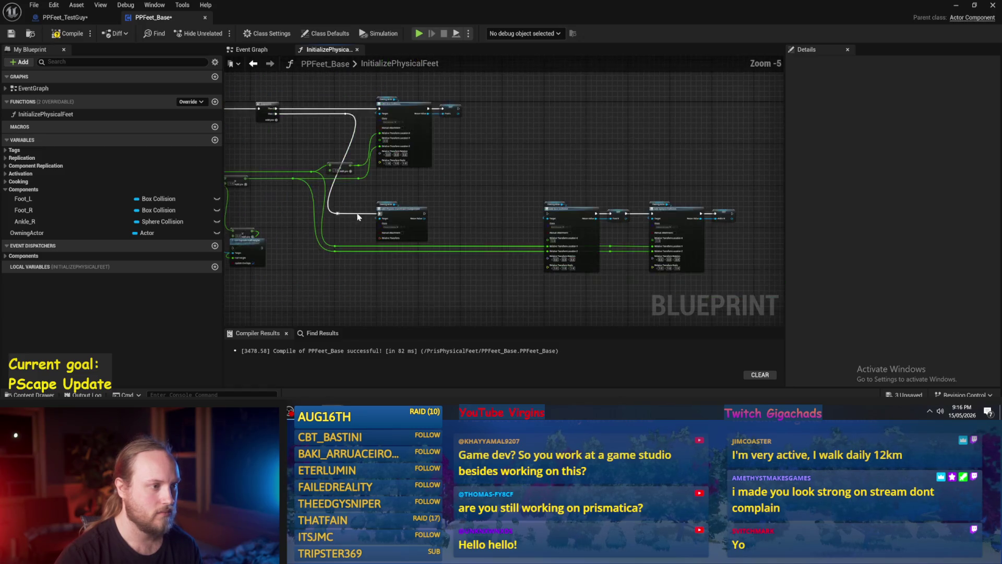
scroll(452, 206, "up", 4)
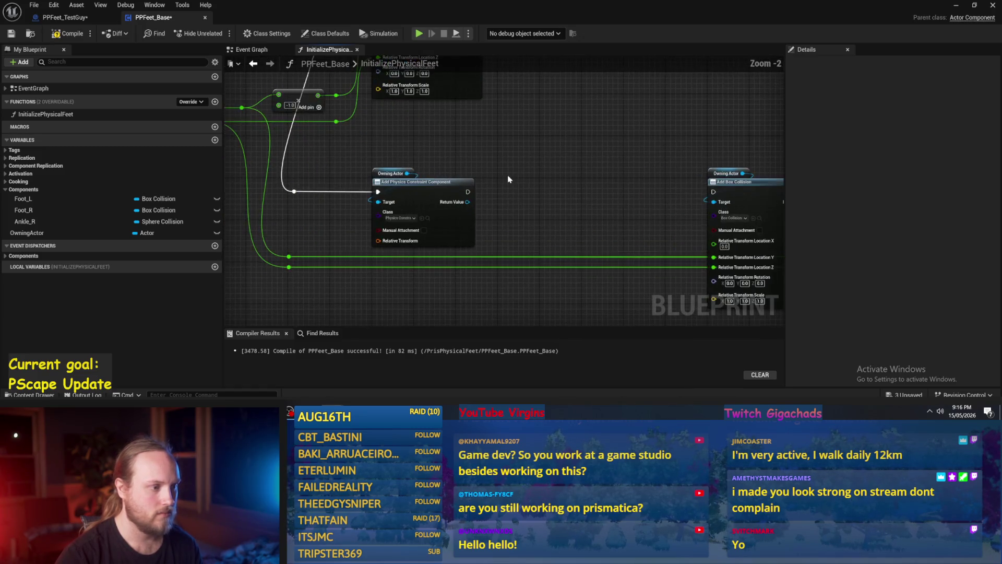
left_click_drag(470, 166, 510, 166)
left_click(408, 222)
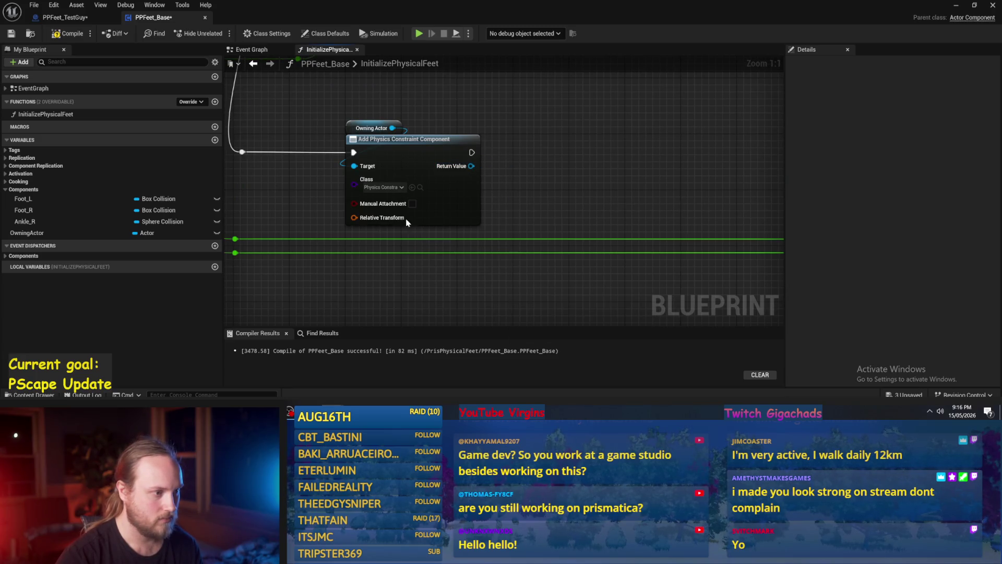
scroll(354, 223, "down", 3)
Split the node's Relative Transform pin, then its Location pin, into X, Y and Z.
right_click(354, 218)
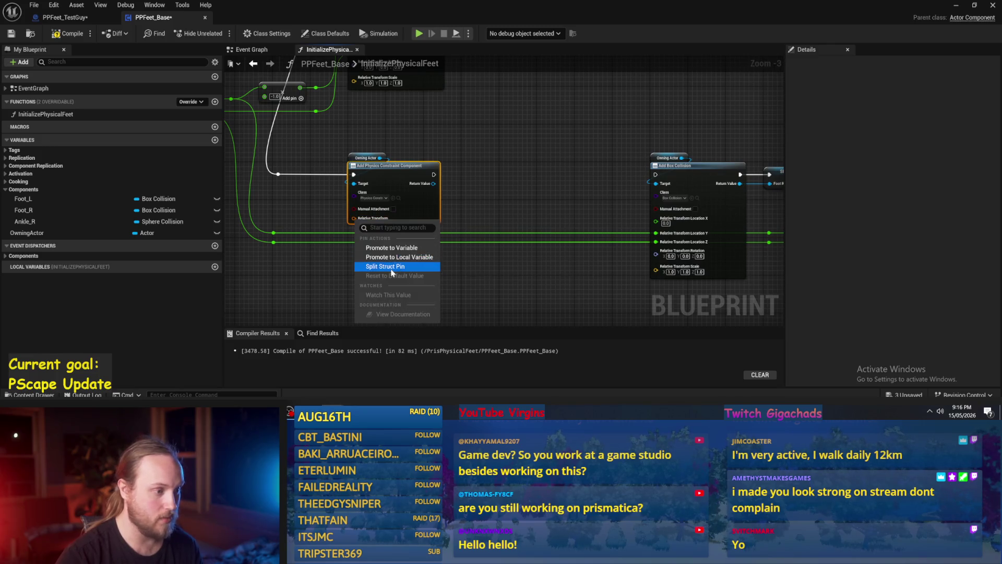
left_click(391, 267)
mouse_move(384, 186)
left_mouse_down()
mouse_move(481, 170)
mouse_move(457, 174)
mouse_move(449, 183)
mouse_move(456, 184)
left_mouse_up()
right_click(429, 223)
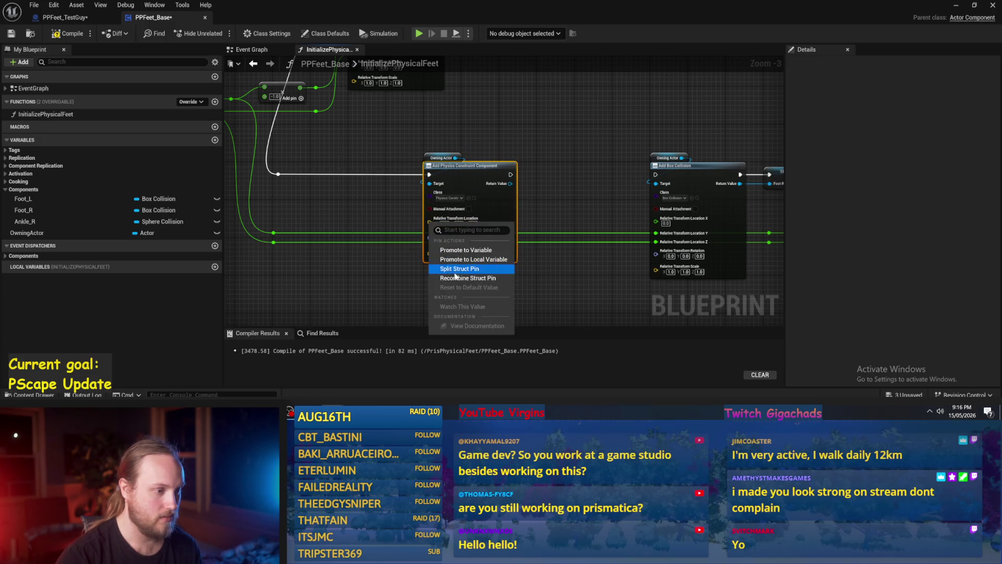
left_click(456, 269)
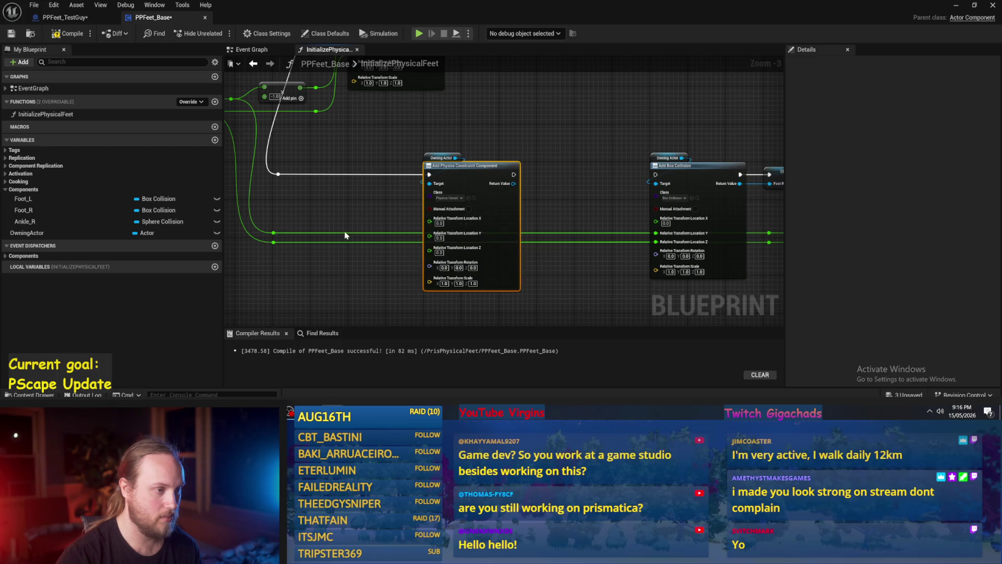
left_click(66, 17)
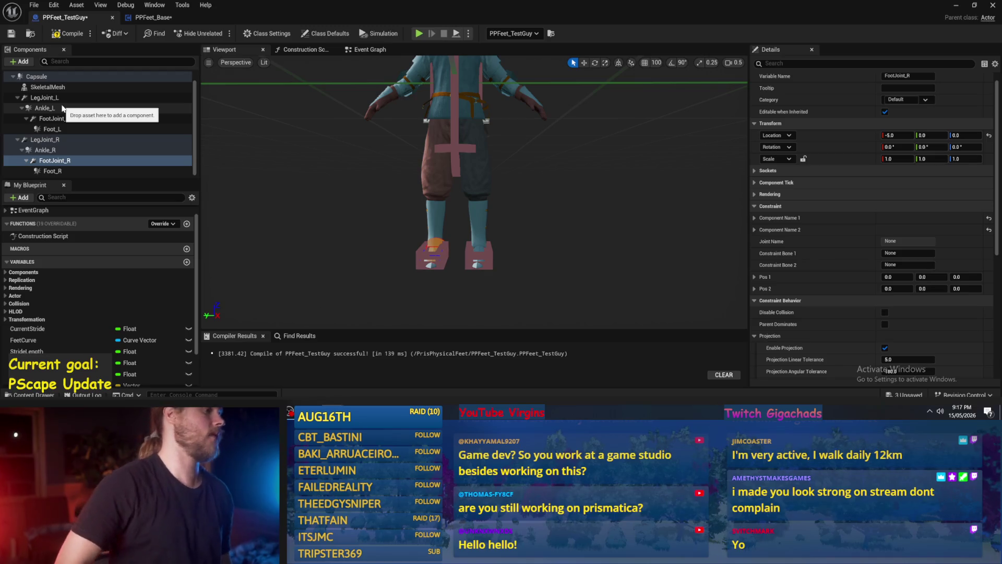
Raise LegJoint_R from Location Z -25.0 to -1.0, up near the character's hips.
left_click(51, 141)
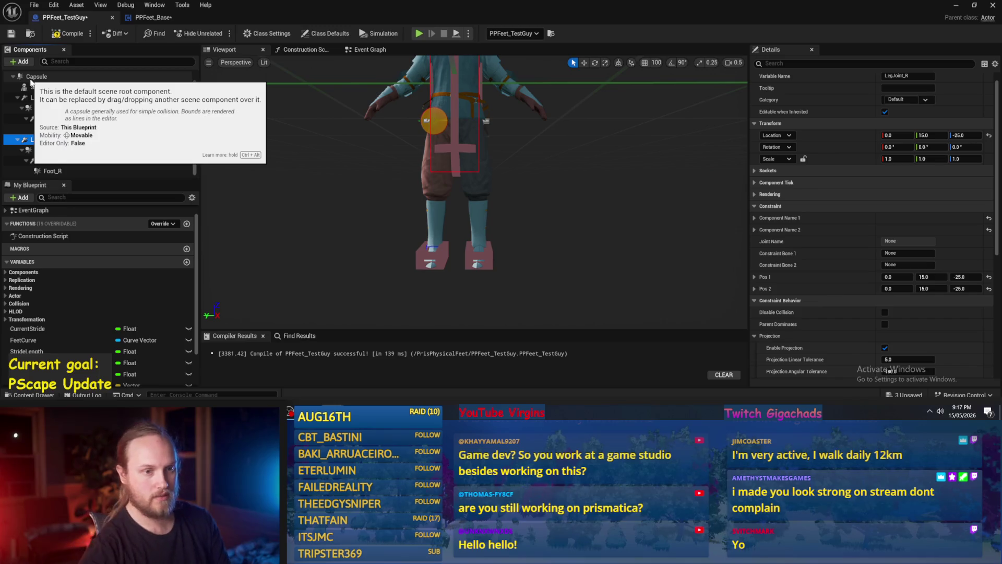
scroll(470, 182, "up", 2)
left_click_drag(494, 196, 494, 197)
mouse_move(965, 135)
left_mouse_down()
mouse_move(950, 135)
mouse_move(982, 135)
left_mouse_up()
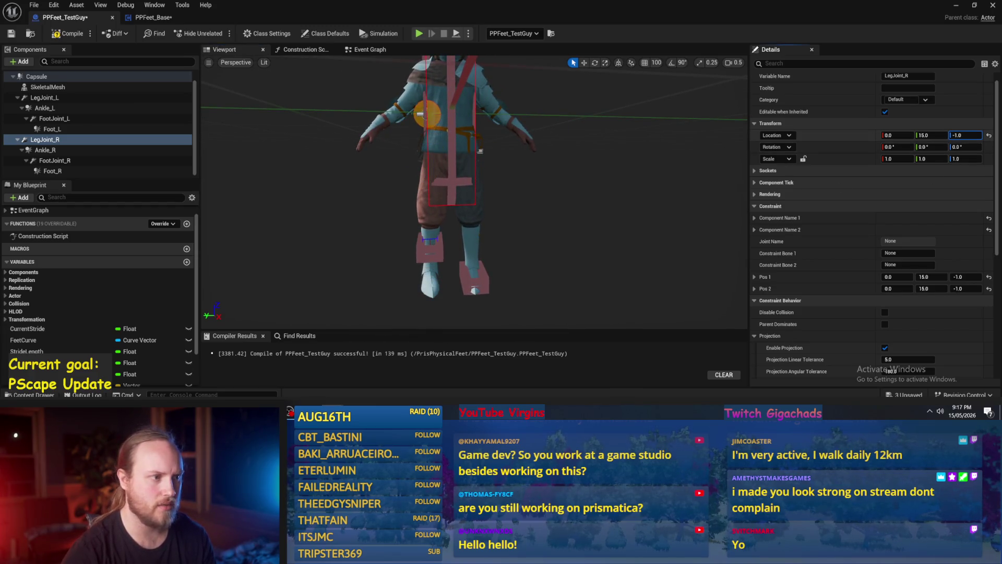
left_click_drag(394, 179, 394, 178)
left_click_drag(478, 131, 478, 131)
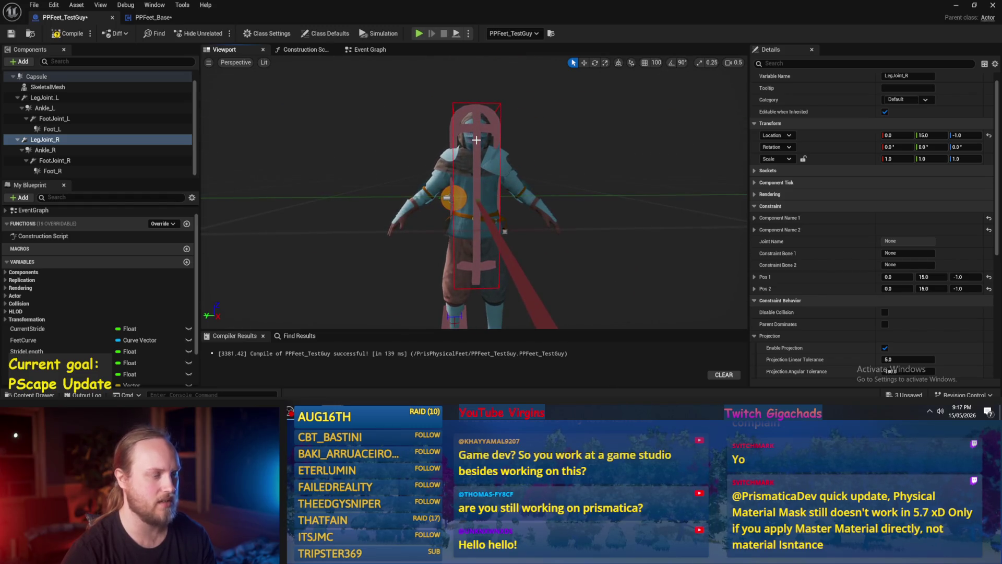
left_click(480, 134)
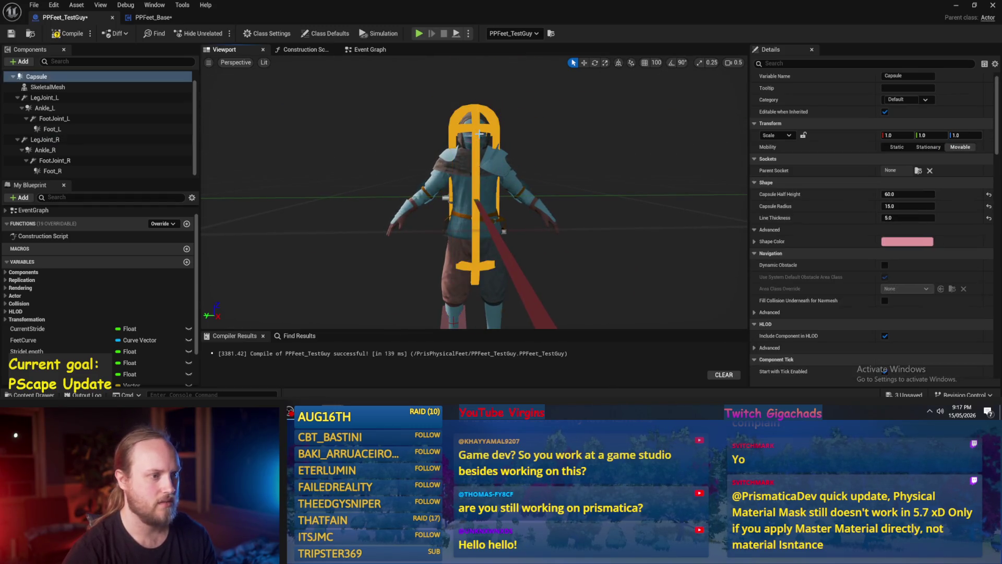
Set the capsule half height to 172/2, giving 86.0.
left_click_drag(480, 133, 480, 134)
type("172")
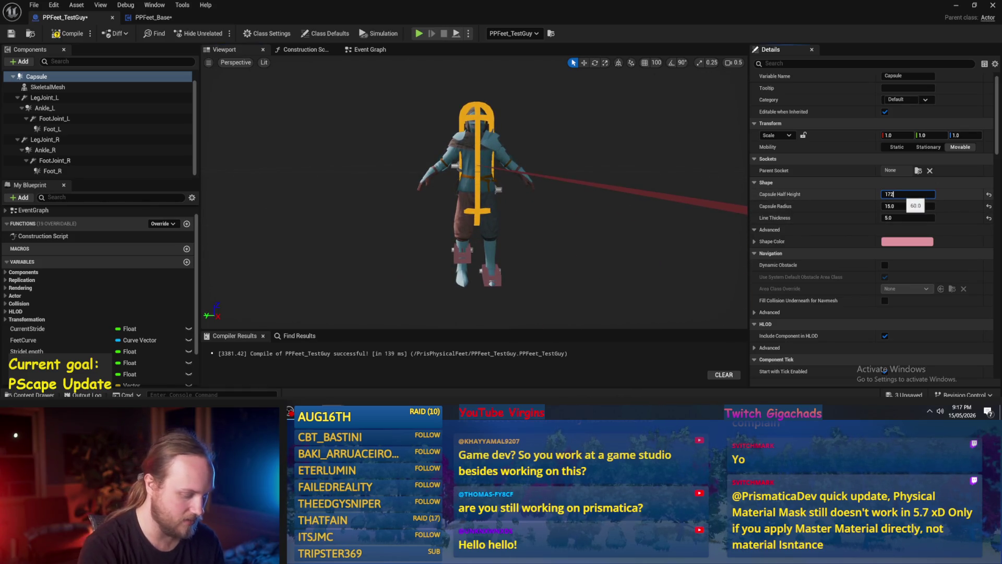
type("/2")
key("Return")
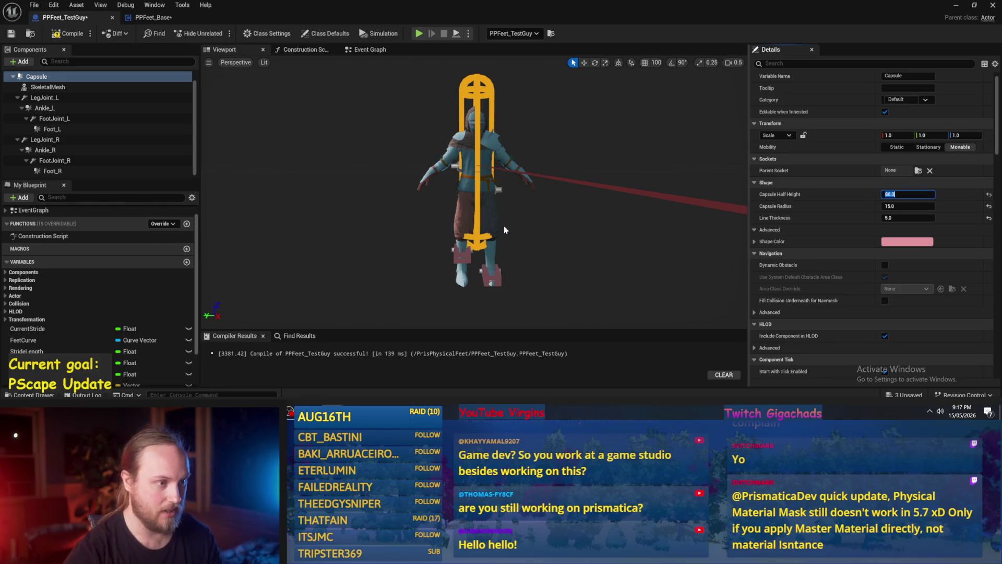
Select the skeletal mesh through Foot_R and raise them upward to match the taller capsule.
left_click(485, 167)
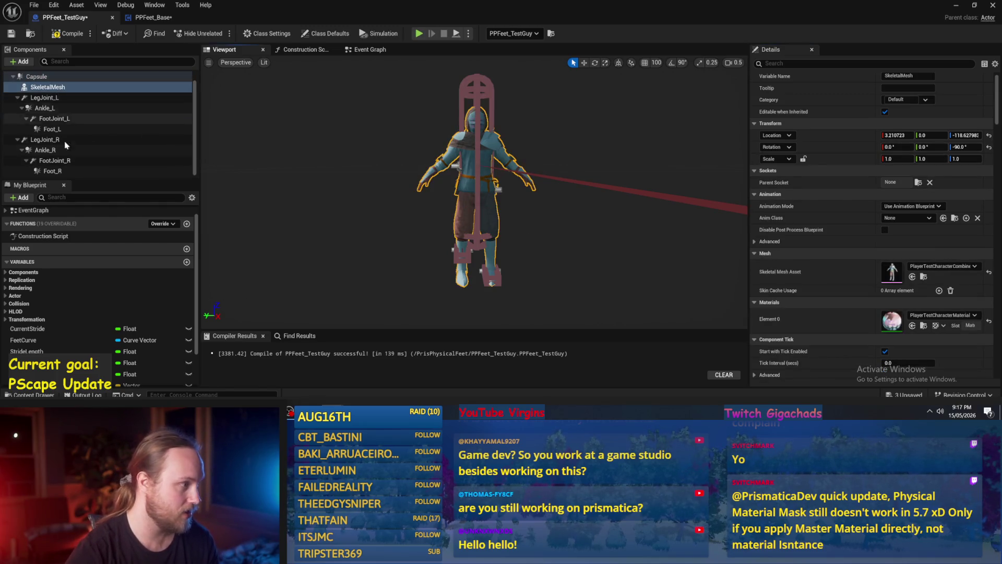
left_click(65, 173, "shift")
left_click(52, 98, "shift")
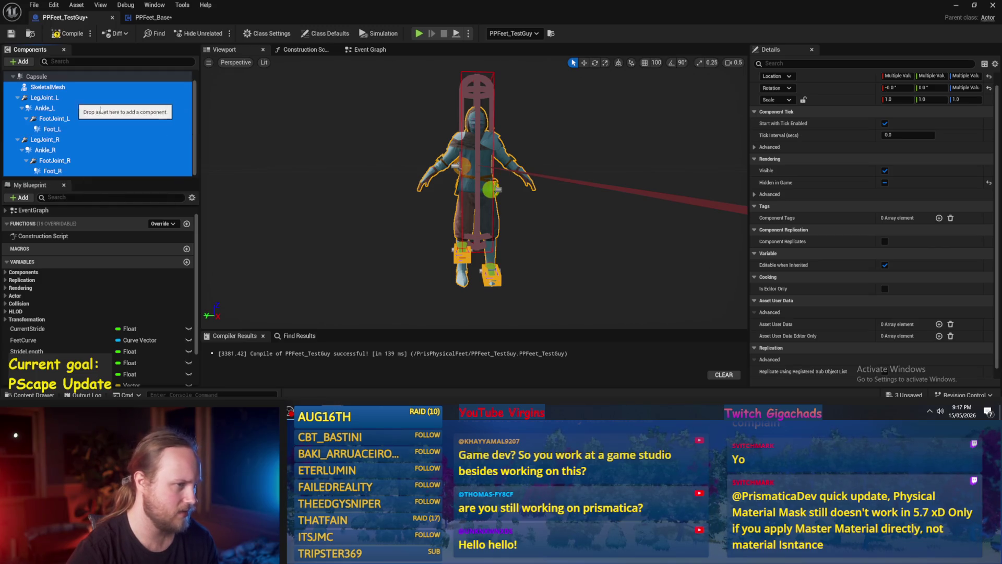
left_click_drag(552, 172, 509, 179)
key("e")
left_click_drag(427, 146, 432, 110)
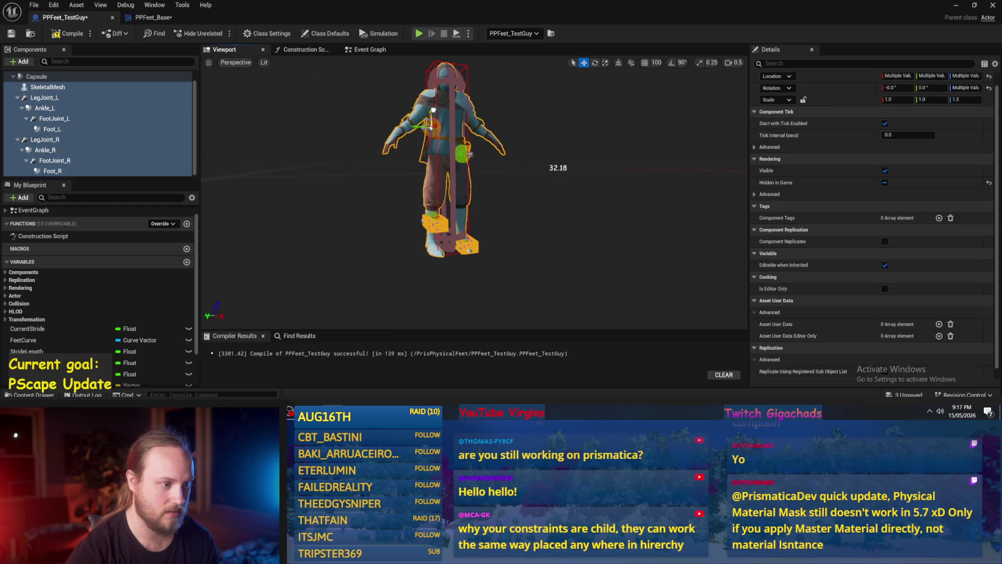
key("f")
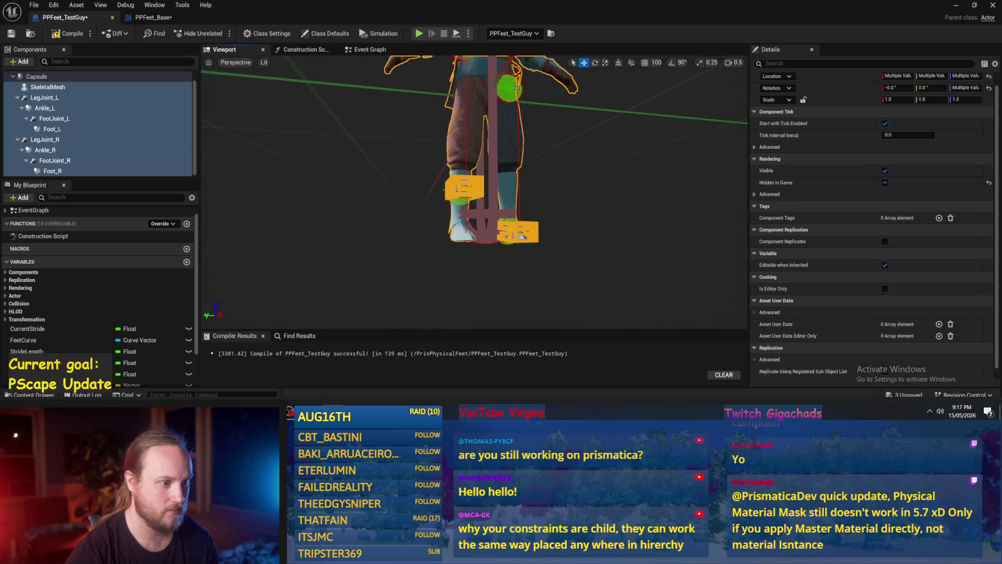
scroll(493, 82, "down", 5)
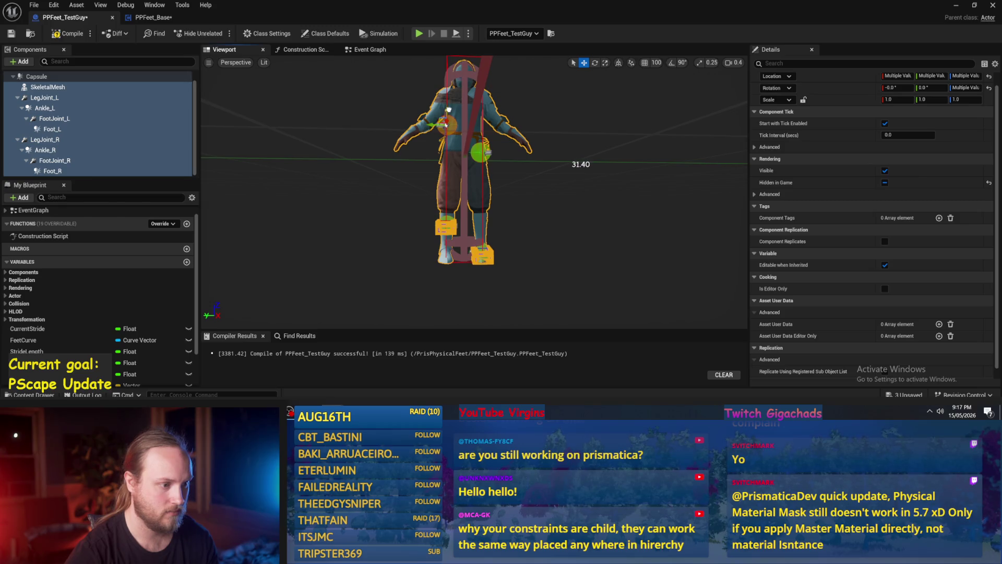
scroll(449, 110, "up", 5)
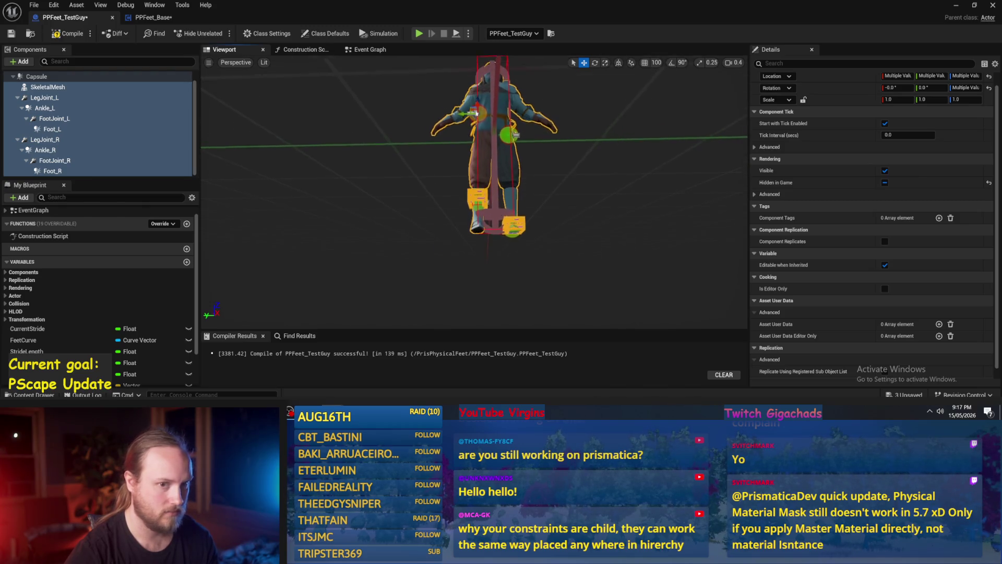
left_click_drag(569, 252, 566, 239)
left_click(444, 198)
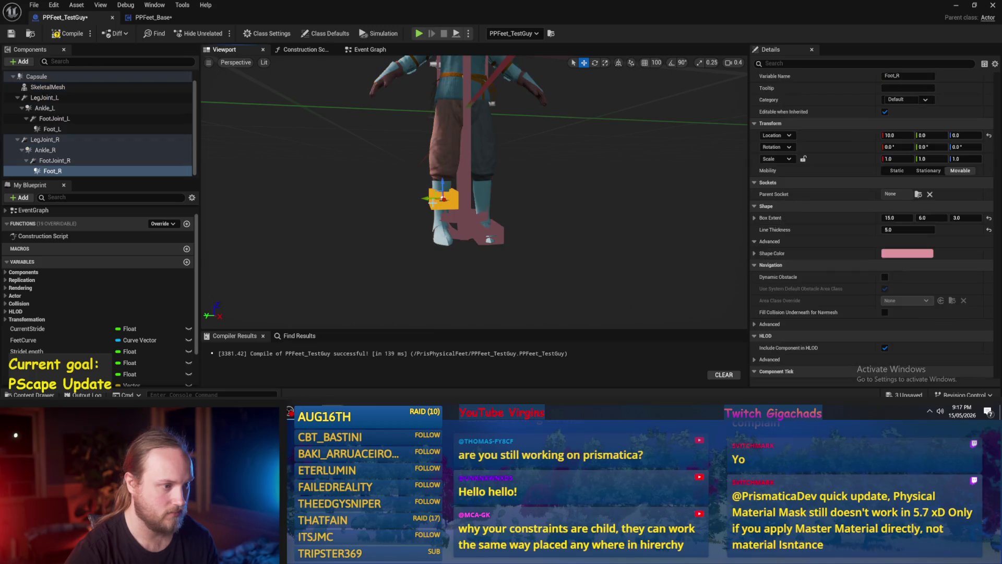
Check Ankle_R and LegJoint_R and frame the whole character from the front.
left_click_drag(542, 195, 542, 196)
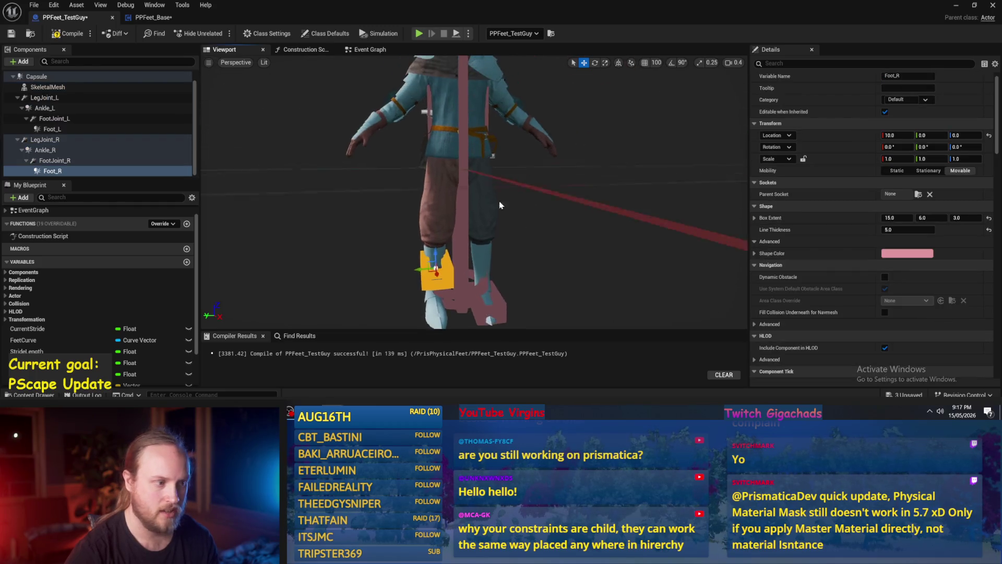
left_click(78, 150)
left_click(77, 140)
left_click_drag(423, 127, 423, 127)
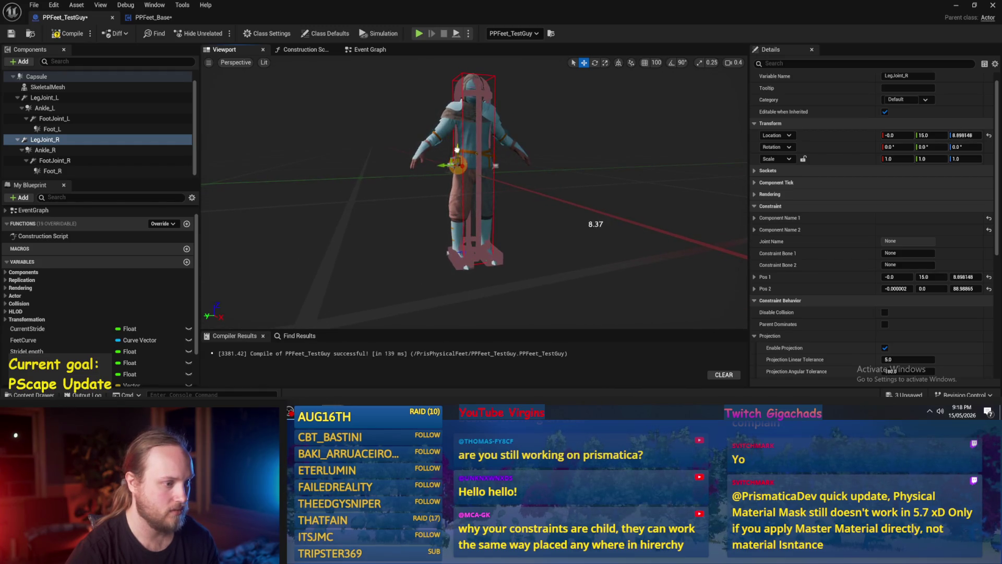
scroll(470, 178, "up", 2)
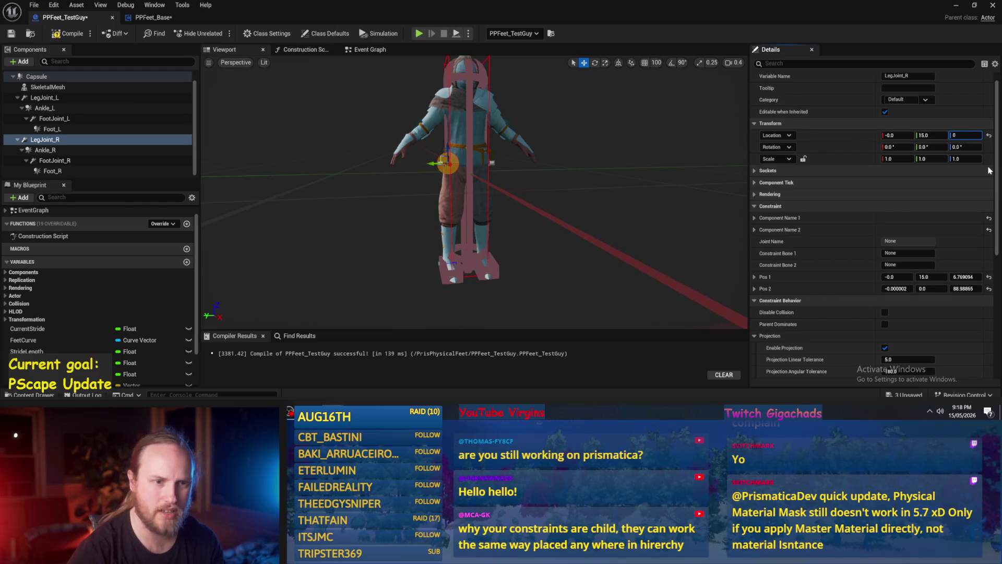
left_click_drag(611, 220, 564, 215)
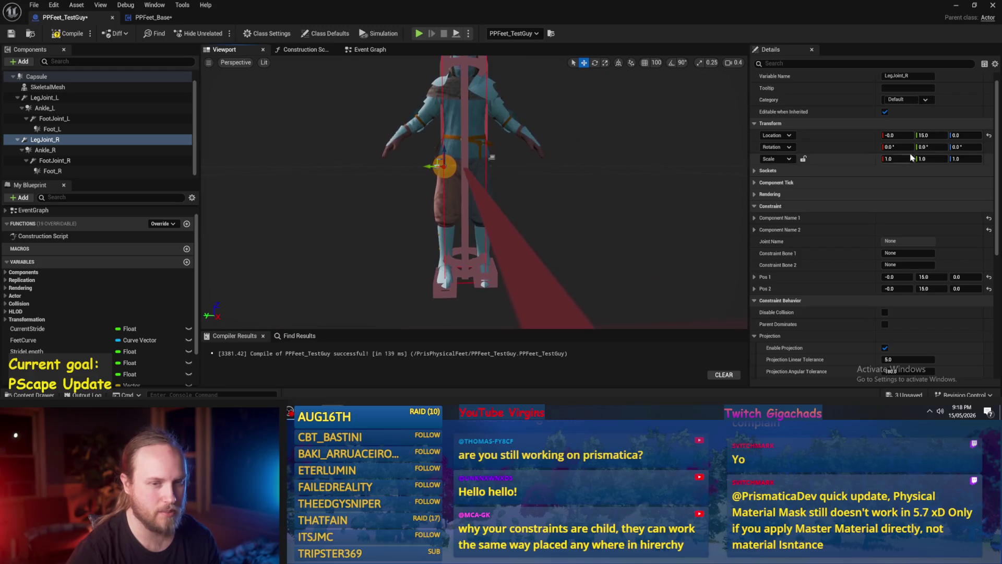
Set LegJoint_L's Location Z to 0.
left_click(44, 98)
left_click(971, 135)
type("0")
key("Return")
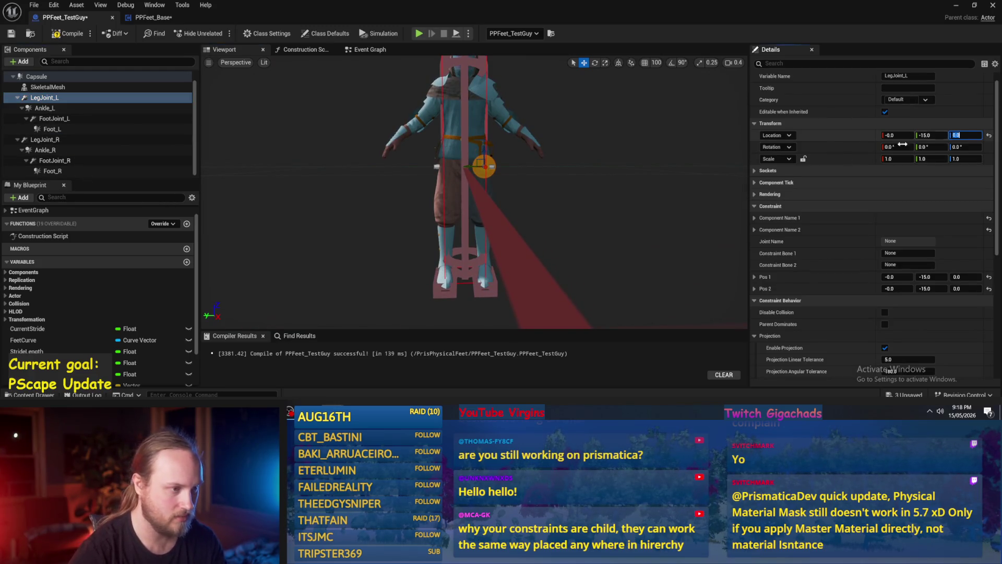
left_click_drag(562, 230, 562, 204)
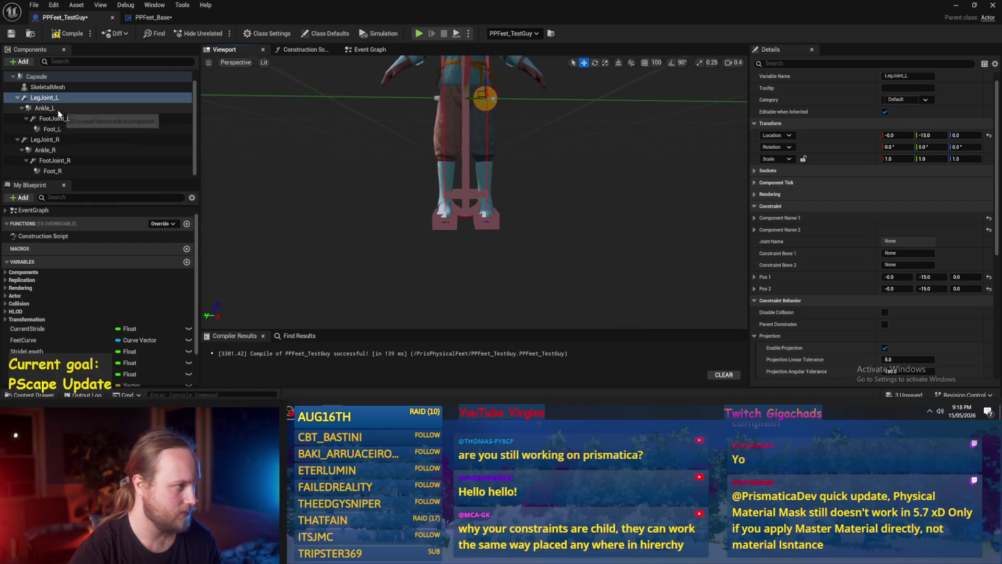
Compare the Location Z values of Ankle_L, Foot_L and Ankle_R.
left_click(58, 108)
left_click(967, 134)
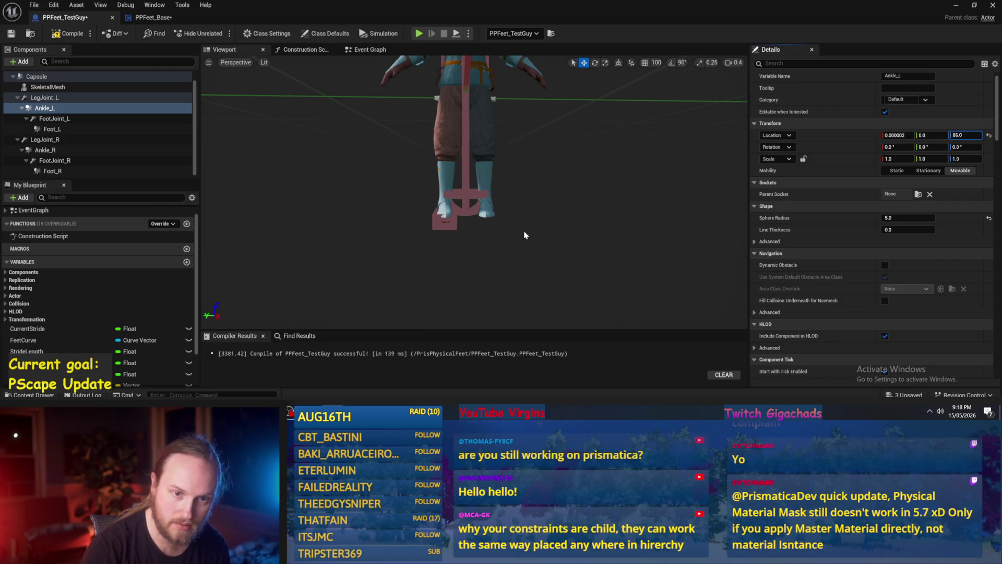
scroll(474, 188, "up", 5)
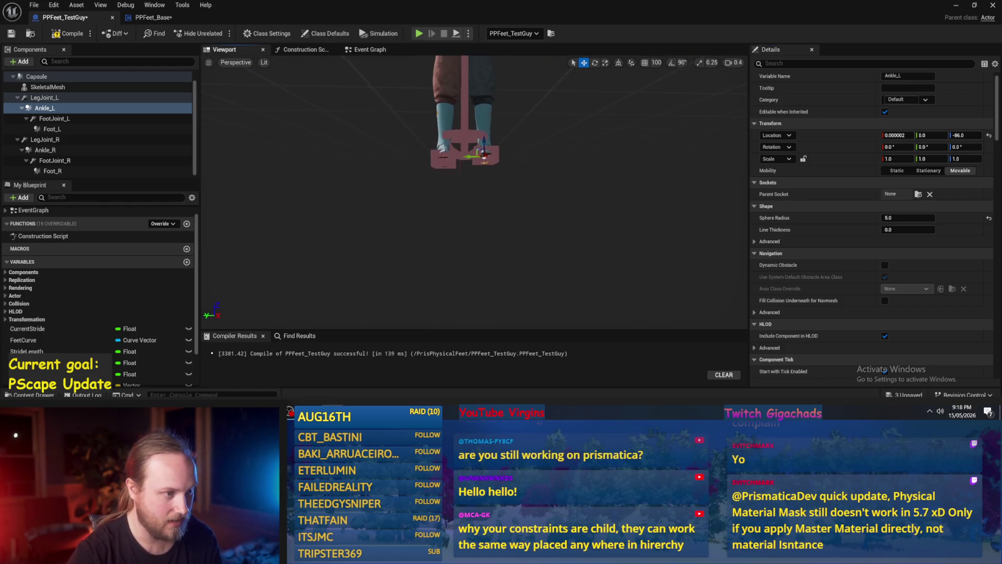
scroll(475, 188, "down", 5)
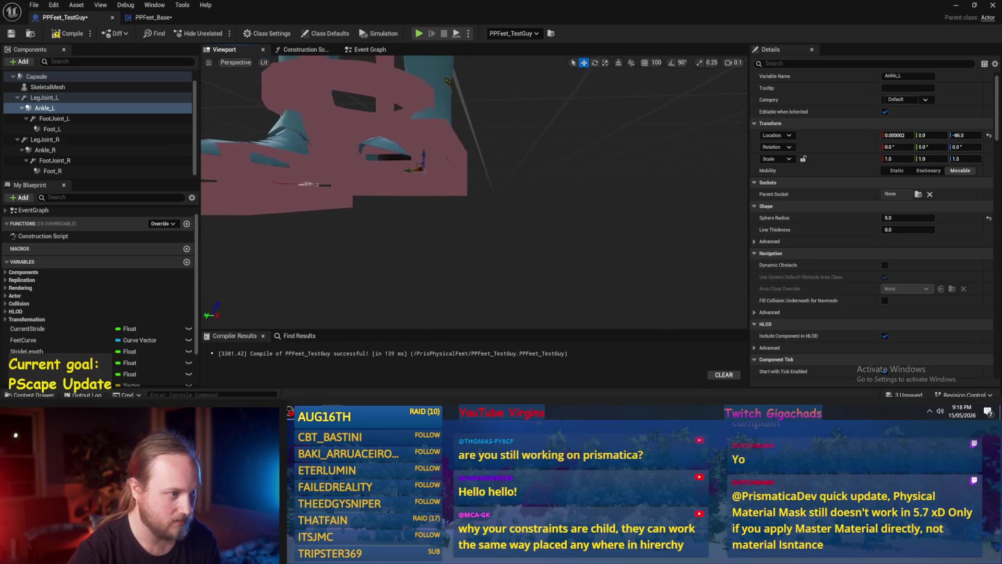
scroll(511, 233, "up", 2)
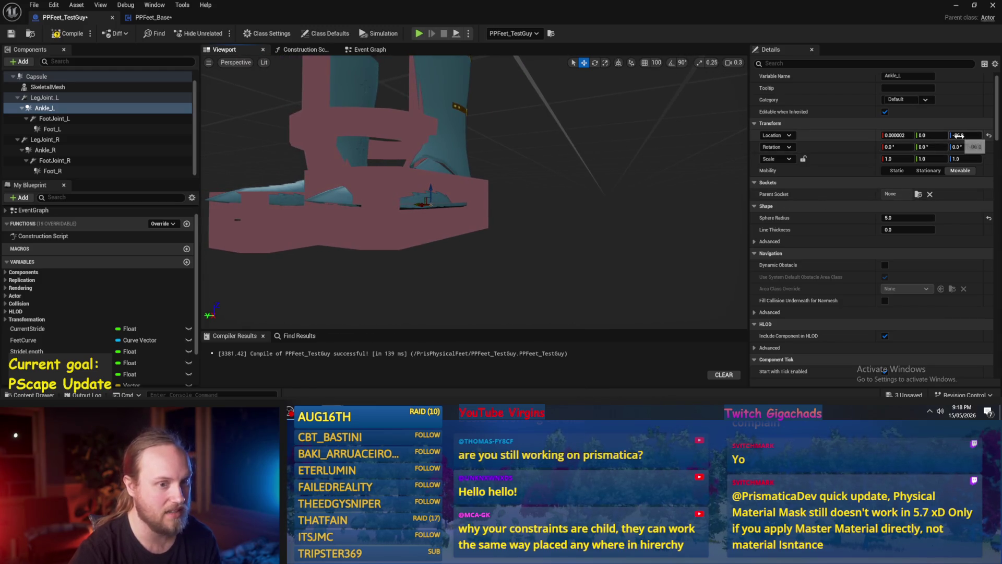
scroll(810, 227, "up", 1)
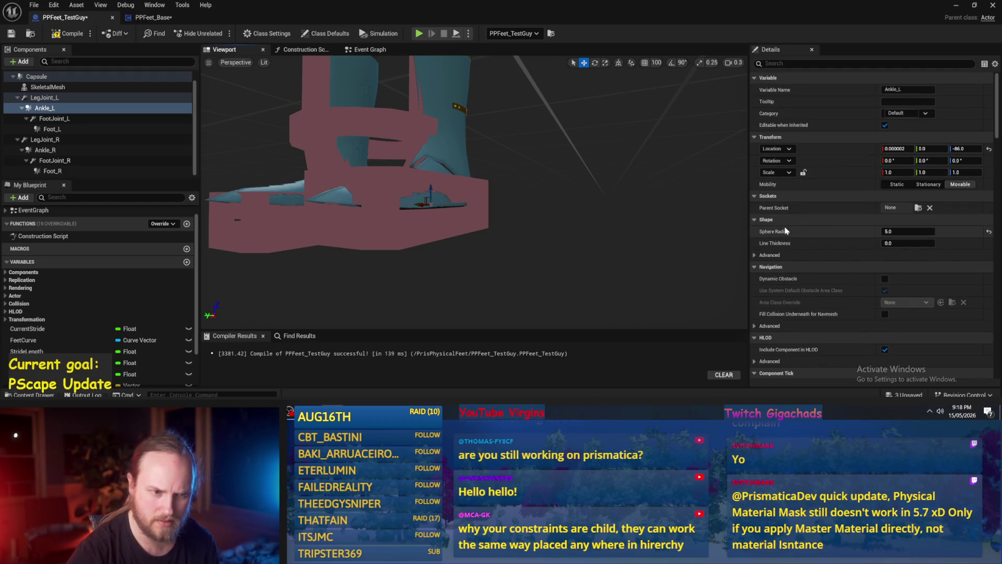
scroll(788, 230, "down", 5)
left_click(486, 225)
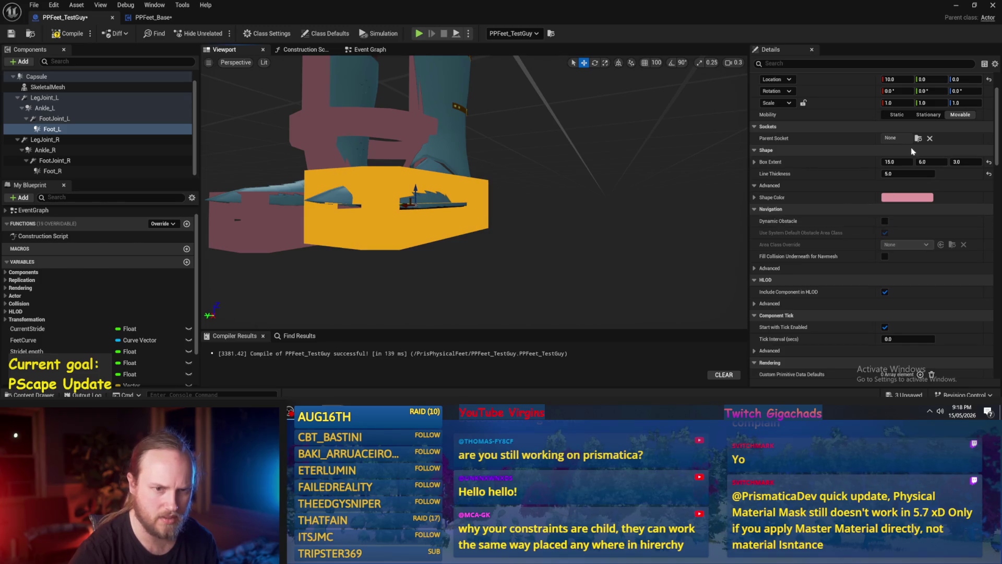
scroll(831, 167, "up", 2)
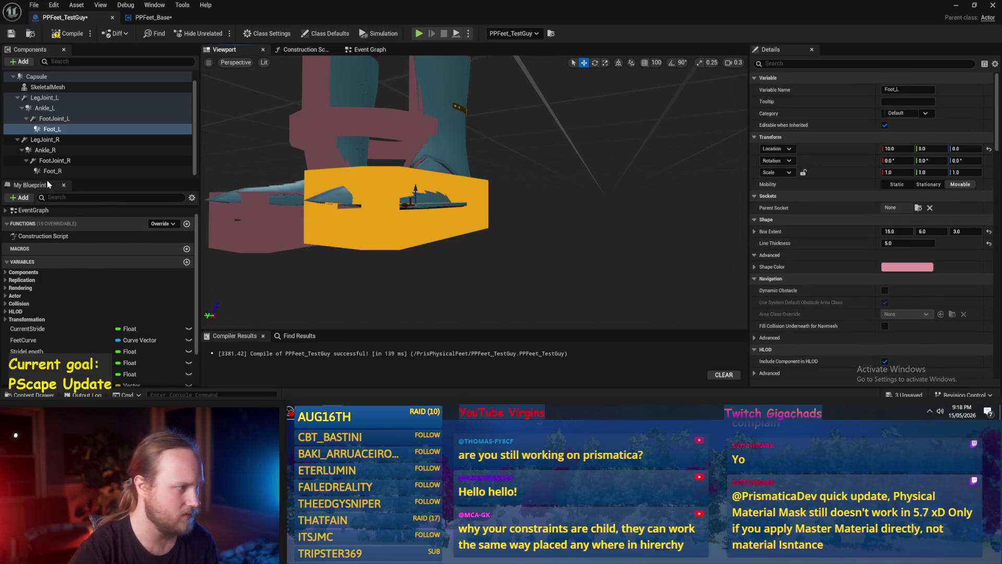
left_click(104, 151)
left_click(964, 149)
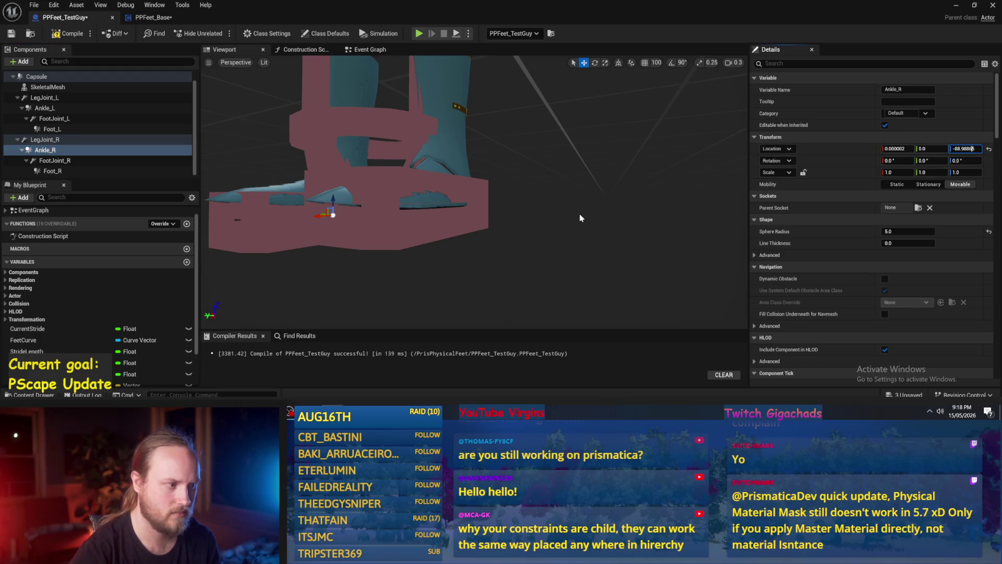
Set Ankle_L's Location Z to -83, try -80, and undo back to -83.
left_click(47, 108)
left_click(959, 149)
key("Return")
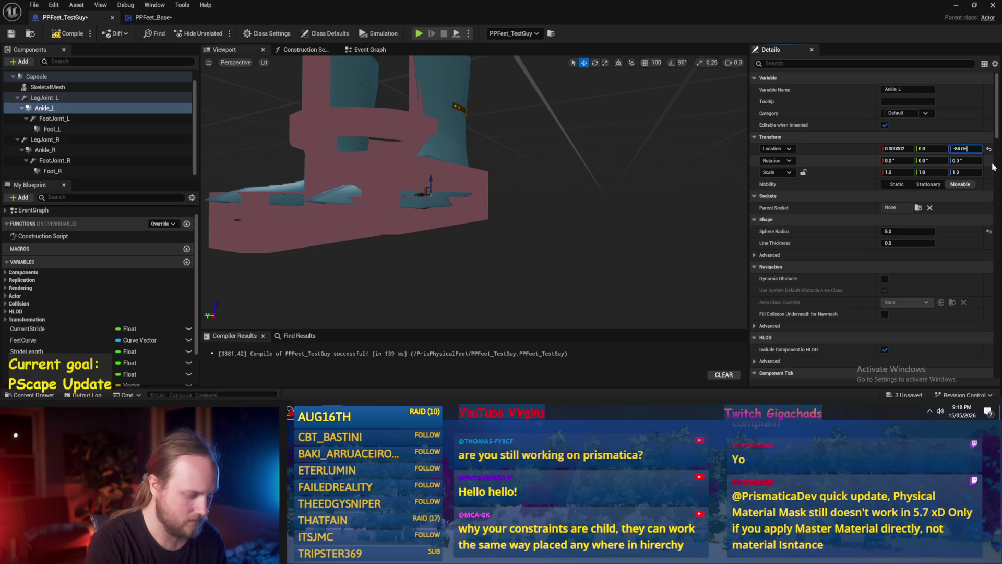
type("-83")
key("Return")
mouse_move(430, 188)
left_mouse_down()
mouse_move(425, 196)
mouse_move(449, 190)
left_mouse_up()
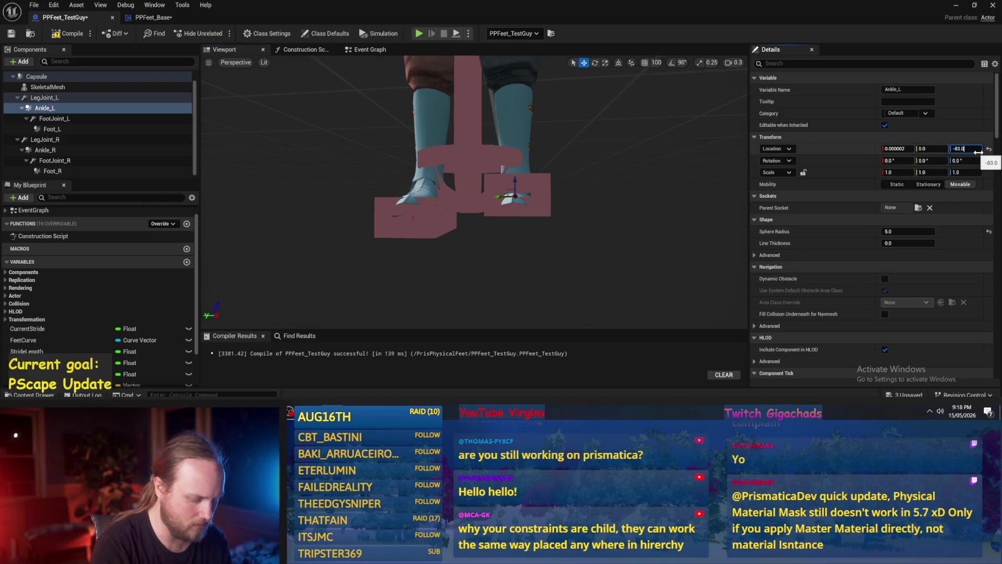
left_click_drag(600, 167, 617, 160)
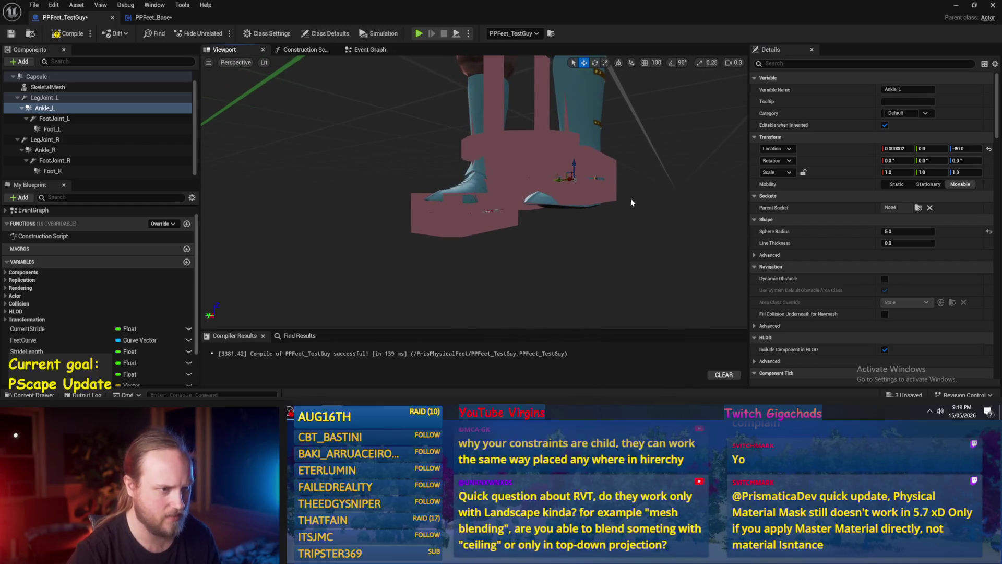
key("ctrl+z")
left_click_drag(630, 198, 535, 248)
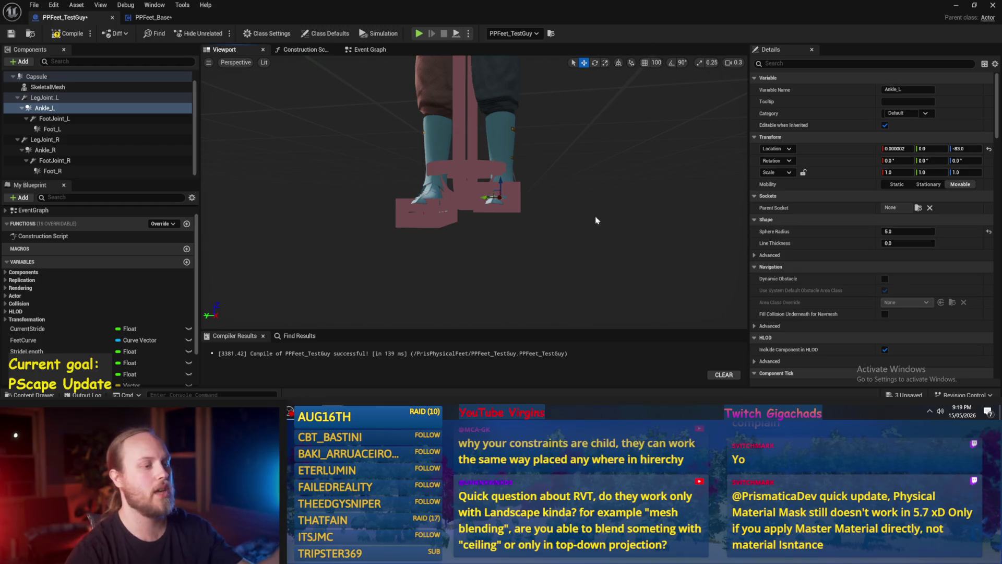
left_click_drag(489, 224, 477, 225)
left_click_drag(403, 174, 402, 173)
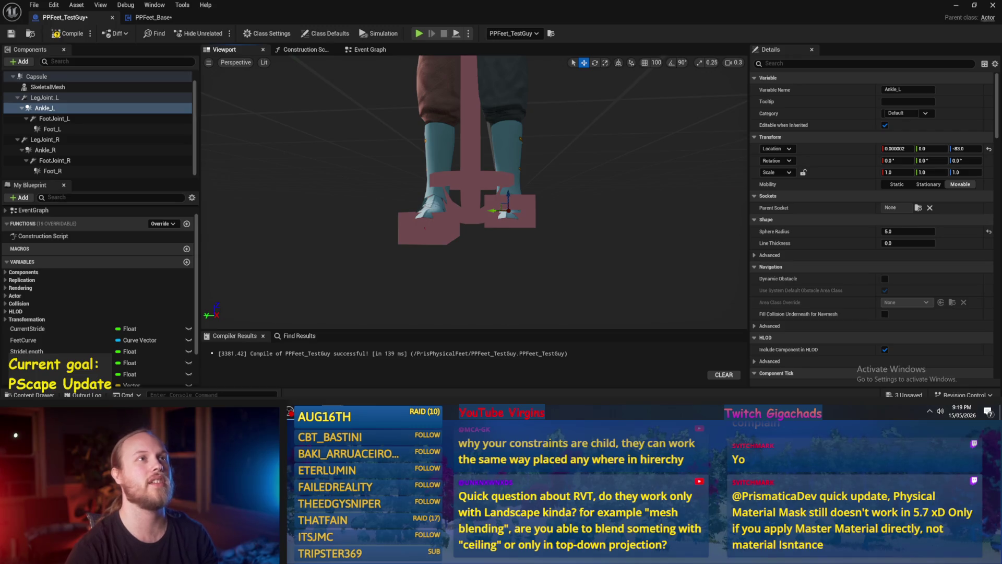
left_click_drag(592, 229, 591, 228)
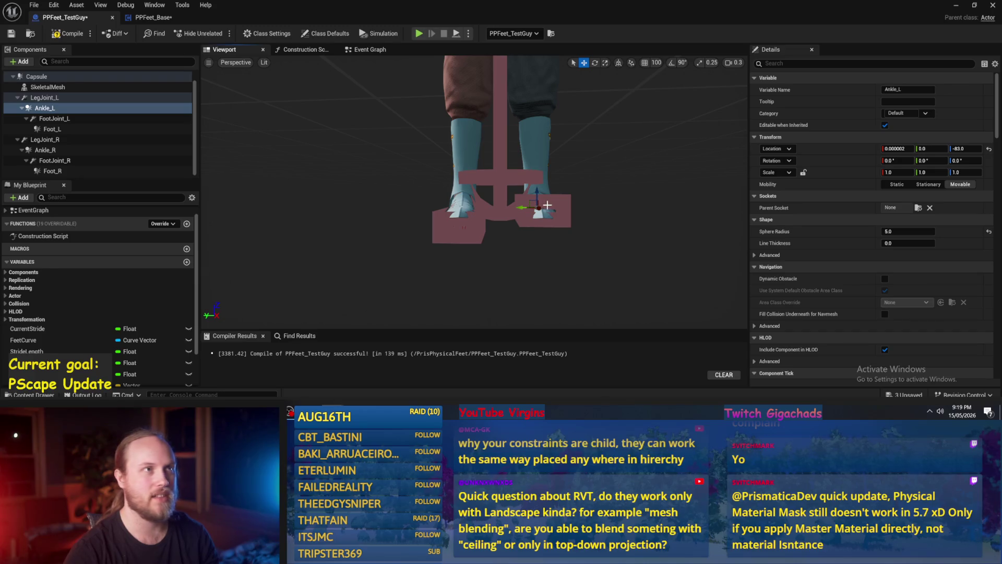
left_click_drag(547, 205, 547, 205)
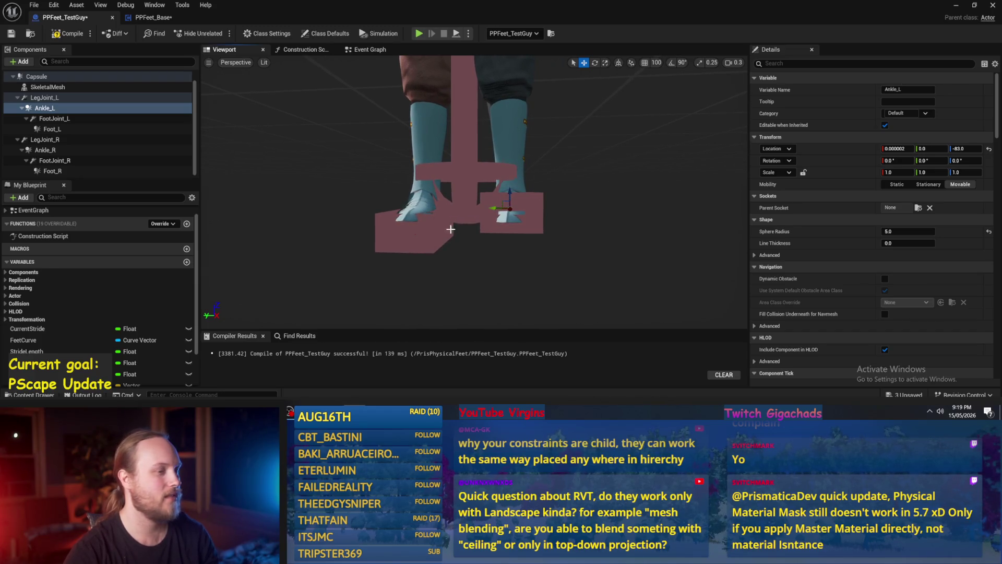
Raise Ankle_R with the gizmo to about Location Z -81.2, near the left ankle.
left_click(418, 214)
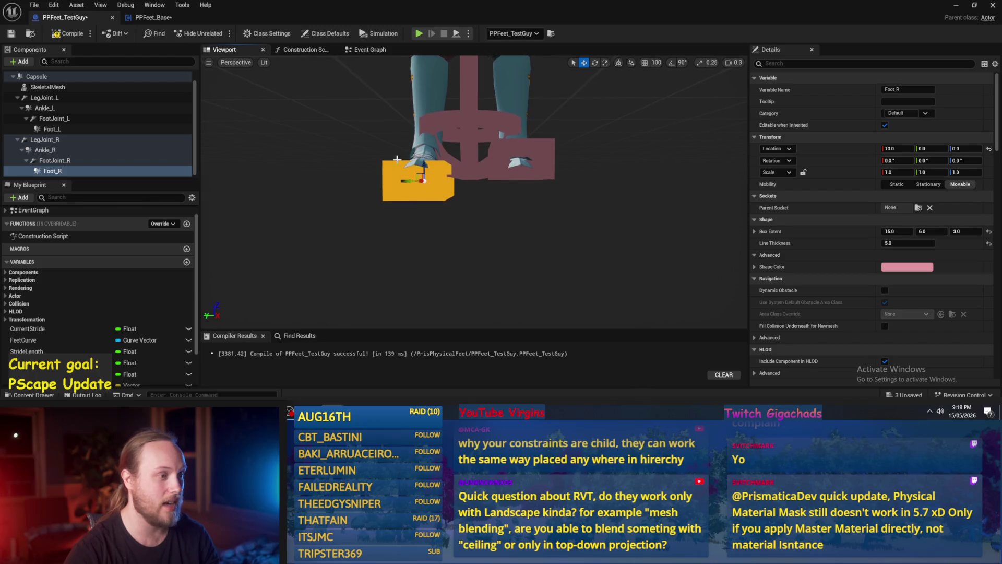
left_click(423, 166)
left_click_drag(427, 163, 430, 142)
scroll(430, 142, "up", 5)
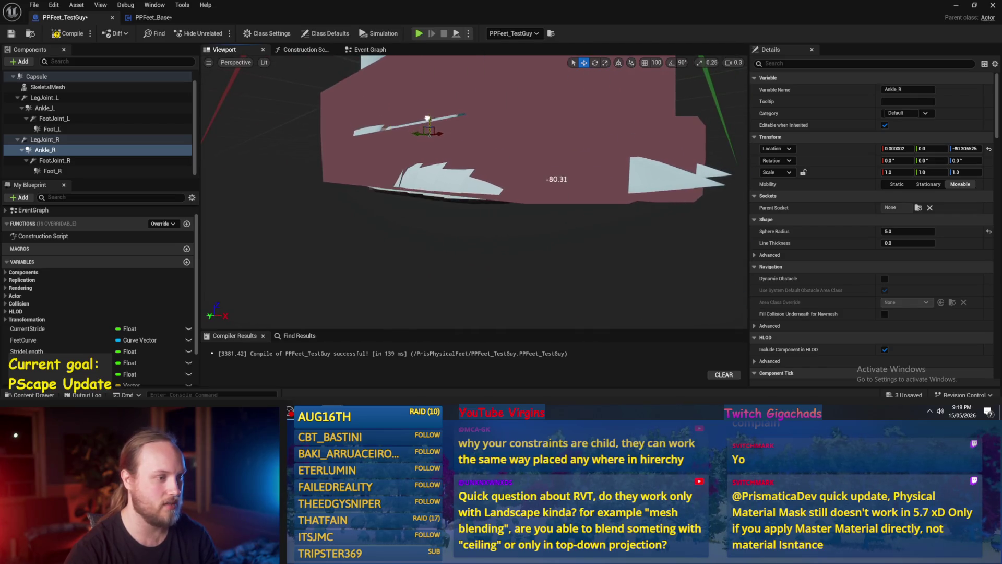
left_click_drag(426, 131, 466, 151)
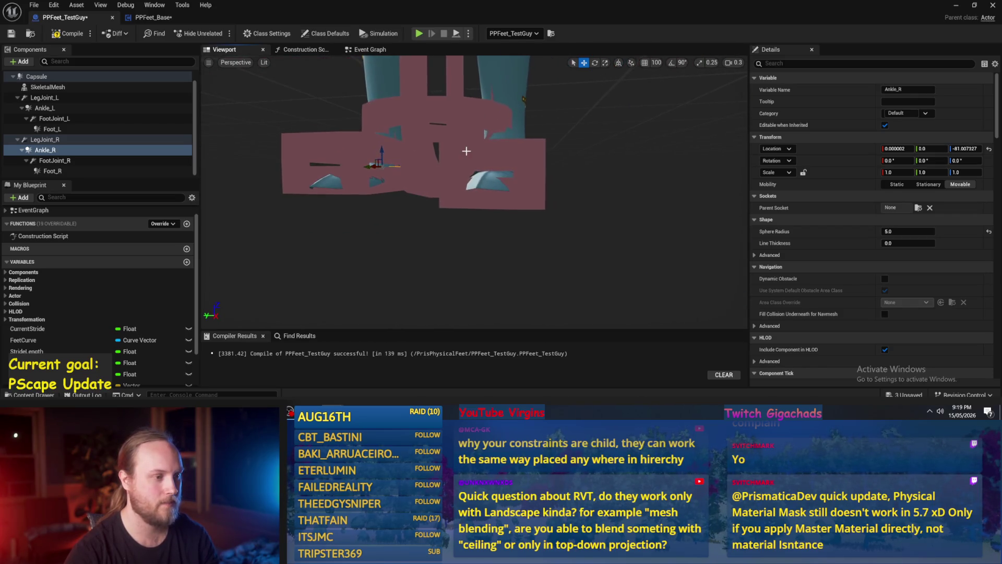
mouse_move(459, 235)
left_mouse_down()
mouse_move(488, 240)
mouse_move(483, 222)
left_mouse_up()
left_click_drag(448, 126, 450, 127)
Compile the PPFeet_TestGuy Blueprint.
left_click(68, 33)
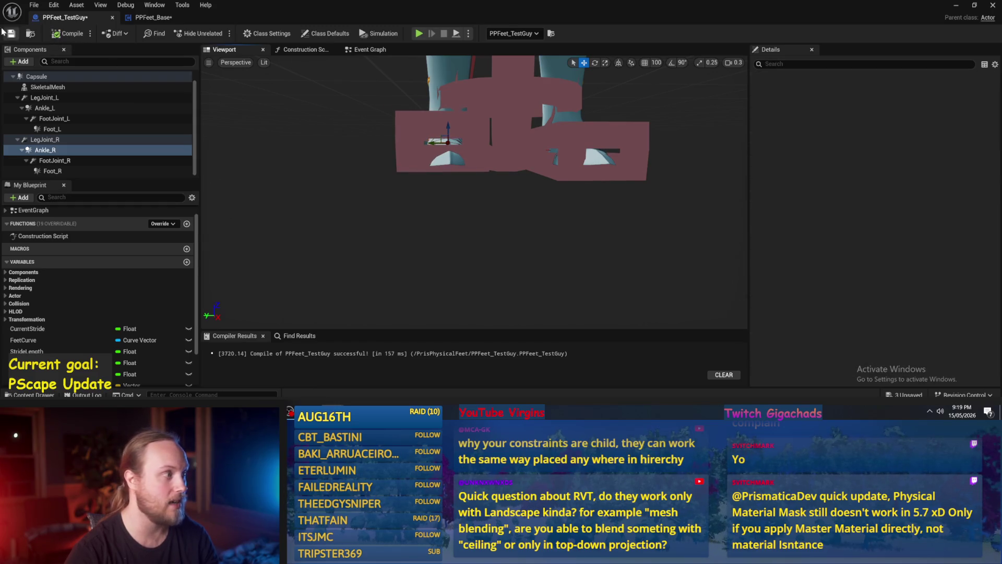
scroll(489, 194, "up", 5)
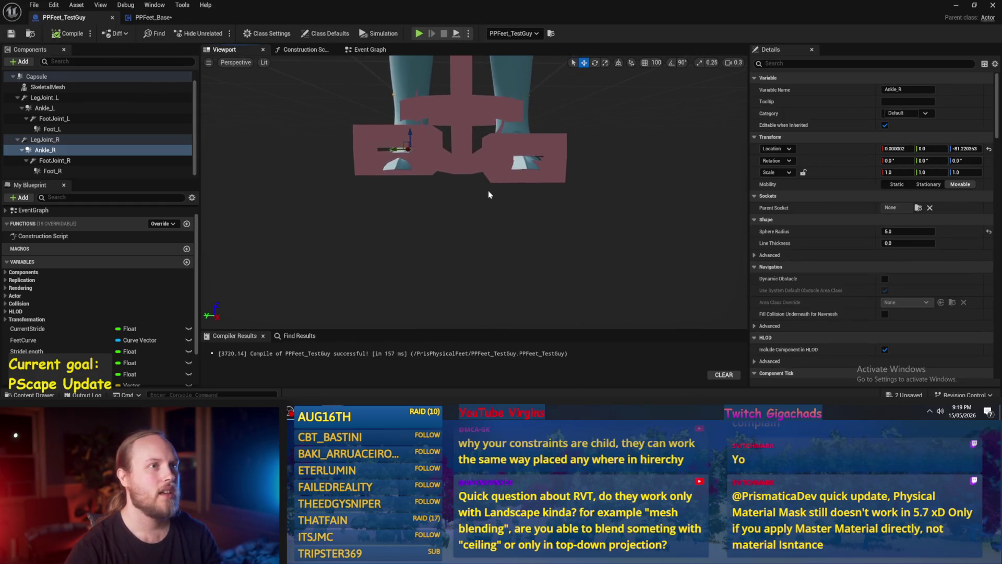
scroll(489, 193, "up", 2)
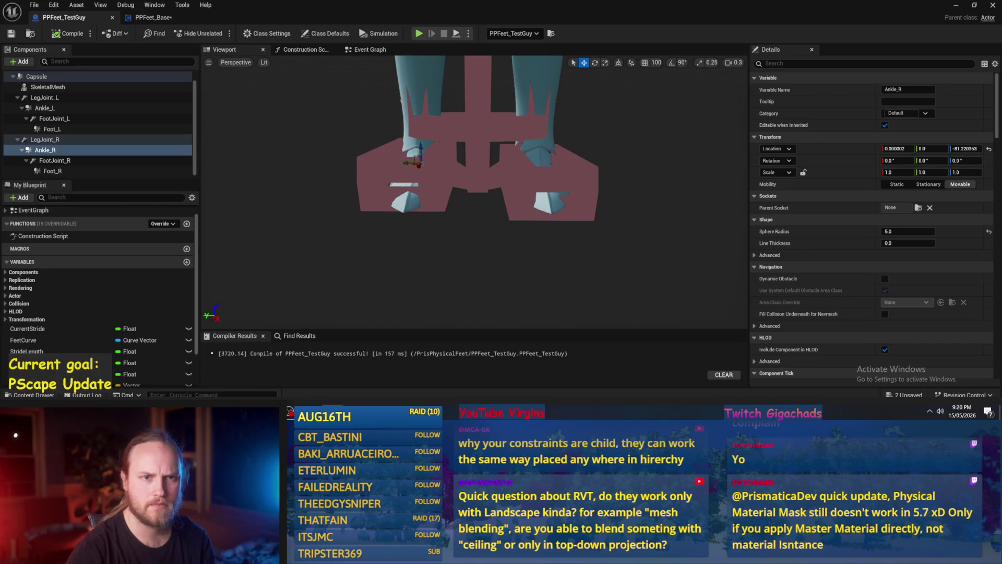
left_click(961, 8)
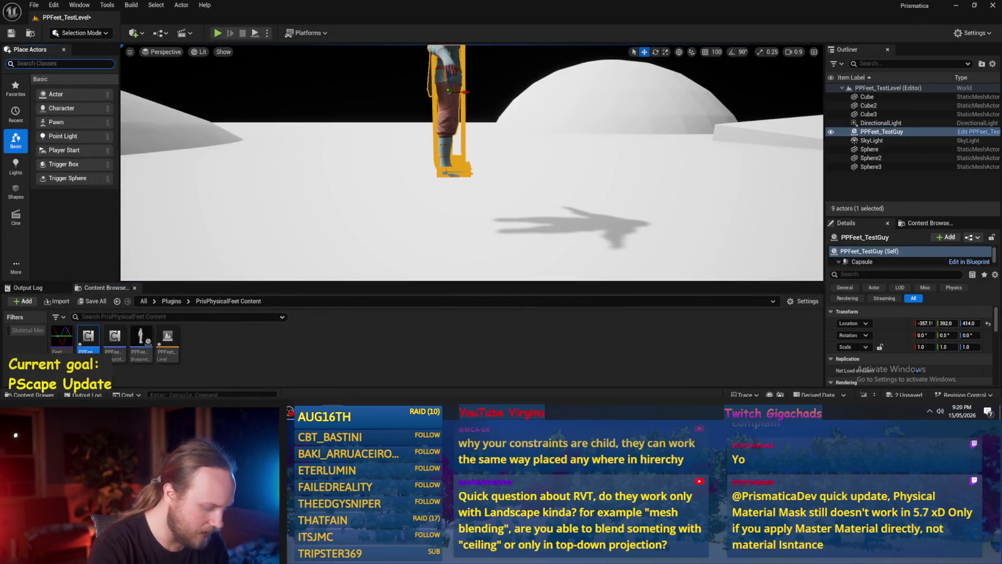
Place a Runtime Virtual Texture Volume from Place Actors into the level and frame it.
type("runtim")
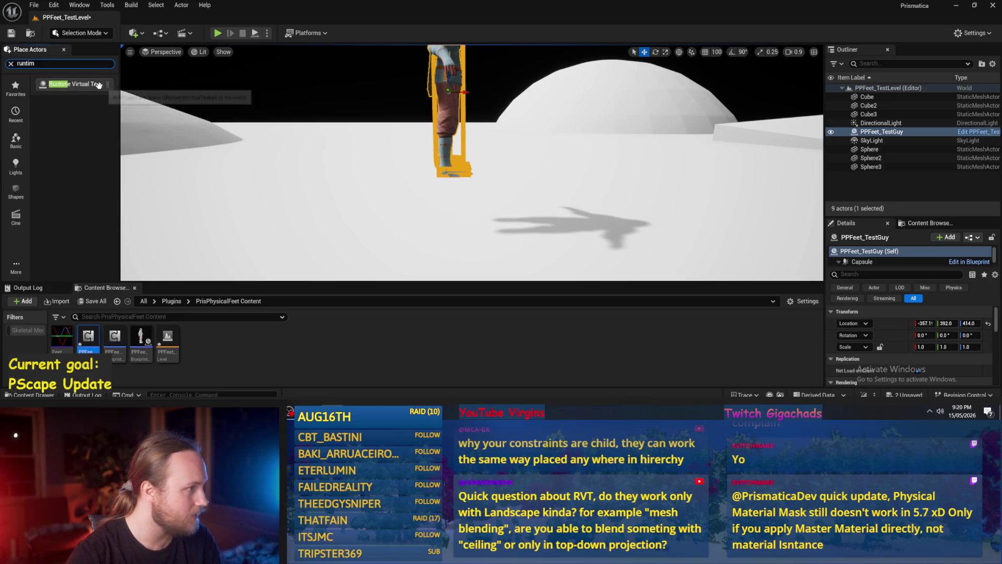
mouse_move(72, 84)
left_mouse_down()
mouse_move(380, 212)
mouse_move(420, 187)
left_mouse_up()
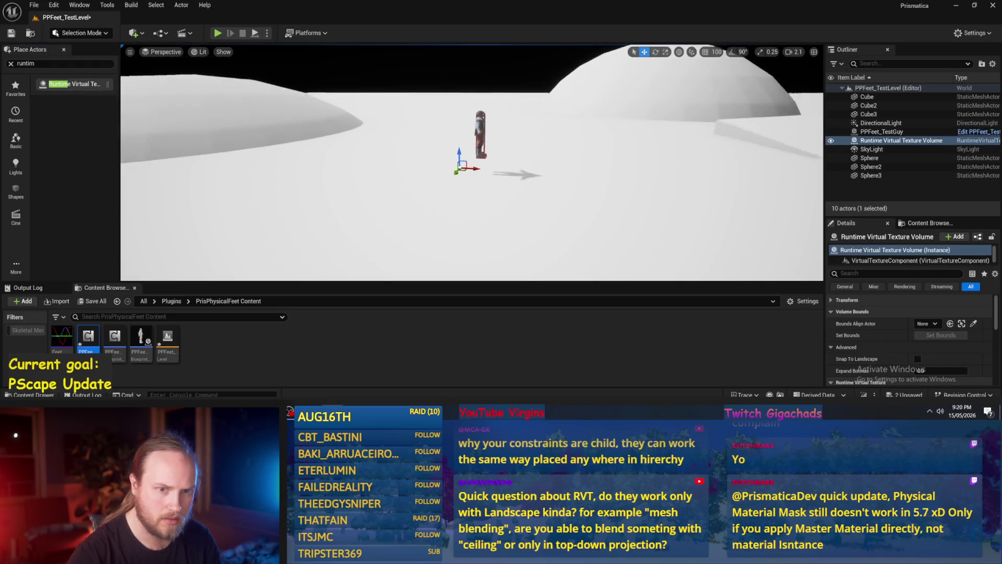
key("f")
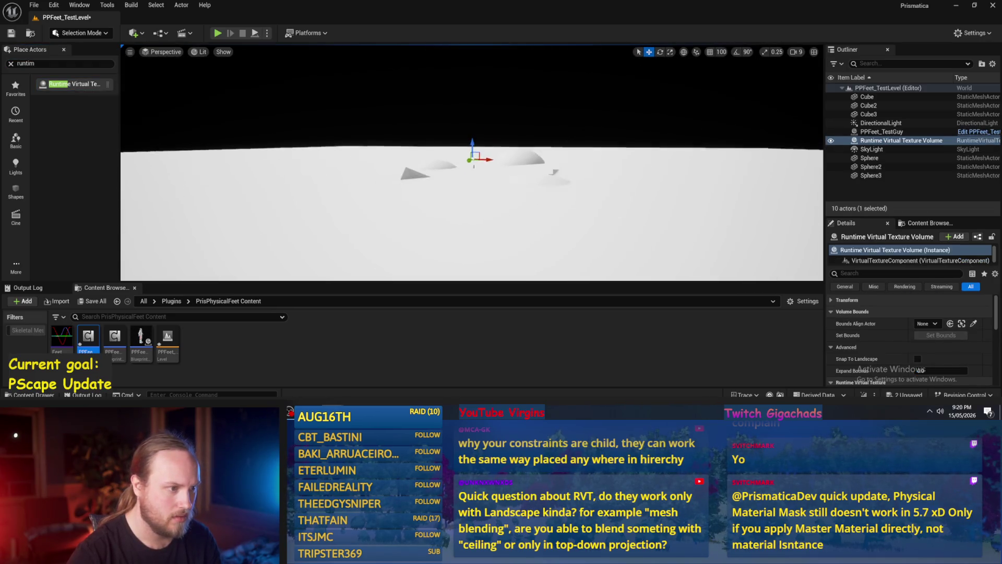
scroll(477, 170, "up", 5)
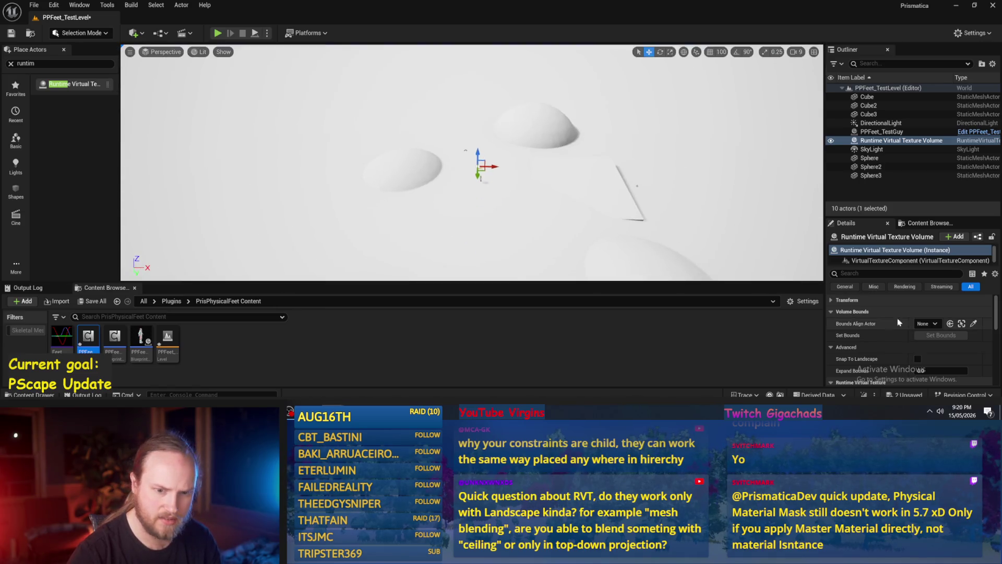
left_click_drag(578, 180, 568, 155)
scroll(886, 357, "up", 2)
Expand the volume's bounds to about 35 and stretch its X scale slightly.
left_click_drag(930, 358, 950, 357)
scroll(924, 344, "up", 3)
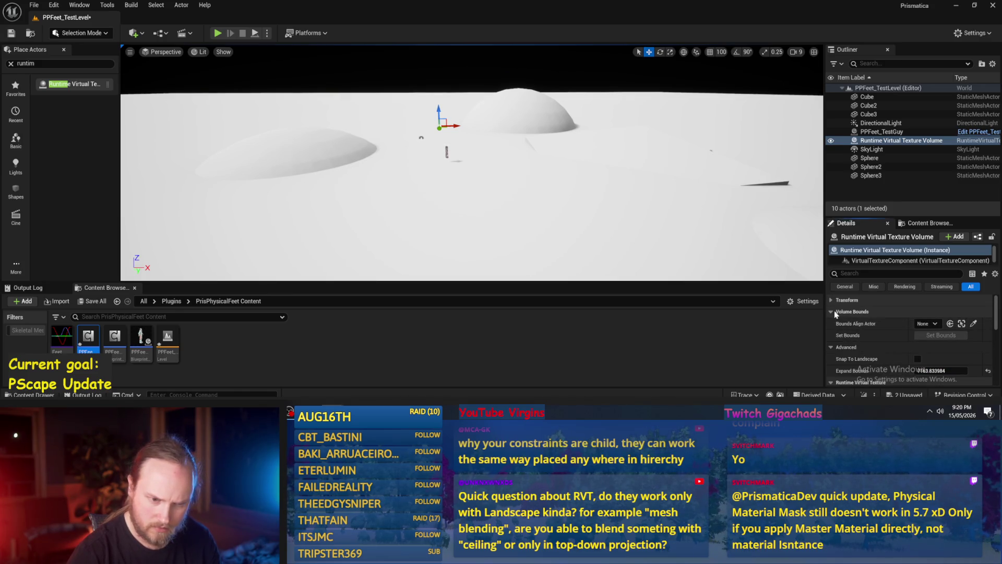
left_click_drag(916, 335, 919, 336)
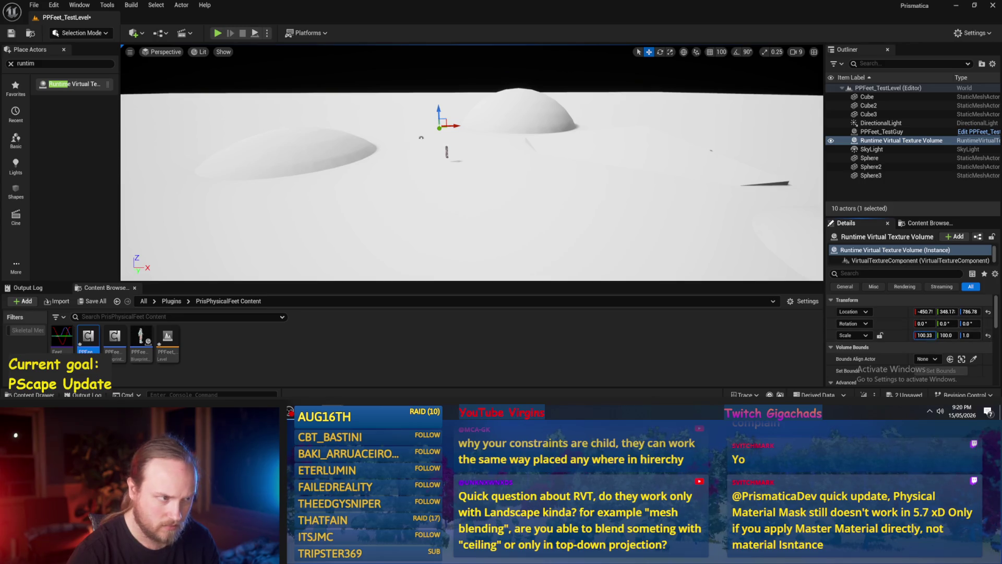
mouse_move(540, 207)
left_mouse_down()
mouse_move(459, 177)
mouse_move(412, 87)
left_mouse_up()
left_click_drag(470, 208, 449, 201)
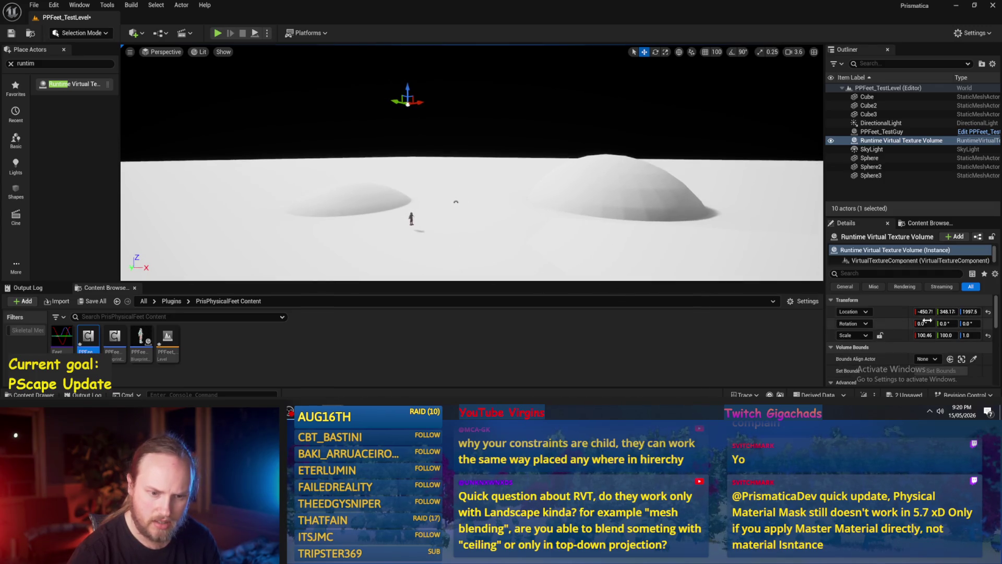
Rotate the volume around Y to lie flat, then delete it.
left_click_drag(945, 324, 965, 324)
mouse_move(469, 209)
left_mouse_down()
mouse_move(460, 209)
mouse_move(459, 193)
mouse_move(470, 193)
mouse_move(472, 209)
left_mouse_up()
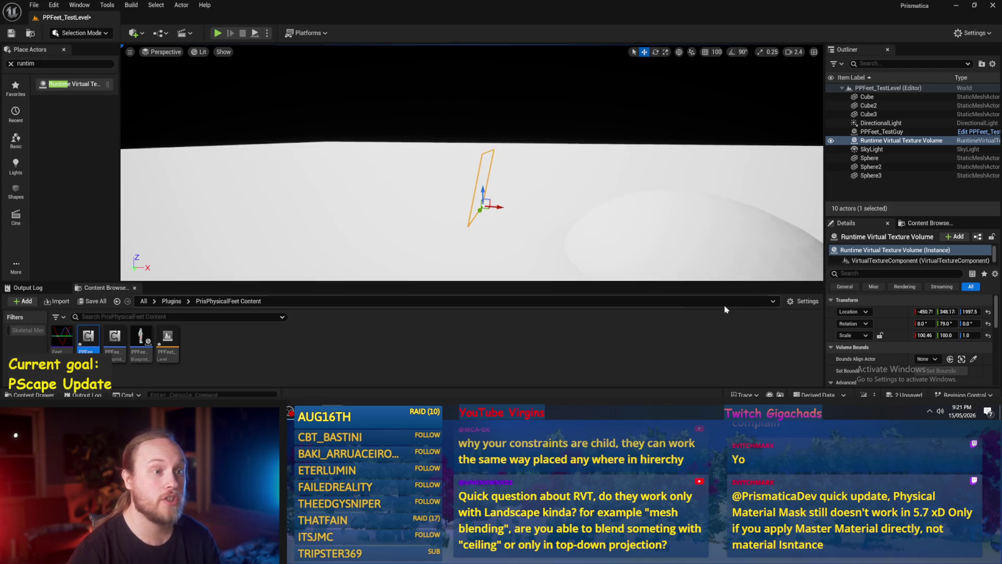
mouse_move(948, 324)
left_mouse_down()
mouse_move(937, 324)
mouse_move(989, 335)
mouse_move(963, 323)
left_mouse_up()
right_click(555, 139)
key("f")
key("Delete")
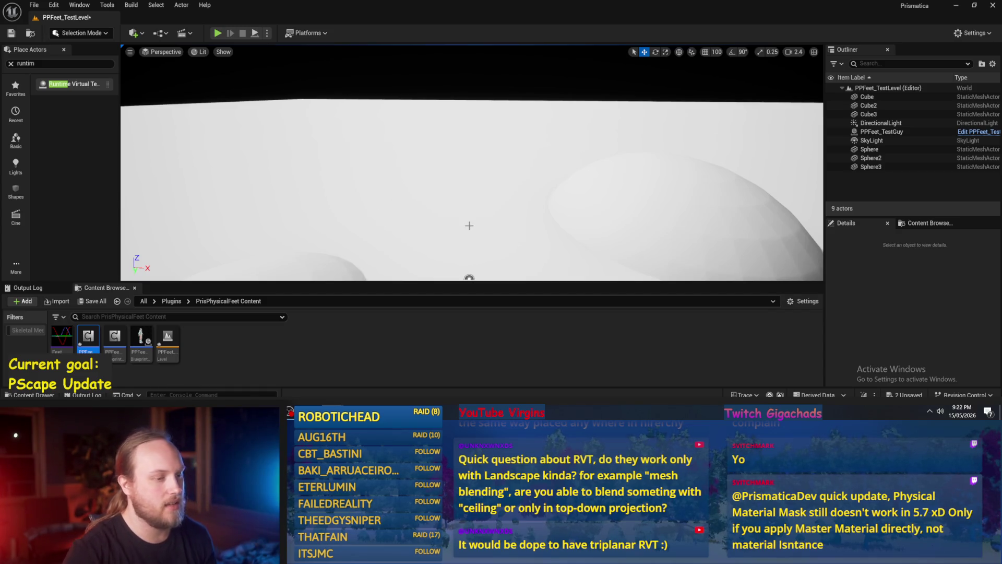
Fly the viewport toward a dome to look over the test level.
scroll(457, 202, "down", 5)
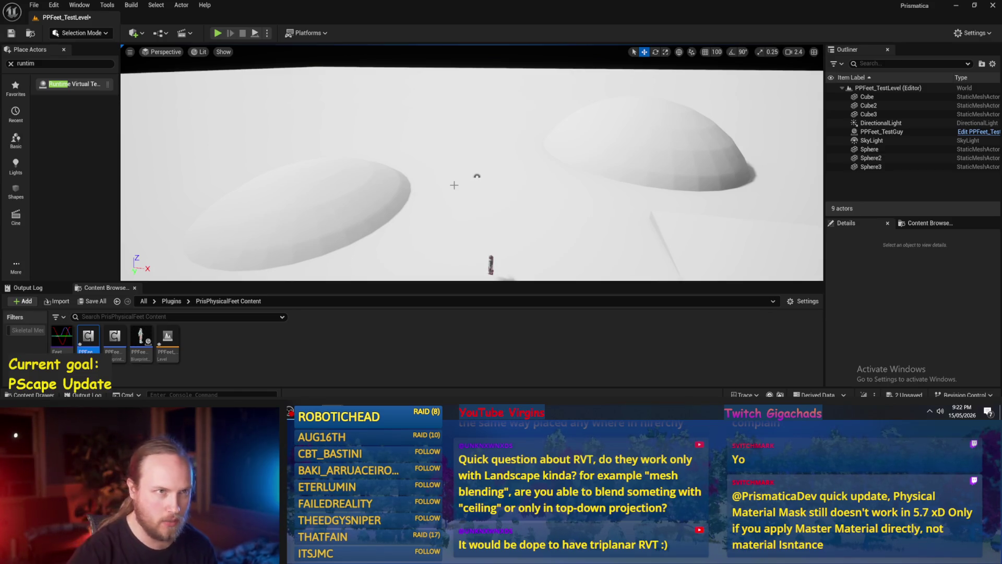
left_click_drag(509, 221, 490, 141)
left_click(490, 141)
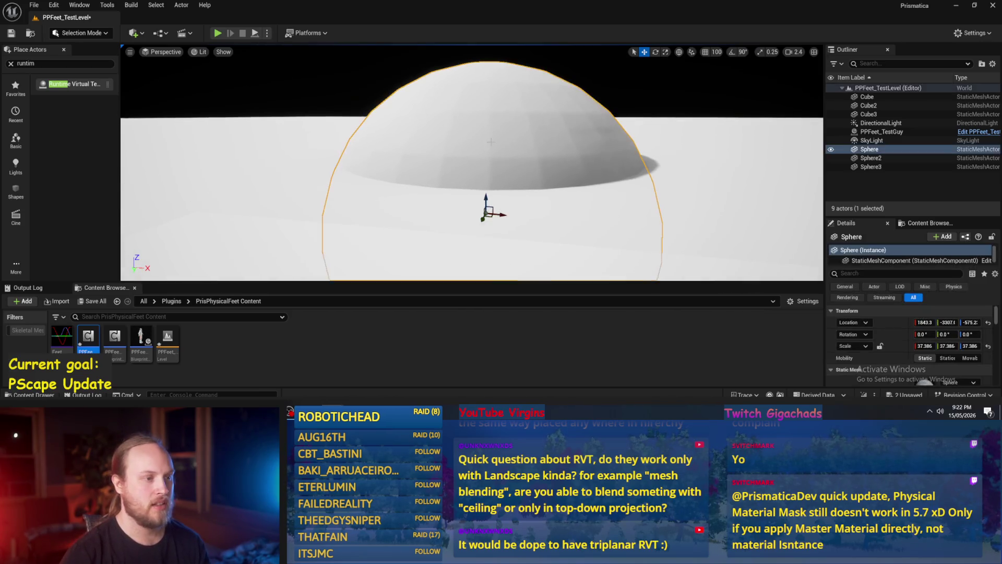
key("f")
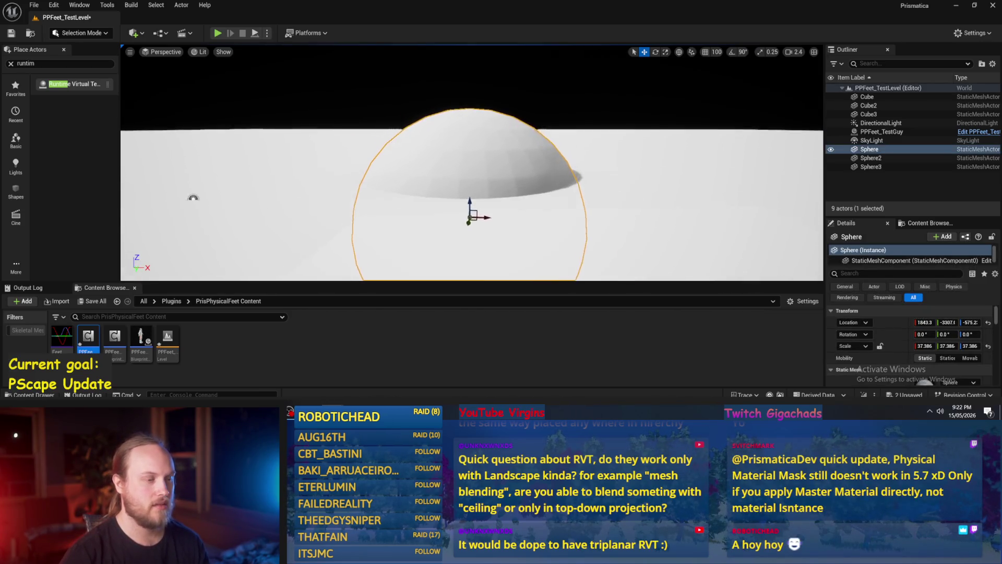
key("End")
left_click_drag(491, 176, 491, 228)
mouse_move(308, 219)
left_mouse_down()
mouse_move(357, 271)
mouse_move(308, 205)
mouse_move(349, 211)
mouse_move(272, 230)
mouse_move(226, 174)
mouse_move(270, 157)
mouse_move(313, 172)
left_mouse_up()
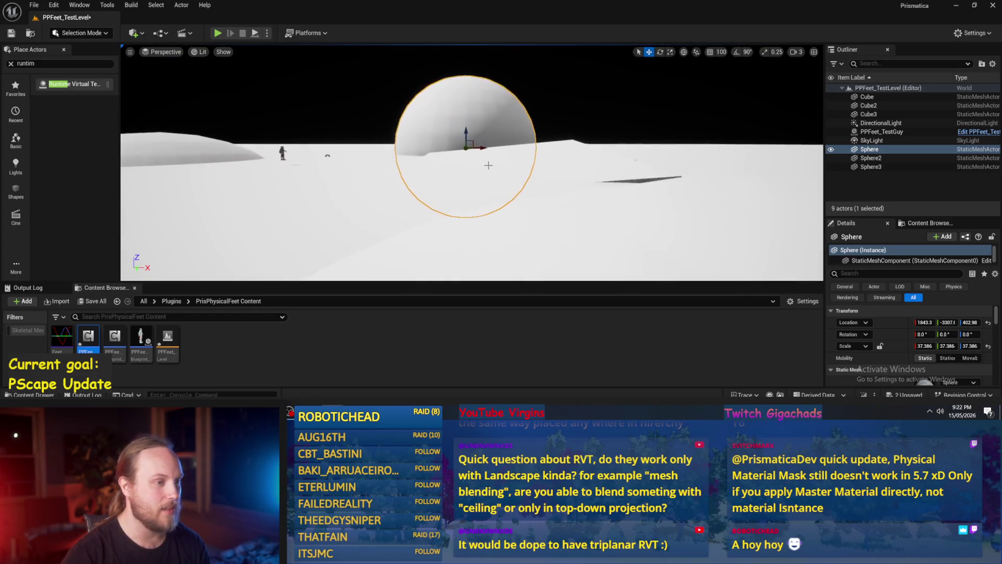
left_click(509, 209)
left_click_drag(509, 208, 309, 160)
left_click_drag(496, 240, 665, 147)
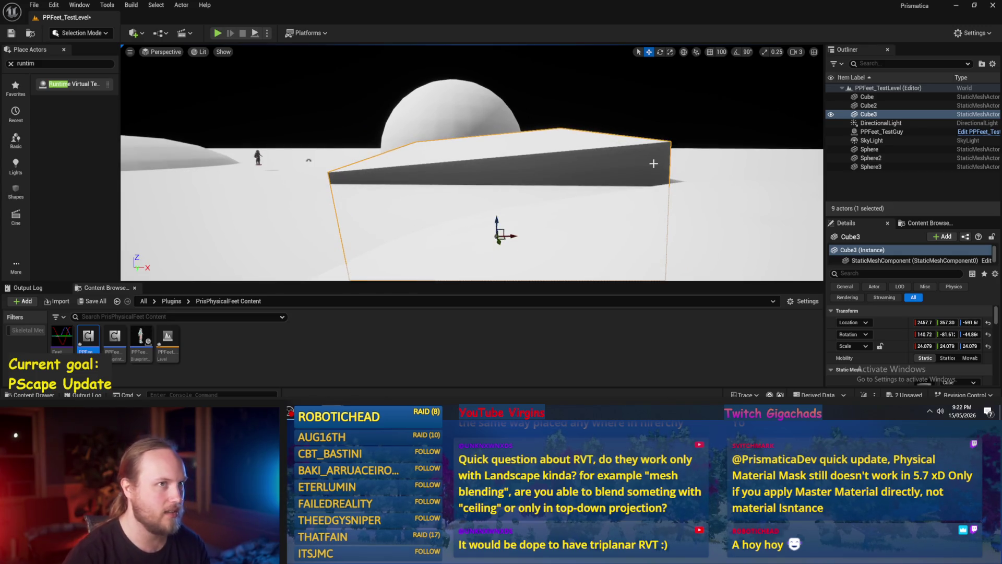
key("a")
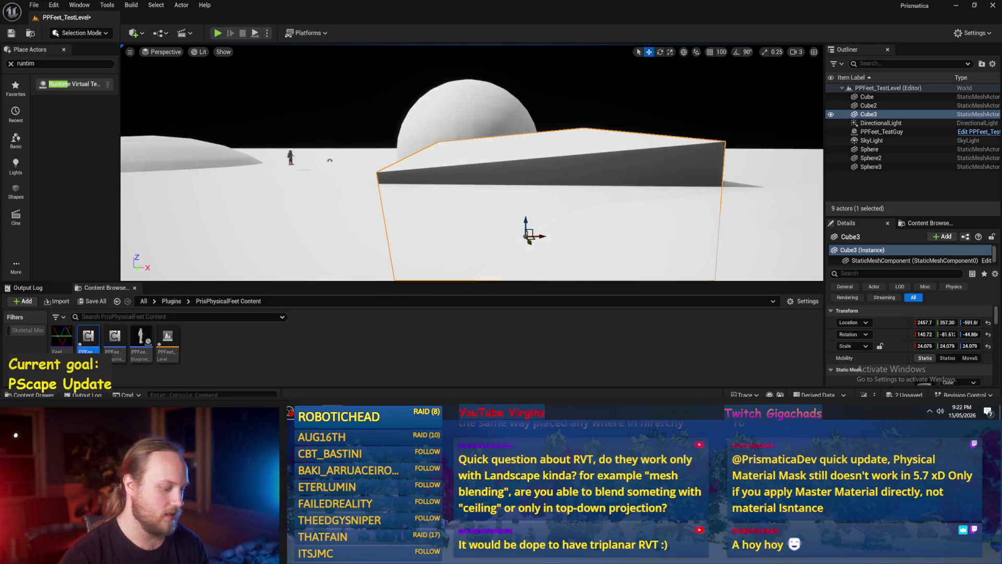
key("ctrl+z")
left_click(360, 183)
key("a")
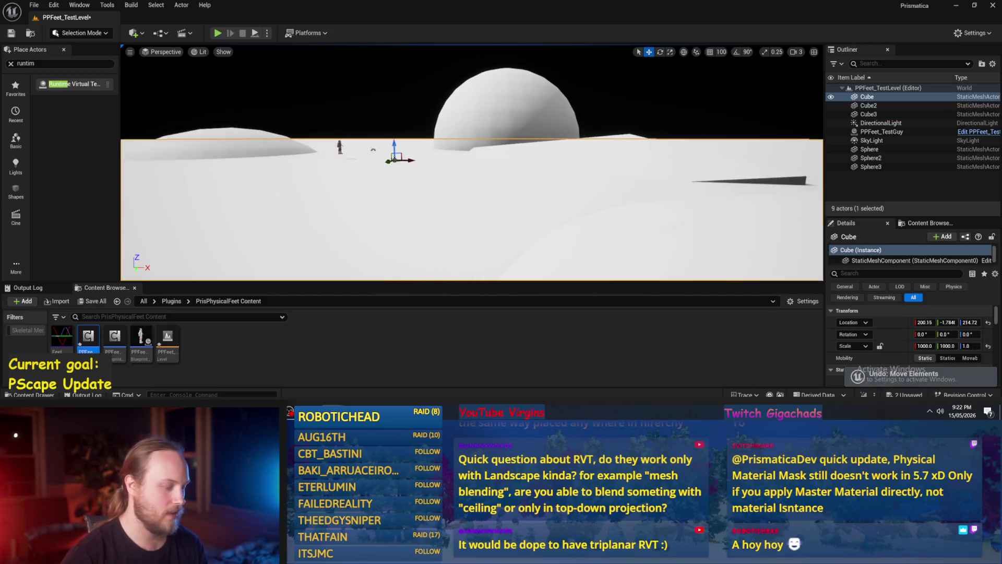
key("g")
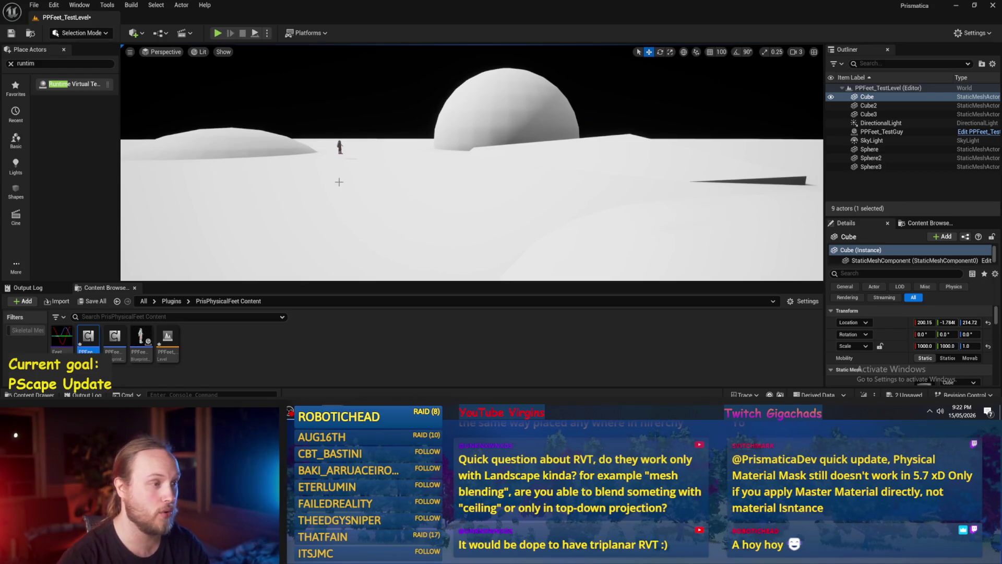
mouse_move(358, 189)
left_mouse_down()
mouse_move(359, 156)
mouse_move(358, 189)
left_mouse_up()
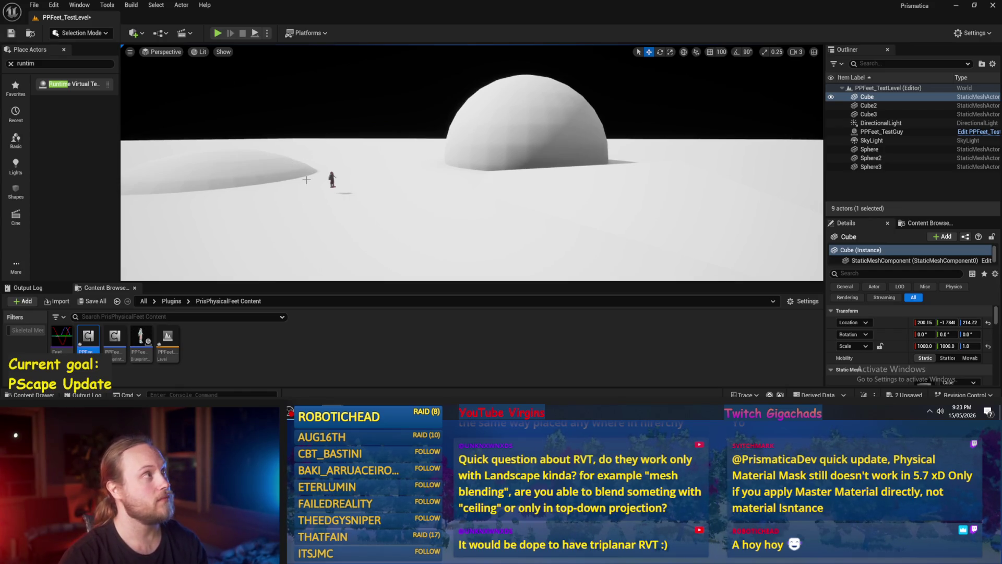
Frame Sphere2 and the floor Cube, then fly the camera in close to inspect the spheres.
scroll(307, 179, "up", 3)
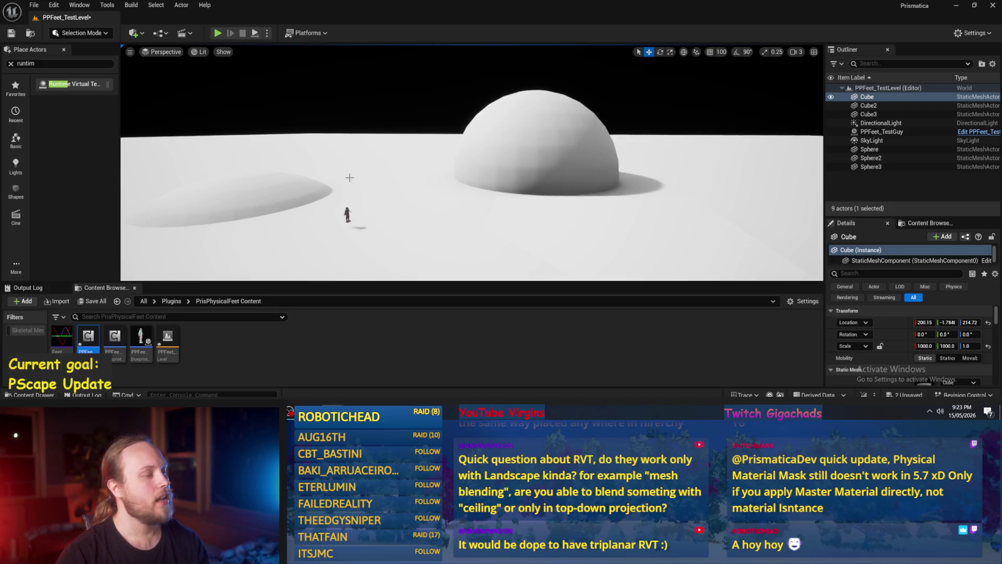
scroll(349, 178, "up", 3)
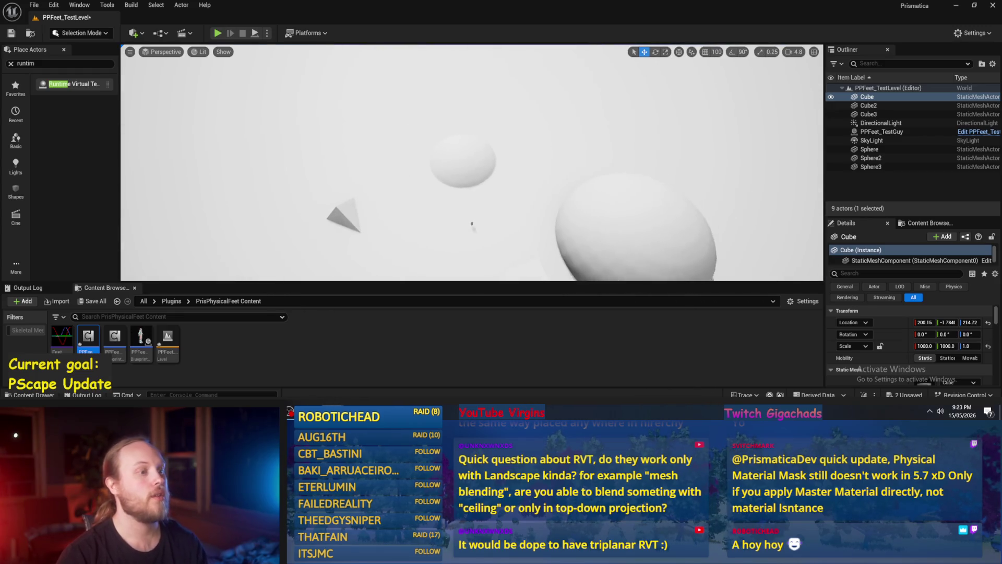
scroll(472, 225, "up", 3)
left_click(380, 174)
key("f")
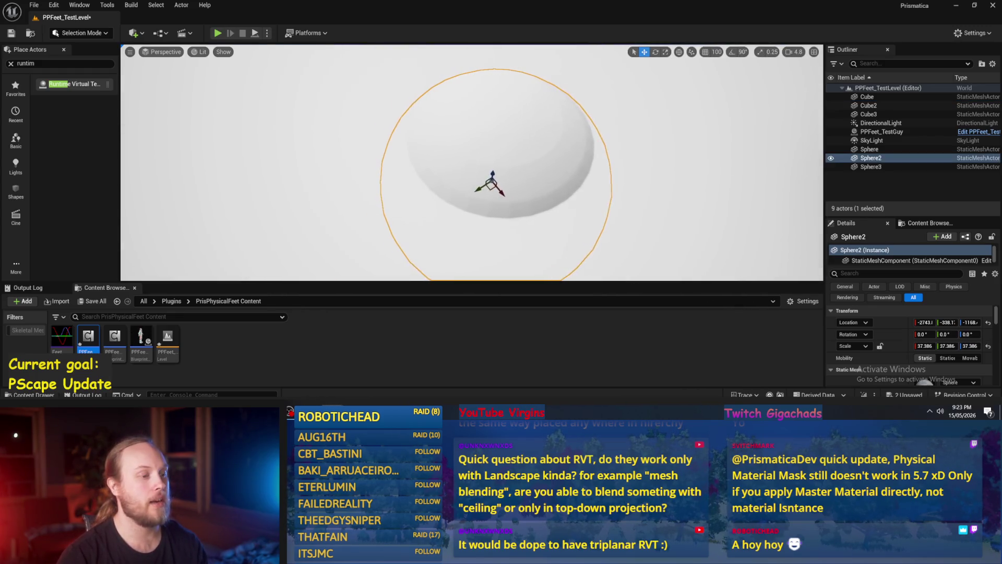
left_click(704, 131)
key("f")
mouse_move(532, 158)
left_mouse_down()
mouse_move(517, 164)
mouse_move(531, 158)
left_mouse_up()
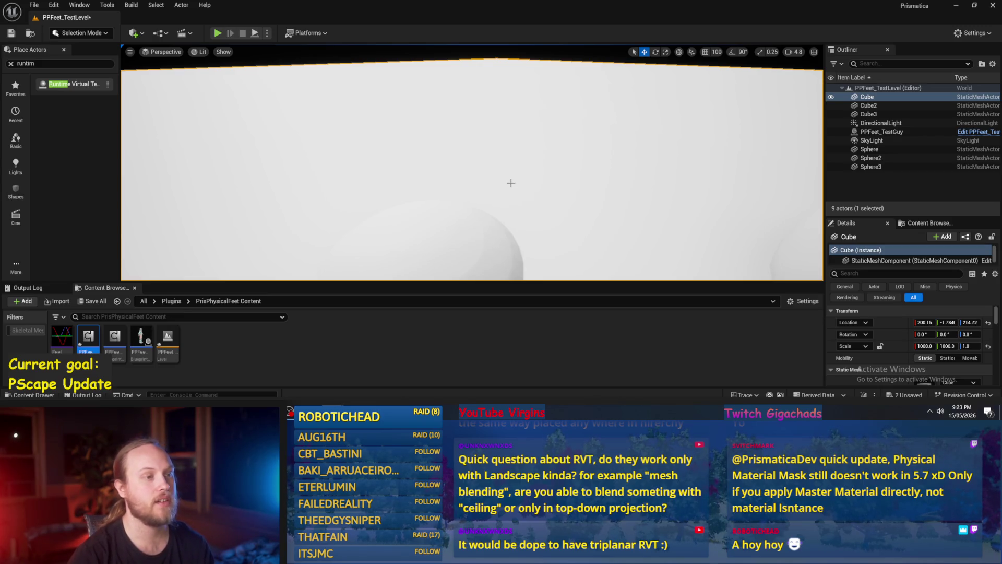
left_click_drag(514, 179, 244, 156)
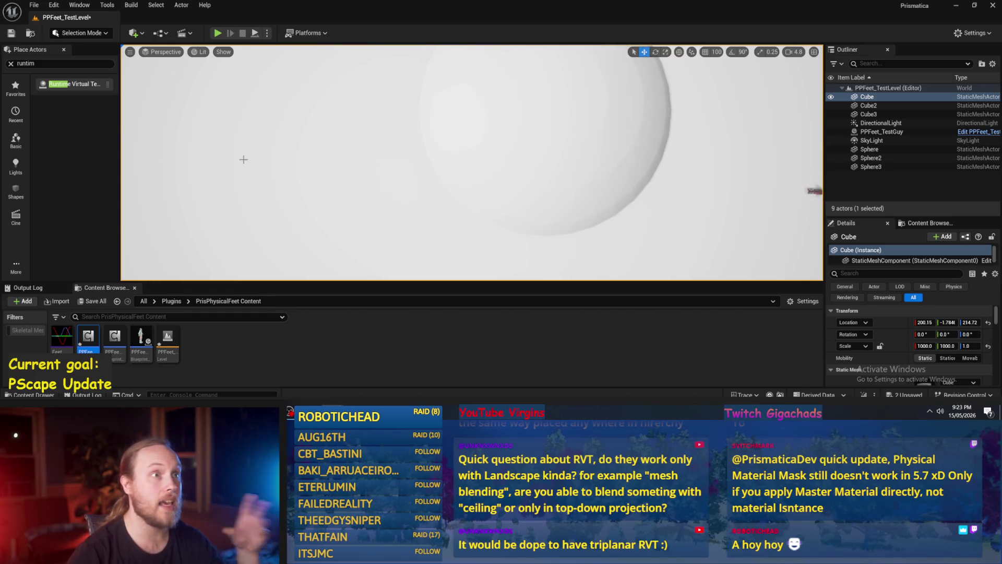
left_click(443, 134)
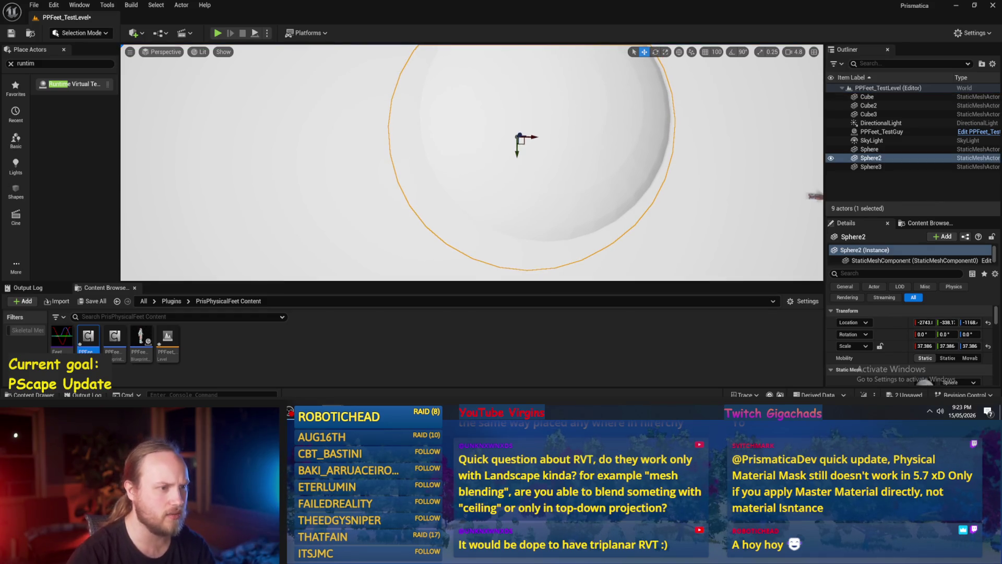
left_click_drag(501, 209, 533, 225)
left_click_drag(331, 186, 331, 186)
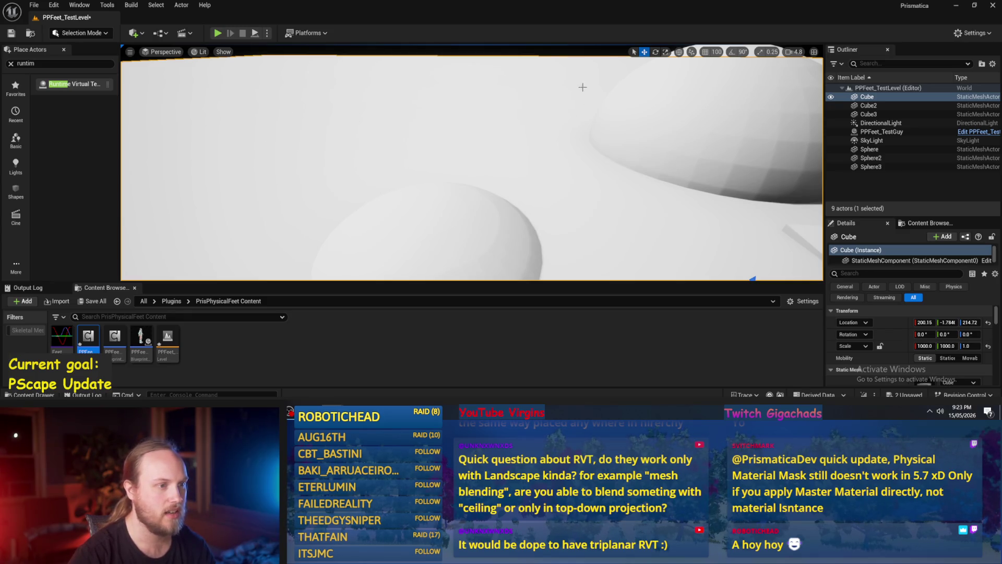
scroll(623, 271, "down", 5)
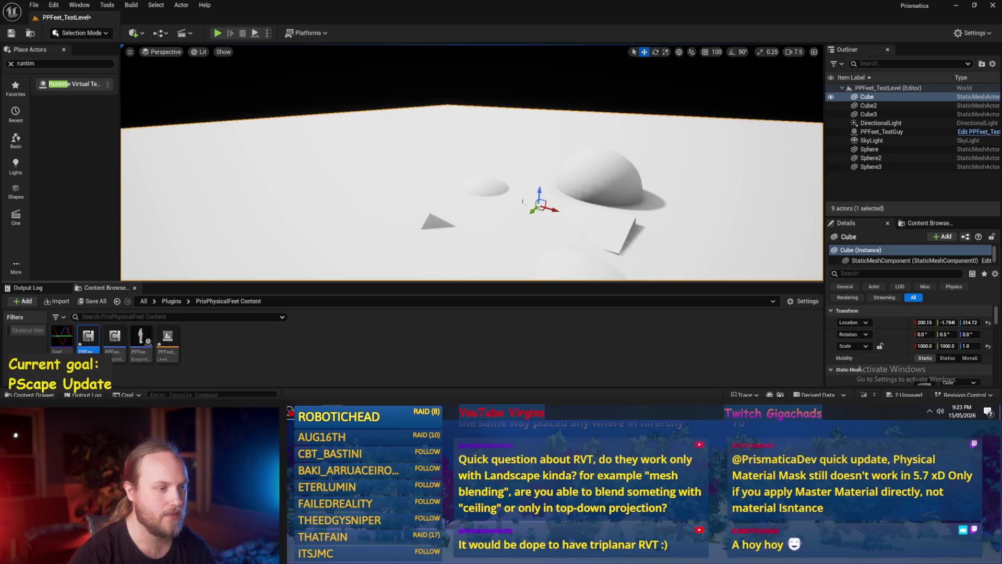
left_click_drag(472, 209, 471, 225)
Raise Sphere2 higher out of the ground to about Z -974.2.
left_click(715, 140)
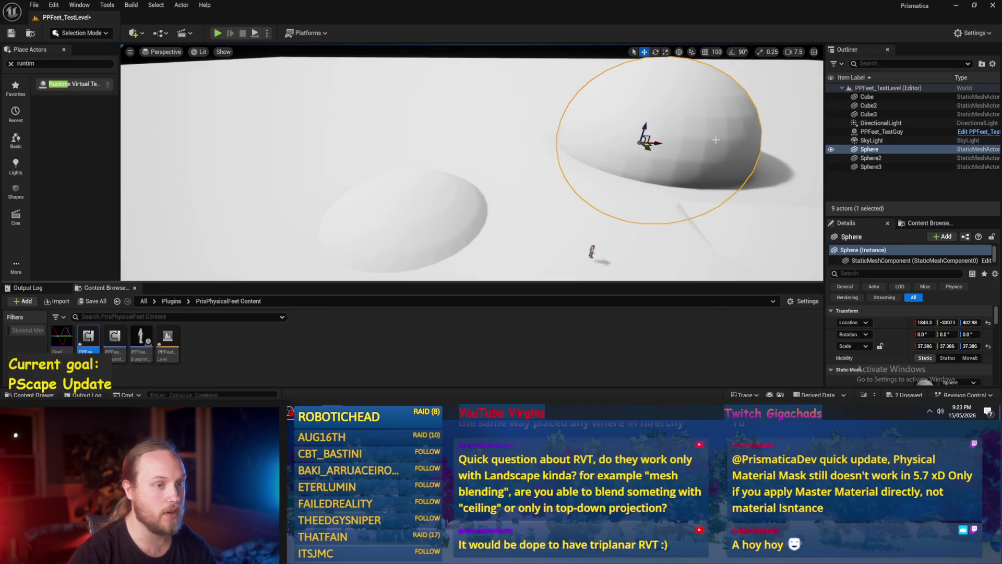
left_click(412, 237)
key("f")
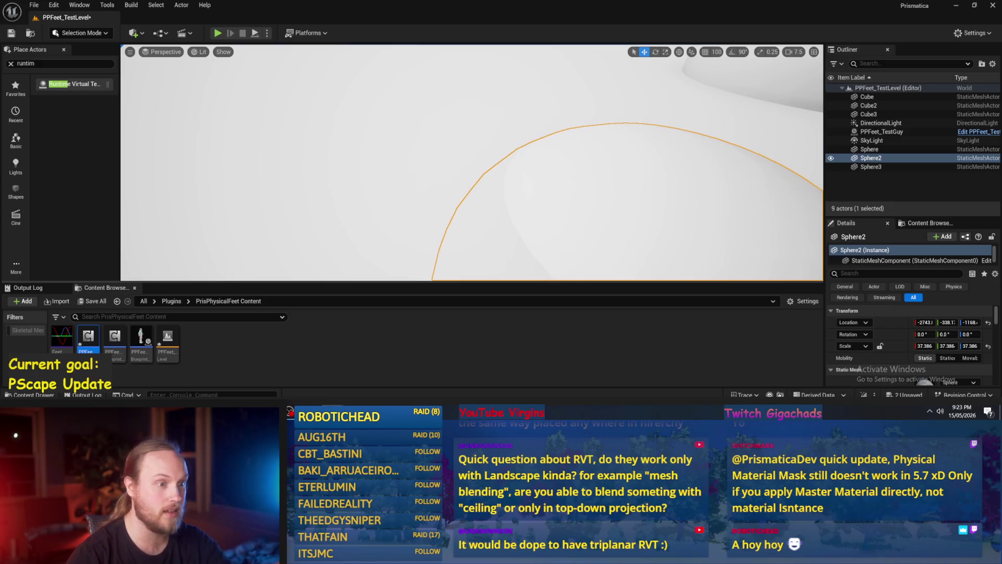
scroll(472, 162, "down", 3)
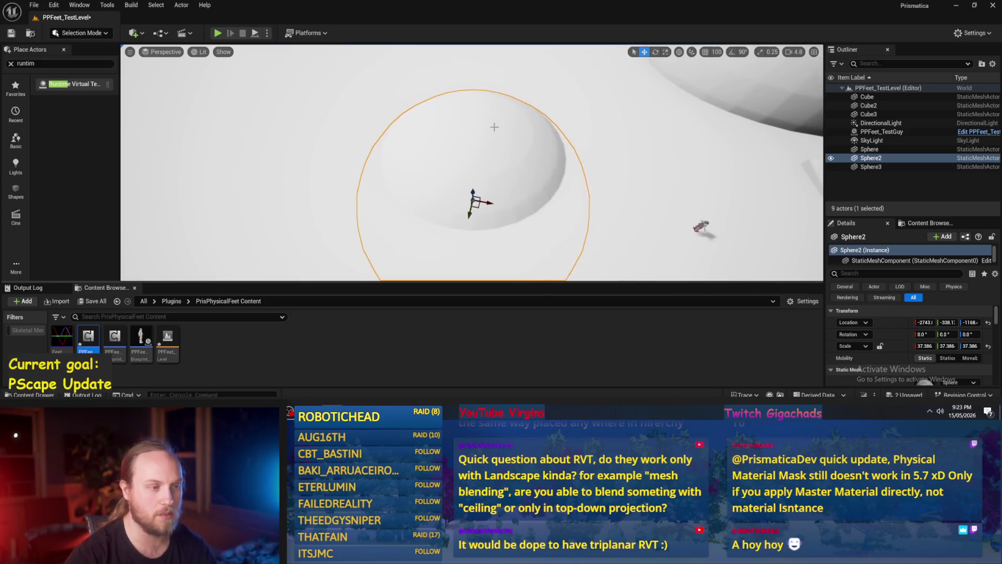
left_click(662, 217)
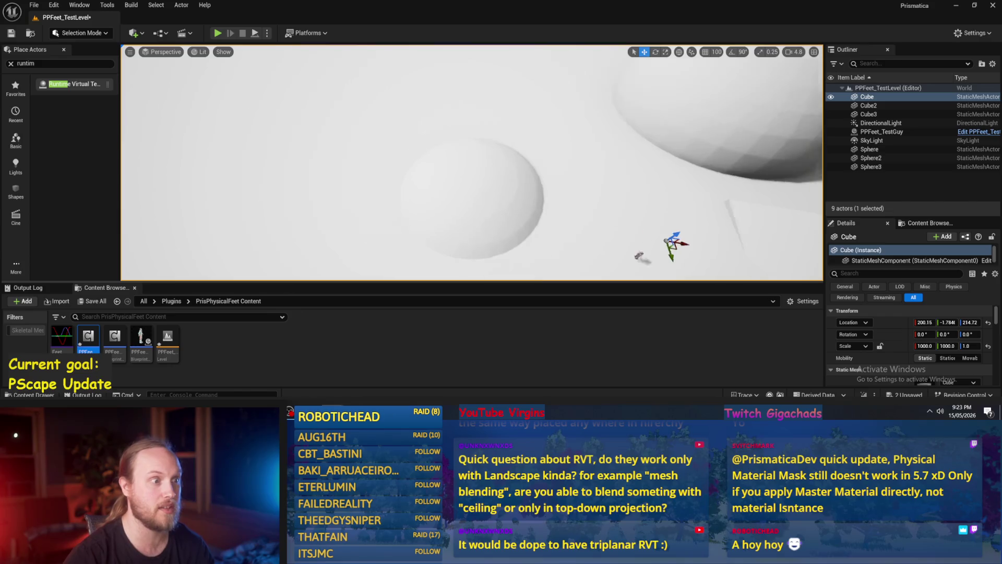
left_click(419, 180)
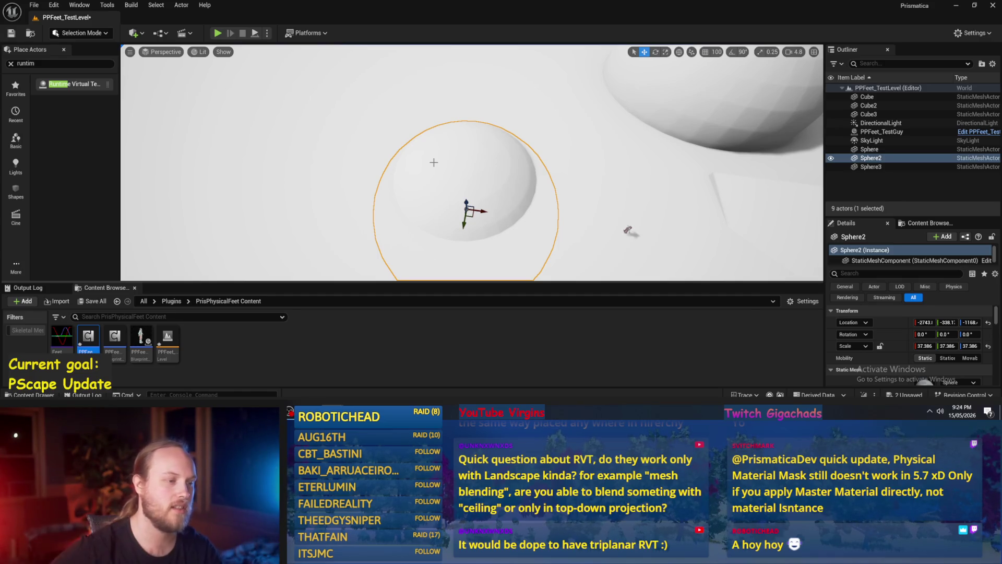
mouse_move(467, 202)
left_mouse_down()
mouse_move(471, 173)
mouse_move(488, 192)
left_mouse_up()
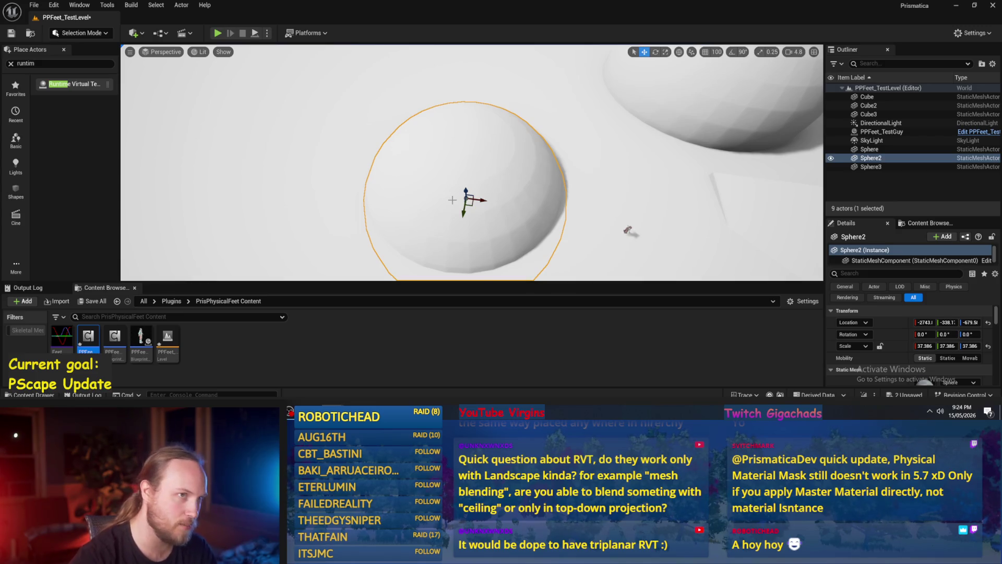
scroll(452, 200, "up", 8)
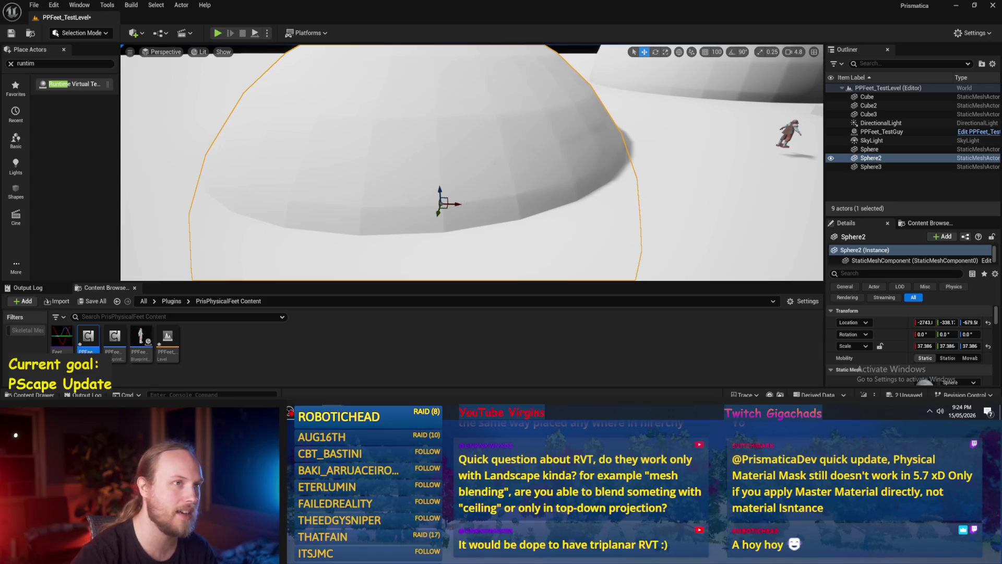
left_click_drag(472, 161, 449, 175)
left_click_drag(426, 214, 421, 236)
left_click_drag(461, 190, 511, 190)
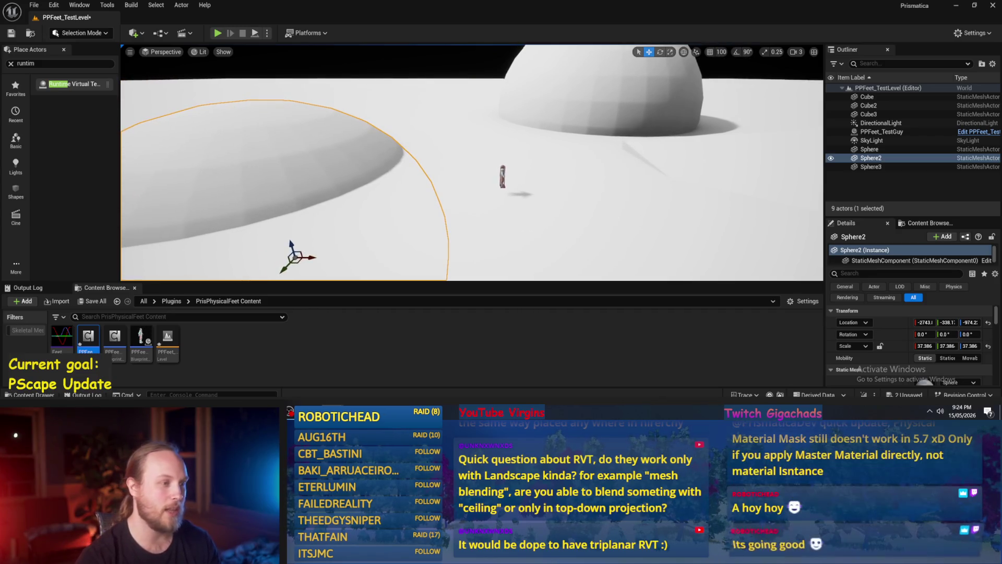
Delete the large Sphere actor so the level holds 8 actors.
left_click(390, 173)
left_click(391, 173)
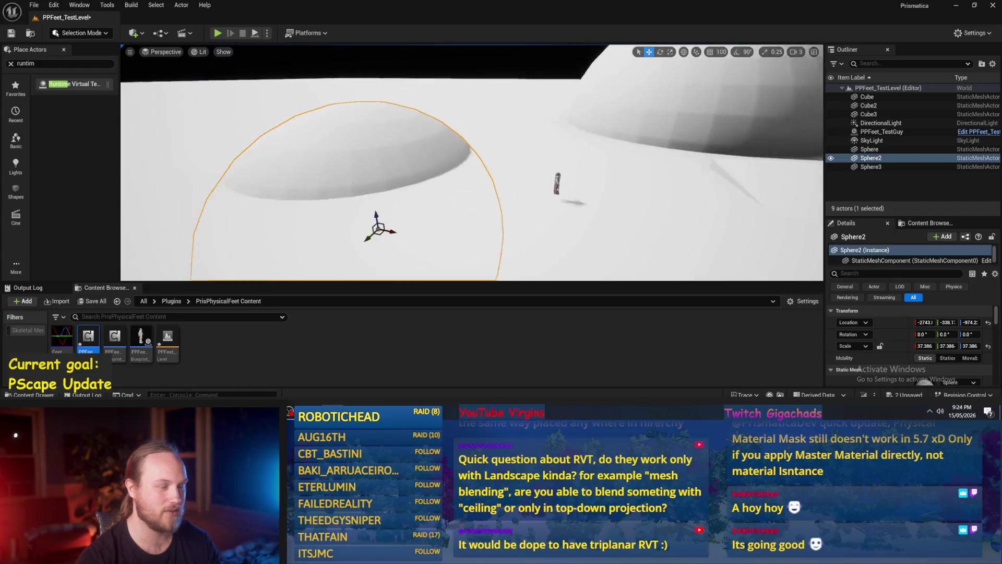
key("Delete")
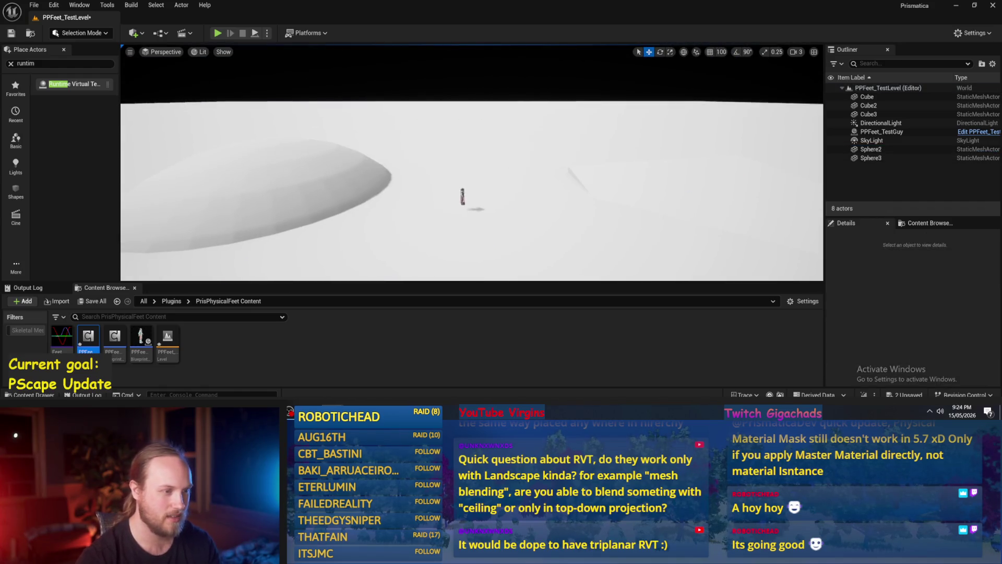
Open PPFeet_TestGuy, compile it successfully, then return to the PPFeet_Base InitializePhysicalFeet graph.
mouse_move(489, 195)
left_mouse_down()
mouse_move(489, 177)
mouse_move(489, 196)
left_mouse_up()
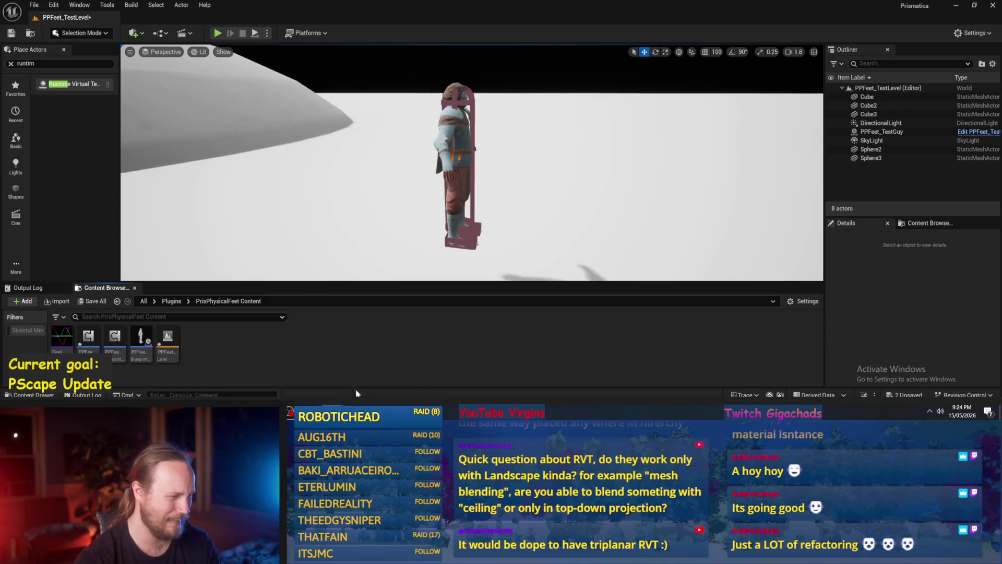
double_click(140, 340)
scroll(499, 250, "down", 2)
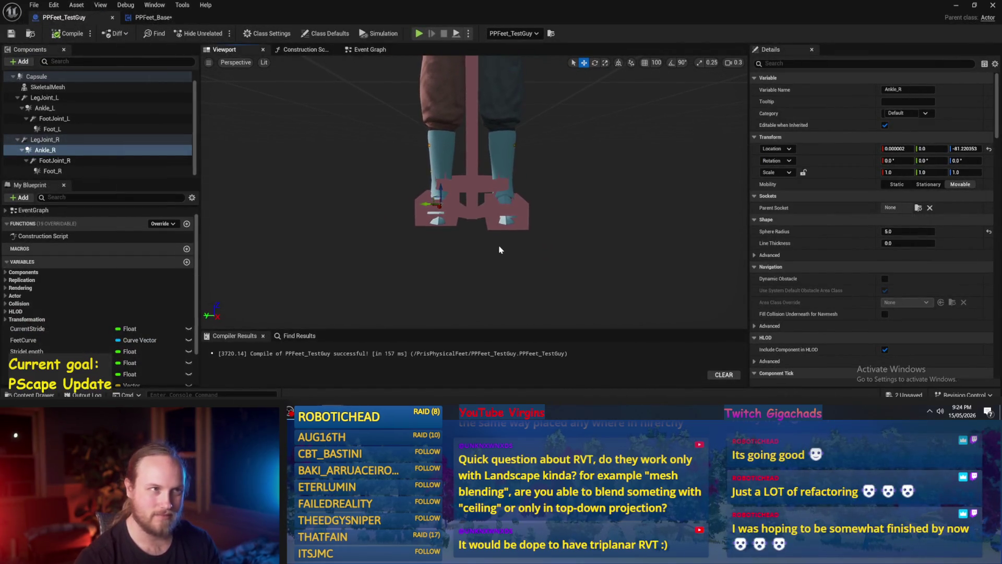
left_click_drag(500, 250, 407, 240)
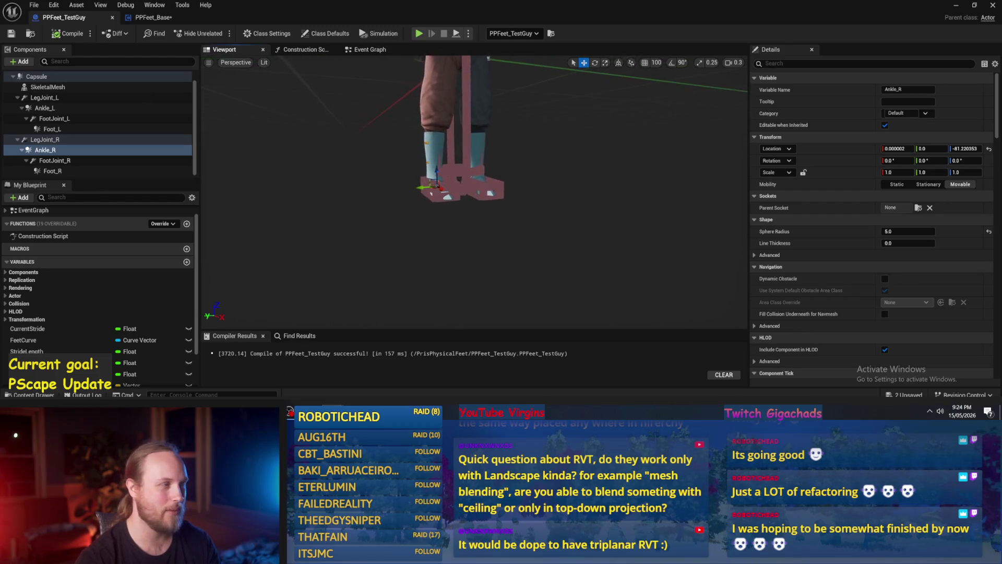
left_click(56, 34)
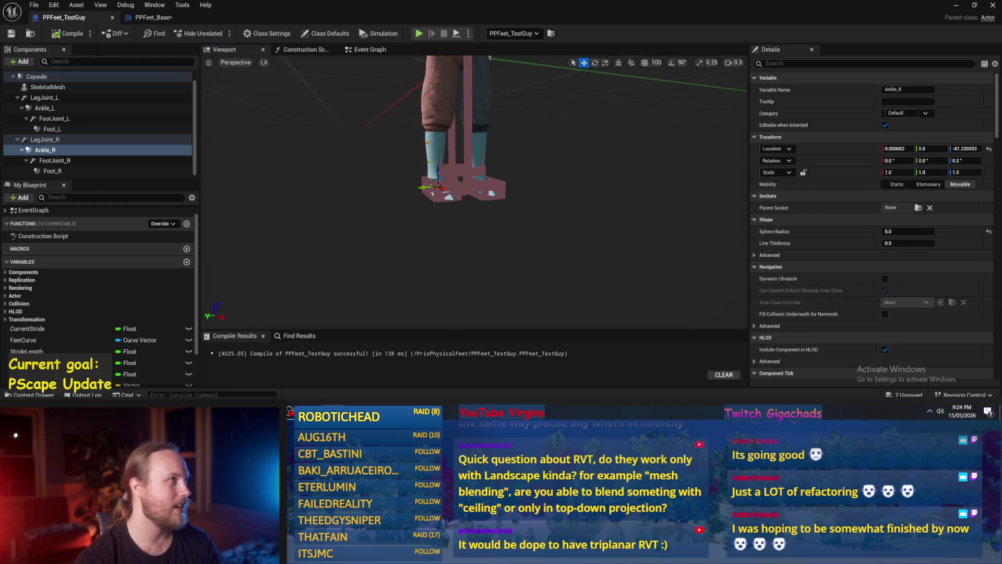
left_click(152, 18)
Move the Add Physics Constraint Component node lower in the InitializePhysicalFeet graph.
scroll(382, 182, "up", 2)
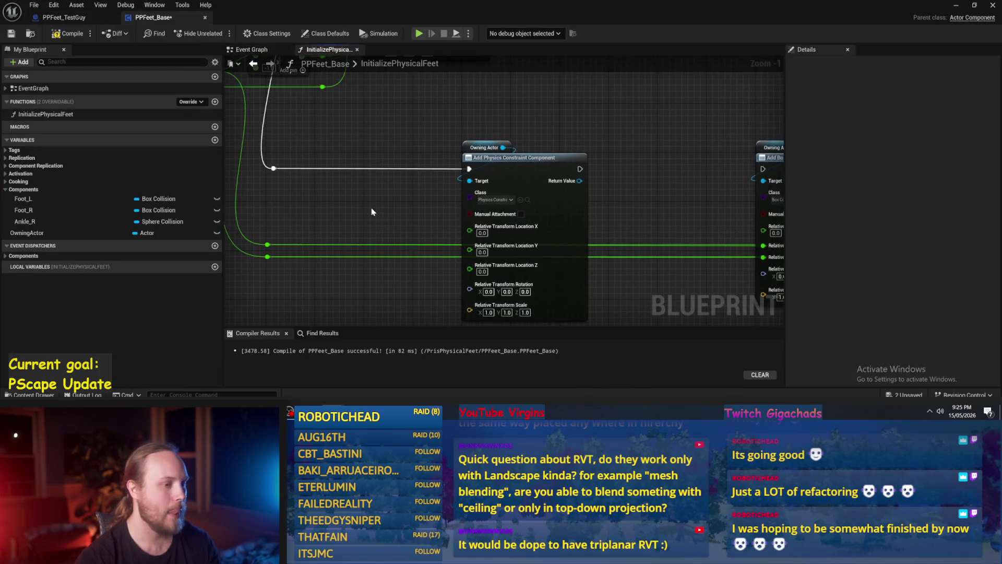
left_click(465, 172)
left_click_drag(608, 203, 539, 151)
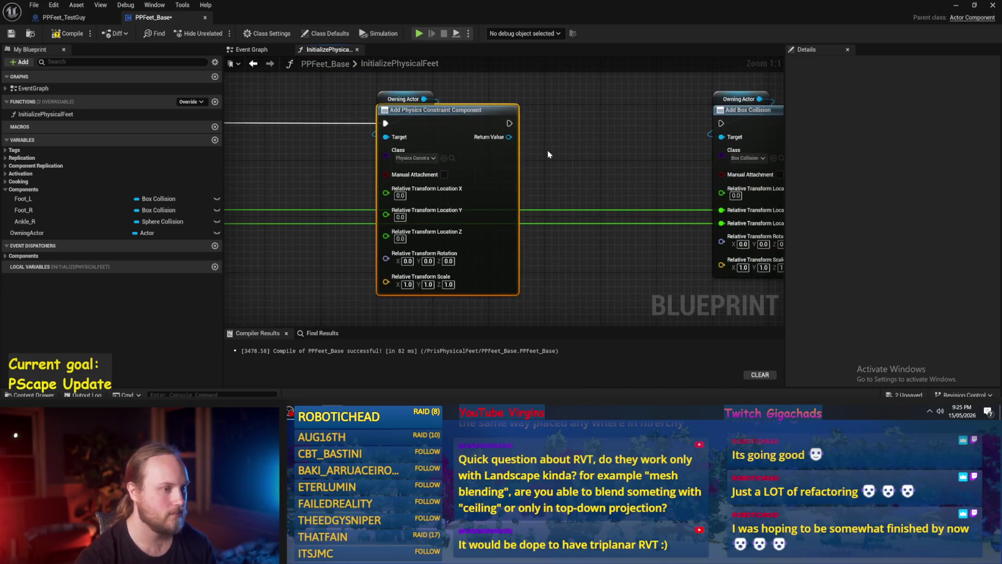
scroll(508, 140, "down", 4)
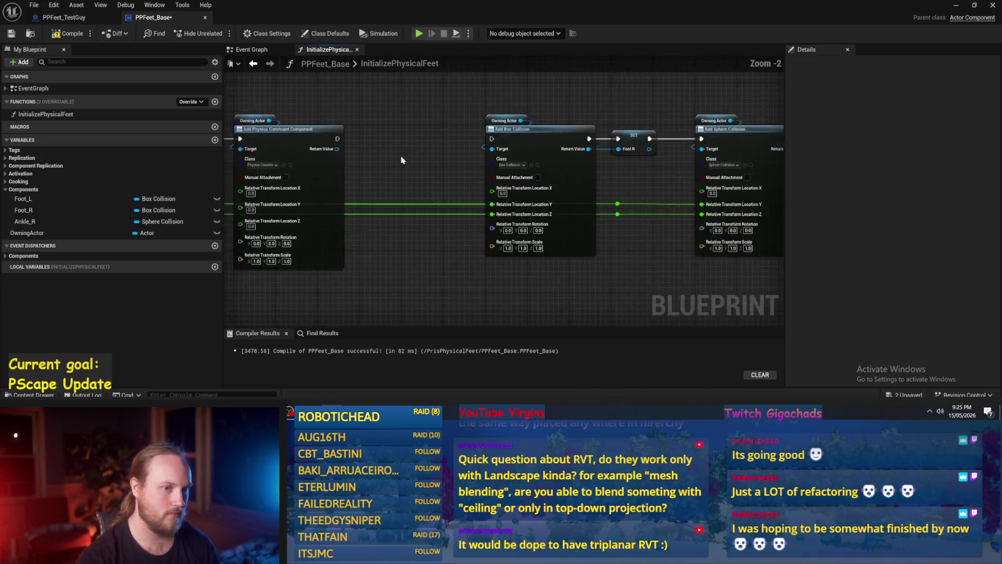
left_click_drag(522, 235, 626, 234)
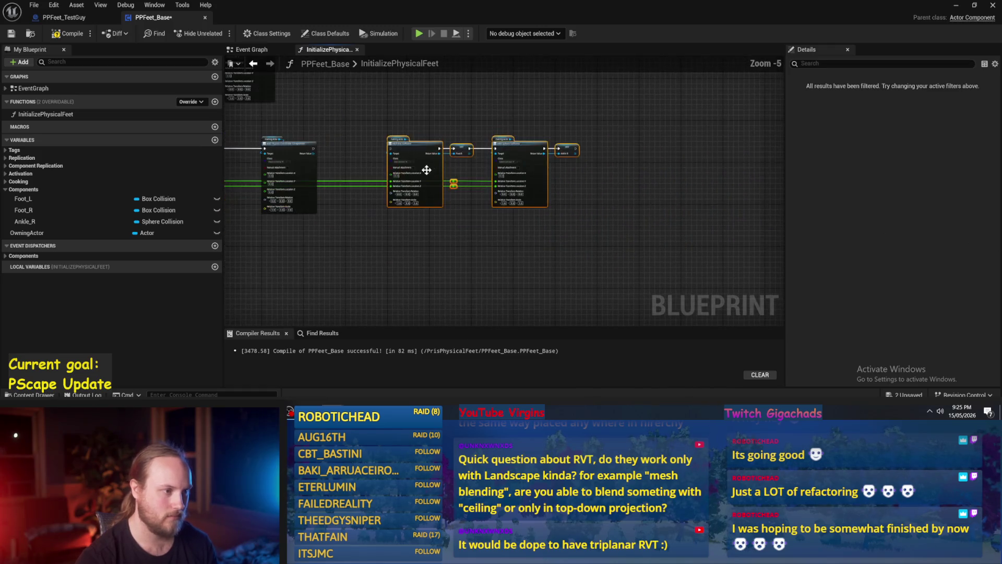
left_click_drag(469, 208, 626, 209)
left_click_drag(496, 182, 616, 177)
left_click_drag(535, 144, 603, 148)
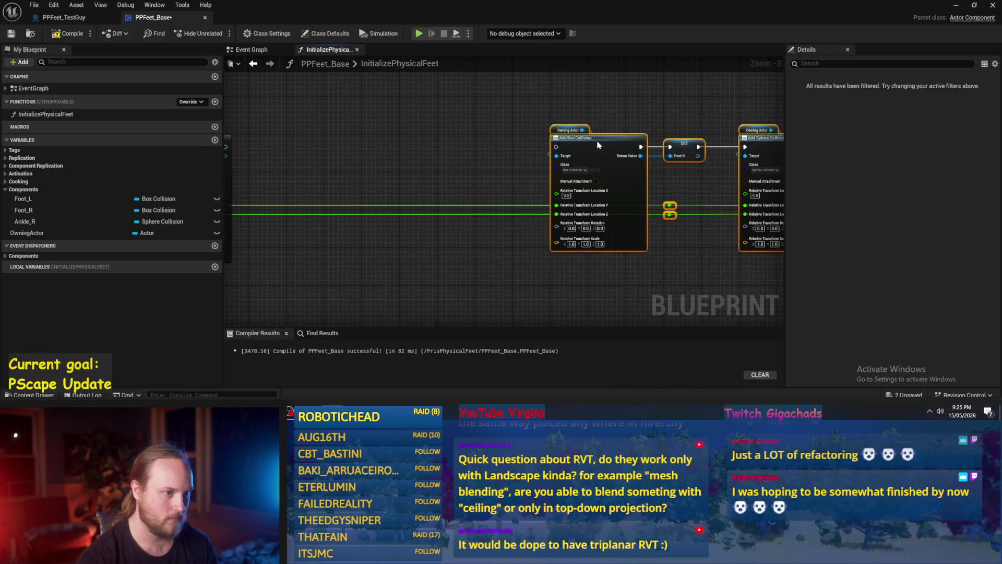
left_click_drag(335, 174, 545, 174)
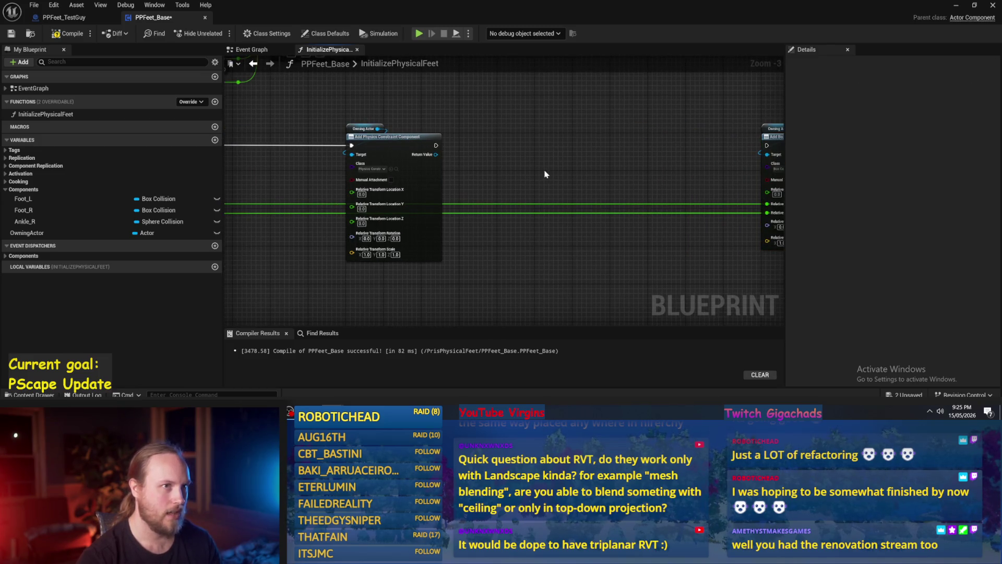
mouse_move(465, 182)
left_mouse_down()
mouse_move(560, 178)
mouse_move(519, 206)
mouse_move(515, 179)
left_mouse_up()
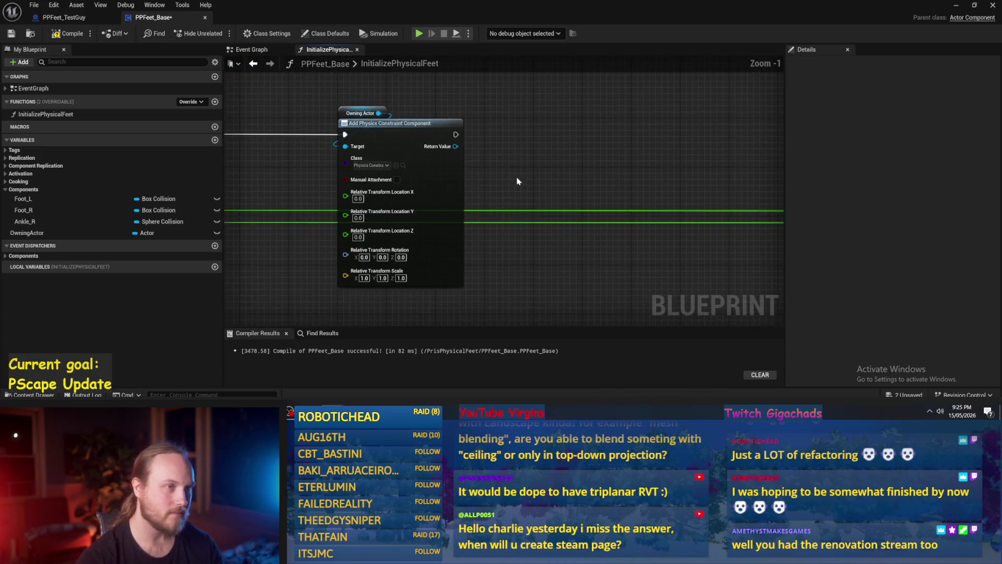
scroll(513, 192, "up", 1)
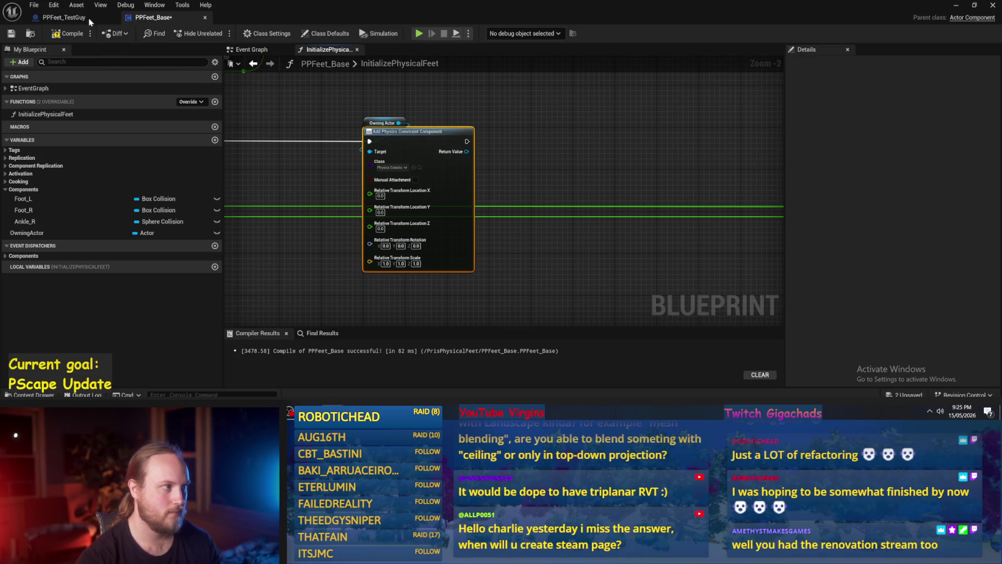
Glance at PPFeet_TestGuy, then compile and save PPFeet_Base.
left_click(63, 18)
left_click(153, 18)
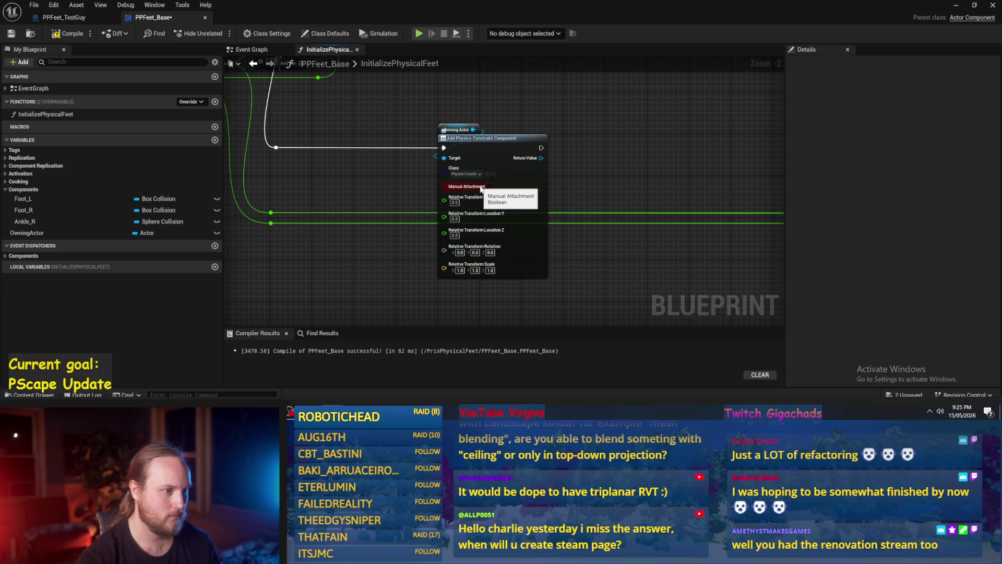
scroll(489, 188, "up", 2)
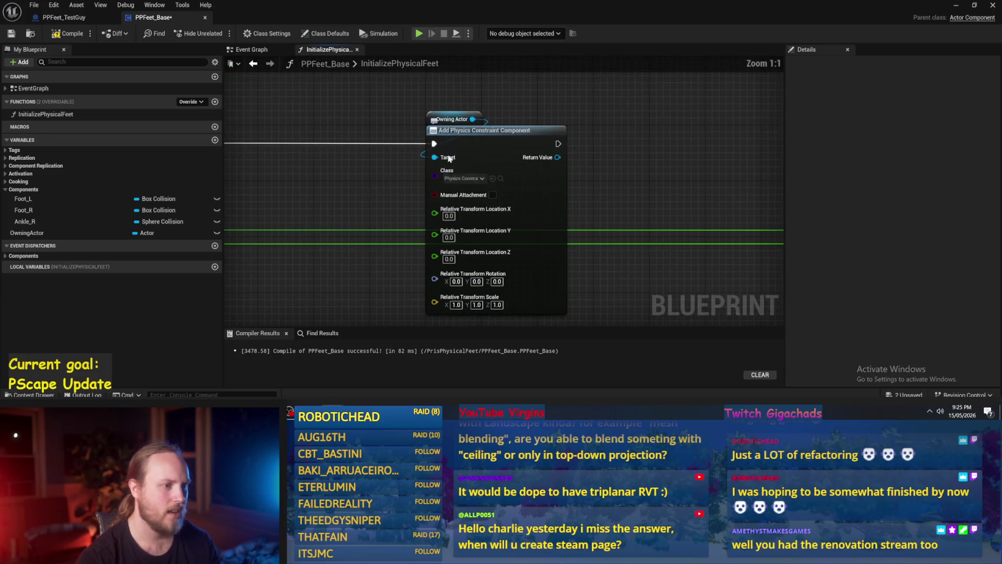
left_click(68, 33)
left_click_drag(379, 287, 367, 262)
scroll(368, 263, "down", 1)
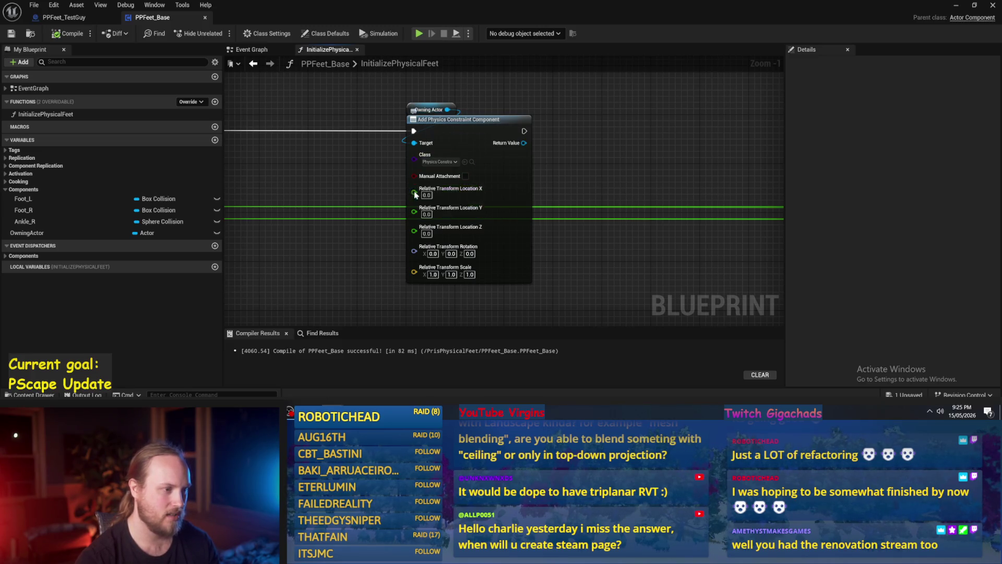
Recombine the constraint's split location inputs into one Relative Transform Location pin and save.
right_click(415, 192)
left_click(443, 238)
left_click_drag(571, 182, 512, 193)
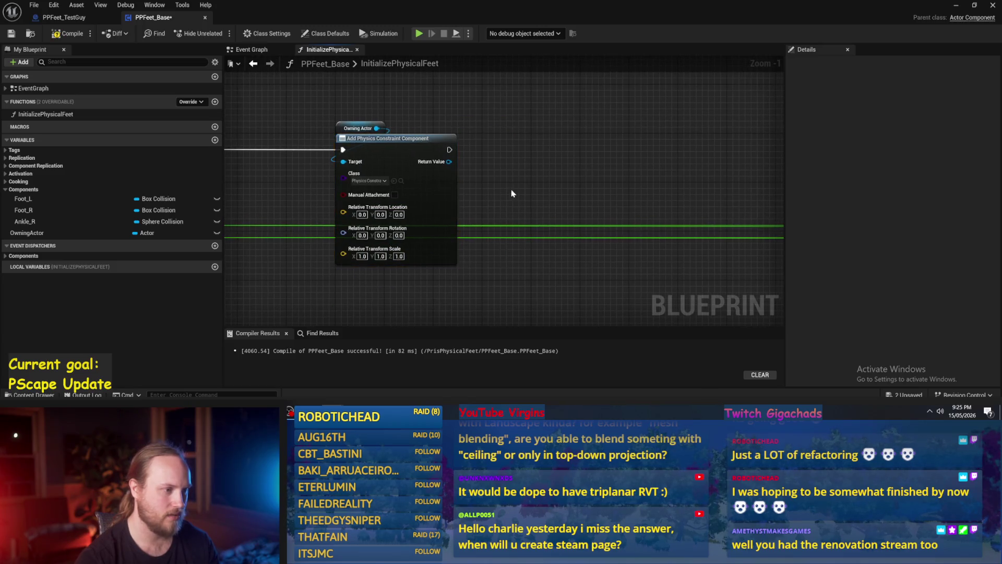
left_click(15, 37)
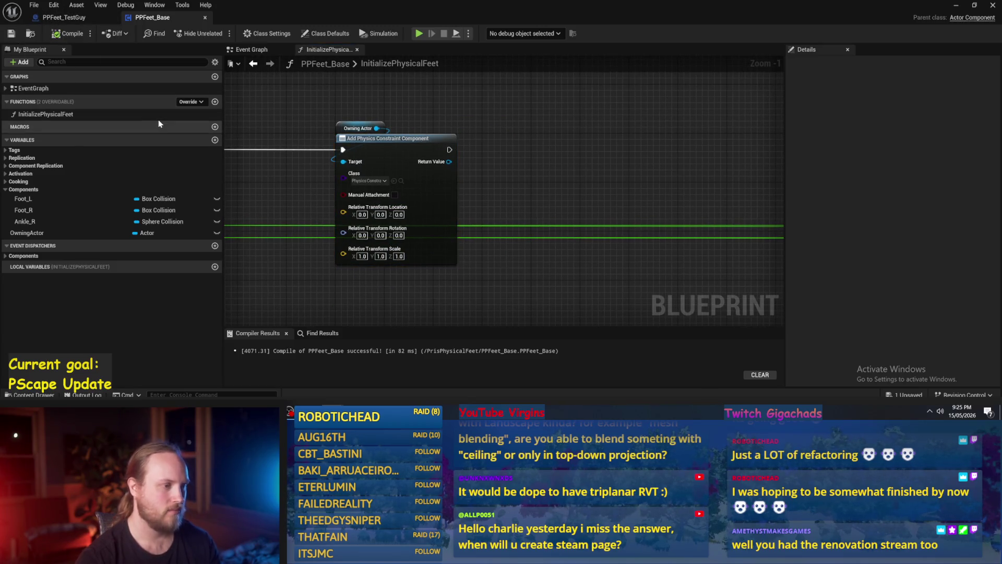
scroll(522, 209, "down", 1)
scroll(494, 206, "up", 1)
Add an Attach Component To Component node fed by the constraint's Return Value, then compile.
left_click_drag(457, 162, 493, 166)
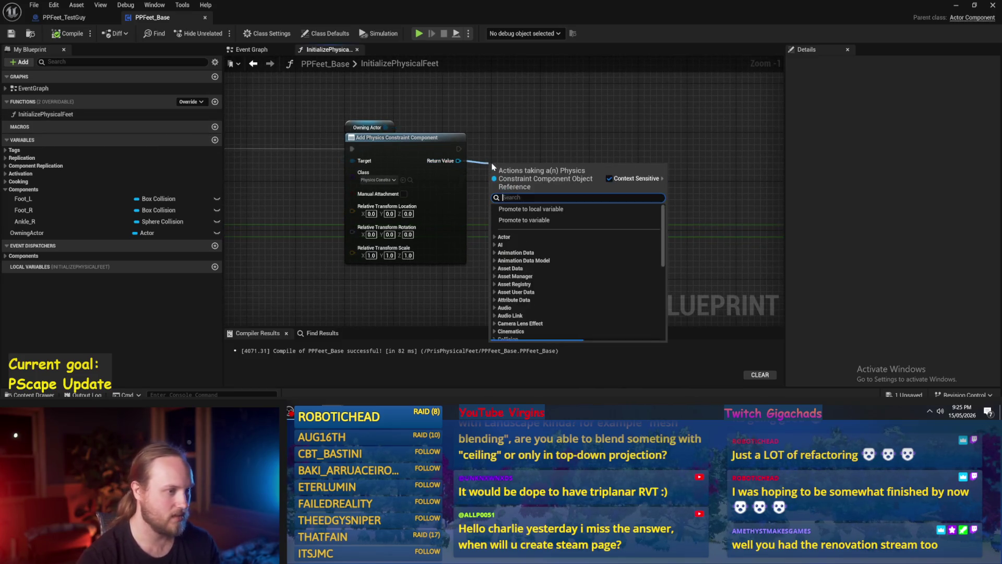
type("attac")
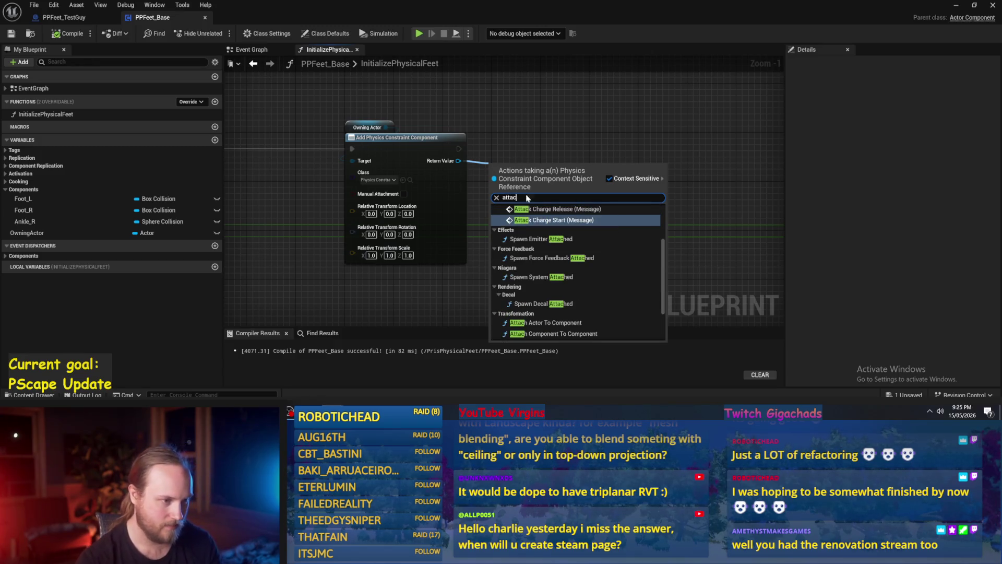
type("h")
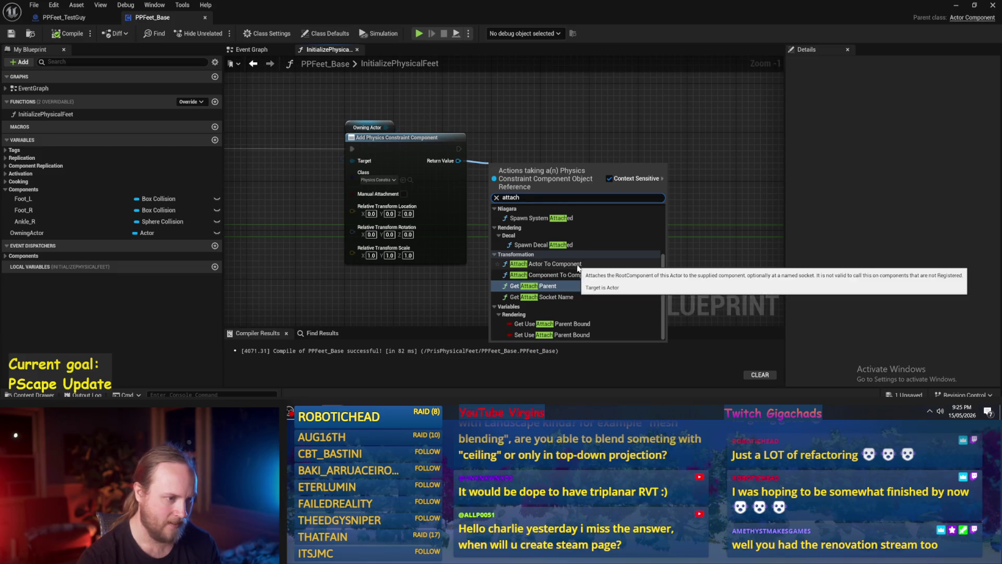
left_click(531, 274)
mouse_move(560, 166)
left_mouse_down()
mouse_move(553, 147)
mouse_move(564, 147)
left_mouse_up()
left_click_drag(476, 120, 515, 133)
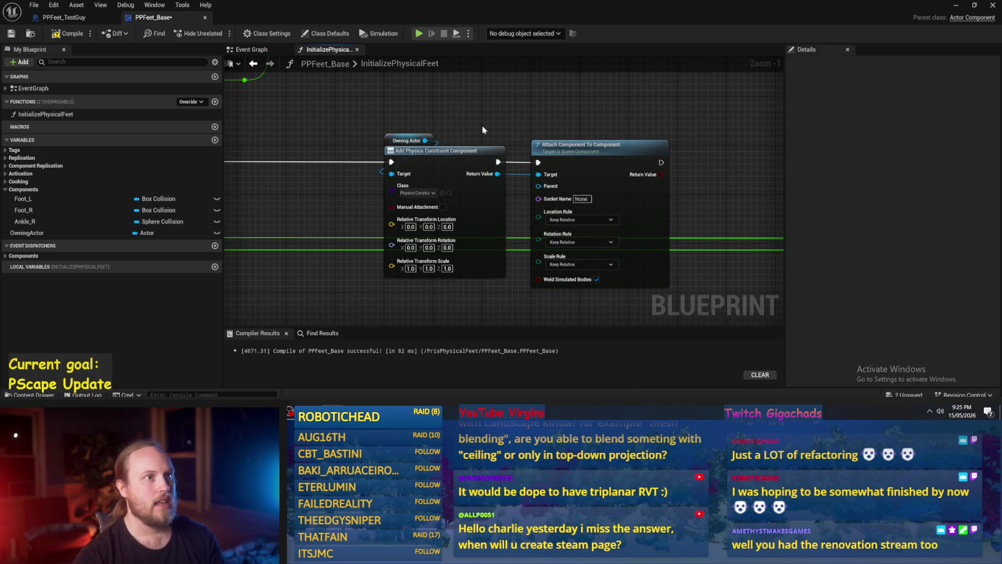
mouse_move(476, 141)
left_mouse_down()
mouse_move(443, 164)
mouse_move(451, 156)
left_mouse_up()
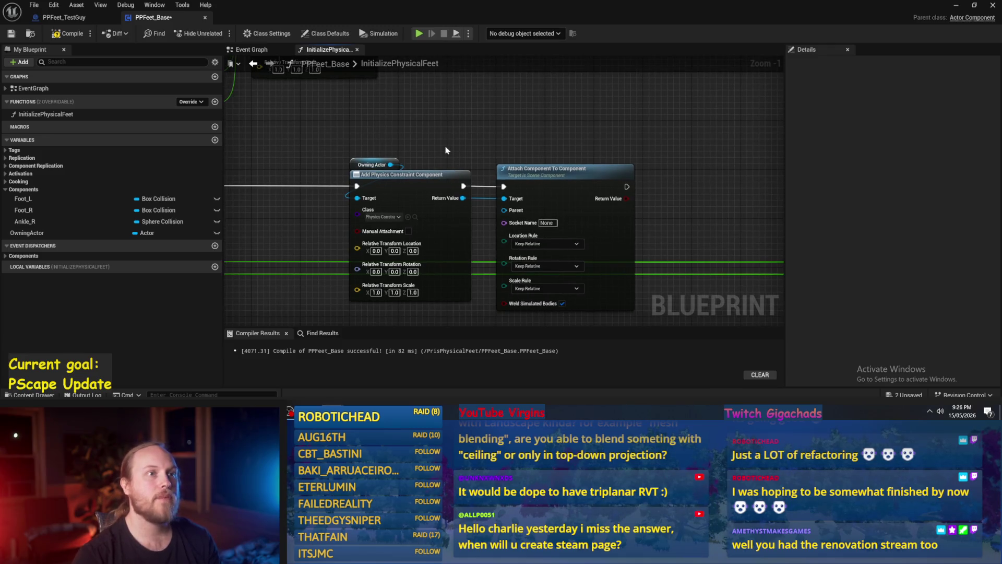
scroll(443, 139, "up", 1)
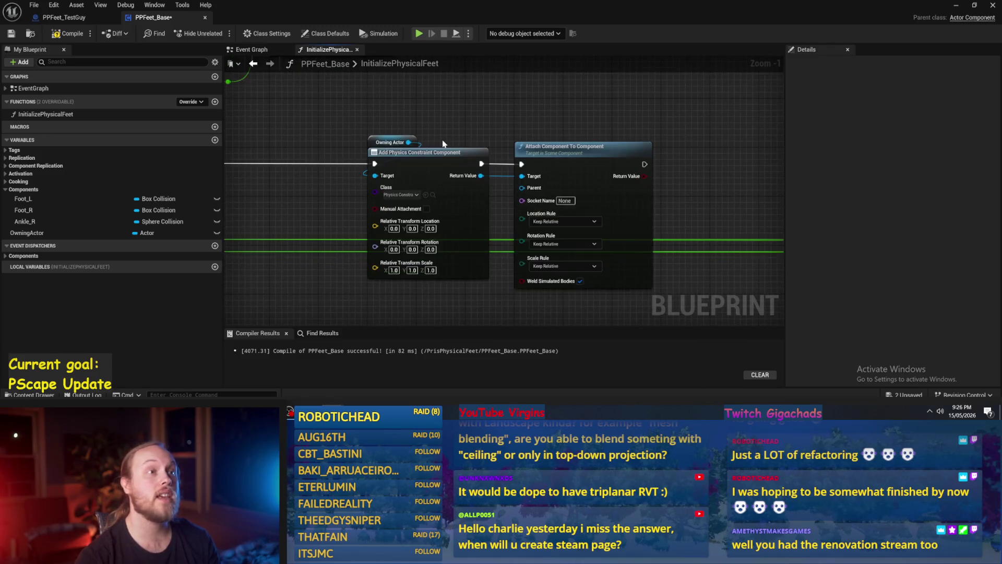
left_click(75, 34)
left_click(10, 33)
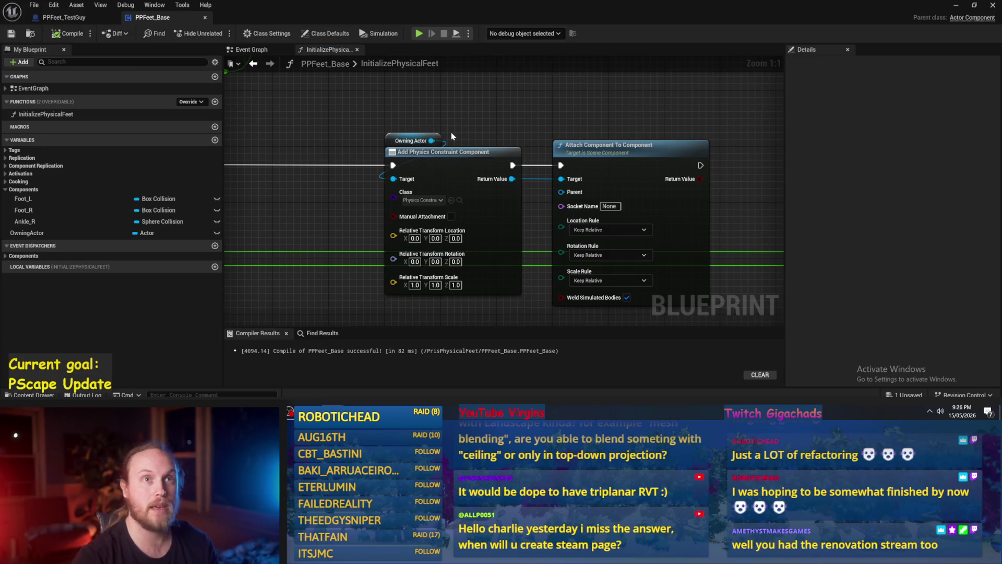
Shift the Attach node right and bring the SET Owning Actor section into view.
left_click_drag(403, 259, 421, 241)
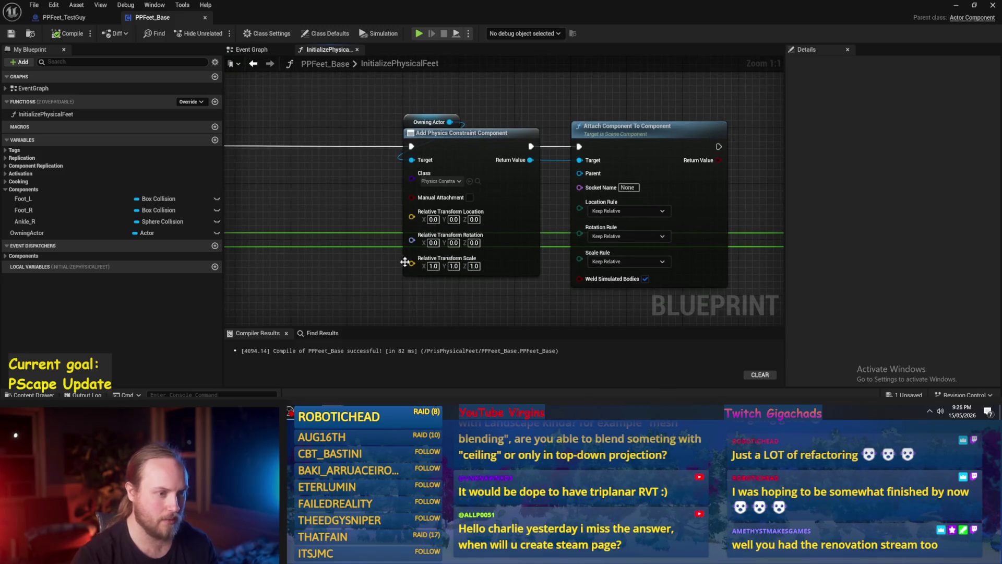
left_click_drag(488, 302, 427, 294)
mouse_move(608, 174)
left_mouse_down()
mouse_move(643, 190)
mouse_move(623, 189)
mouse_move(666, 189)
left_mouse_up()
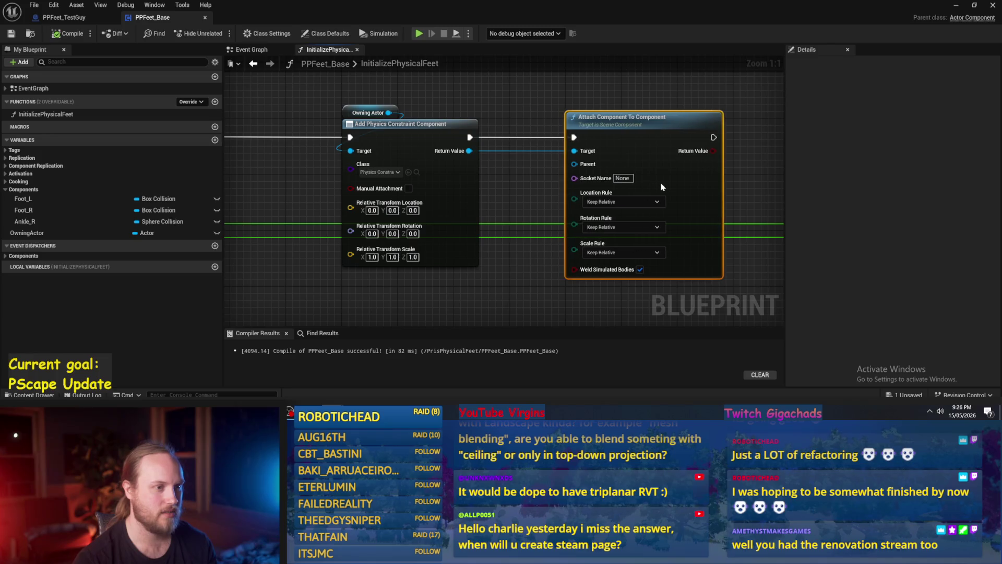
left_click_drag(460, 115, 439, 136)
left_click(333, 135)
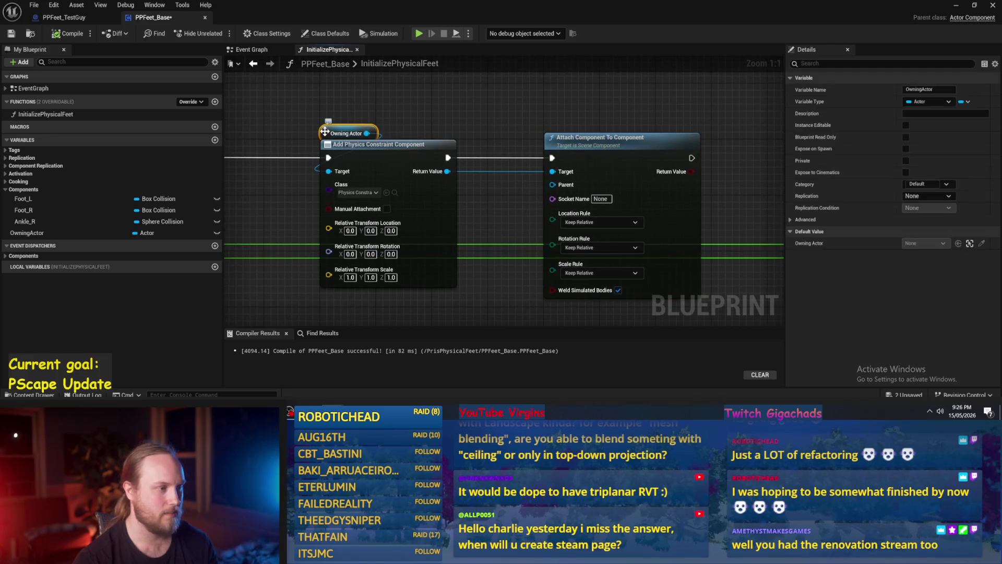
left_click_drag(320, 142, 444, 187)
mouse_move(320, 142)
left_mouse_down()
mouse_move(522, 219)
mouse_move(380, 197)
mouse_move(413, 212)
left_mouse_up()
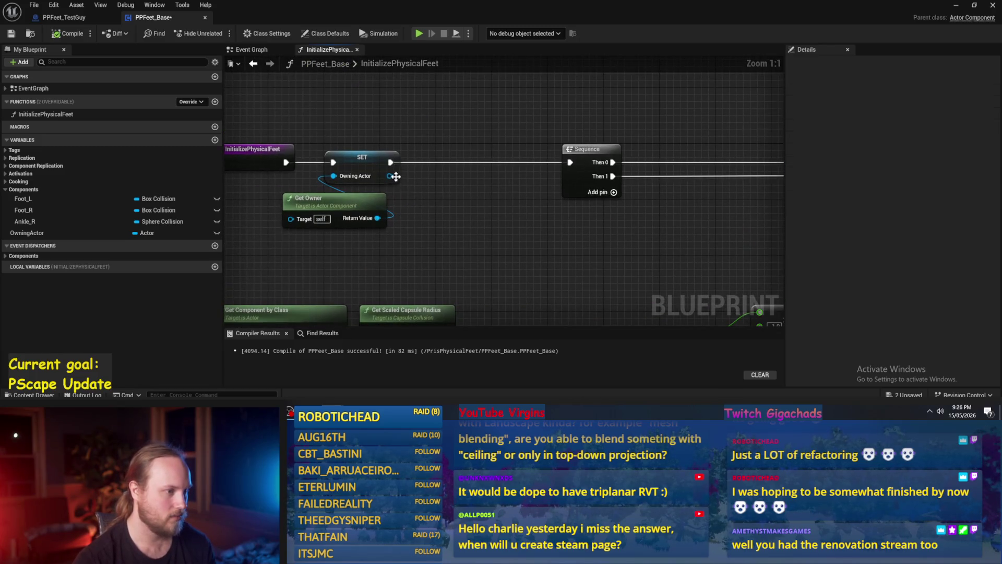
Add a Get Component by Class node wired from the SET Owning Actor output.
right_click(393, 176)
key("Escape")
left_click_drag(393, 177, 430, 198)
type("get compon")
type("ent")
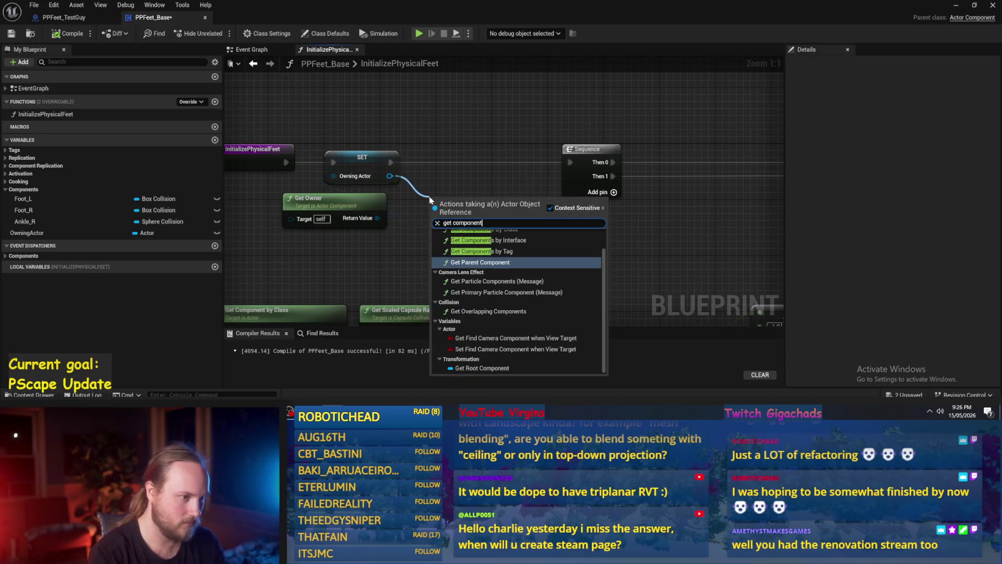
scroll(498, 262, "up", 1)
left_click(498, 243)
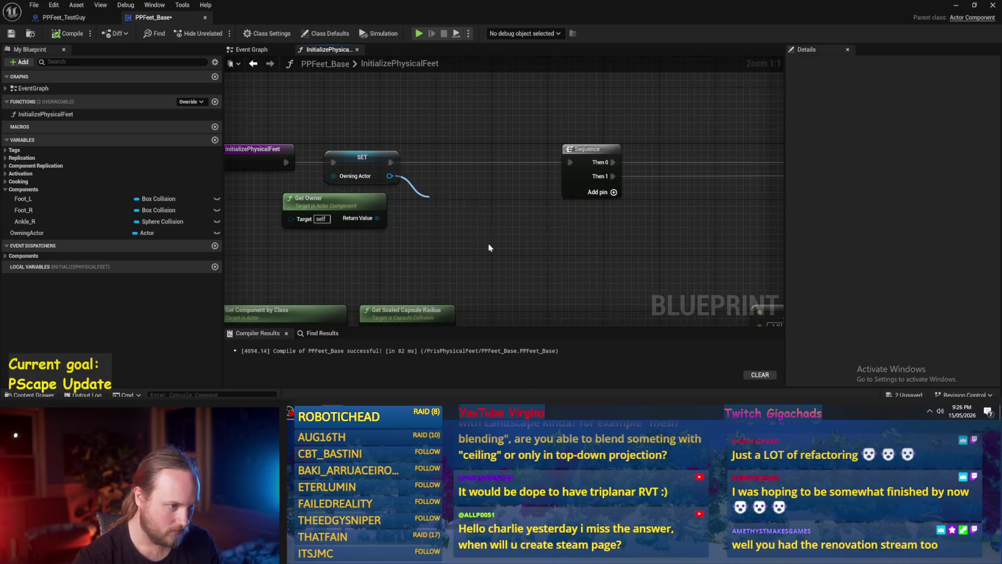
Set the component class to Capsule Collision and promote its Return Value to a variable.
left_click(470, 240)
type("capsul")
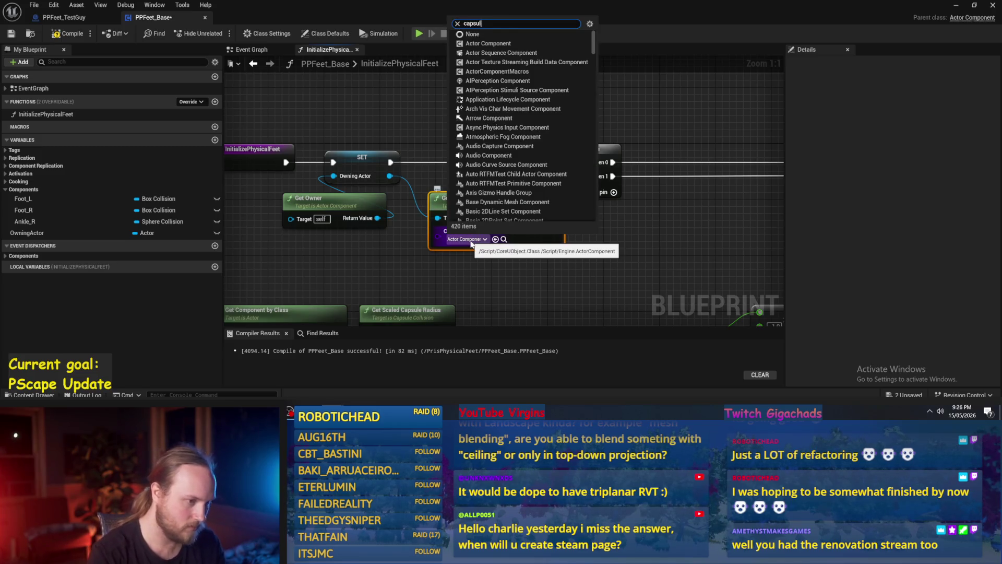
type("e")
left_click(479, 274)
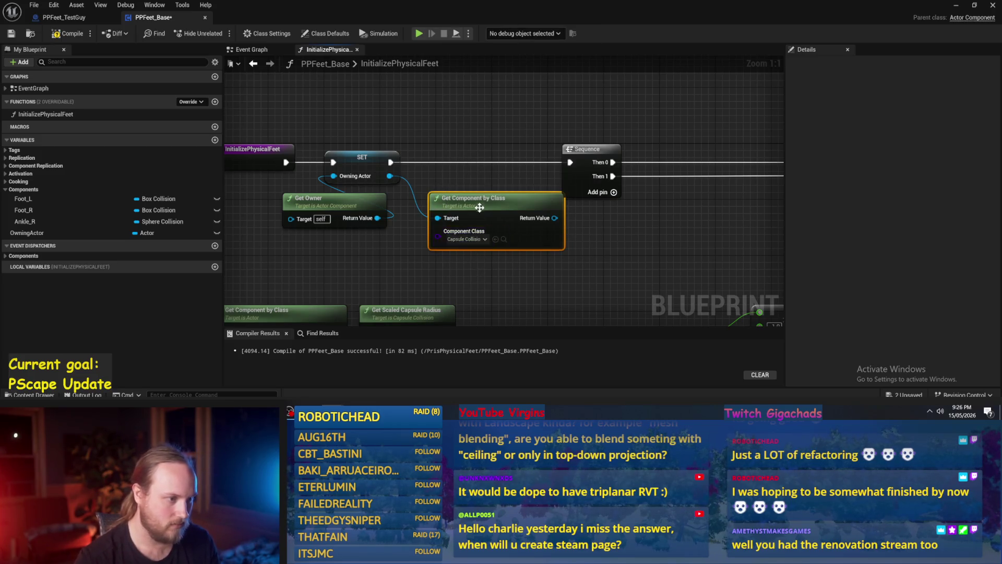
left_click_drag(479, 209, 466, 244)
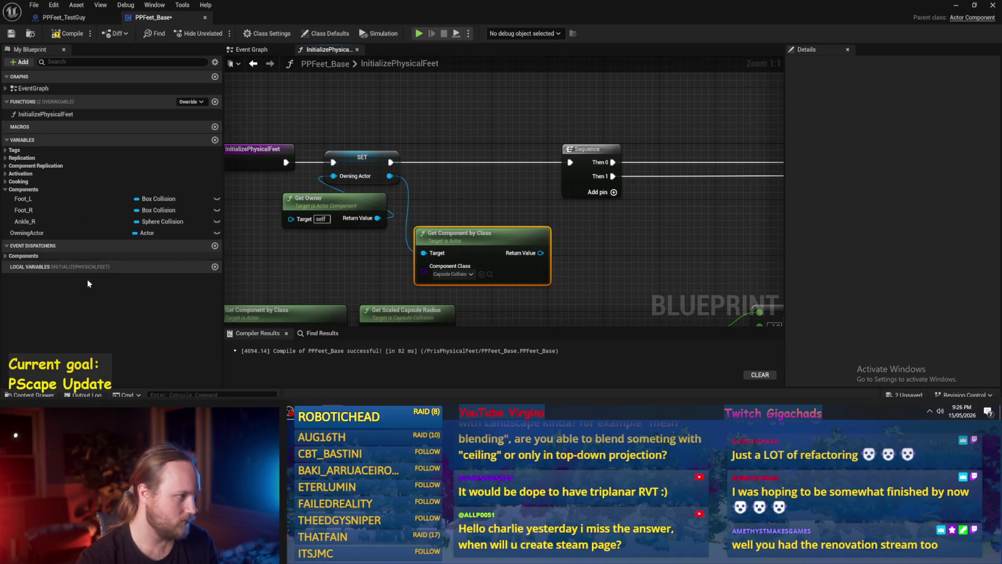
right_click(540, 253)
left_click(576, 284)
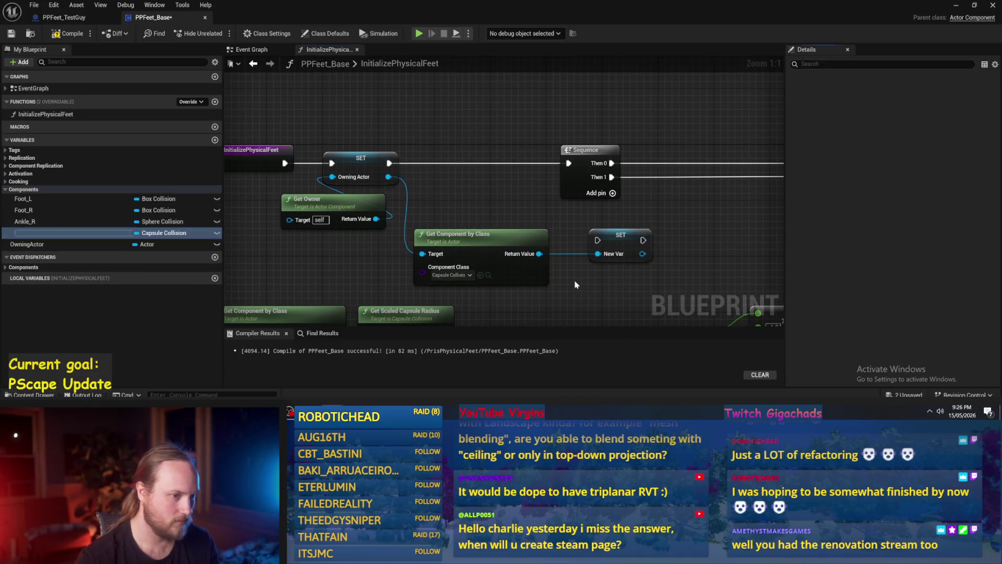